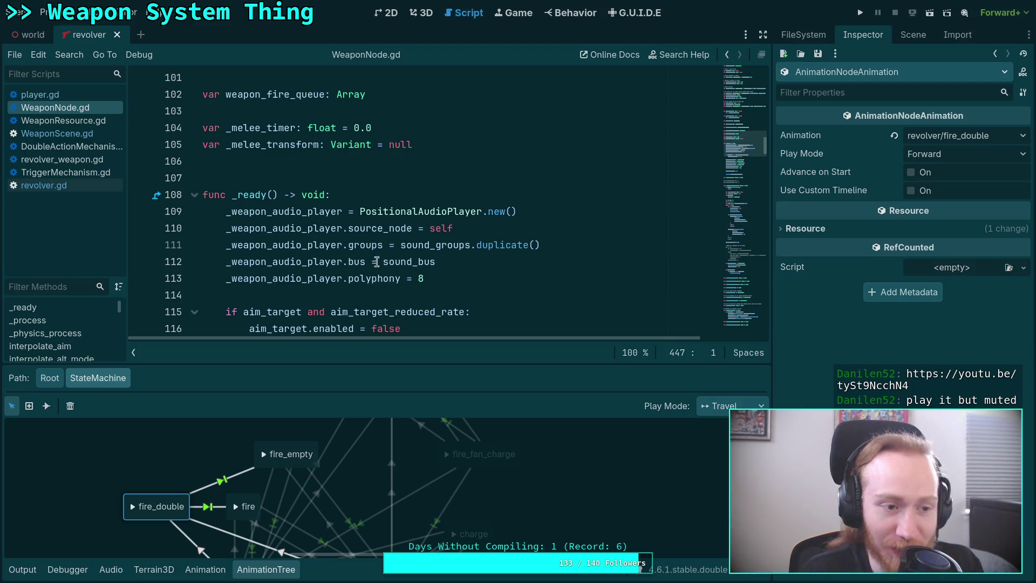
Collapse the AnimationTree state machine panel to give the code editor more room.
{"action": "left_click", "coordinate": [327, 296]}
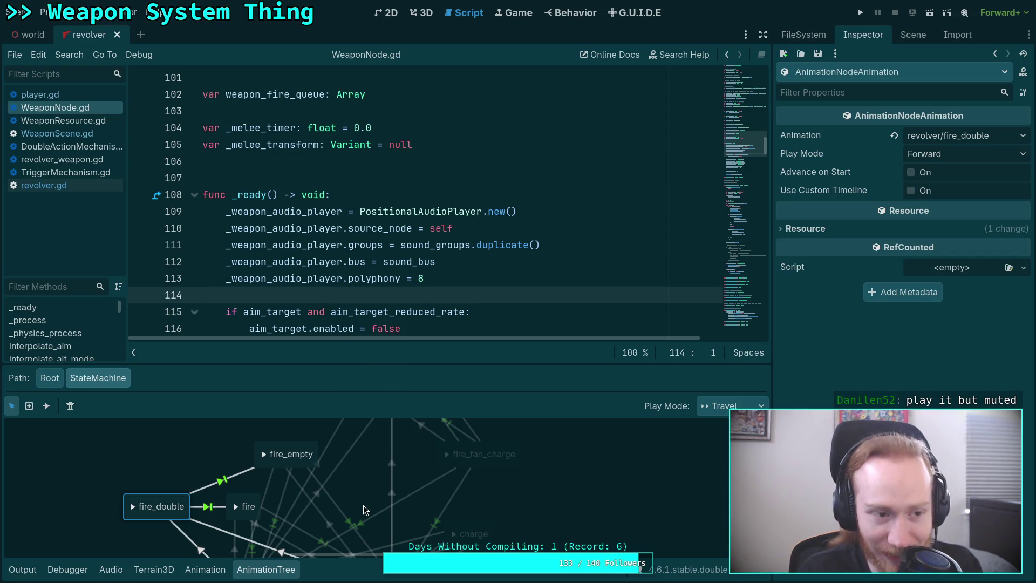
{"action": "mouse_move", "coordinate": [352, 478]}
{"action": "left_mouse_down"}
{"action": "mouse_move", "coordinate": [400, 480]}
{"action": "mouse_move", "coordinate": [397, 500]}
{"action": "mouse_move", "coordinate": [384, 493]}
{"action": "left_mouse_up"}
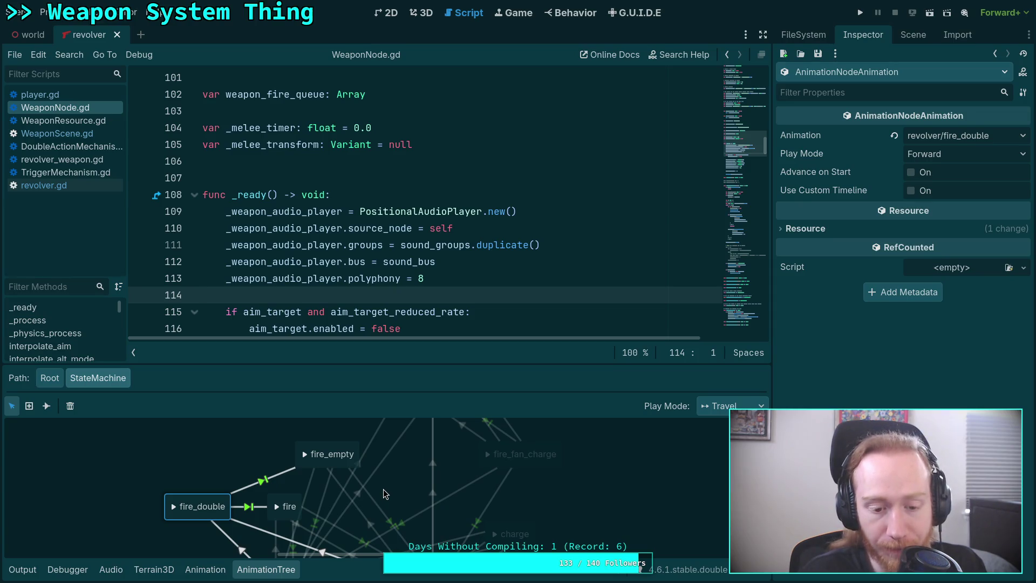
{"action": "left_click", "coordinate": [262, 573]}
{"action": "mouse_move", "coordinate": [304, 438]}
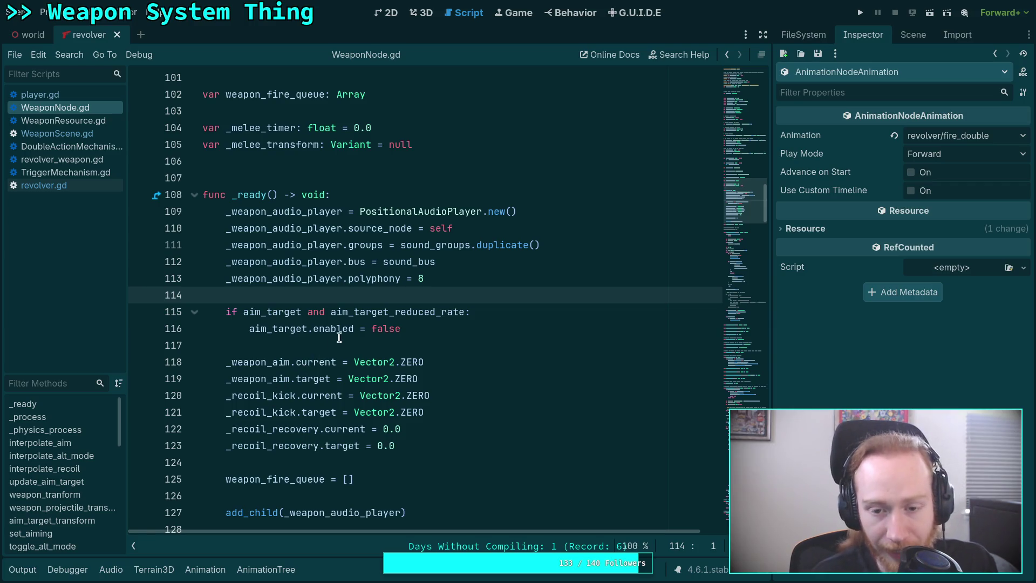
{"action": "scroll", "coordinate": [365, 341], "scroll_direction": "down", "scroll_amount": 1}
Look through WeaponNode.gd and WeaponScene.gd, ending on DoubleActionMechanism.gd's tick function.
{"action": "left_click", "coordinate": [90, 146]}
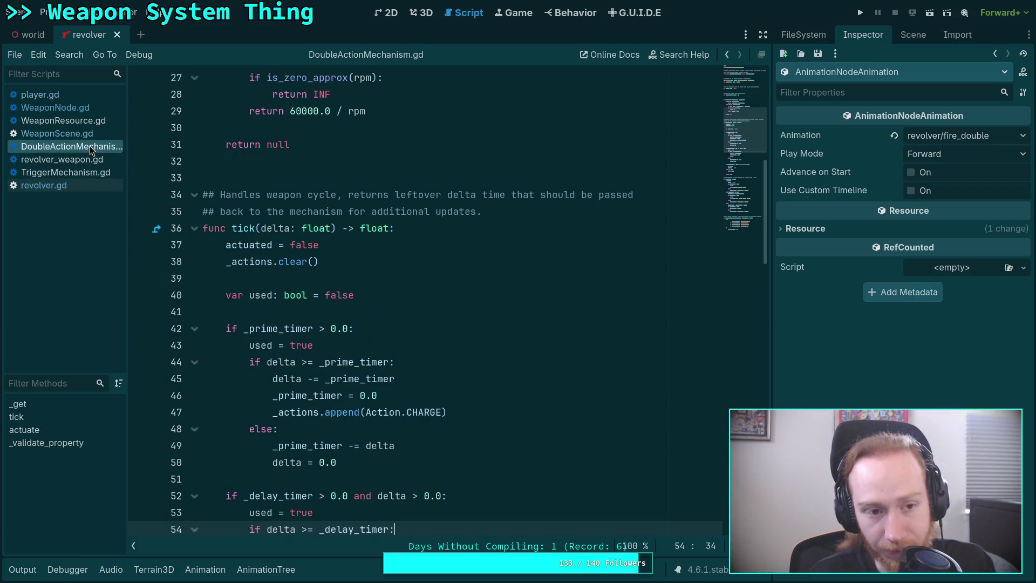
{"action": "scroll", "coordinate": [389, 434], "scroll_direction": "down", "scroll_amount": 2}
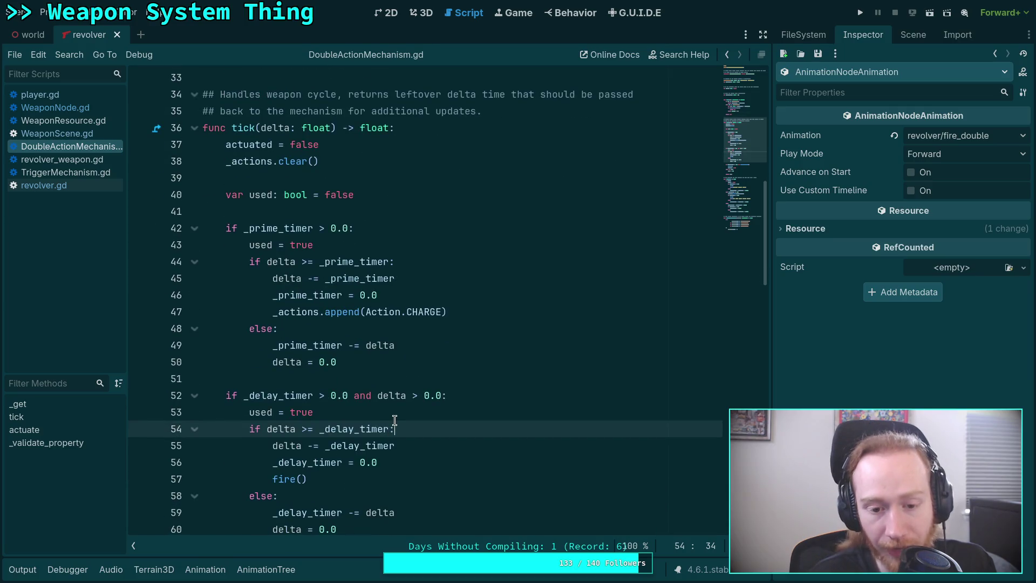
{"action": "left_click", "coordinate": [69, 111]}
{"action": "left_click", "coordinate": [70, 136]}
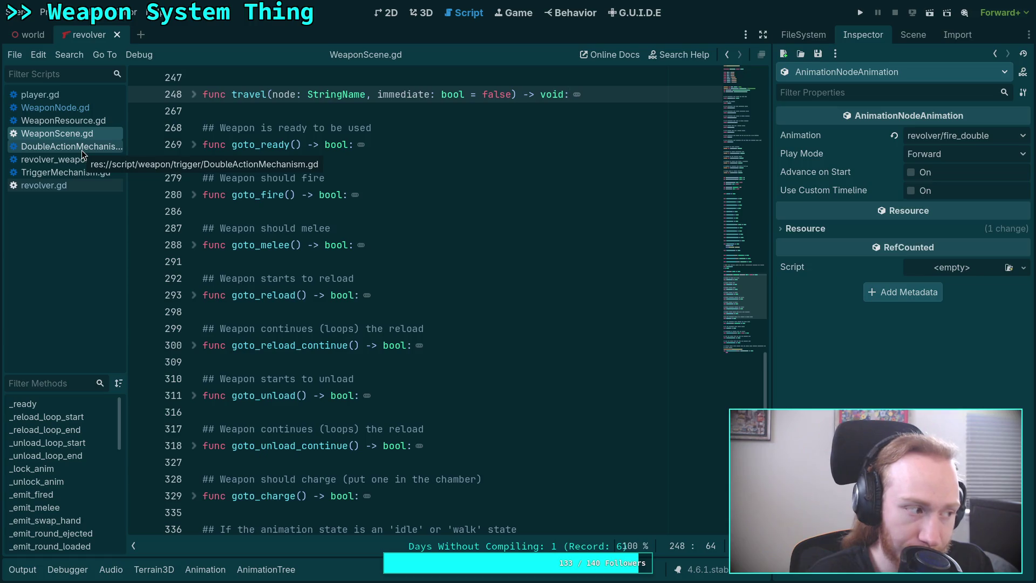
{"action": "left_click", "coordinate": [82, 148]}
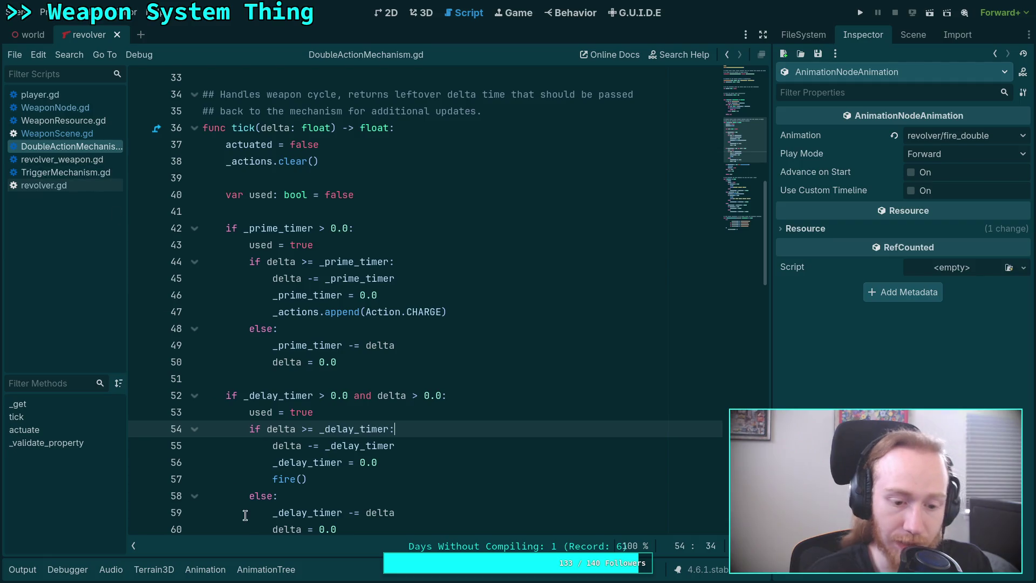
{"action": "scroll", "coordinate": [314, 443], "scroll_direction": "down", "scroll_amount": 6}
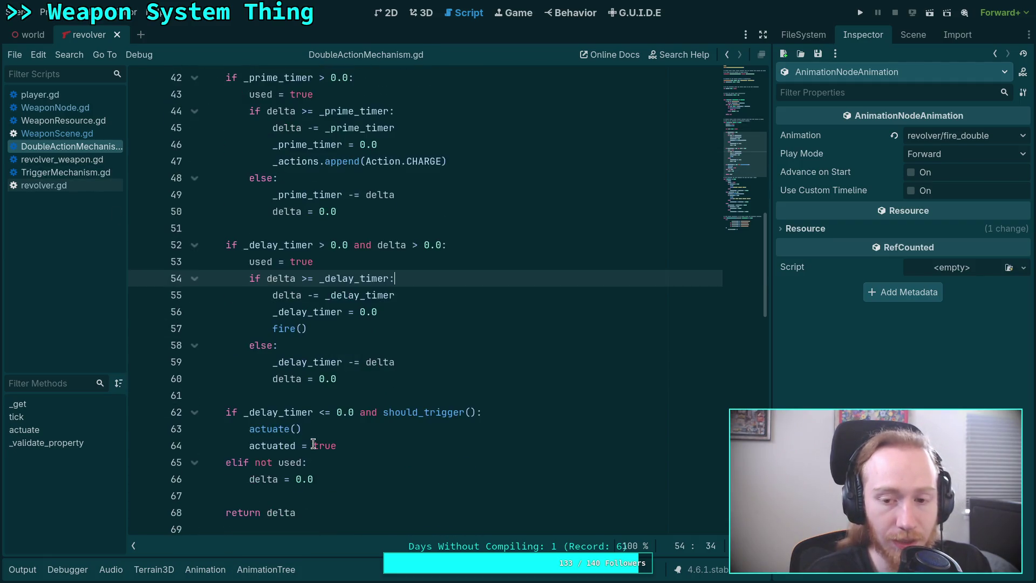
Check the fire and fire_empty states' animations in the enlarged revolver state machine, then show the Animation panel.
{"action": "left_click", "coordinate": [273, 571]}
{"action": "left_click", "coordinate": [285, 503]}
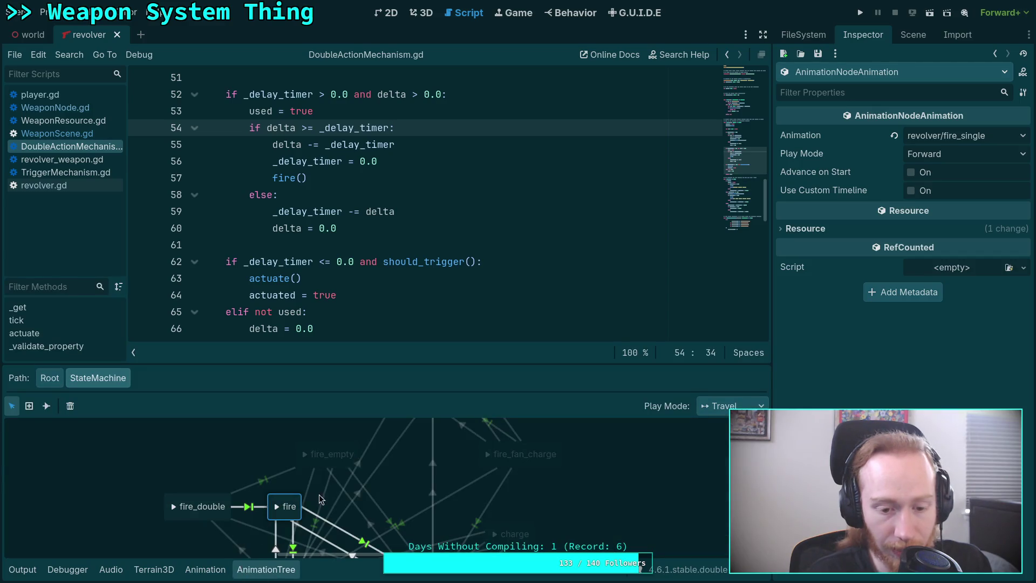
{"action": "left_click_drag", "start_coordinate": [324, 365], "coordinate": [323, 192]}
{"action": "mouse_move", "coordinate": [383, 332]}
{"action": "left_mouse_down"}
{"action": "mouse_move", "coordinate": [370, 477]}
{"action": "mouse_move", "coordinate": [370, 406]}
{"action": "left_mouse_up"}
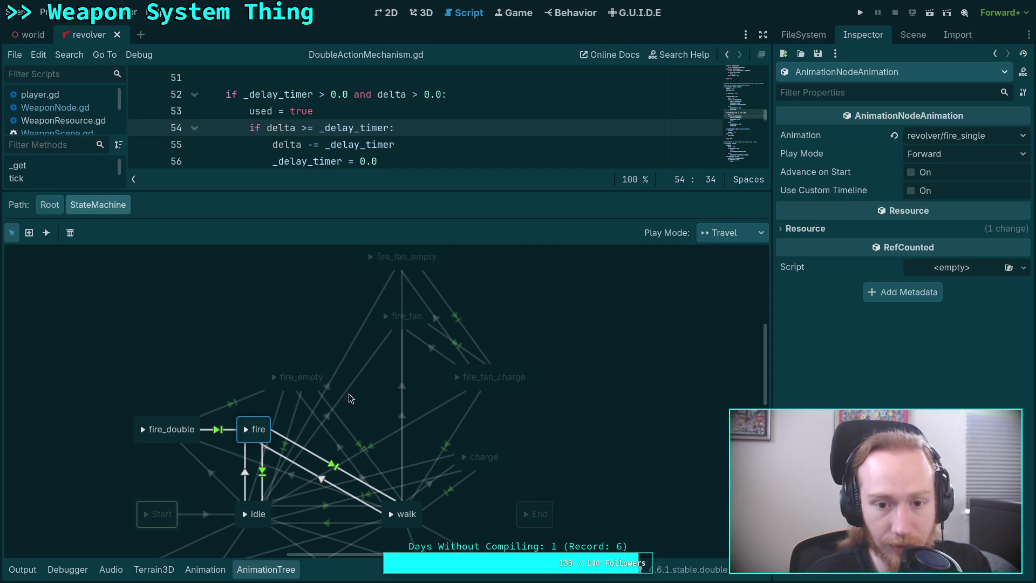
{"action": "left_click", "coordinate": [315, 373]}
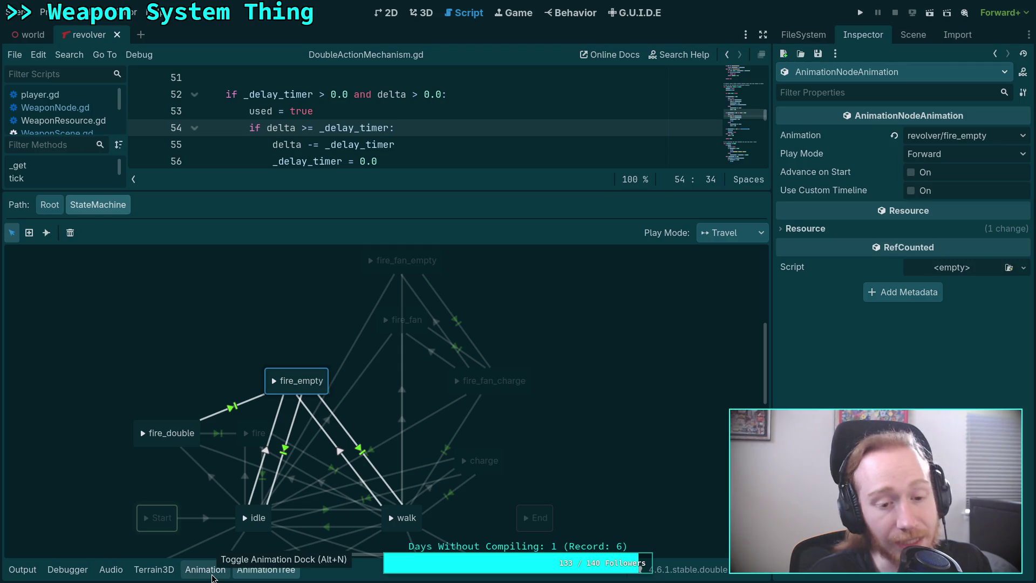
{"action": "left_click", "coordinate": [205, 569]}
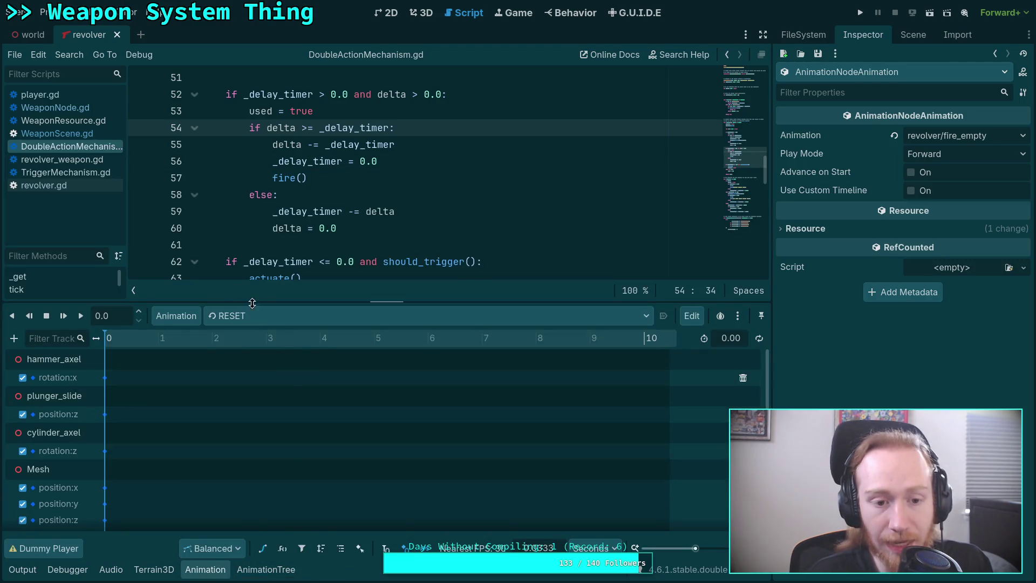
Load revolver/fire_empty in the animation editor and fit the timeline to its length.
{"action": "left_click", "coordinate": [250, 316]}
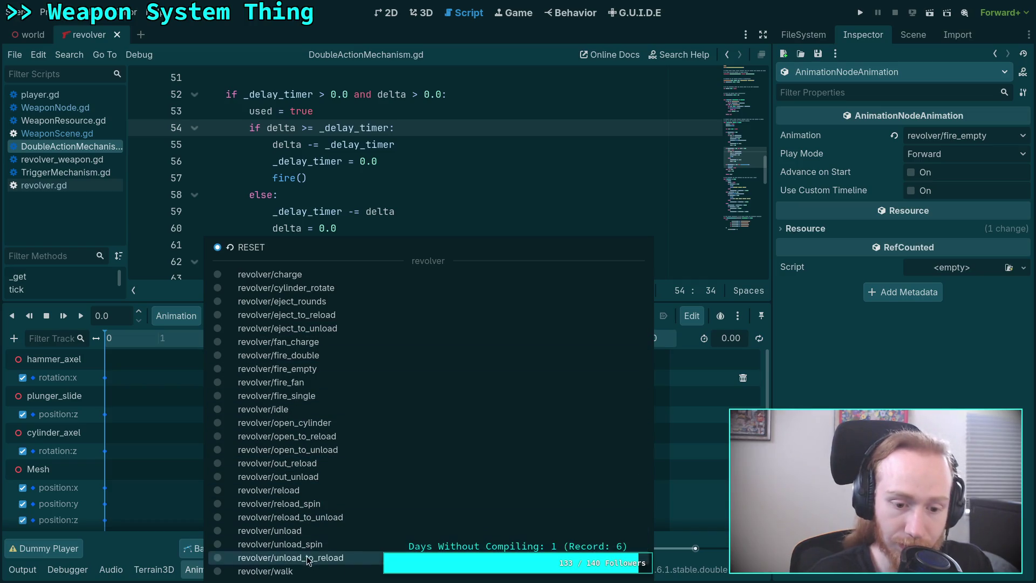
{"action": "left_click", "coordinate": [308, 369]}
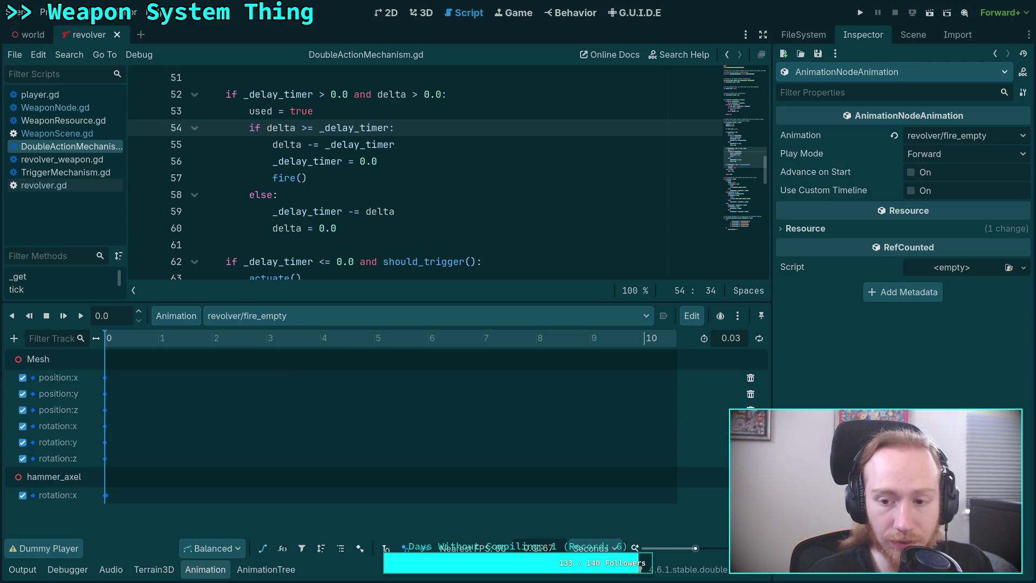
{"action": "left_click", "coordinate": [360, 548]}
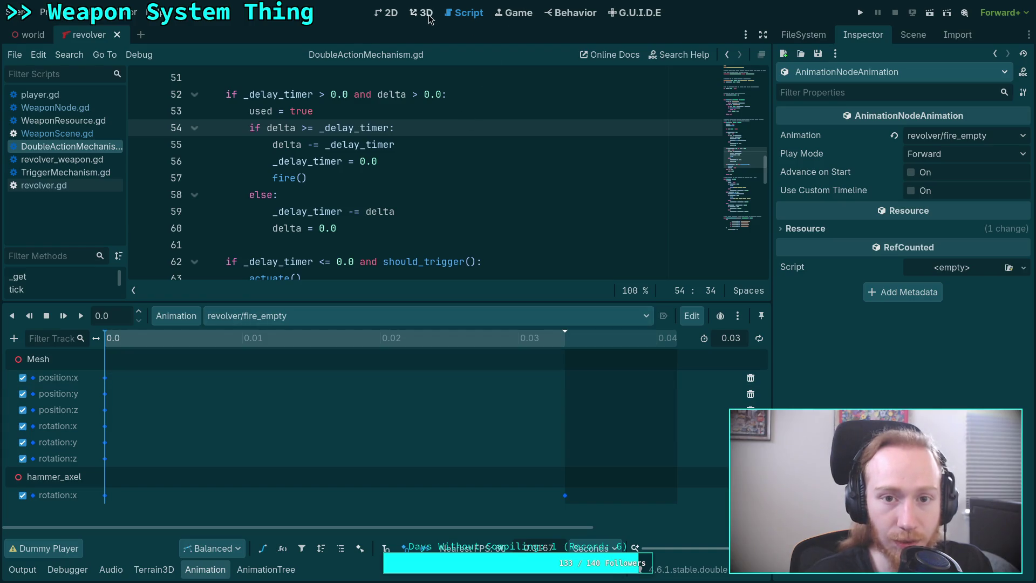
Show the revolver in the 3D view and scrub through fire_empty to watch the hammer.
{"action": "left_click", "coordinate": [427, 12]}
{"action": "mouse_move", "coordinate": [160, 349]}
{"action": "left_mouse_down"}
{"action": "mouse_move", "coordinate": [524, 348]}
{"action": "mouse_move", "coordinate": [303, 370]}
{"action": "mouse_move", "coordinate": [304, 382]}
{"action": "left_mouse_up"}
{"action": "key", "text": "s"}
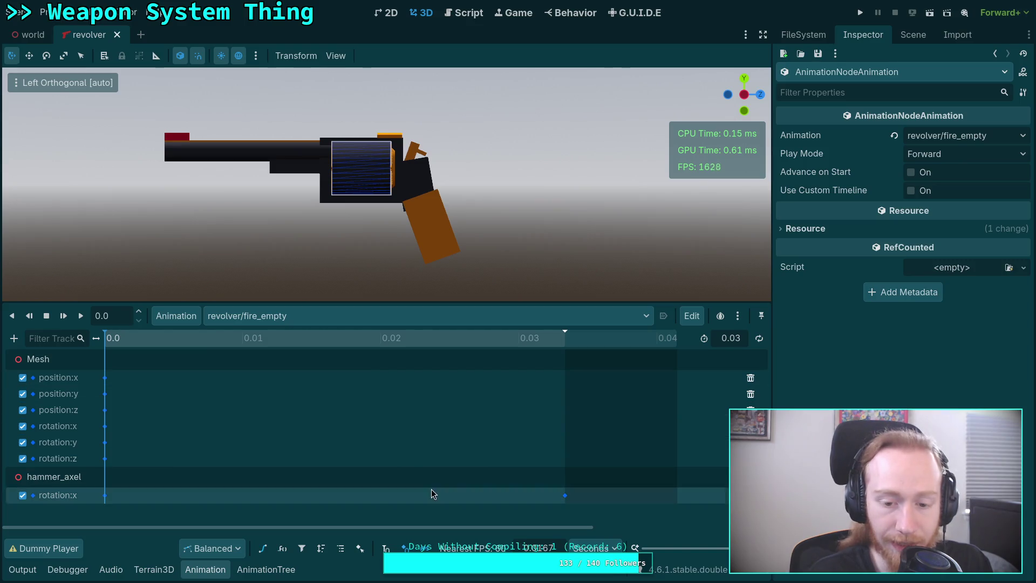
Load revolver/fire_single, scrub its motion, and select the hammer_axel key at 0.0333 s.
{"action": "left_click", "coordinate": [342, 316]}
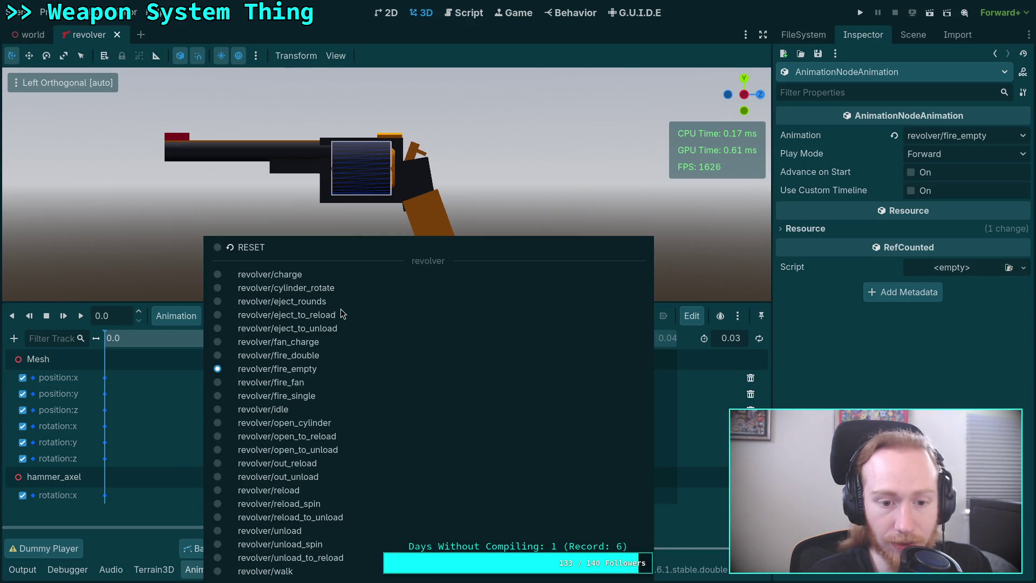
{"action": "left_click", "coordinate": [314, 396]}
{"action": "mouse_move", "coordinate": [123, 341]}
{"action": "left_mouse_down"}
{"action": "mouse_move", "coordinate": [716, 365]}
{"action": "mouse_move", "coordinate": [405, 378]}
{"action": "left_mouse_up"}
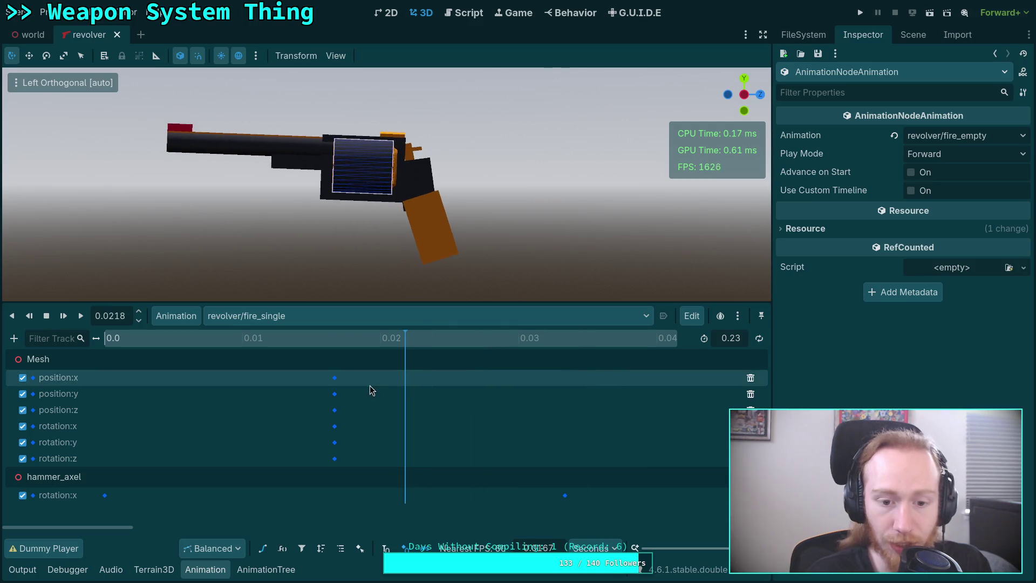
{"action": "scroll", "coordinate": [430, 436], "scroll_direction": "down", "scroll_amount": 5}
{"action": "mouse_move", "coordinate": [146, 340]}
{"action": "left_mouse_down"}
{"action": "mouse_move", "coordinate": [101, 346]}
{"action": "mouse_move", "coordinate": [668, 368]}
{"action": "mouse_move", "coordinate": [65, 377]}
{"action": "mouse_move", "coordinate": [168, 370]}
{"action": "mouse_move", "coordinate": [107, 388]}
{"action": "mouse_move", "coordinate": [129, 395]}
{"action": "mouse_move", "coordinate": [93, 398]}
{"action": "left_mouse_up"}
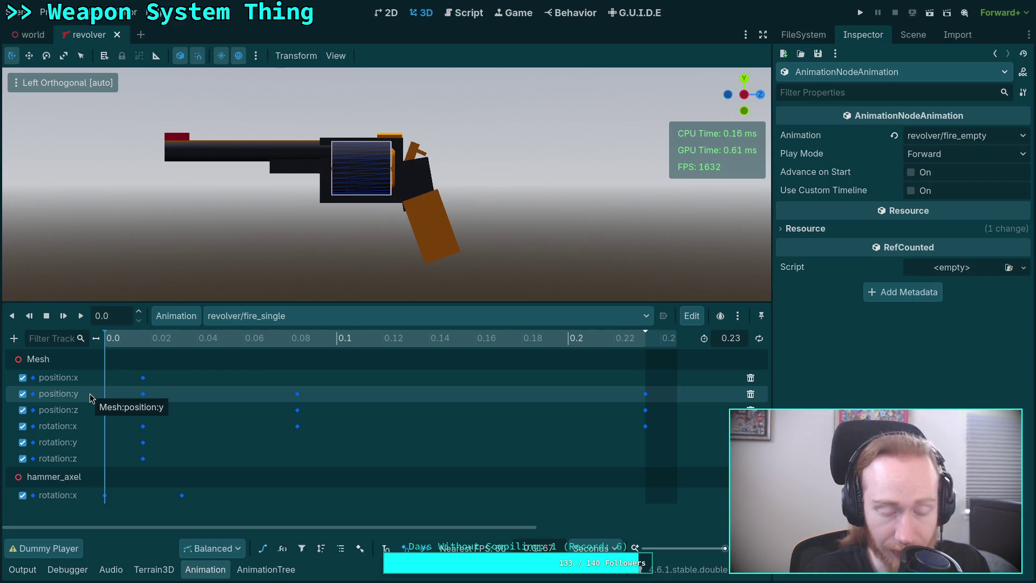
{"action": "left_click_drag", "start_coordinate": [128, 344], "coordinate": [142, 342]}
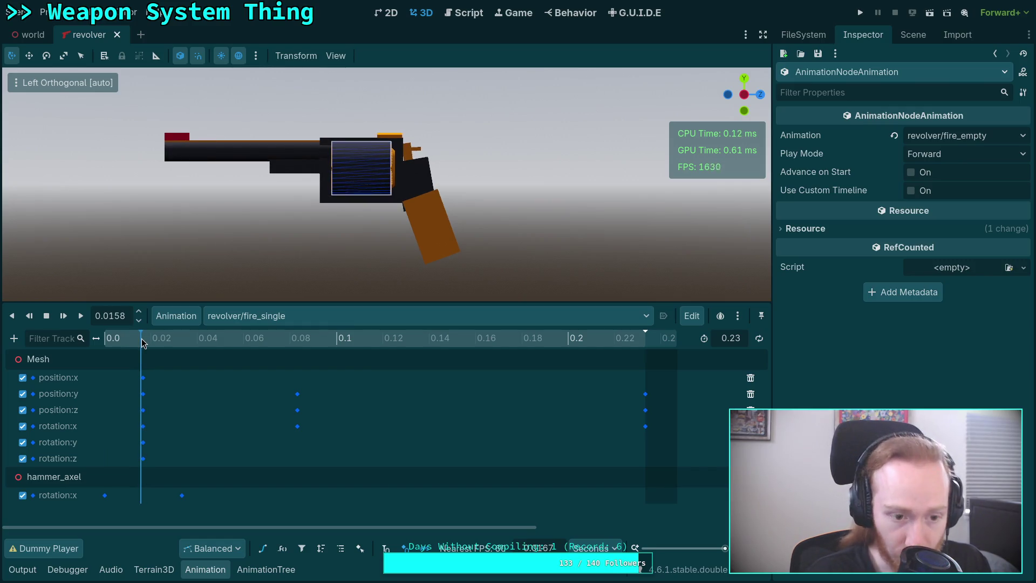
{"action": "mouse_move", "coordinate": [142, 343]}
{"action": "left_mouse_down"}
{"action": "mouse_move", "coordinate": [658, 386]}
{"action": "mouse_move", "coordinate": [130, 380]}
{"action": "mouse_move", "coordinate": [149, 341]}
{"action": "mouse_move", "coordinate": [638, 364]}
{"action": "mouse_move", "coordinate": [67, 338]}
{"action": "left_mouse_up"}
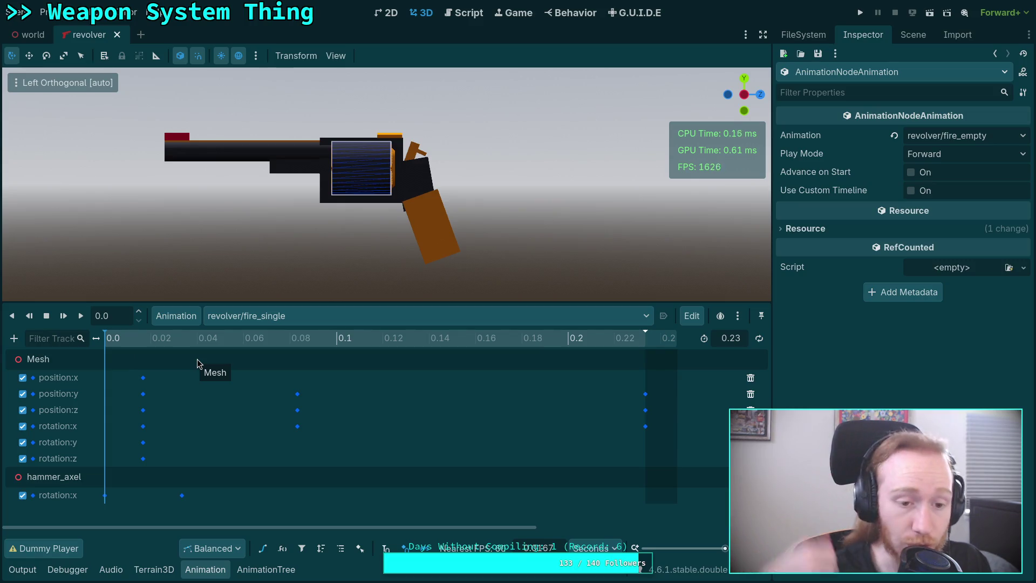
{"action": "mouse_move", "coordinate": [151, 339]}
{"action": "left_mouse_down"}
{"action": "mouse_move", "coordinate": [125, 344]}
{"action": "mouse_move", "coordinate": [181, 344]}
{"action": "left_mouse_up"}
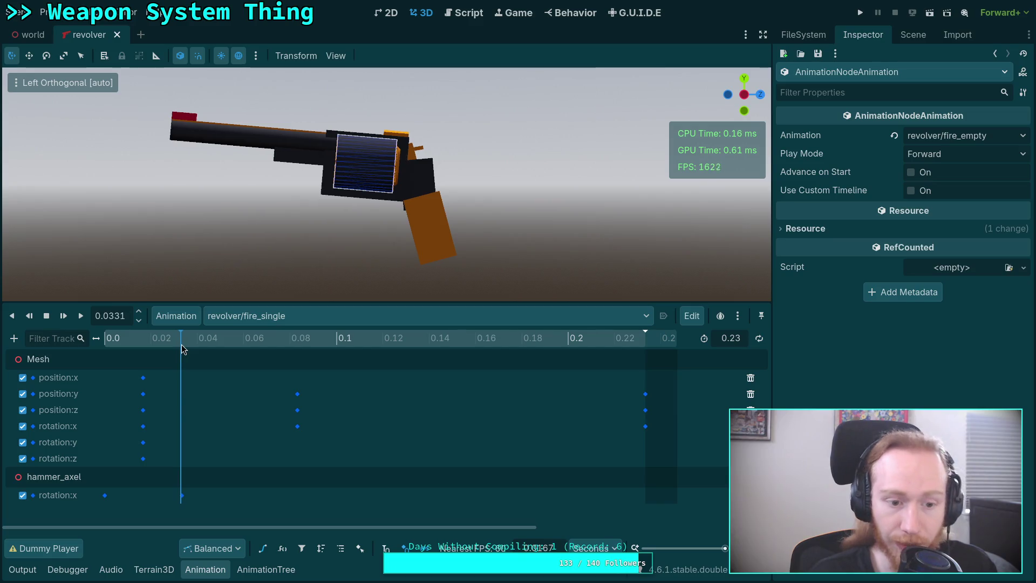
{"action": "left_click", "coordinate": [183, 495]}
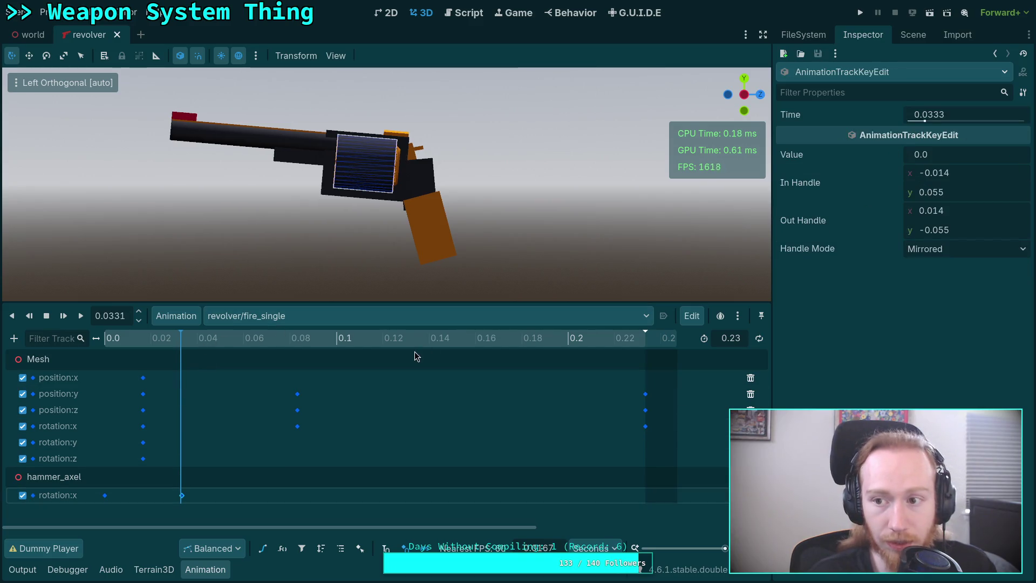
Reload revolver/fire_empty and move the playhead to 0.0333 s.
{"action": "left_click", "coordinate": [429, 315]}
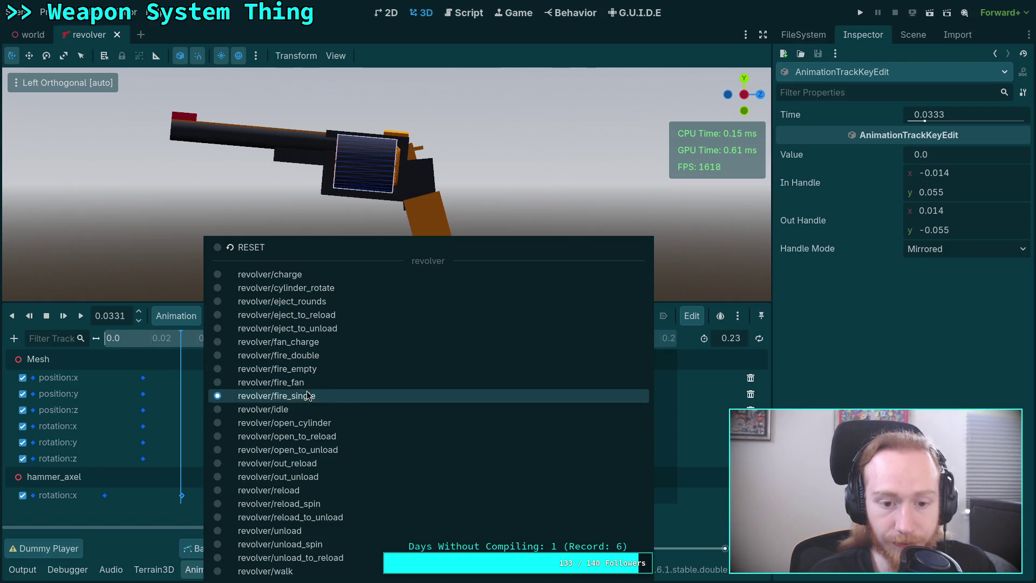
{"action": "left_click", "coordinate": [319, 370]}
{"action": "left_click", "coordinate": [181, 340]}
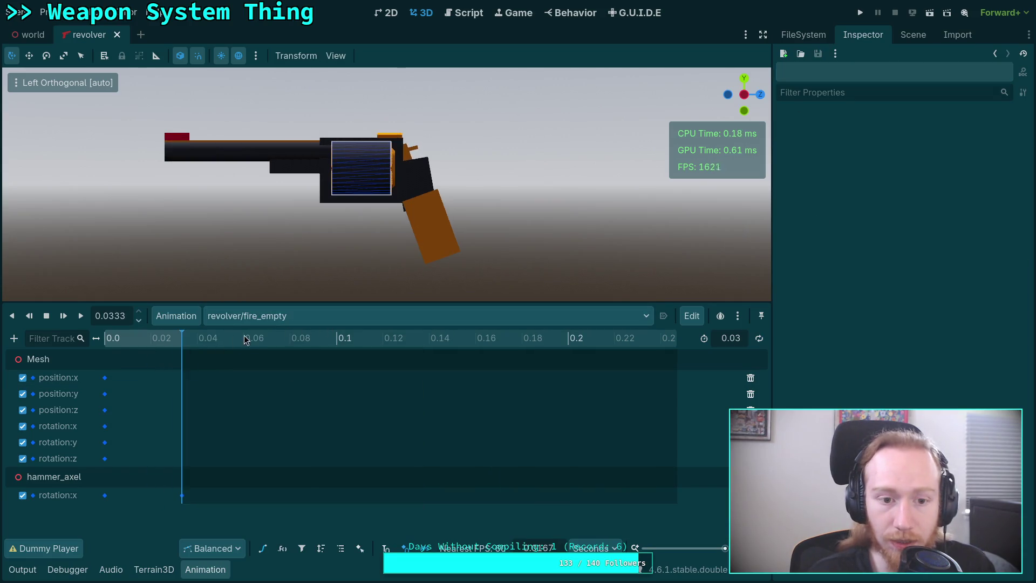
Review the revolver library's revolver_*.res resources in Manage Animations, then close it.
{"action": "left_click", "coordinate": [296, 319]}
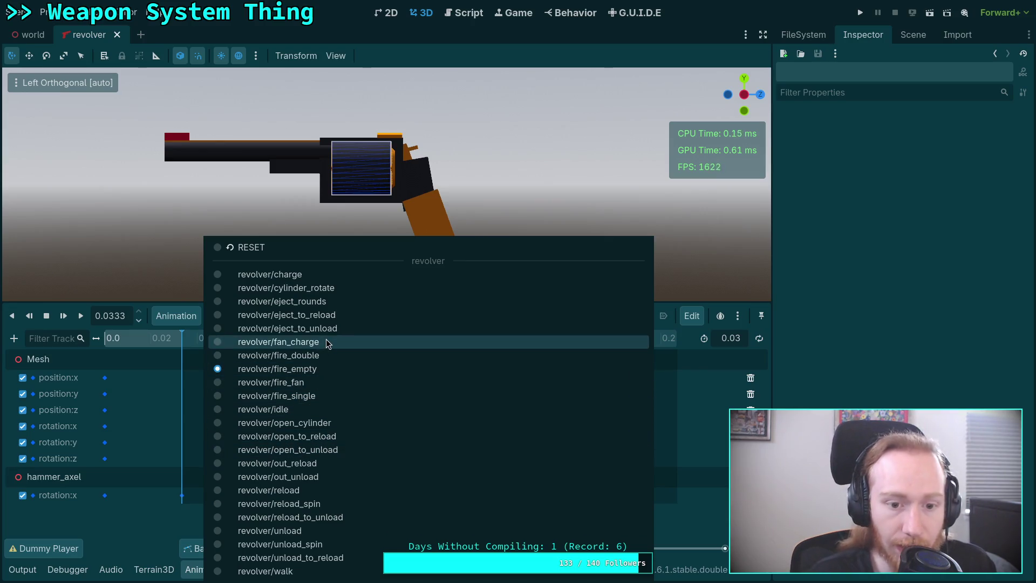
{"action": "left_click", "coordinate": [177, 316]}
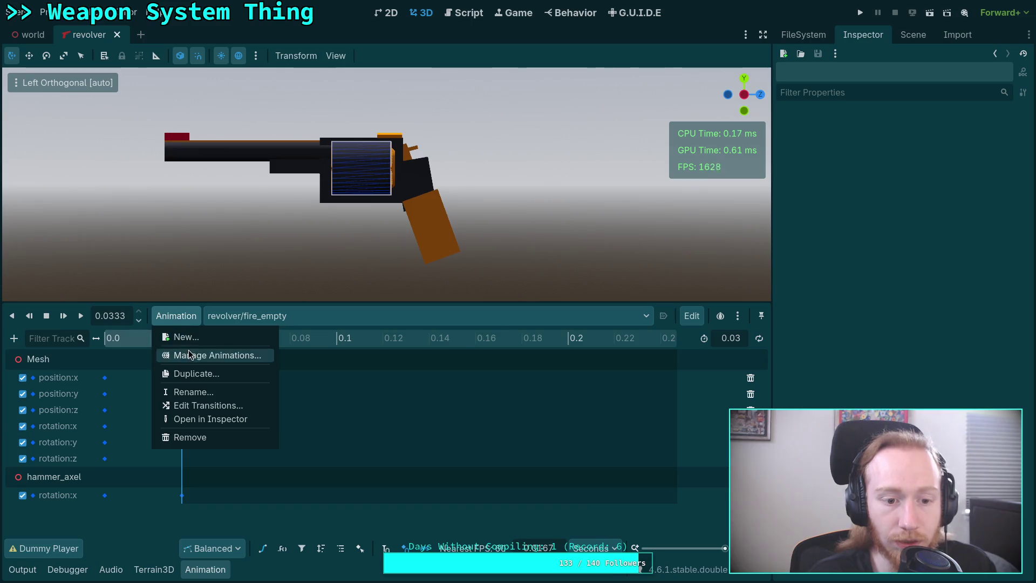
{"action": "left_click", "coordinate": [210, 354]}
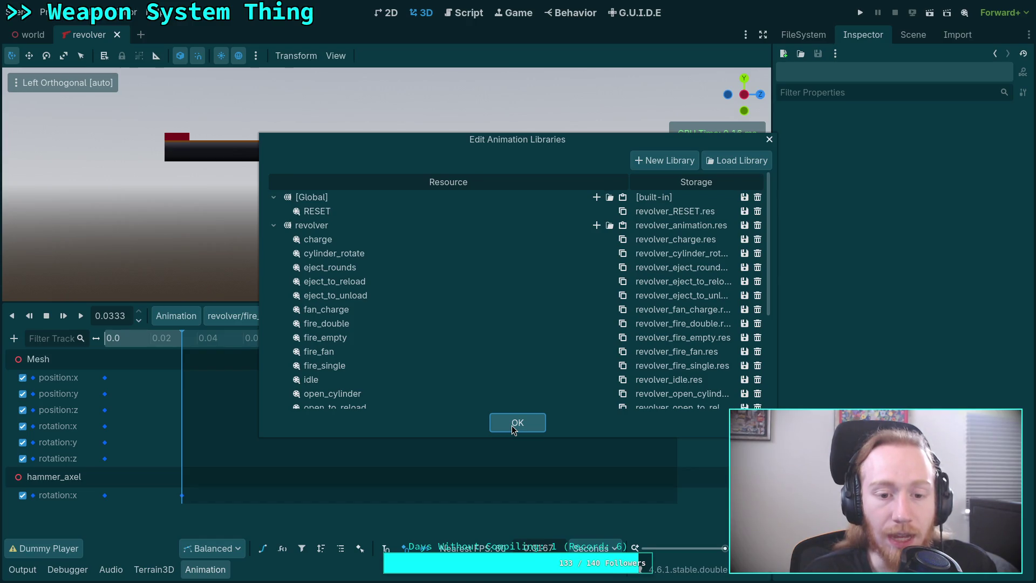
{"action": "left_click", "coordinate": [513, 422]}
{"action": "left_click", "coordinate": [237, 315]}
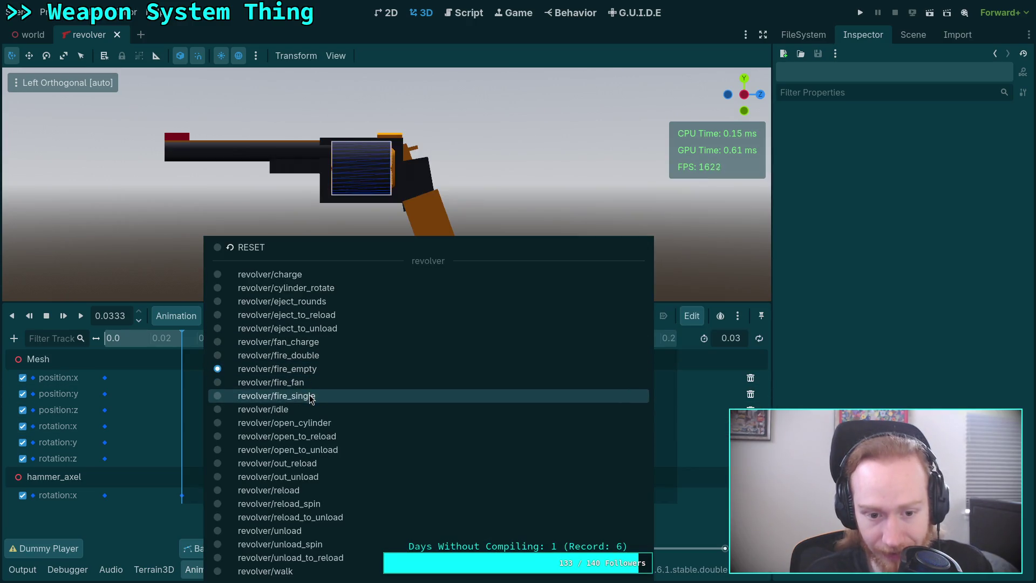
Load fire_single and delete its six Mesh position and rotation tracks.
{"action": "left_click", "coordinate": [310, 396]}
{"action": "mouse_move", "coordinate": [135, 338]}
{"action": "left_mouse_down"}
{"action": "mouse_move", "coordinate": [151, 338]}
{"action": "mouse_move", "coordinate": [131, 342]}
{"action": "left_mouse_up"}
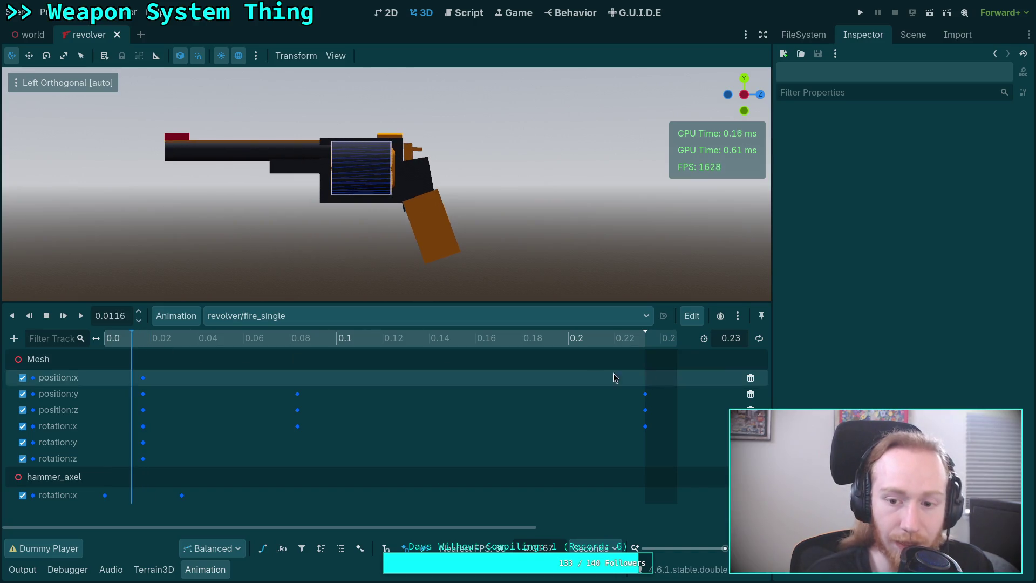
{"action": "left_click", "coordinate": [750, 377]}
{"action": "left_click", "coordinate": [750, 378]}
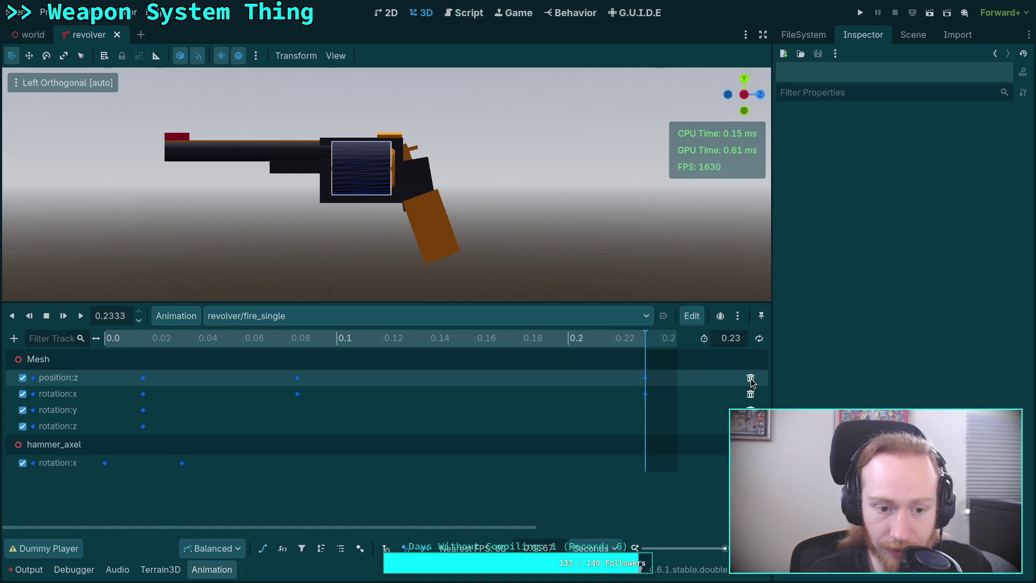
{"action": "left_click", "coordinate": [751, 378]}
{"action": "left_click", "coordinate": [750, 378]}
{"action": "left_click", "coordinate": [751, 377]}
{"action": "left_click", "coordinate": [751, 378]}
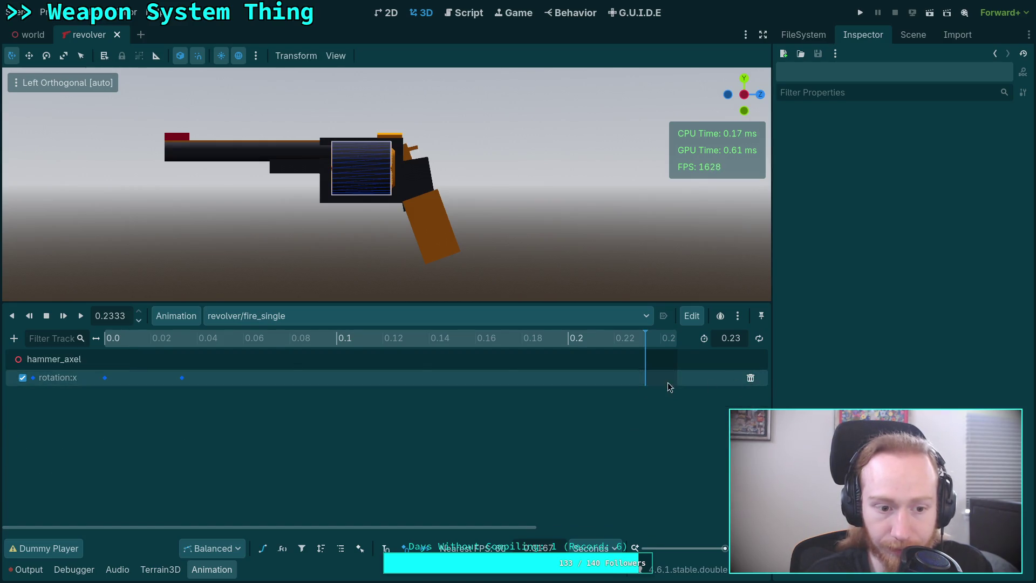
{"action": "left_click", "coordinate": [183, 338]}
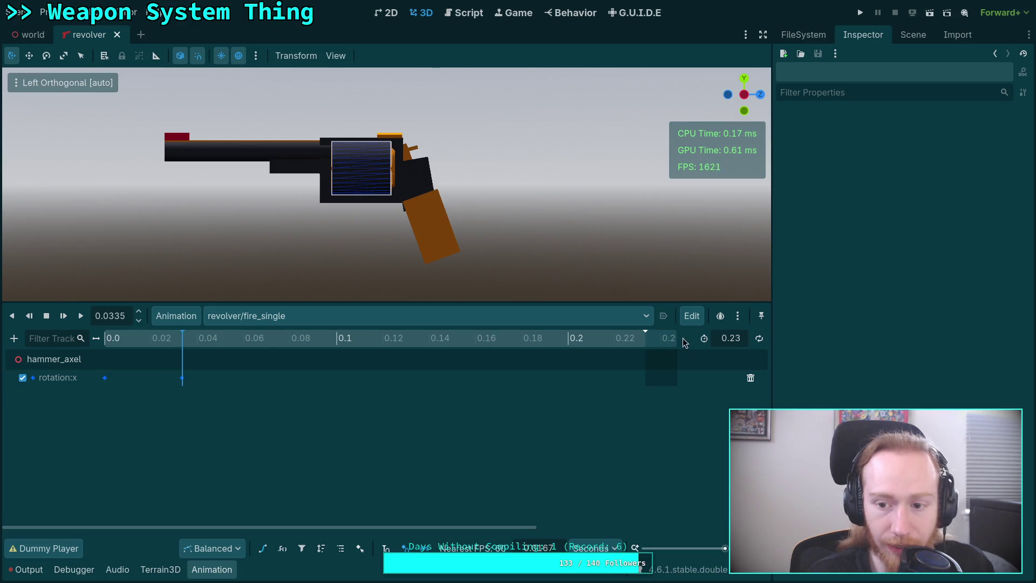
Switch the timeline to FPS and set fire_single's length to 2 frames.
{"action": "left_click", "coordinate": [594, 547]}
{"action": "left_click", "coordinate": [591, 574]}
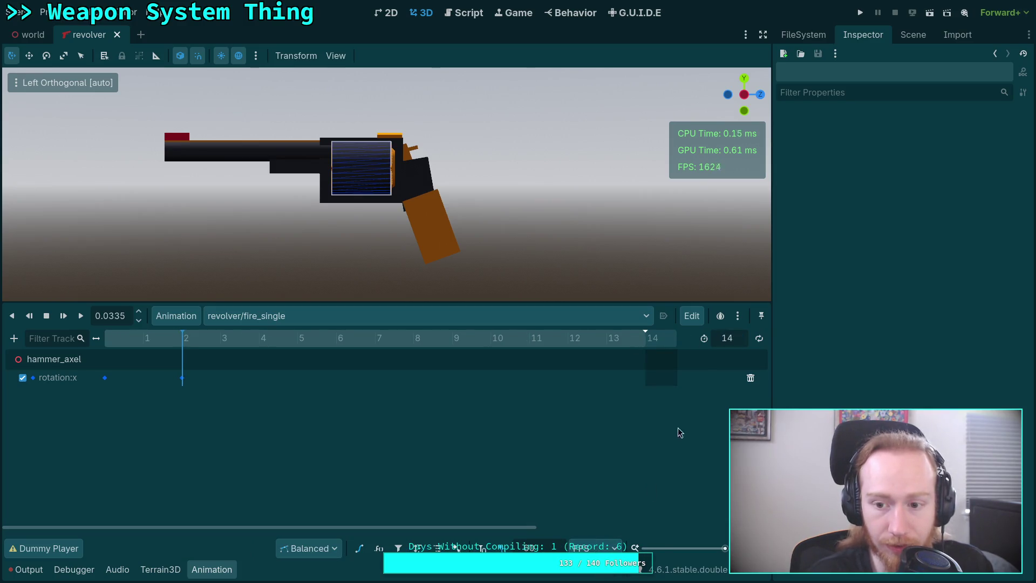
{"action": "left_click", "coordinate": [723, 344]}
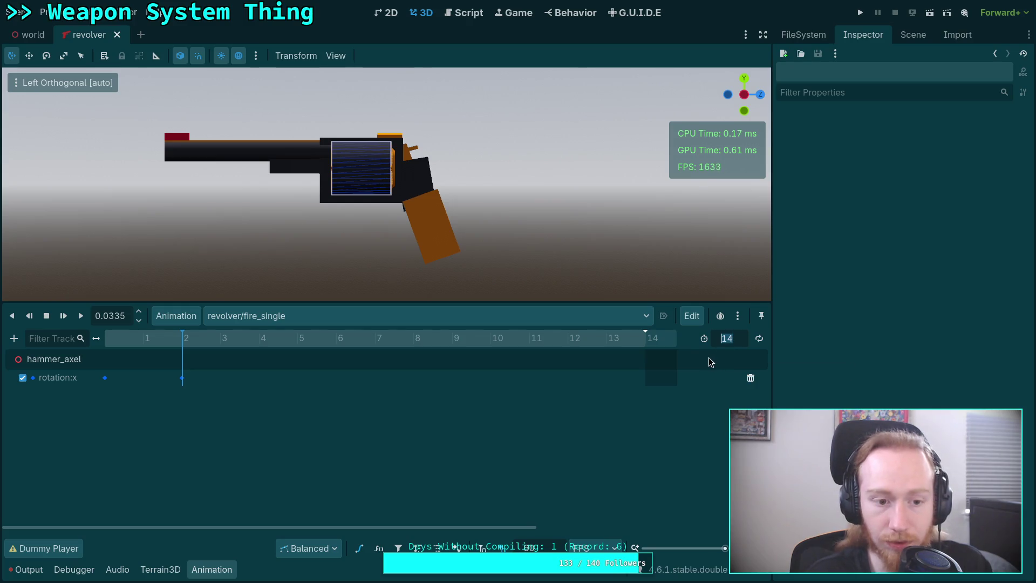
{"action": "type", "text": "2"}
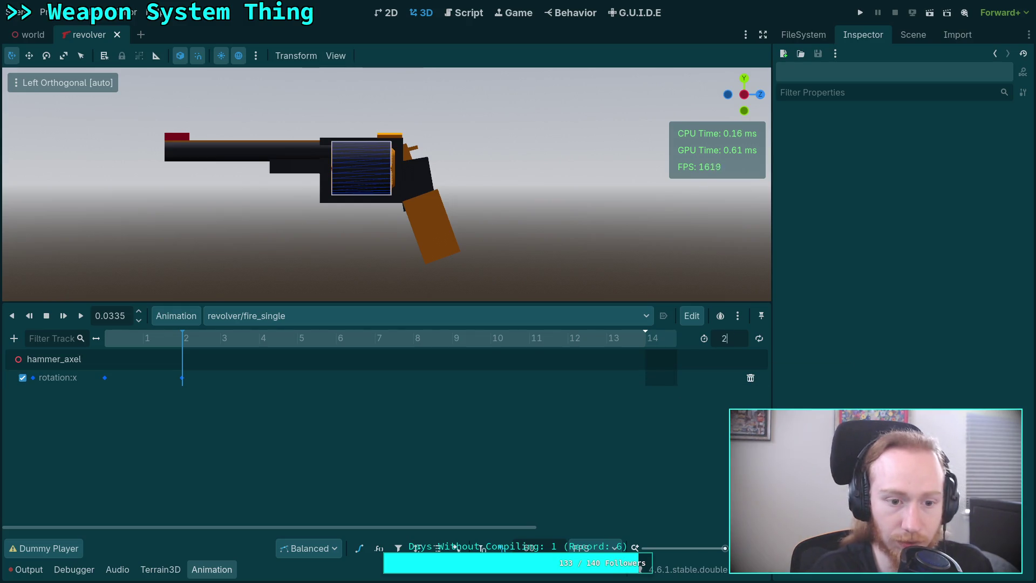
{"action": "key", "text": "Return"}
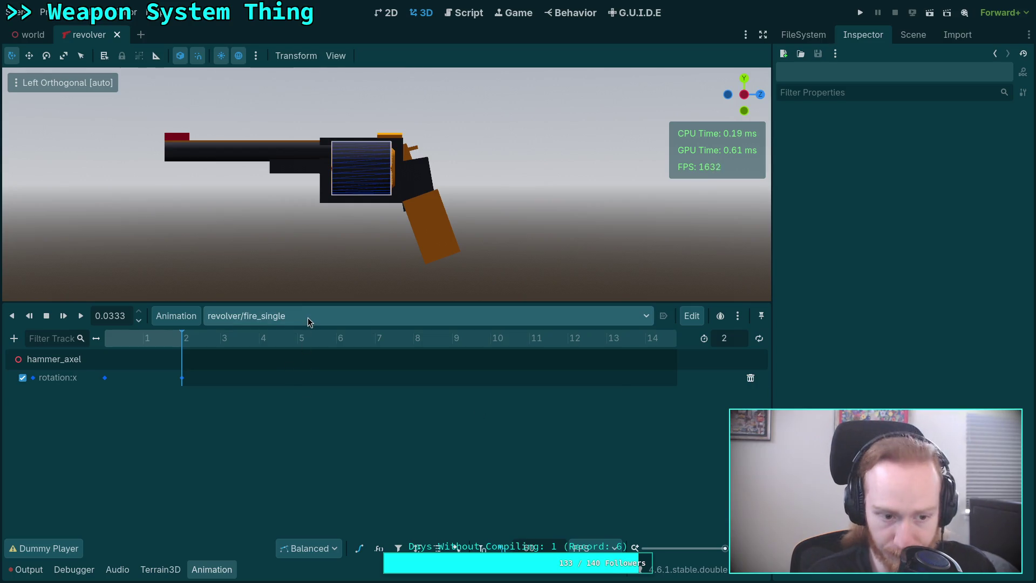
{"action": "mouse_move", "coordinate": [135, 338]}
{"action": "left_mouse_down"}
{"action": "mouse_move", "coordinate": [105, 338]}
{"action": "mouse_move", "coordinate": [243, 352]}
{"action": "left_mouse_up"}
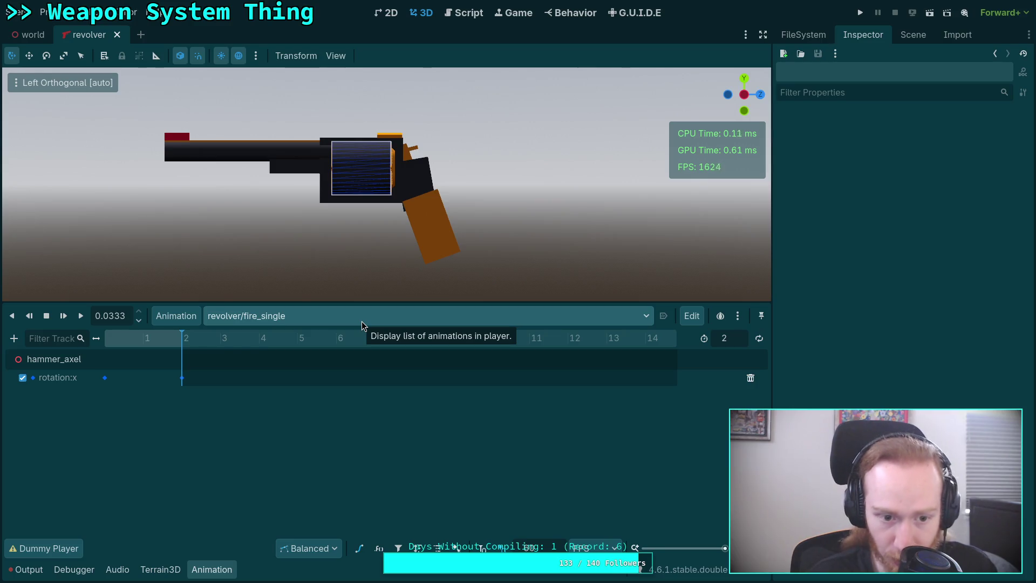
Save fire_single to its resource file via Manage Animations.
{"action": "left_click", "coordinate": [362, 318]}
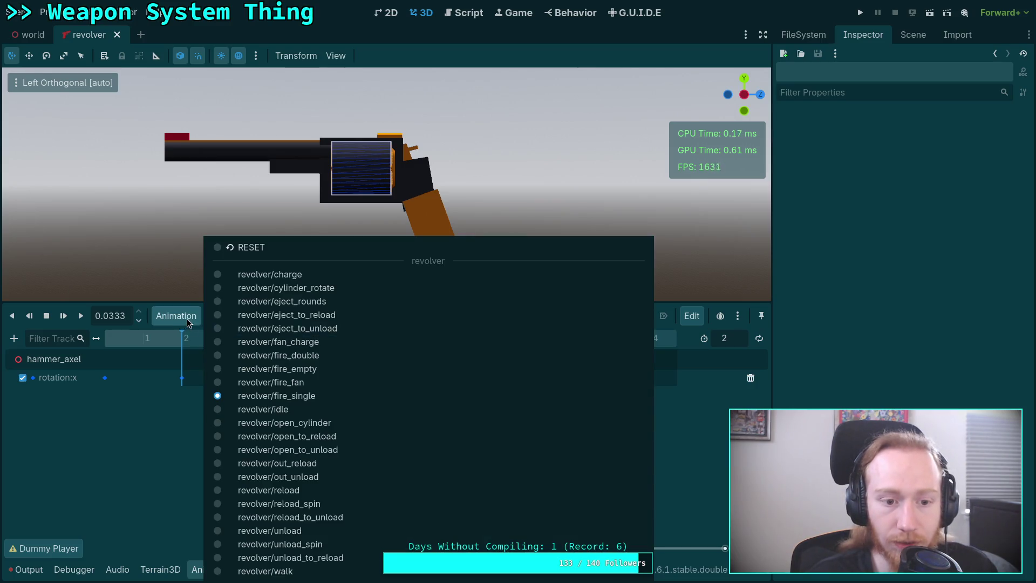
{"action": "left_click", "coordinate": [176, 316]}
{"action": "left_click", "coordinate": [260, 353]}
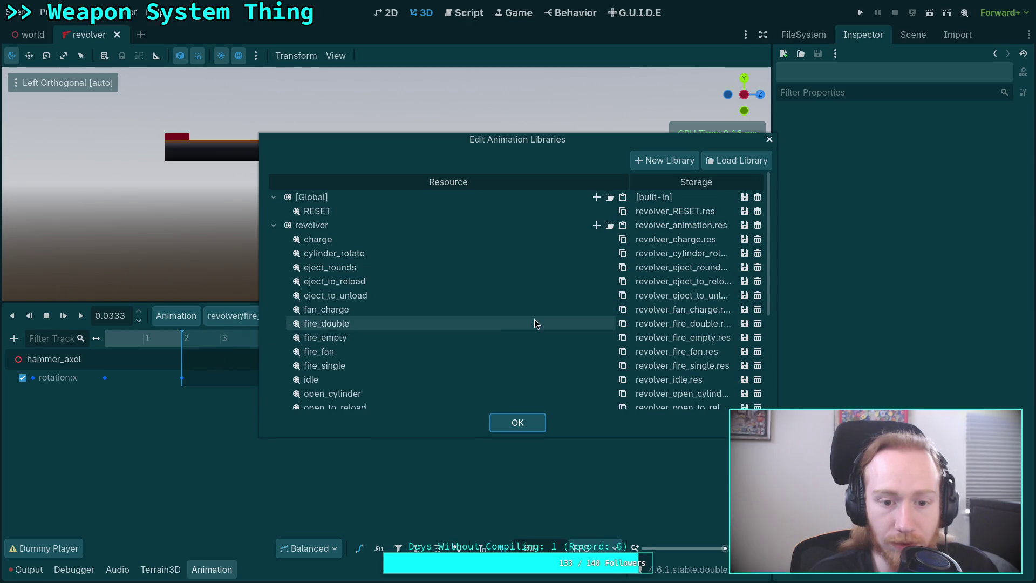
{"action": "left_click", "coordinate": [744, 367]}
{"action": "left_click", "coordinate": [758, 386]}
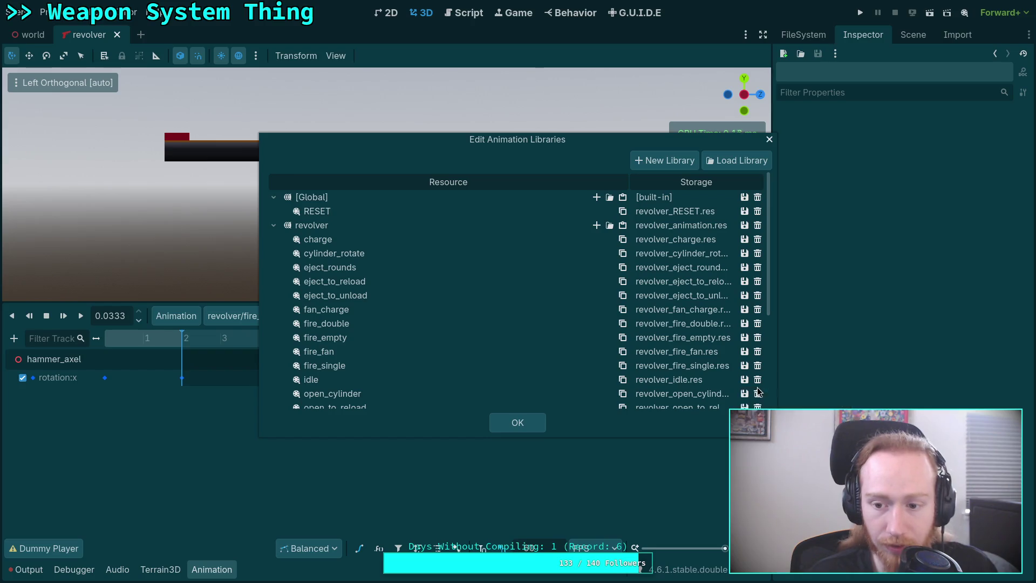
{"action": "left_click", "coordinate": [518, 424]}
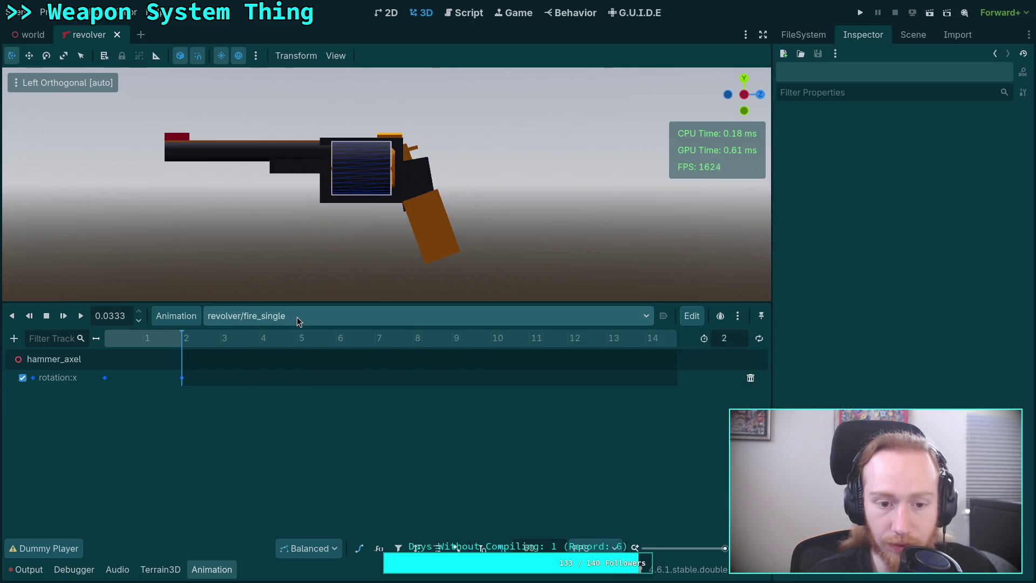
Select fire_empty and remove it from the revolver library in Manage Animations.
{"action": "left_click", "coordinate": [297, 316]}
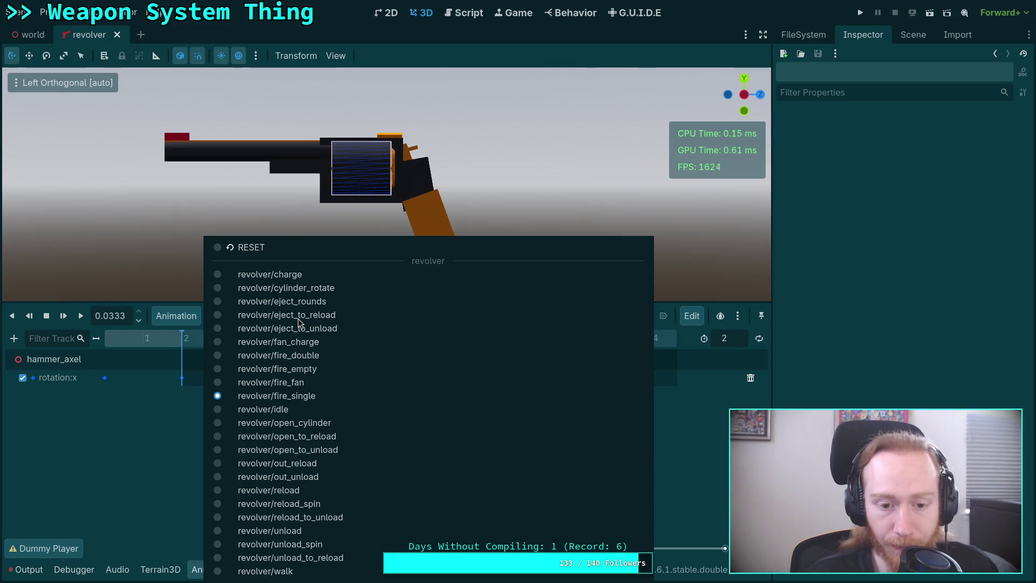
{"action": "left_click", "coordinate": [321, 370]}
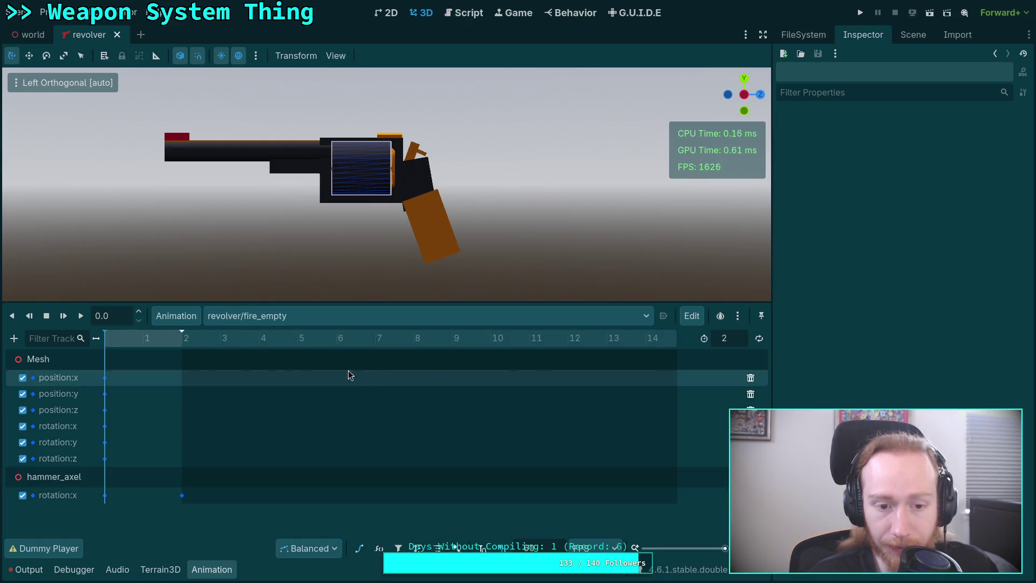
{"action": "left_click", "coordinate": [176, 315]}
{"action": "left_click", "coordinate": [200, 356]}
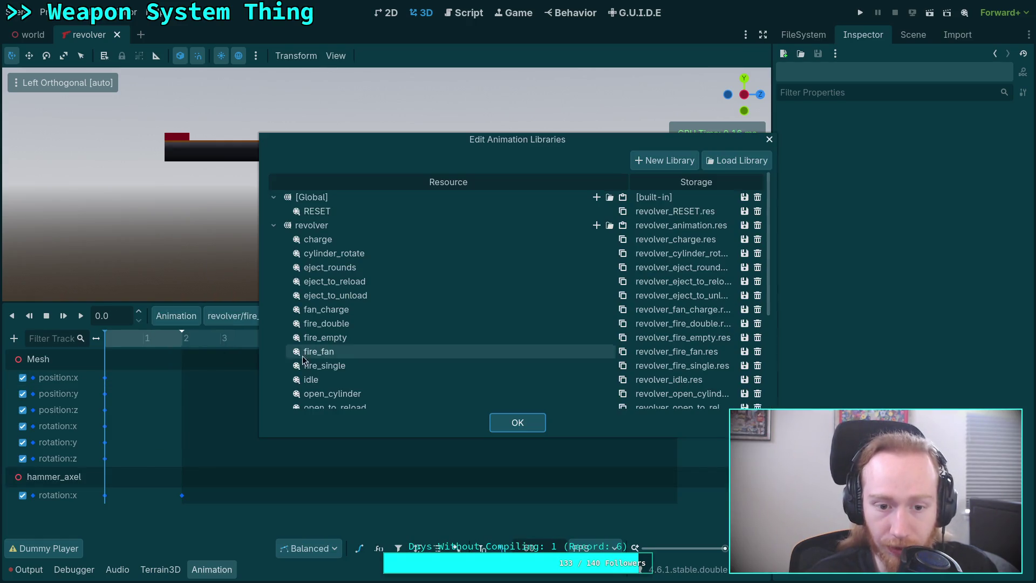
{"action": "left_click", "coordinate": [757, 337]}
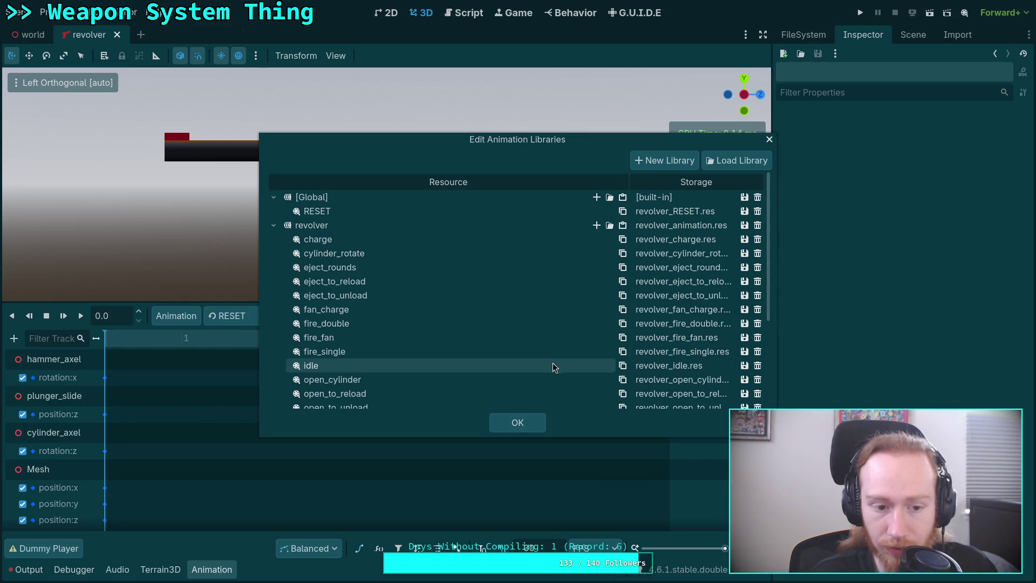
{"action": "left_click", "coordinate": [518, 423]}
{"action": "left_click", "coordinate": [332, 318]}
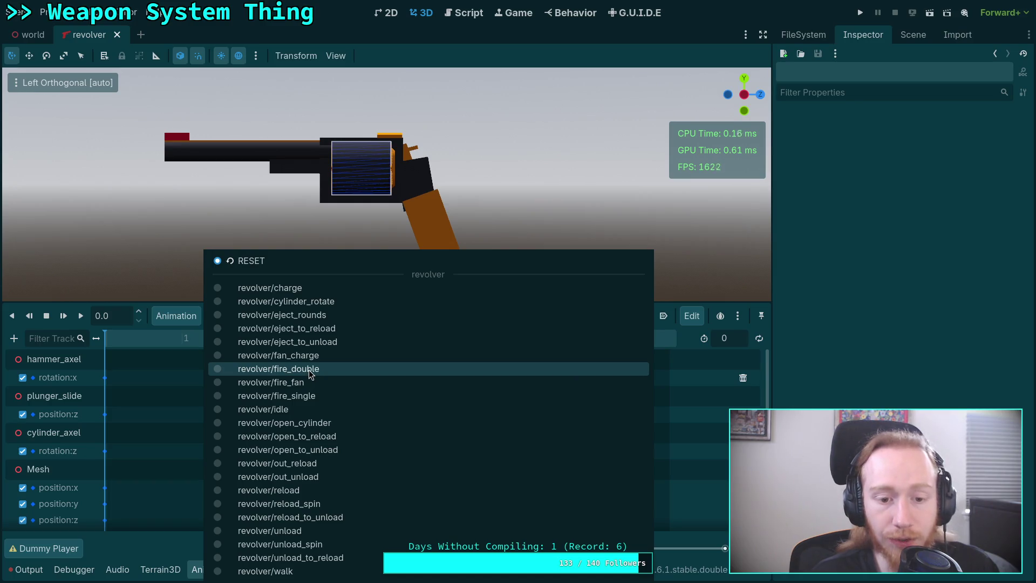
Scrub fire_double's hammer motion up to frame 14, then reload fire_single.
{"action": "left_click", "coordinate": [308, 371]}
{"action": "left_click_drag", "start_coordinate": [118, 336], "coordinate": [649, 355]}
{"action": "left_click_drag", "start_coordinate": [104, 345], "coordinate": [650, 354]}
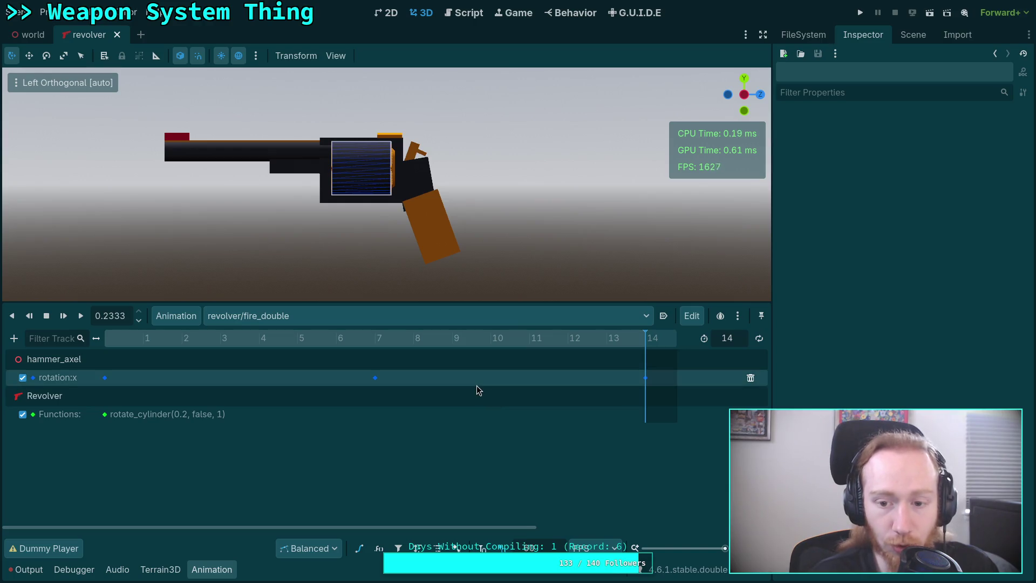
{"action": "left_click_drag", "start_coordinate": [325, 346], "coordinate": [664, 352]}
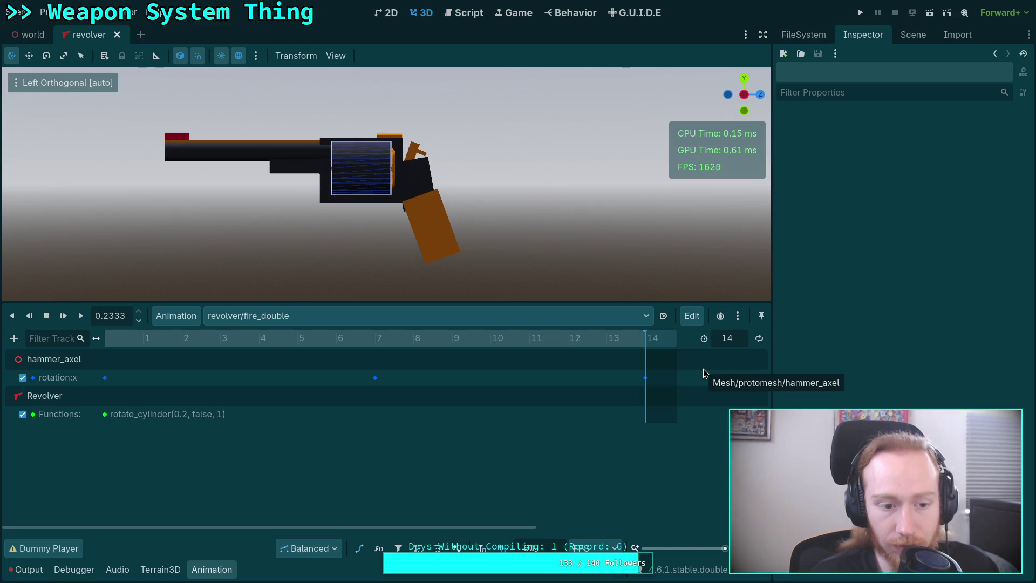
{"action": "left_click", "coordinate": [320, 319]}
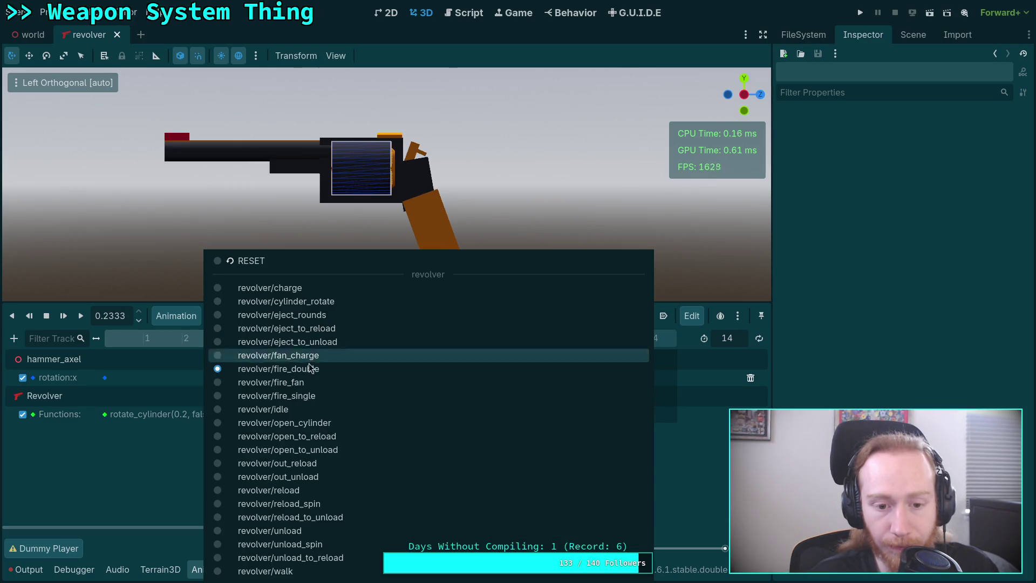
{"action": "left_click", "coordinate": [321, 396]}
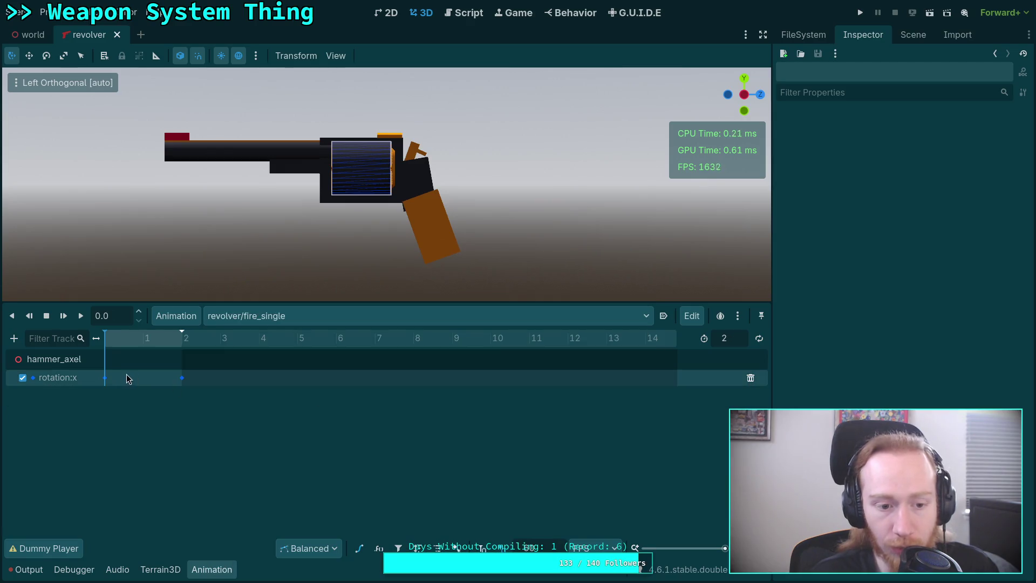
Copy fire_single's hammer keyframe at frame 2.
{"action": "left_click", "coordinate": [182, 378]}
{"action": "right_click", "coordinate": [182, 379]}
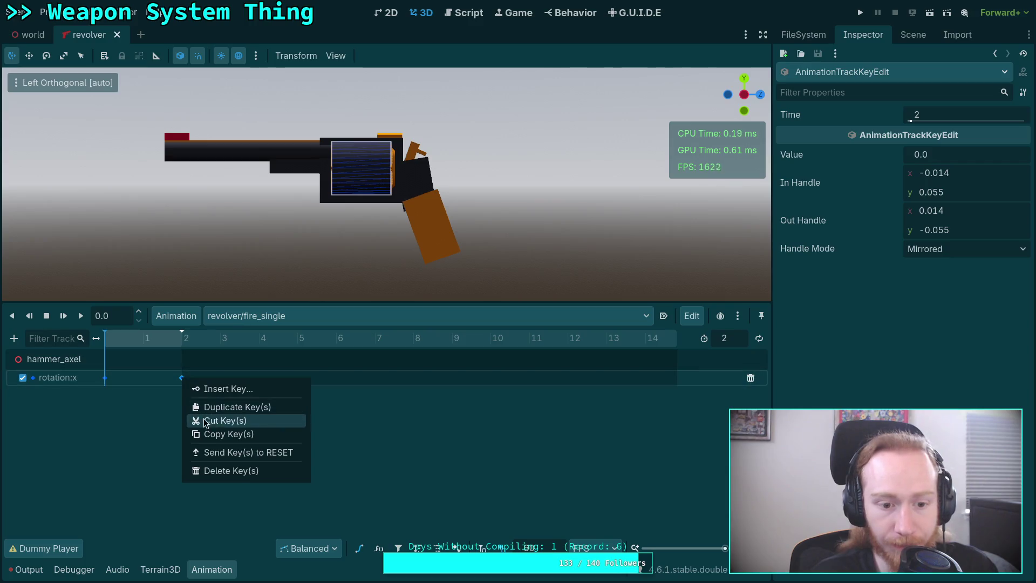
{"action": "left_click", "coordinate": [225, 437]}
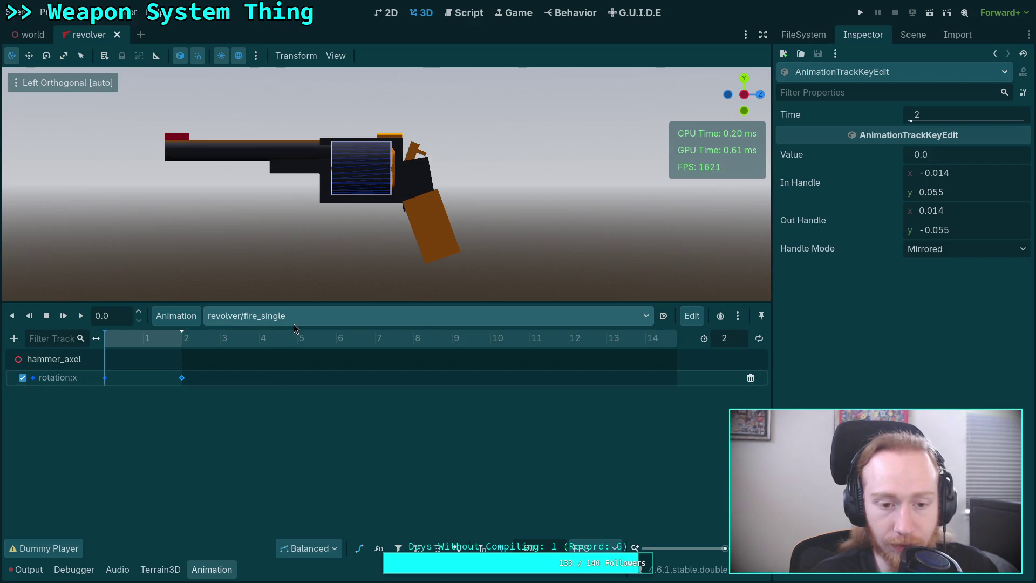
Show the hammer rotation track as a Bezier curve and select both its keys.
{"action": "left_click", "coordinate": [360, 549]}
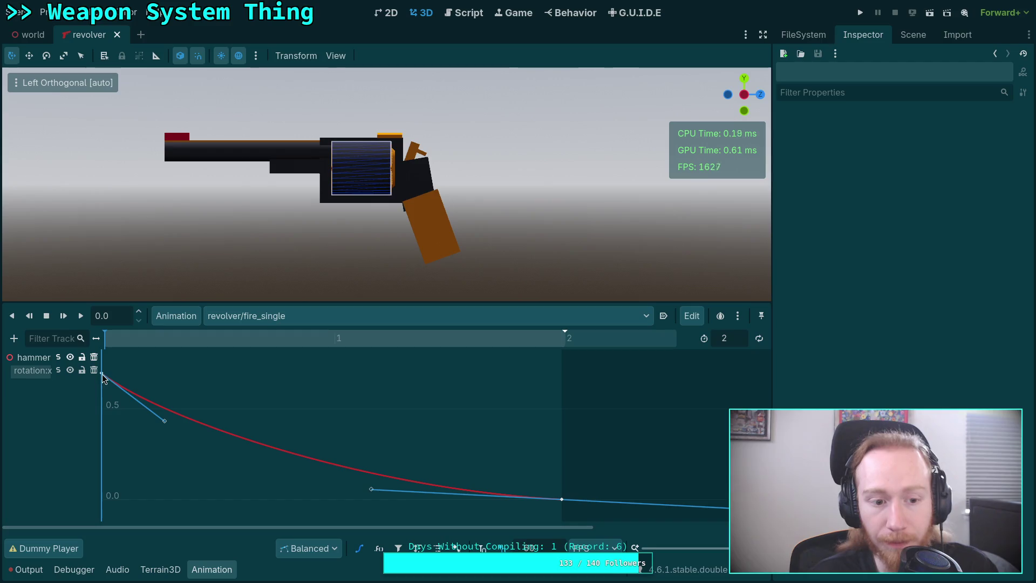
{"action": "left_click", "coordinate": [102, 375]}
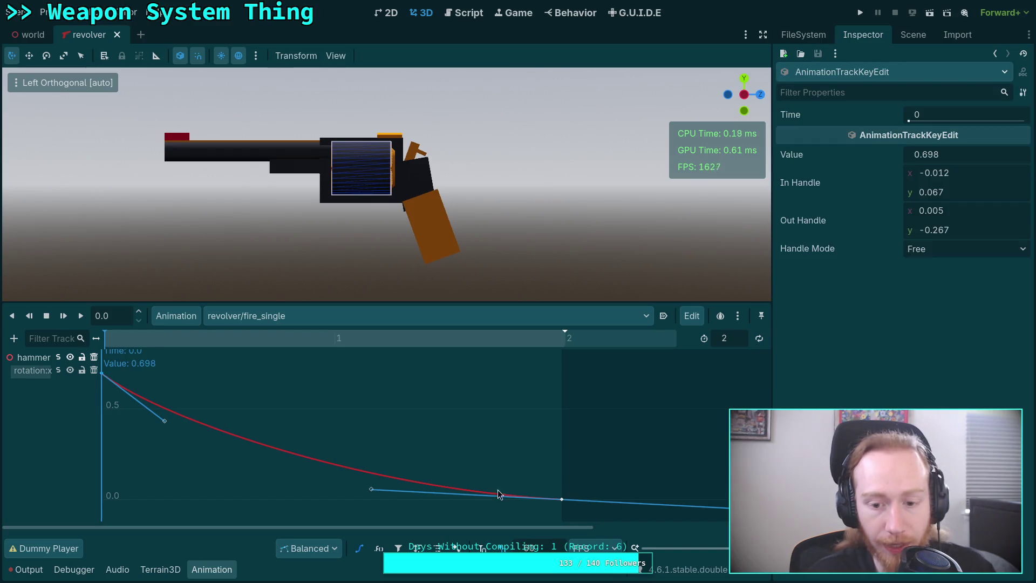
{"action": "left_click", "coordinate": [562, 500], "text": "shift"}
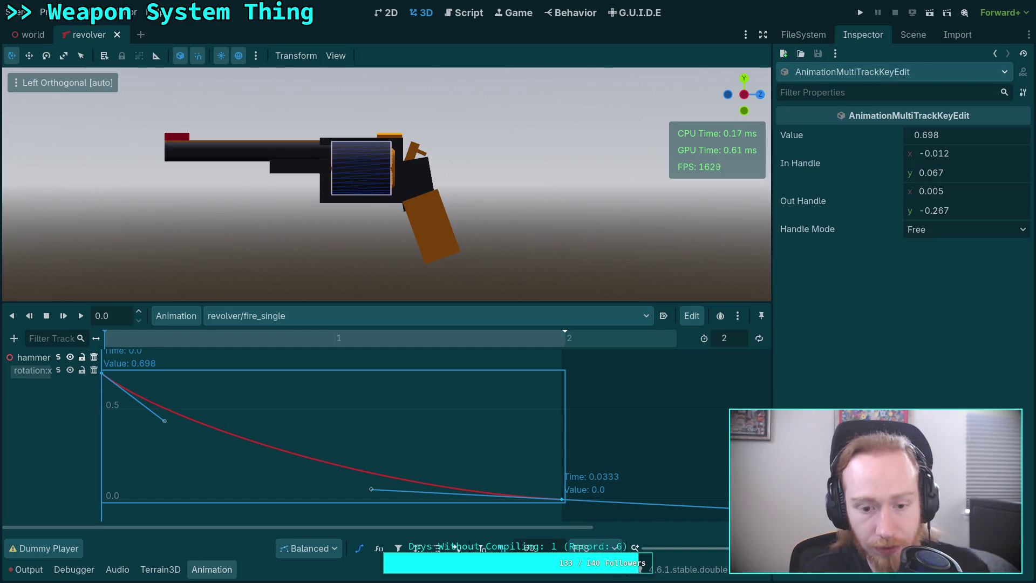
{"action": "right_click", "coordinate": [563, 500]}
{"action": "left_click", "coordinate": [617, 457]}
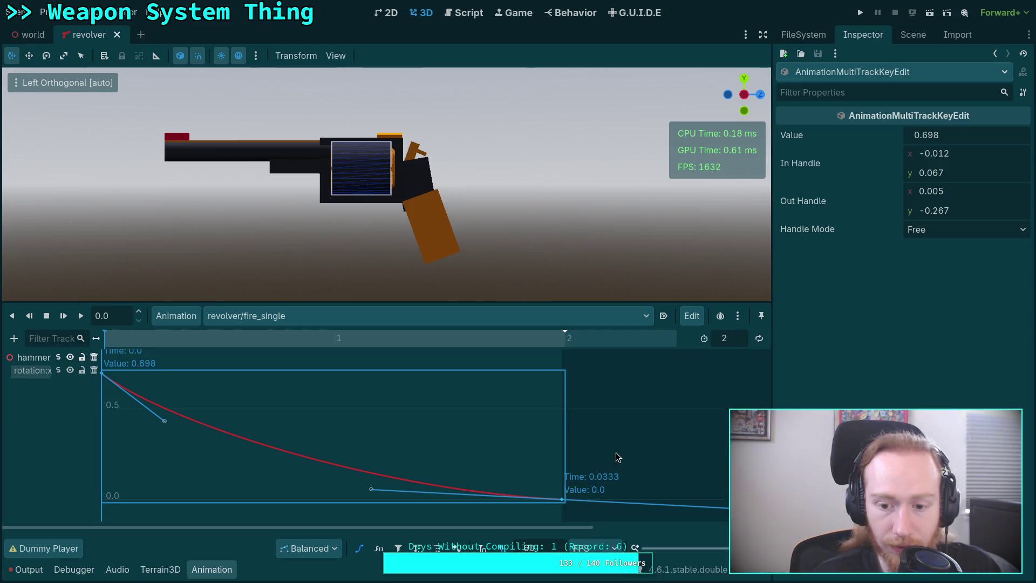
{"action": "left_click", "coordinate": [289, 316]}
Load fire_double and set its length to 16 frames.
{"action": "left_click", "coordinate": [303, 368]}
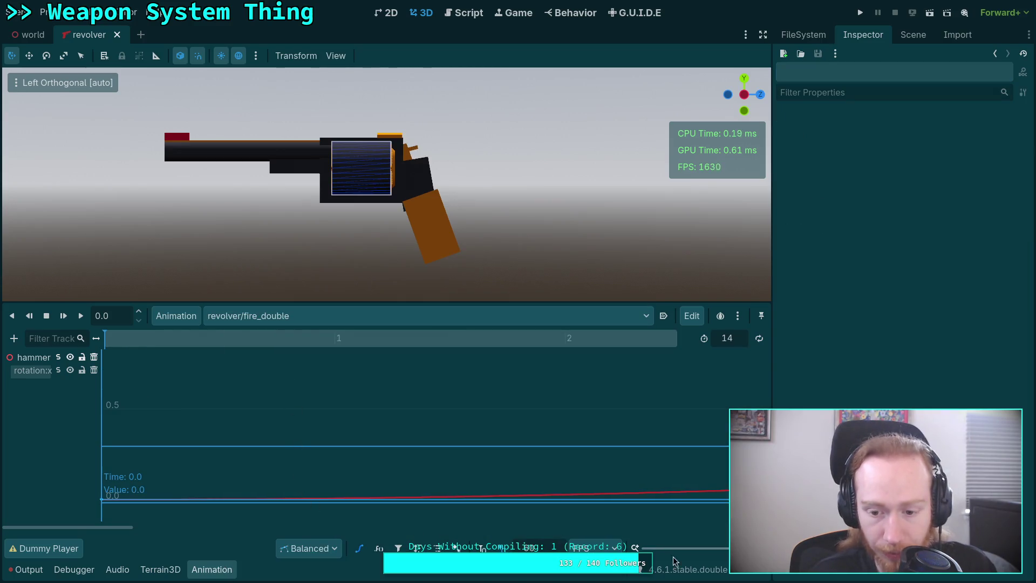
{"action": "left_click", "coordinate": [729, 340]}
{"action": "type", "text": "1"}
{"action": "type", "text": "6"}
{"action": "key", "text": "Return"}
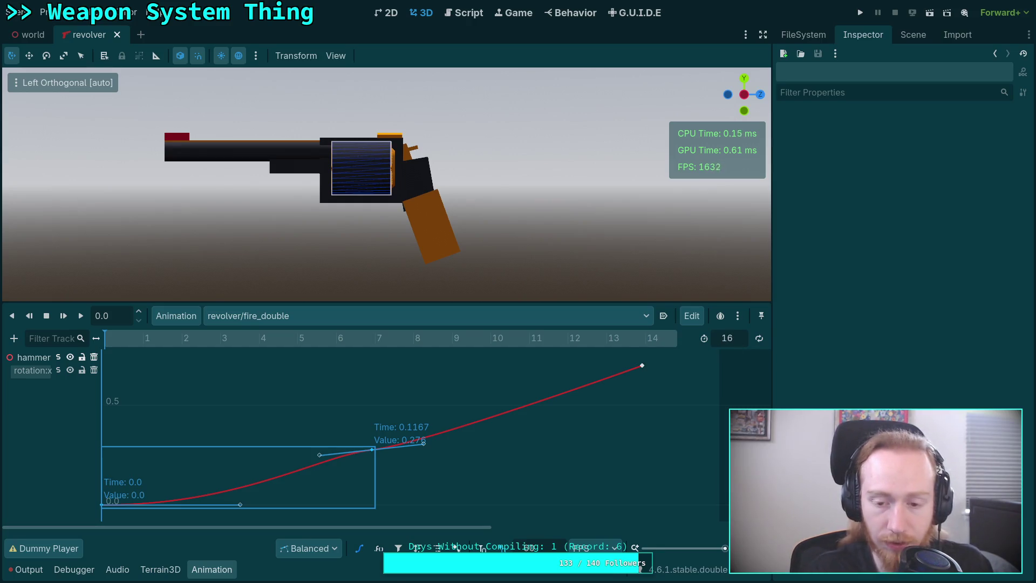
{"action": "mouse_move", "coordinate": [416, 528]}
{"action": "left_mouse_down"}
{"action": "mouse_move", "coordinate": [655, 532]}
{"action": "mouse_move", "coordinate": [484, 535]}
{"action": "left_mouse_up"}
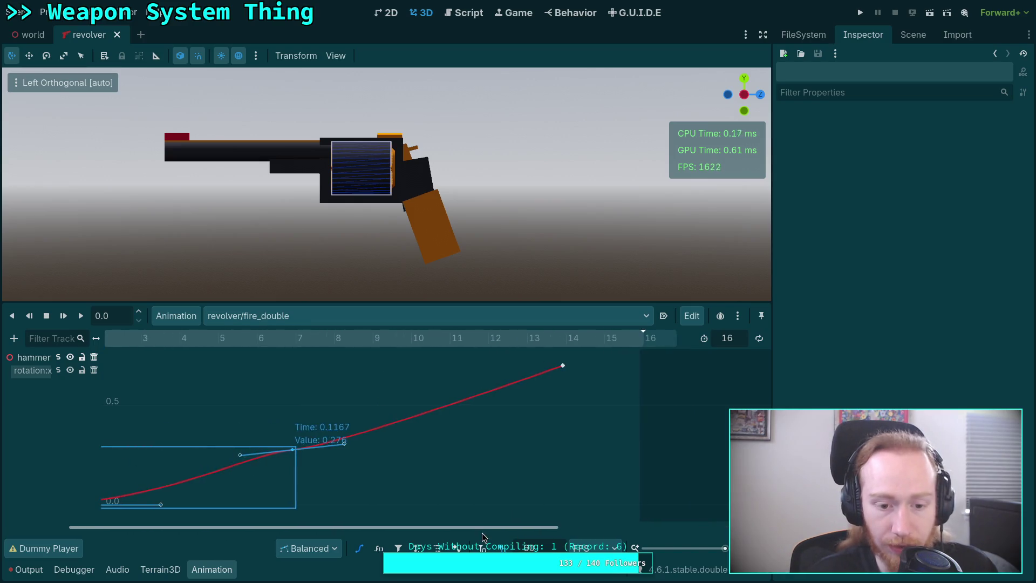
{"action": "scroll", "coordinate": [441, 526], "scroll_direction": "right", "scroll_amount": 5}
Paste the copied falling hammer keys after fire_double's peak at frame 14.
{"action": "left_click_drag", "start_coordinate": [430, 340], "coordinate": [433, 341]}
{"action": "right_click", "coordinate": [441, 375]}
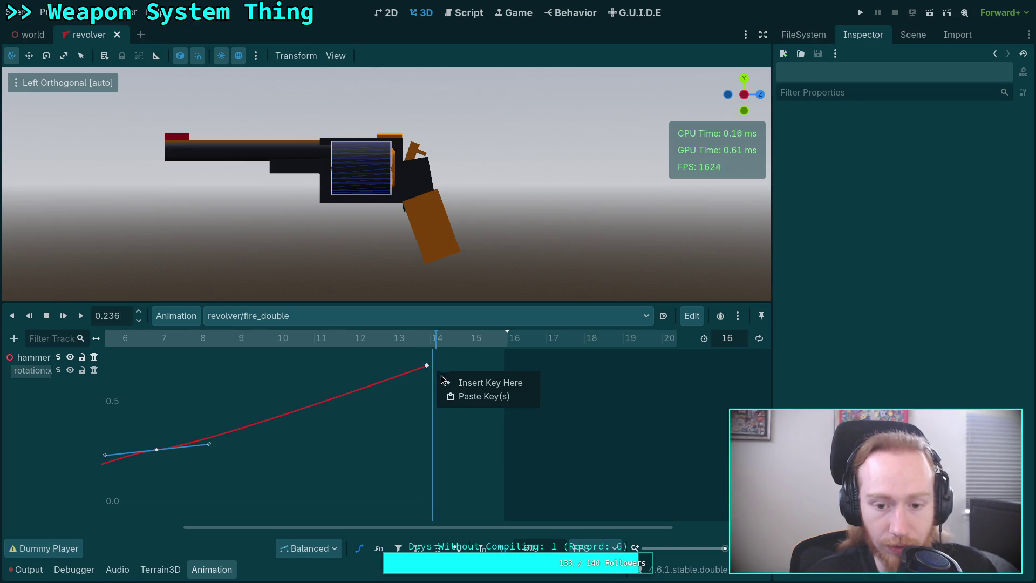
{"action": "left_click", "coordinate": [466, 394]}
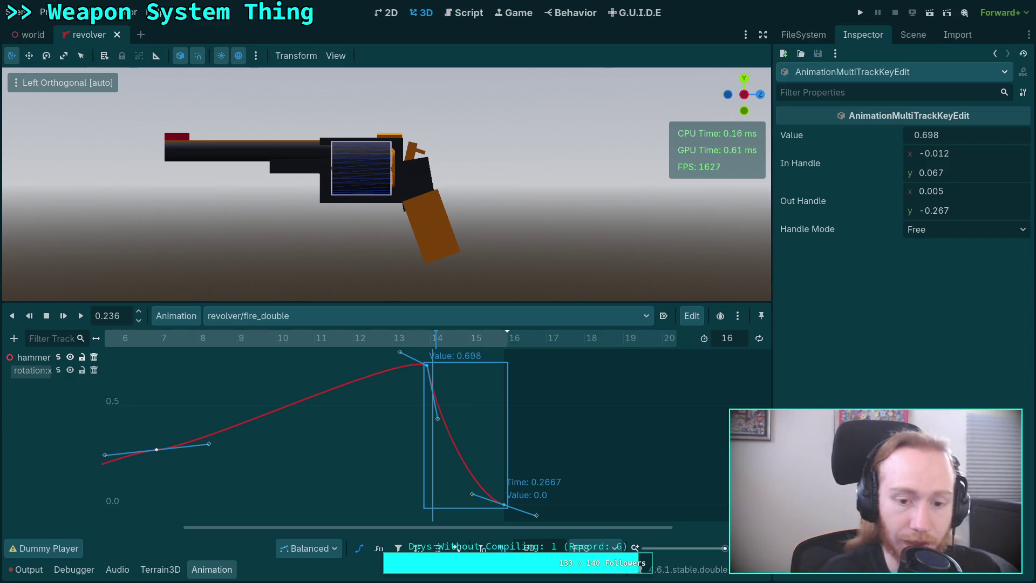
{"action": "key", "text": "Delete"}
{"action": "left_click", "coordinate": [427, 366]}
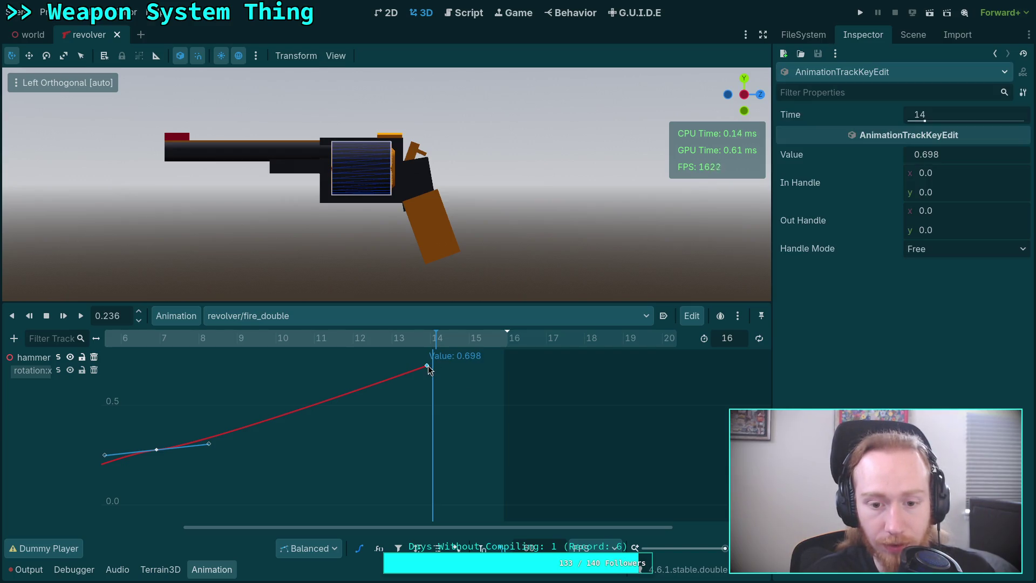
{"action": "left_click", "coordinate": [951, 248]}
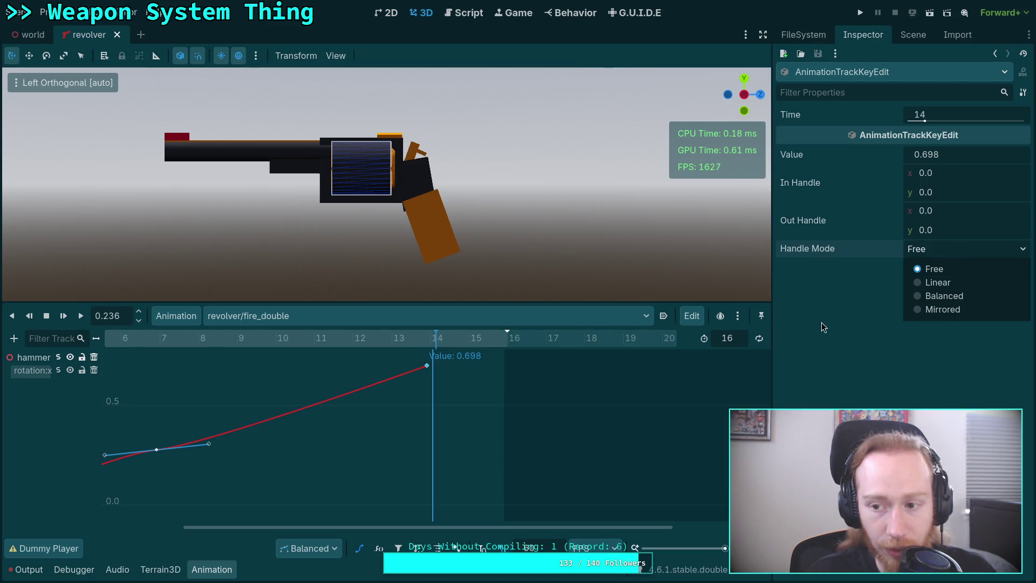
{"action": "right_click", "coordinate": [458, 374]}
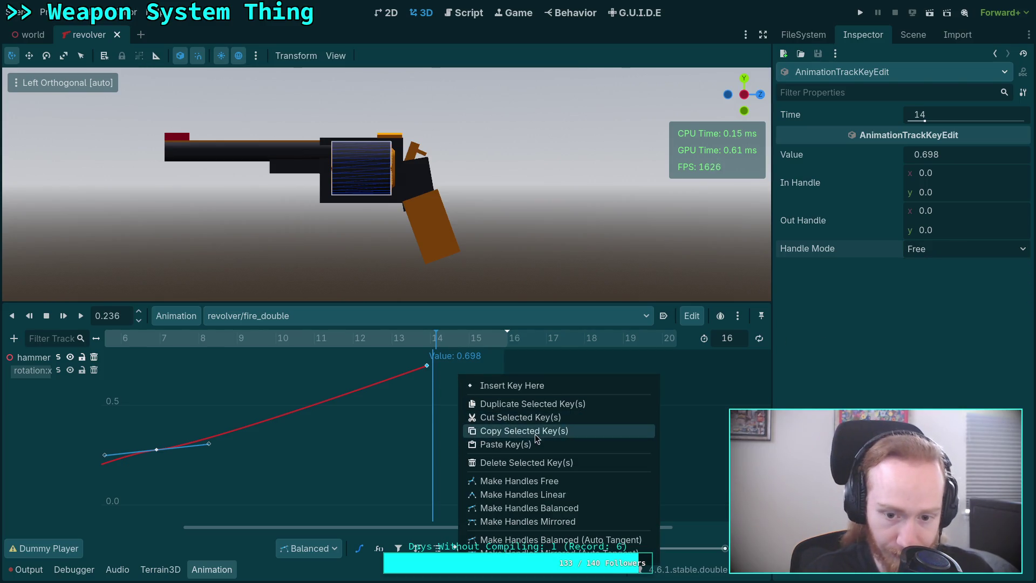
{"action": "left_click", "coordinate": [512, 443]}
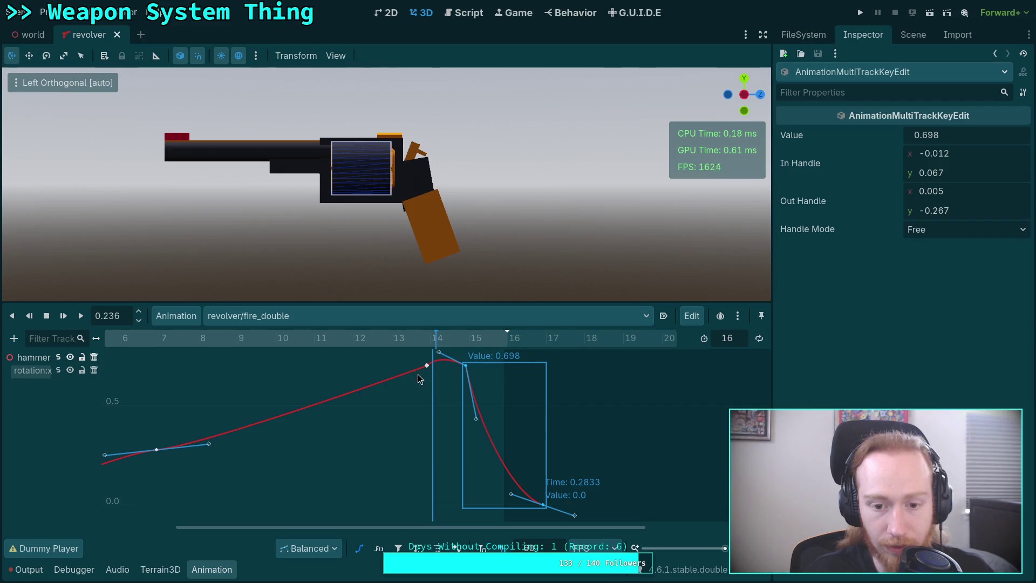
{"action": "left_click", "coordinate": [465, 366]}
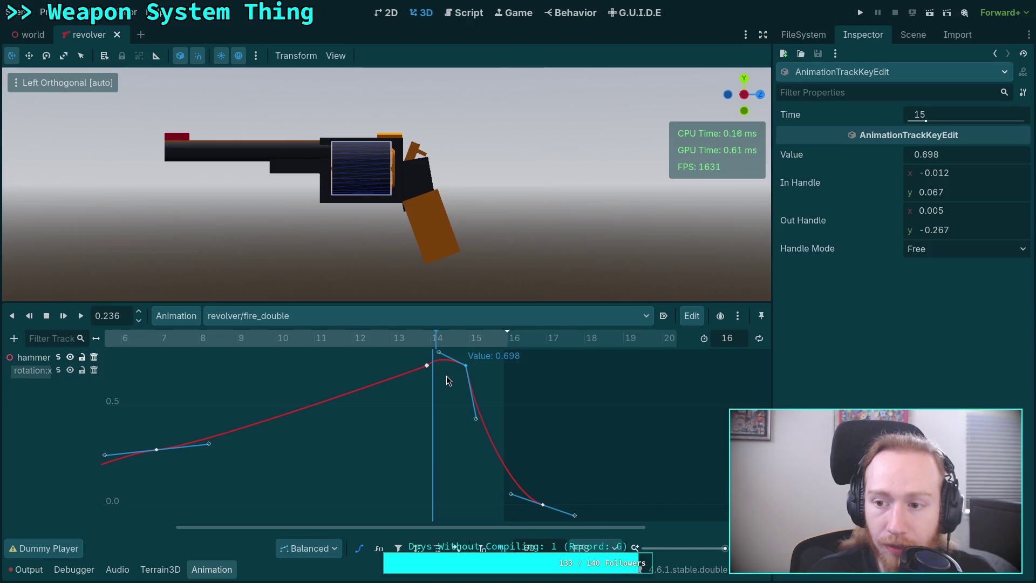
Set the frame-14 key's out handle to 0.005 / -0.267.
{"action": "left_click", "coordinate": [426, 365]}
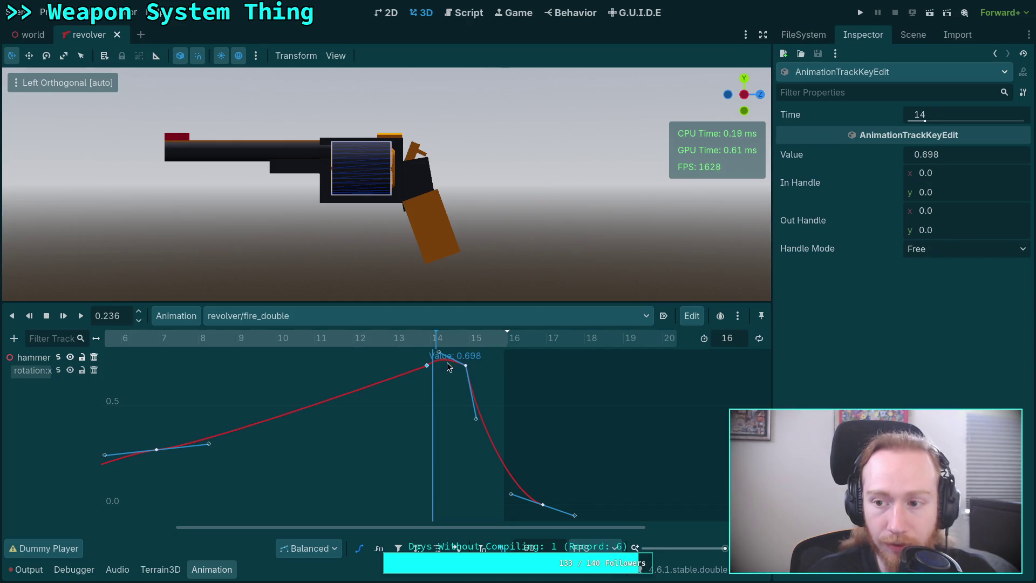
{"action": "left_click", "coordinate": [971, 210]}
{"action": "type", "text": "0.005"}
{"action": "key", "text": "Return"}
{"action": "left_click", "coordinate": [467, 366]}
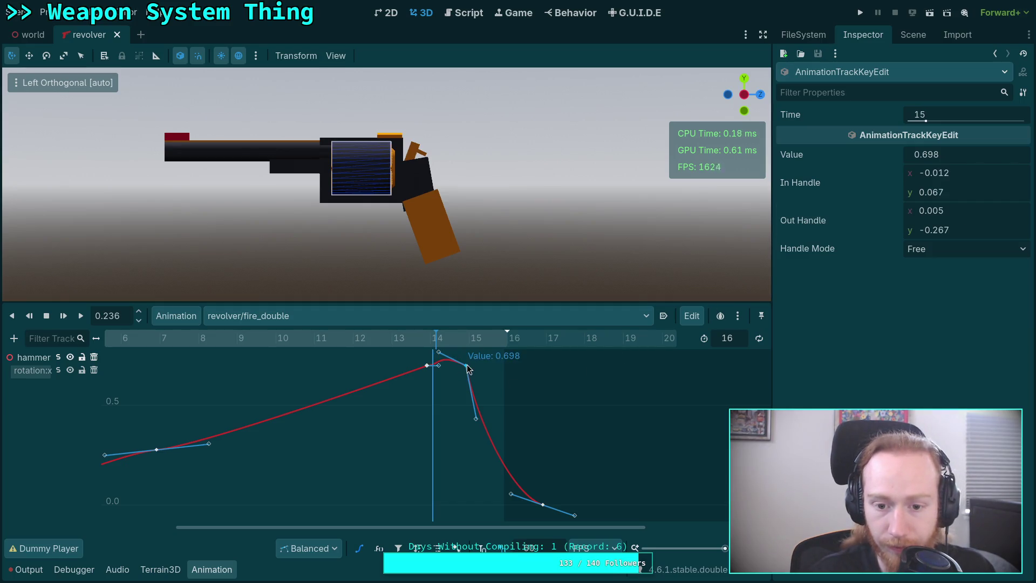
{"action": "left_click", "coordinate": [427, 366]}
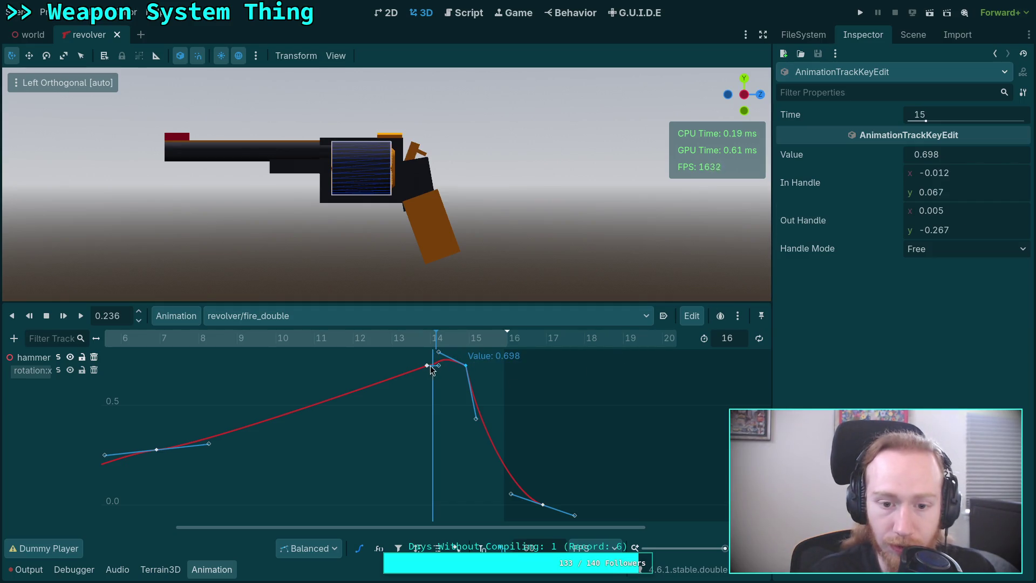
{"action": "left_click", "coordinate": [966, 234]}
{"action": "type", "text": "-0.267"}
{"action": "key", "text": "Return"}
Delete the frame-15 key, move the final 0.0 key to frame 16, and play back.
{"action": "left_click", "coordinate": [467, 367]}
{"action": "key", "text": "Delete"}
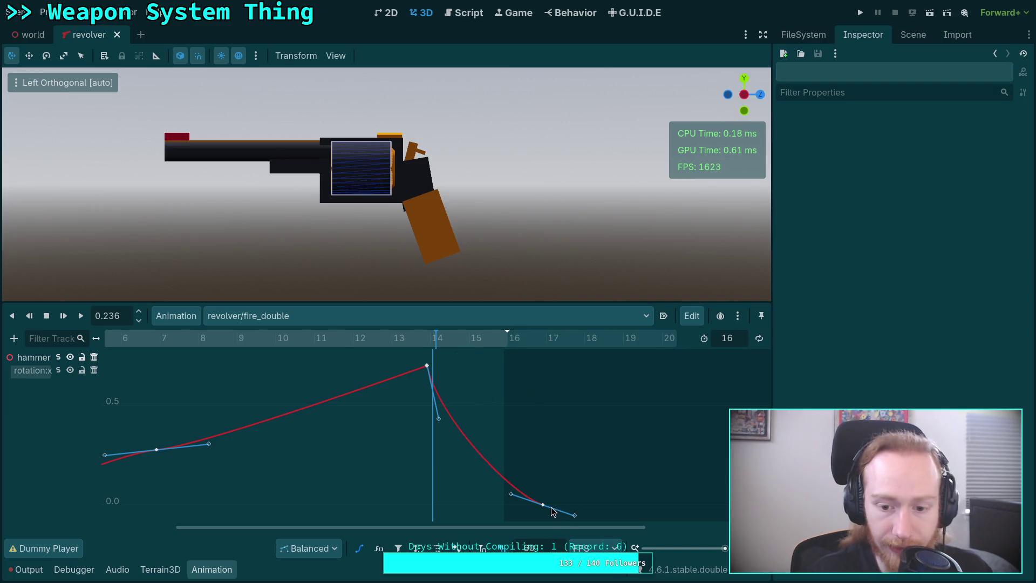
{"action": "left_click", "coordinate": [544, 505]}
{"action": "left_click", "coordinate": [925, 115]}
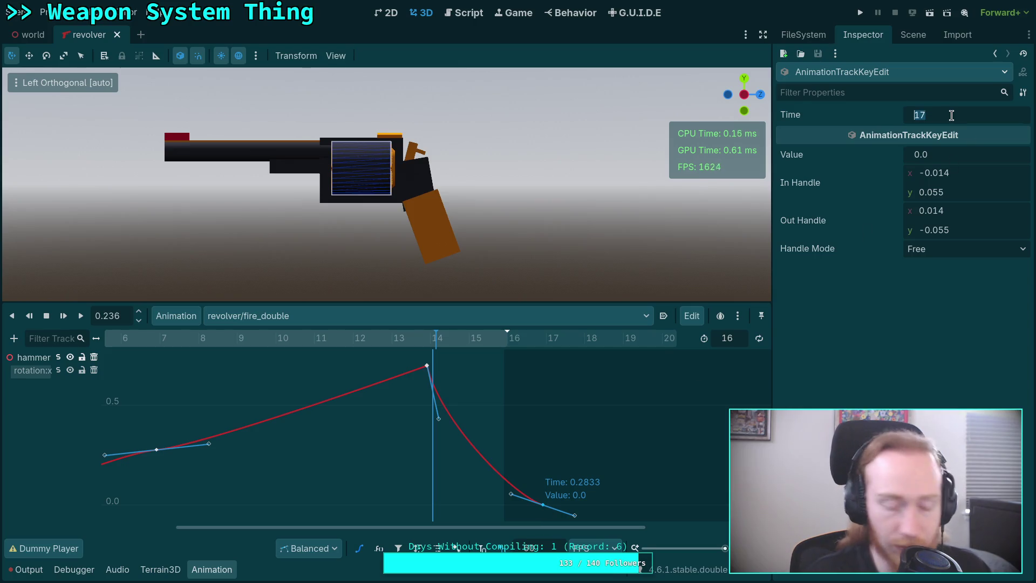
{"action": "type", "text": "16"}
{"action": "key", "text": "Return"}
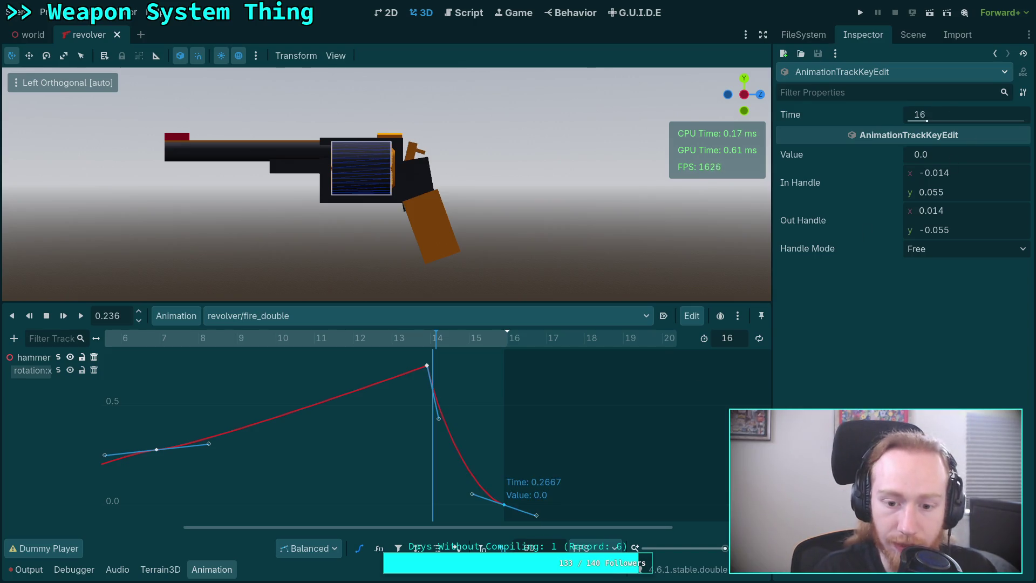
{"action": "mouse_move", "coordinate": [348, 343]}
{"action": "left_mouse_down"}
{"action": "mouse_move", "coordinate": [243, 346]}
{"action": "mouse_move", "coordinate": [510, 365]}
{"action": "left_mouse_up"}
{"action": "key", "text": "shift+d"}
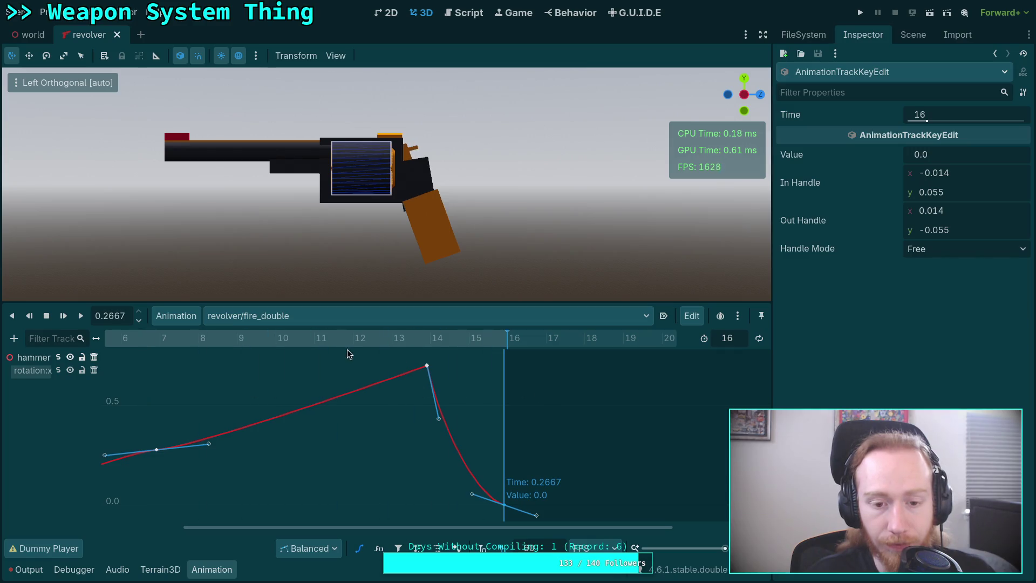
{"action": "left_click", "coordinate": [275, 316]}
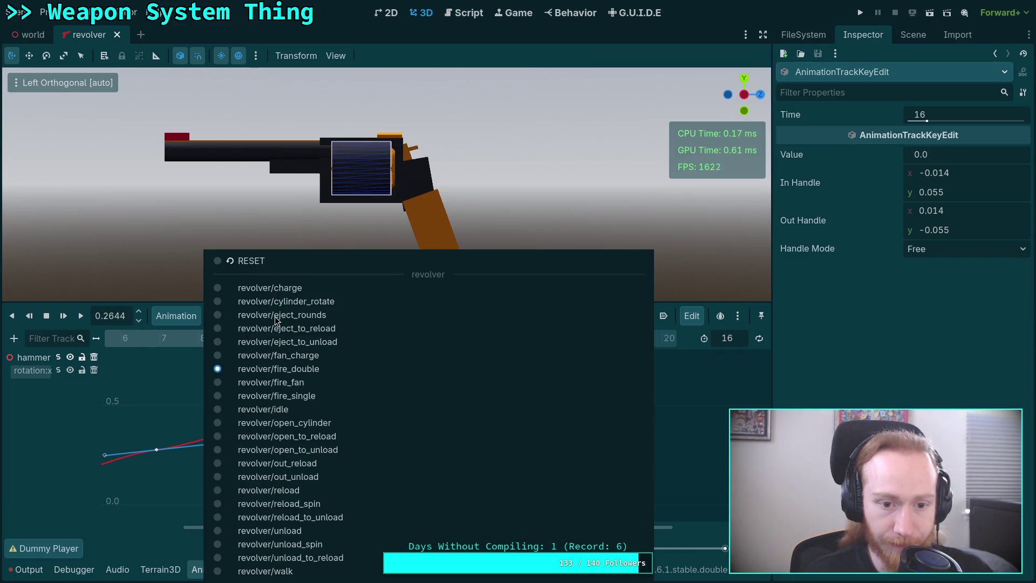
Return to fire_double's keyframe track view and fit frames 1–16 in the timeline.
{"action": "left_click", "coordinate": [156, 335]}
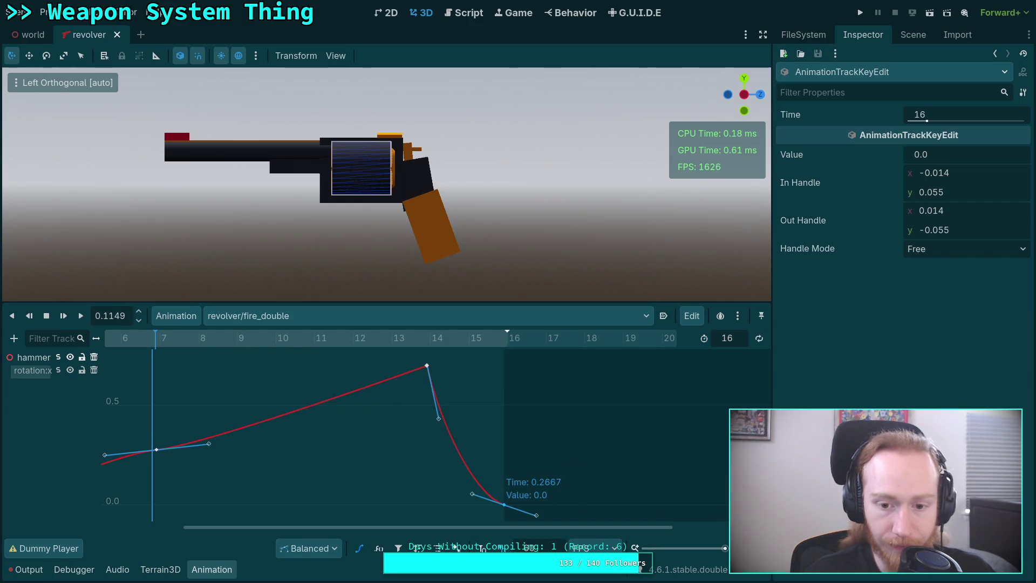
{"action": "left_click", "coordinate": [361, 549]}
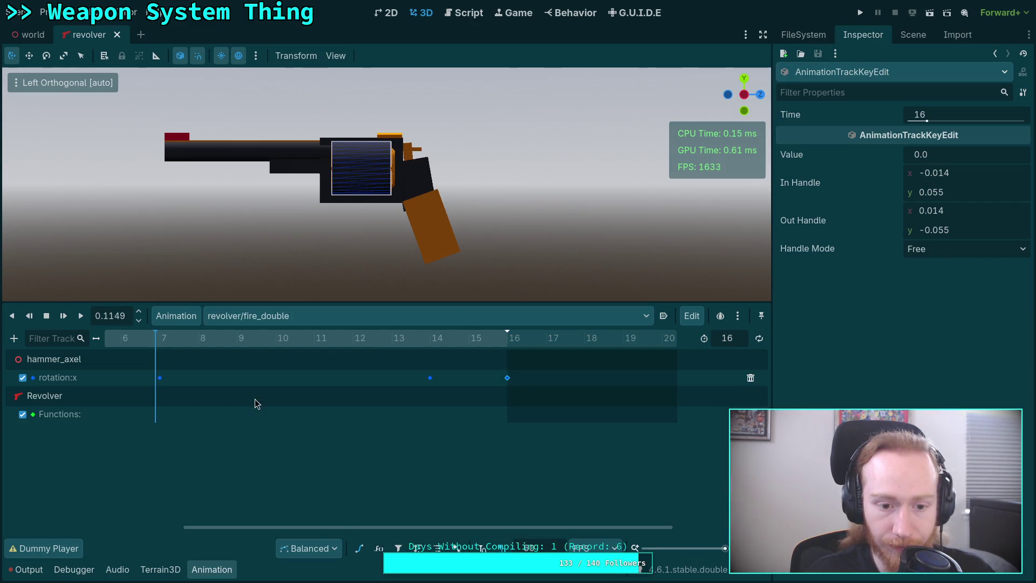
{"action": "left_click_drag", "start_coordinate": [346, 523], "coordinate": [121, 521]}
{"action": "scroll", "coordinate": [451, 431], "scroll_direction": "down", "scroll_amount": 1}
{"action": "mouse_move", "coordinate": [145, 340]}
{"action": "left_mouse_down"}
{"action": "mouse_move", "coordinate": [399, 363]}
{"action": "mouse_move", "coordinate": [647, 363]}
{"action": "mouse_move", "coordinate": [104, 362]}
{"action": "mouse_move", "coordinate": [637, 362]}
{"action": "left_mouse_up"}
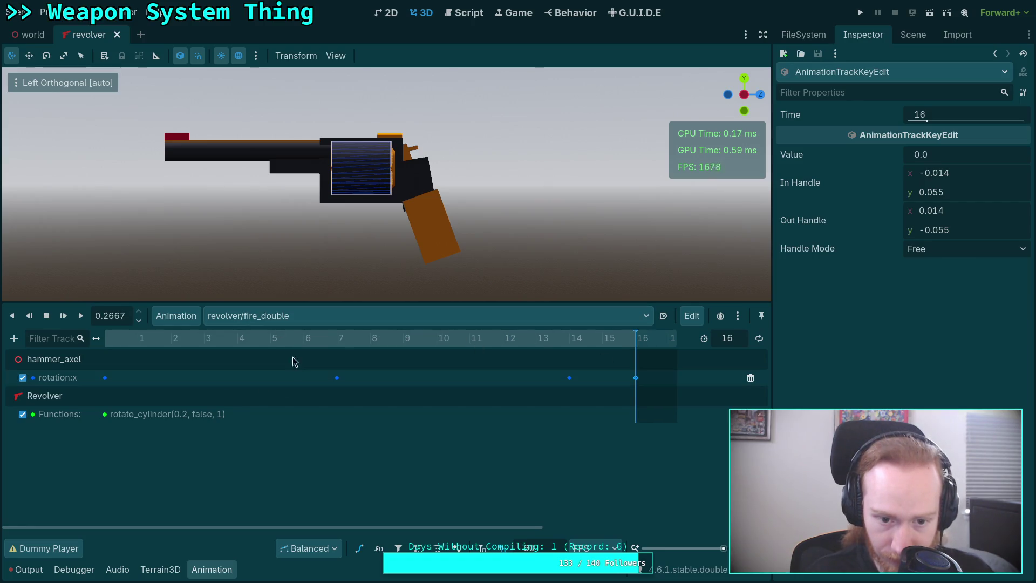
{"action": "mouse_move", "coordinate": [521, 339]}
{"action": "left_mouse_down"}
{"action": "mouse_move", "coordinate": [574, 343]}
{"action": "mouse_move", "coordinate": [344, 340]}
{"action": "mouse_move", "coordinate": [564, 333]}
{"action": "left_mouse_up"}
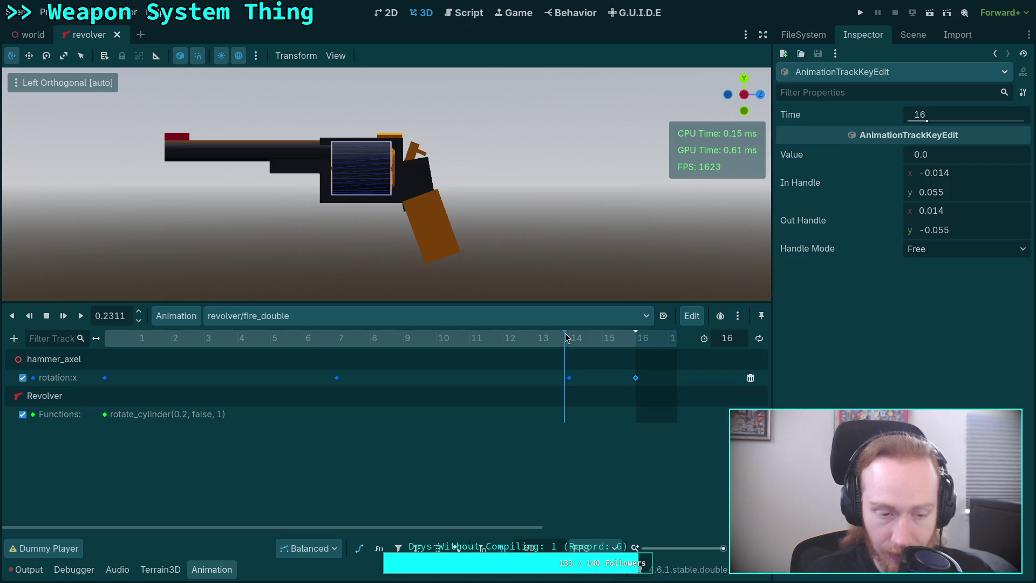
On the rotate_cylinder function key, try 0.22 as the first argument, then revert it to 0.2.
{"action": "left_click", "coordinate": [109, 418]}
{"action": "left_click", "coordinate": [794, 190]}
{"action": "left_click", "coordinate": [795, 204]}
{"action": "left_click", "coordinate": [928, 237]}
{"action": "type", "text": "0.22"}
{"action": "key", "text": "Return"}
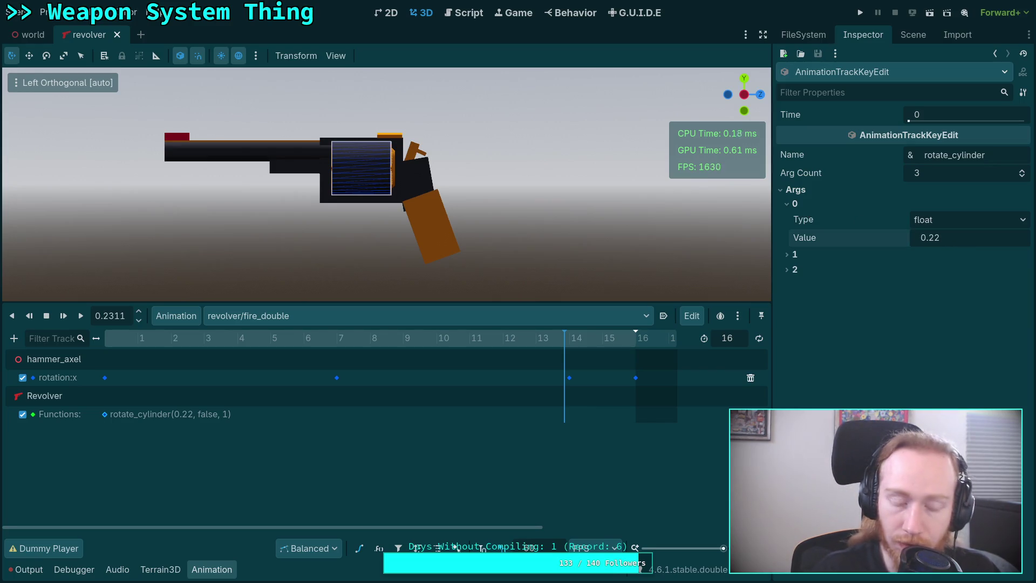
{"action": "left_click", "coordinate": [963, 237]}
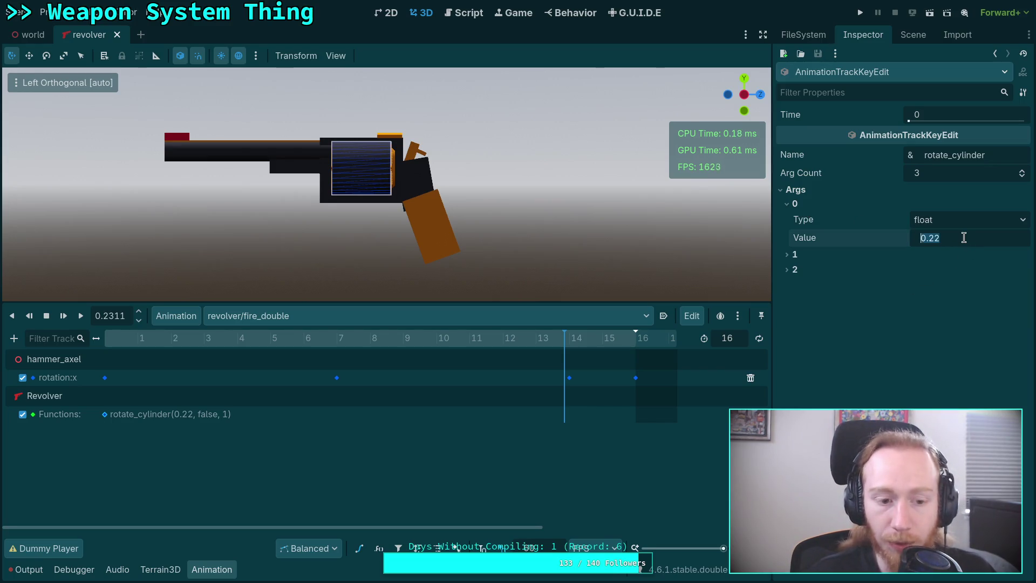
{"action": "left_click", "coordinate": [963, 237]}
{"action": "key", "text": "BackSpace"}
{"action": "key", "text": "Return"}
Set rotate_cylinder's first argument to 0.167, preview the spin, and open the animation libraries manager.
{"action": "mouse_move", "coordinate": [494, 338]}
{"action": "left_mouse_down"}
{"action": "mouse_move", "coordinate": [313, 345]}
{"action": "mouse_move", "coordinate": [510, 348]}
{"action": "mouse_move", "coordinate": [438, 347]}
{"action": "left_mouse_up"}
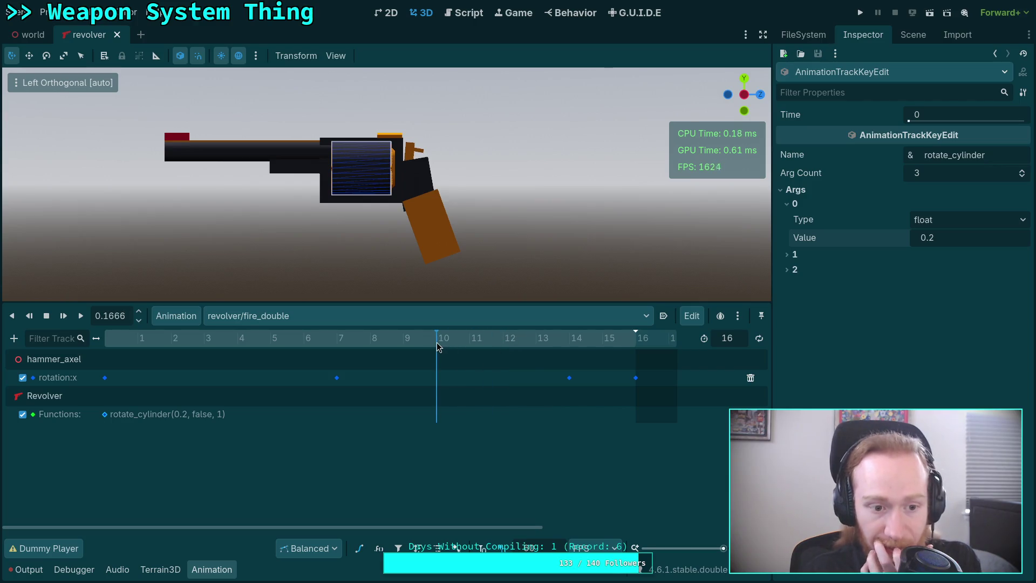
{"action": "left_click", "coordinate": [962, 239]}
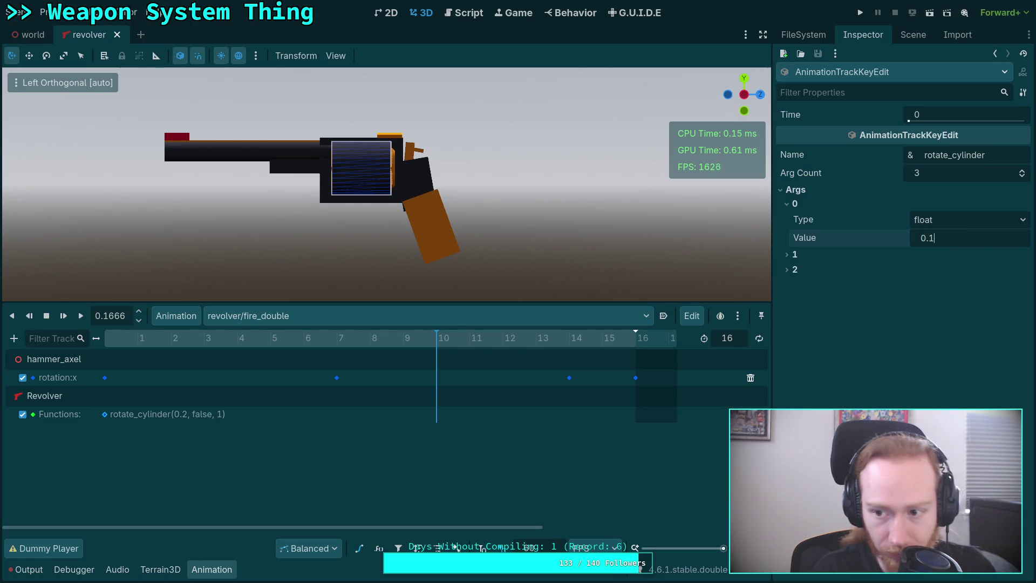
{"action": "type", "text": "66"}
{"action": "key", "text": "Return"}
{"action": "left_click_drag", "start_coordinate": [437, 351], "coordinate": [528, 348]}
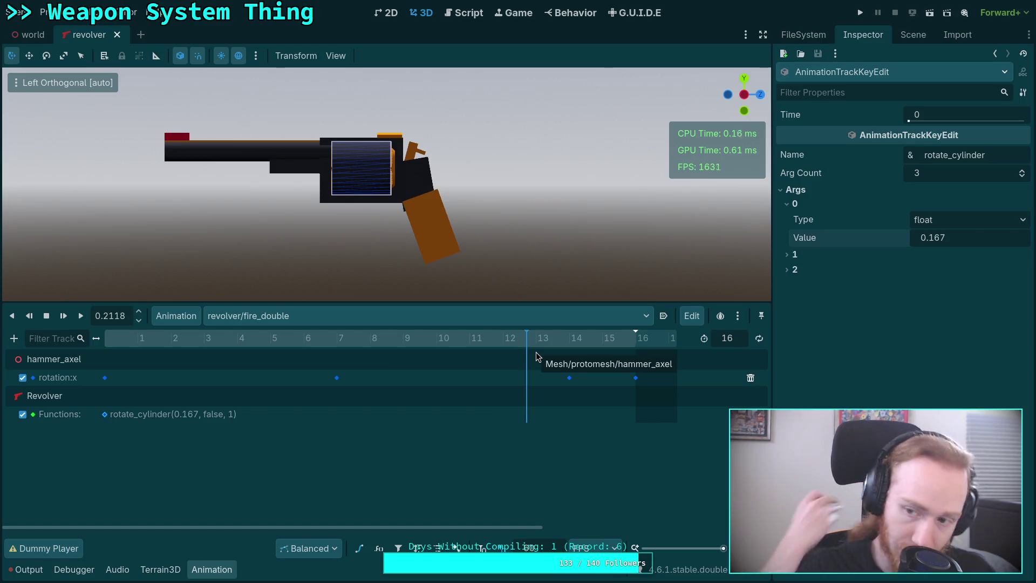
{"action": "left_click", "coordinate": [795, 190]}
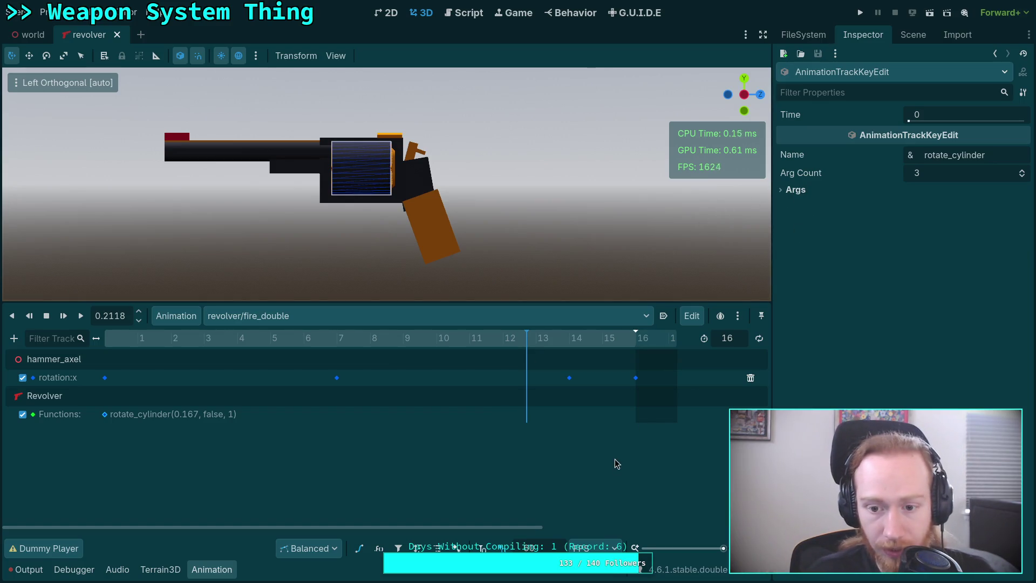
{"action": "left_click", "coordinate": [176, 315]}
{"action": "left_click", "coordinate": [194, 352]}
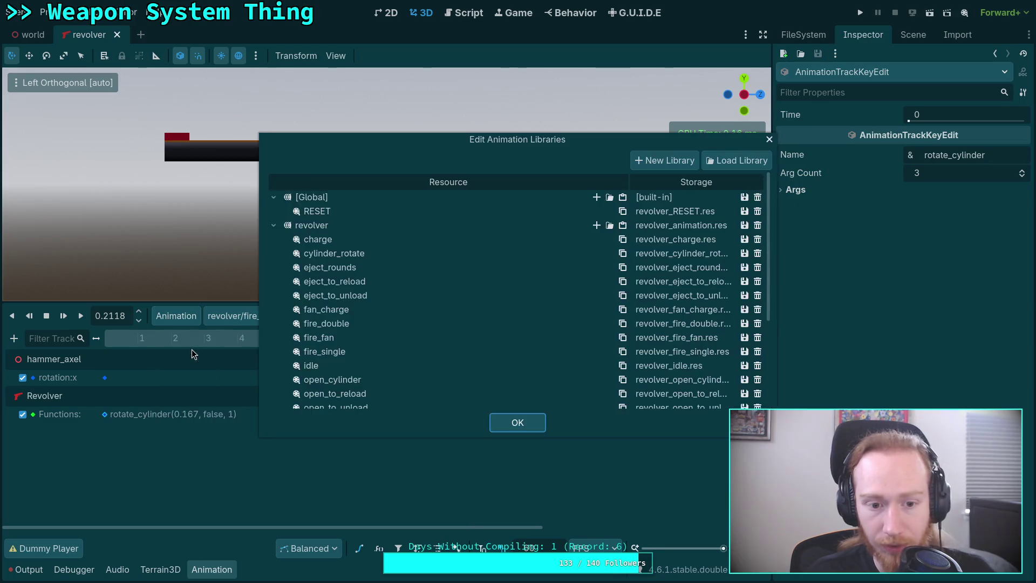
Save the revolver library from the Edit Animation Libraries dialog and close the dialog.
{"action": "left_click", "coordinate": [744, 323]}
{"action": "left_click", "coordinate": [704, 308]}
{"action": "left_click", "coordinate": [744, 225]}
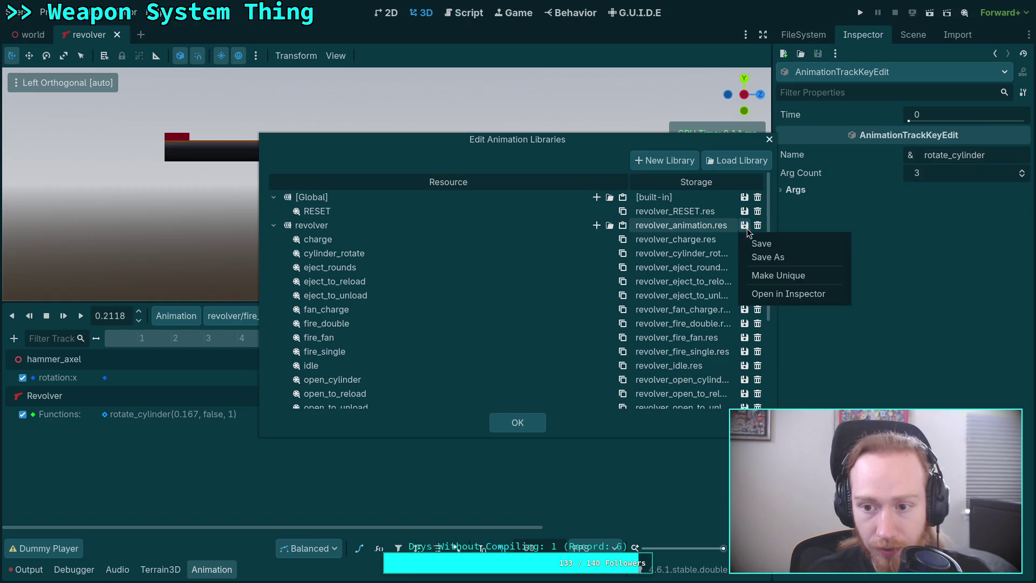
{"action": "left_click", "coordinate": [760, 244]}
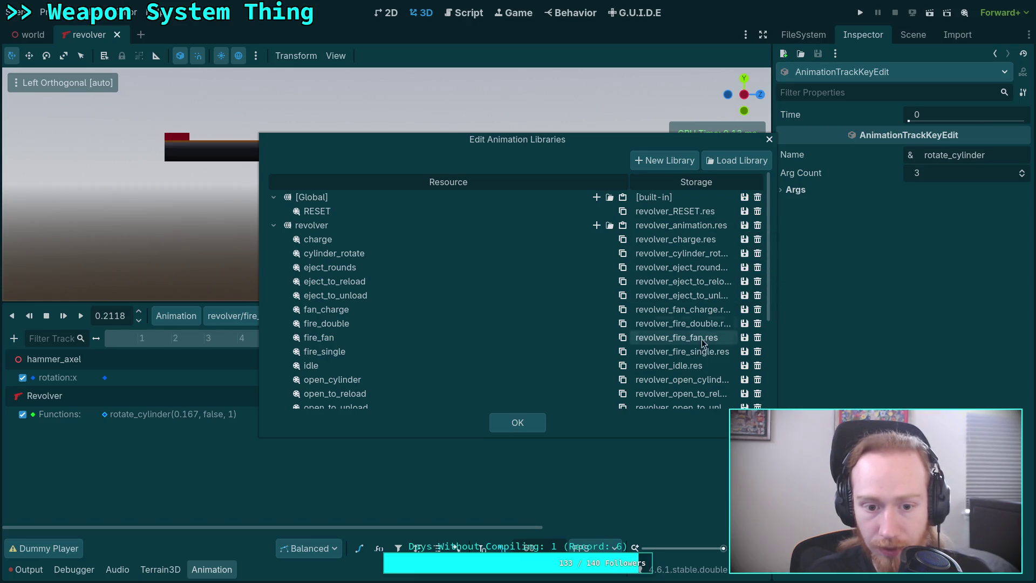
{"action": "left_click", "coordinate": [745, 352]}
{"action": "left_click", "coordinate": [763, 370]}
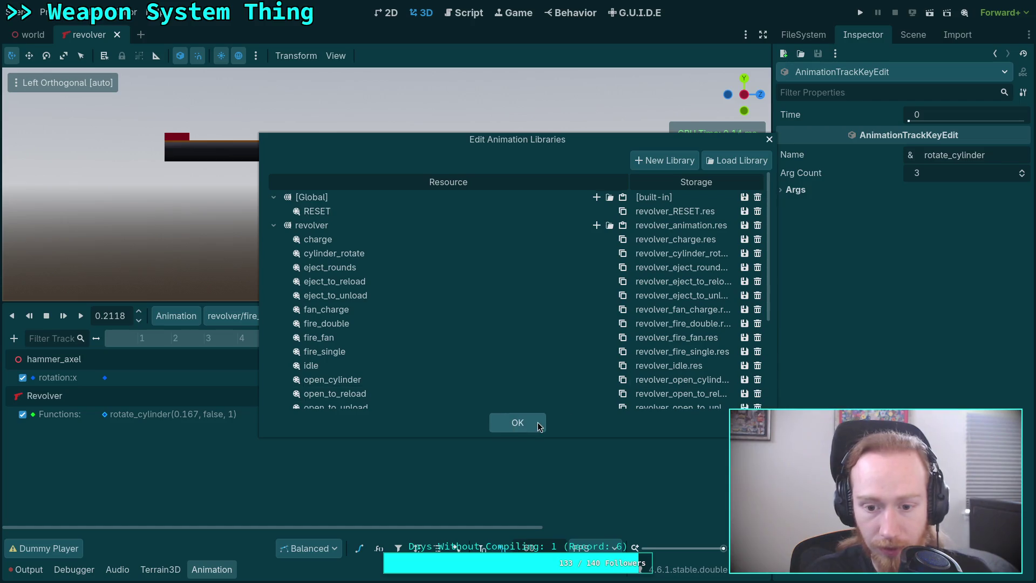
{"action": "left_click", "coordinate": [518, 423]}
{"action": "left_click", "coordinate": [913, 35]}
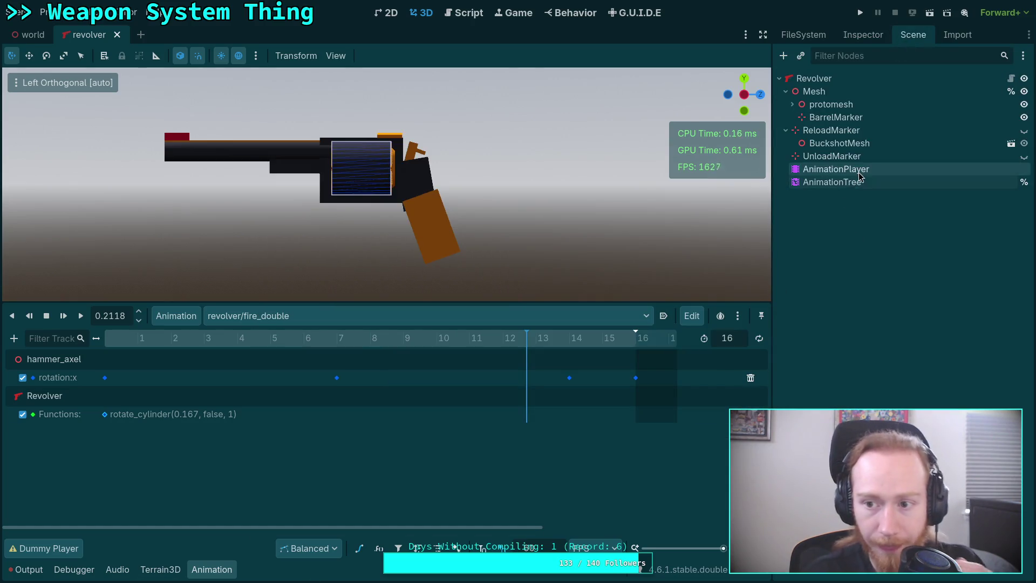
Open the AnimationTree's state machine and delete the fire_empty state.
{"action": "left_click", "coordinate": [831, 182]}
{"action": "left_click", "coordinate": [272, 569]}
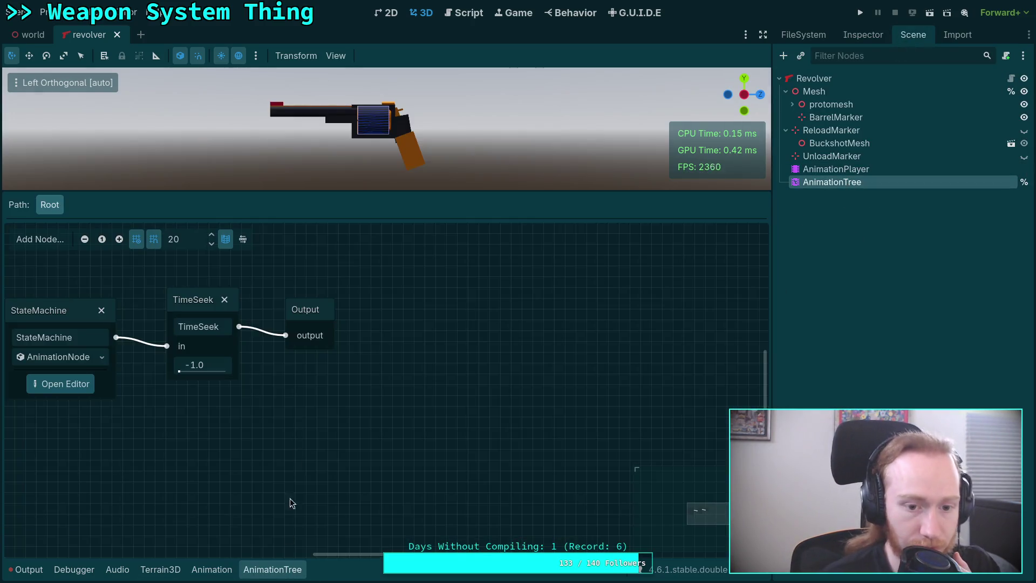
{"action": "left_click", "coordinate": [61, 384]}
{"action": "scroll", "coordinate": [411, 429], "scroll_direction": "left", "scroll_amount": 3}
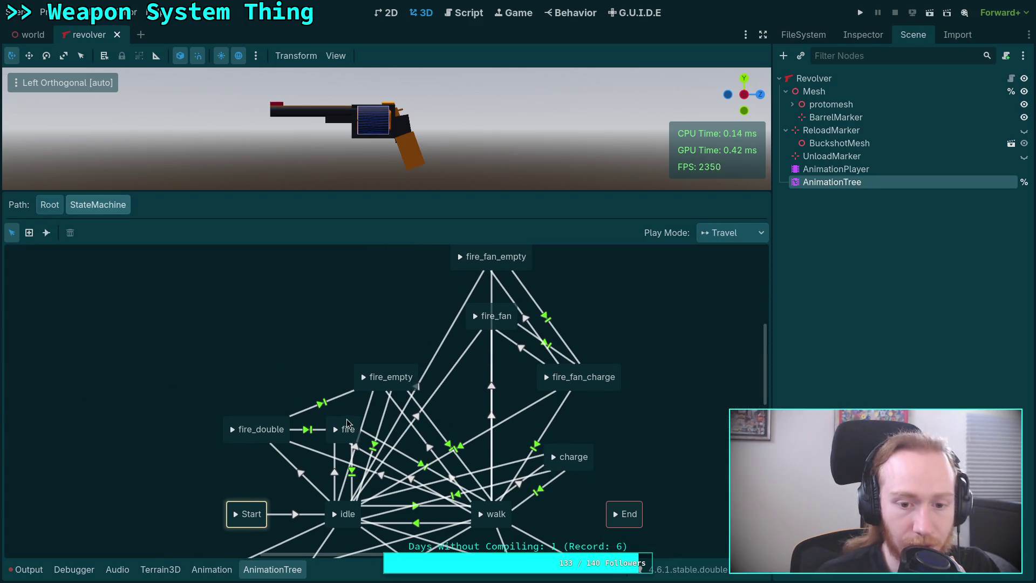
{"action": "left_click", "coordinate": [348, 427]}
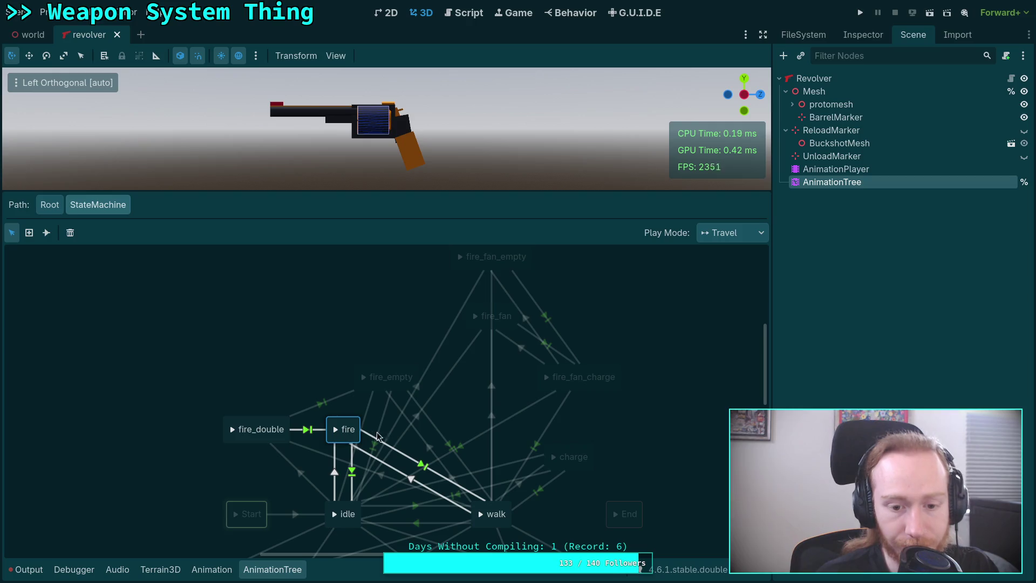
{"action": "left_click", "coordinate": [391, 371]}
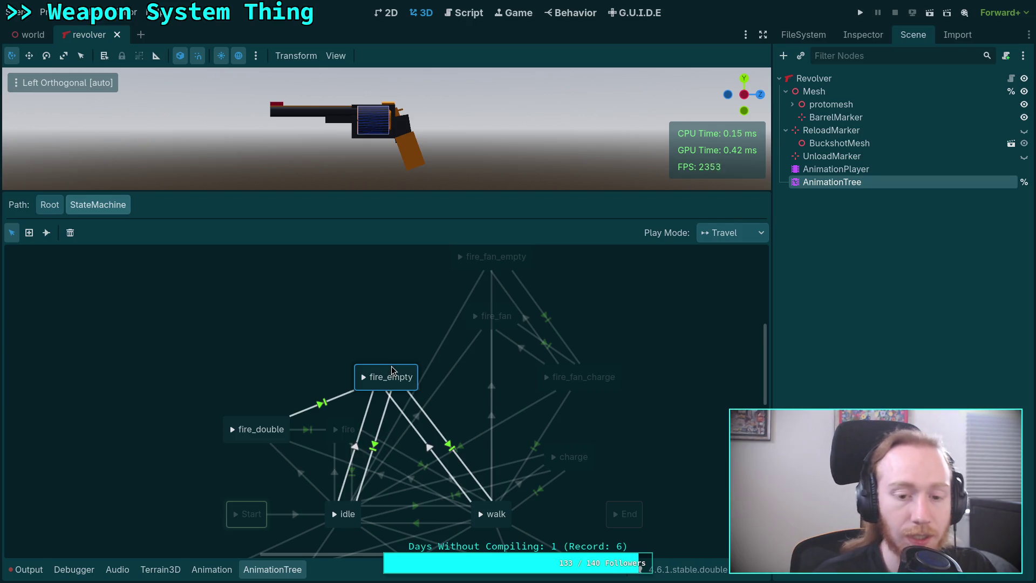
{"action": "key", "text": "Delete"}
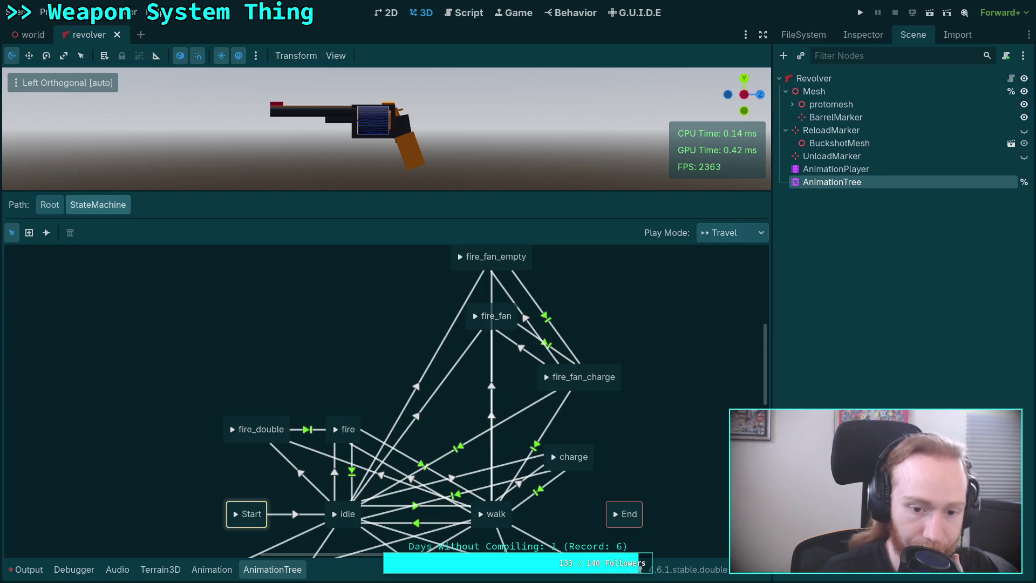
Reposition fire and fire_double, and reroute fire_double's transition from fire to idle.
{"action": "left_click", "coordinate": [357, 424]}
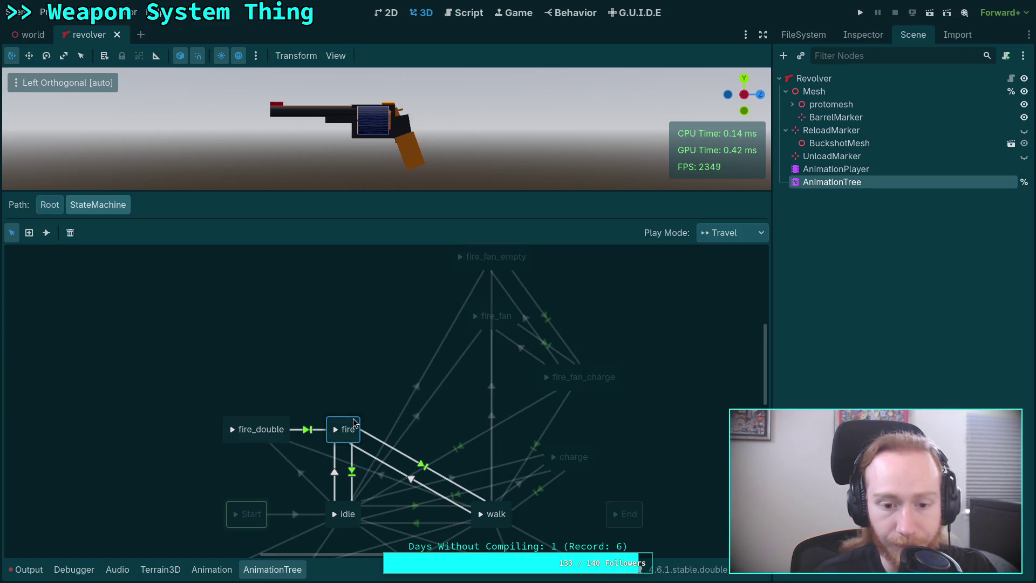
{"action": "left_click", "coordinate": [265, 427]}
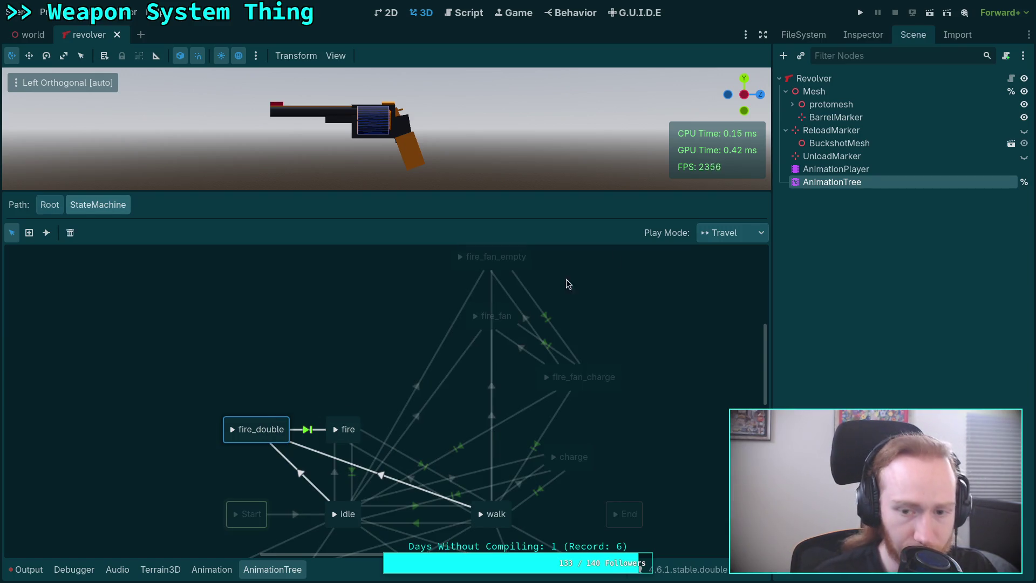
{"action": "left_click", "coordinate": [865, 42]}
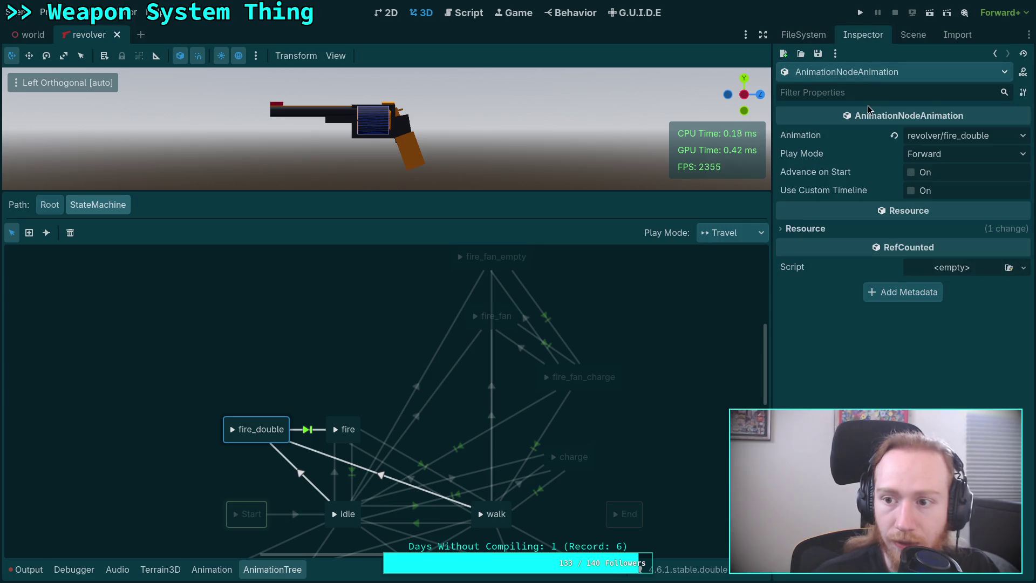
{"action": "left_click", "coordinate": [343, 420]}
{"action": "left_click_drag", "start_coordinate": [273, 423], "coordinate": [275, 411]}
{"action": "mouse_move", "coordinate": [352, 426]}
{"action": "left_mouse_down"}
{"action": "mouse_move", "coordinate": [380, 395]}
{"action": "mouse_move", "coordinate": [381, 413]}
{"action": "left_mouse_up"}
{"action": "left_click", "coordinate": [318, 417]}
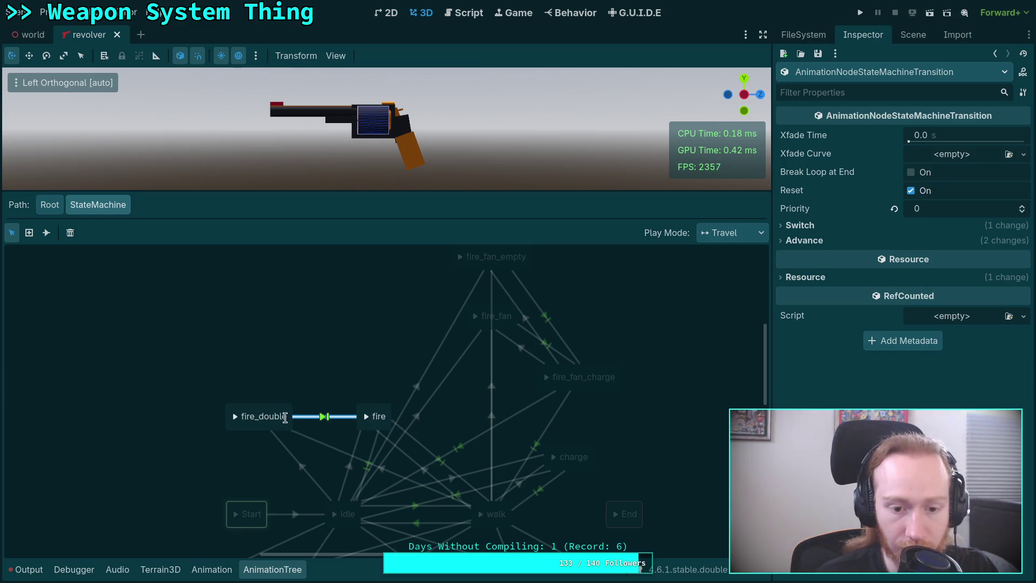
{"action": "left_click_drag", "start_coordinate": [355, 422], "coordinate": [336, 518]}
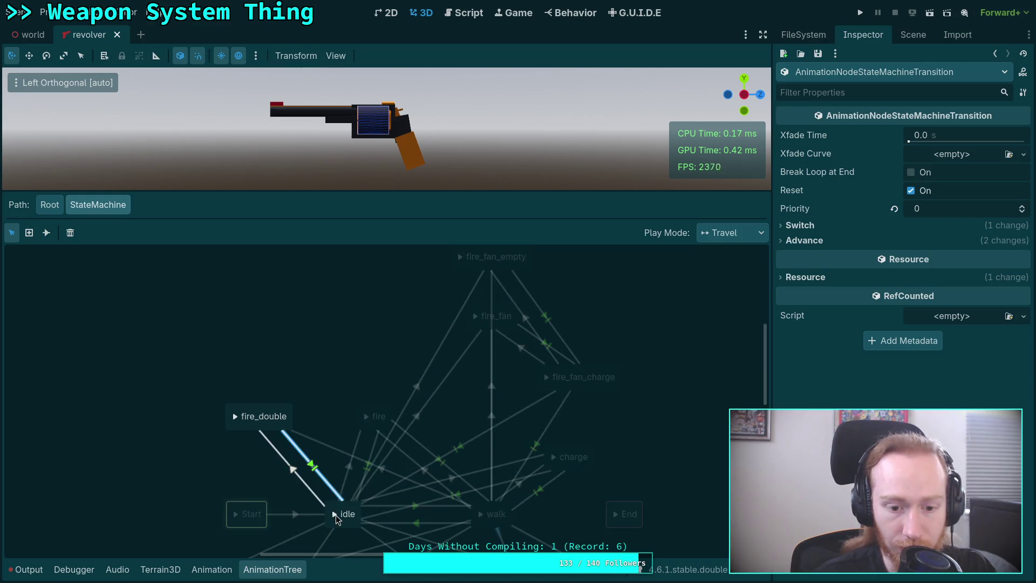
{"action": "left_click_drag", "start_coordinate": [375, 411], "coordinate": [347, 398]}
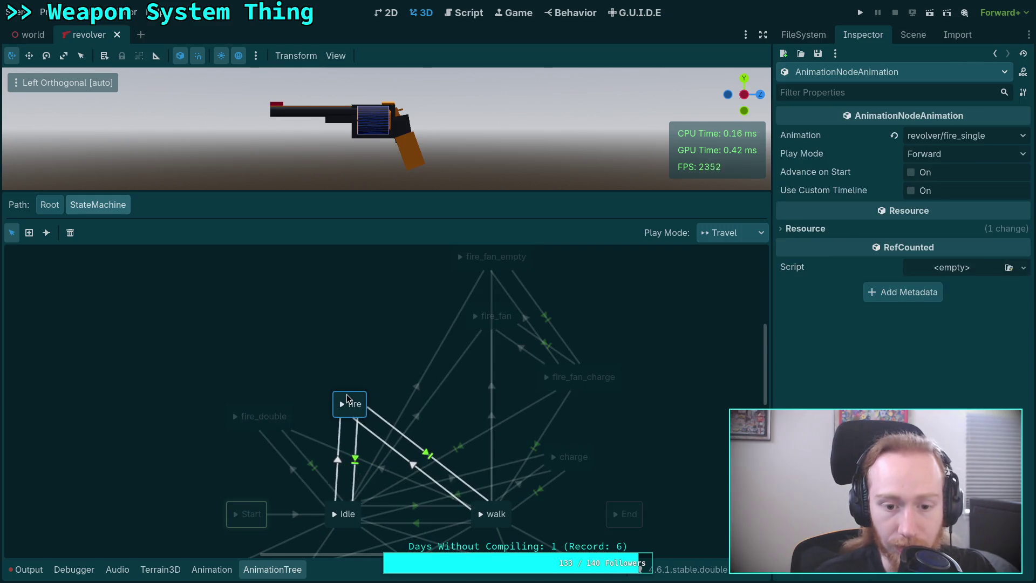
Check the remaining transitions between fire, fire_double, walk and idle.
{"action": "left_click", "coordinate": [415, 450]}
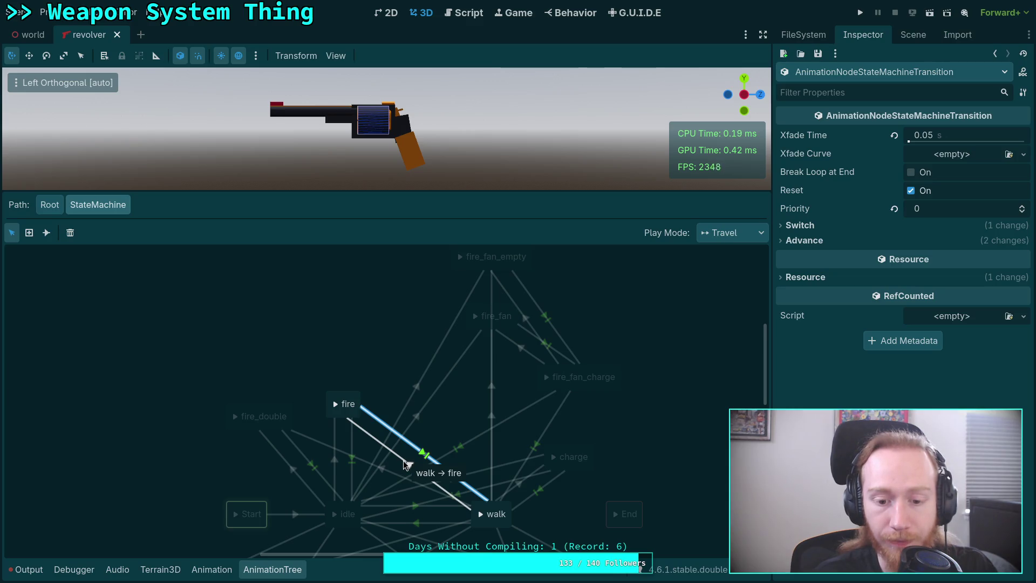
{"action": "left_click", "coordinate": [408, 464]}
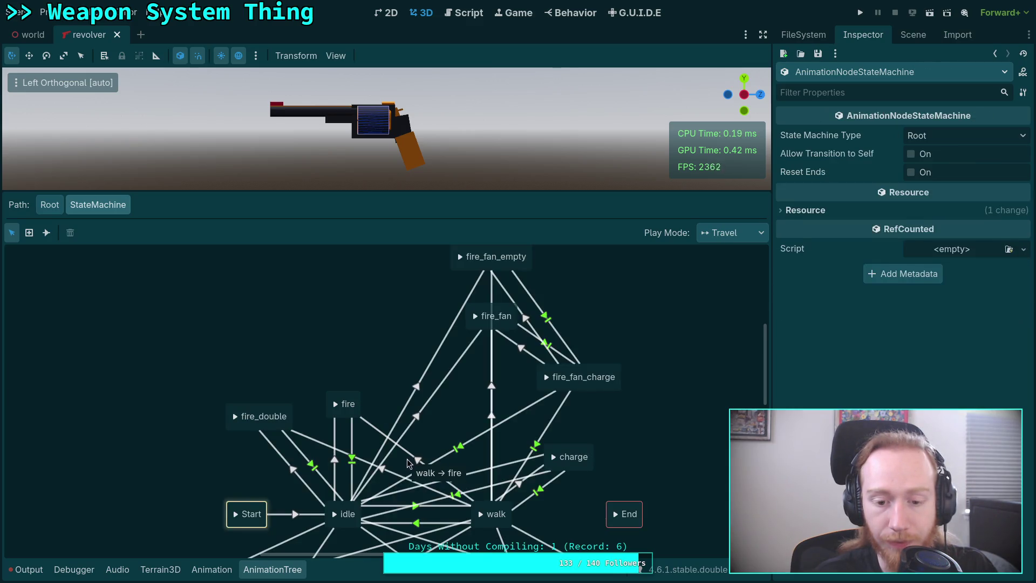
{"action": "left_click_drag", "start_coordinate": [350, 397], "coordinate": [350, 409]}
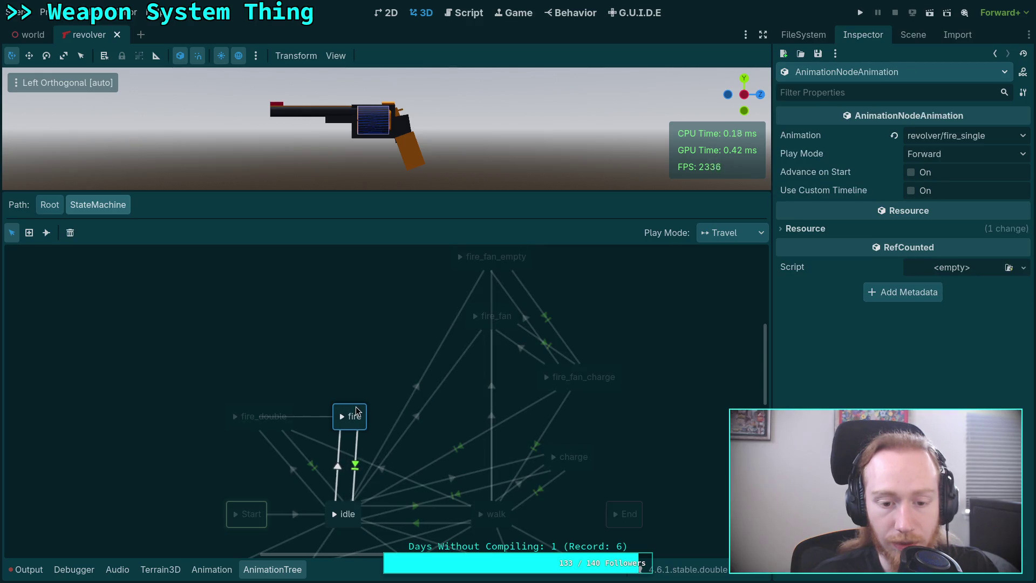
{"action": "left_click", "coordinate": [331, 373]}
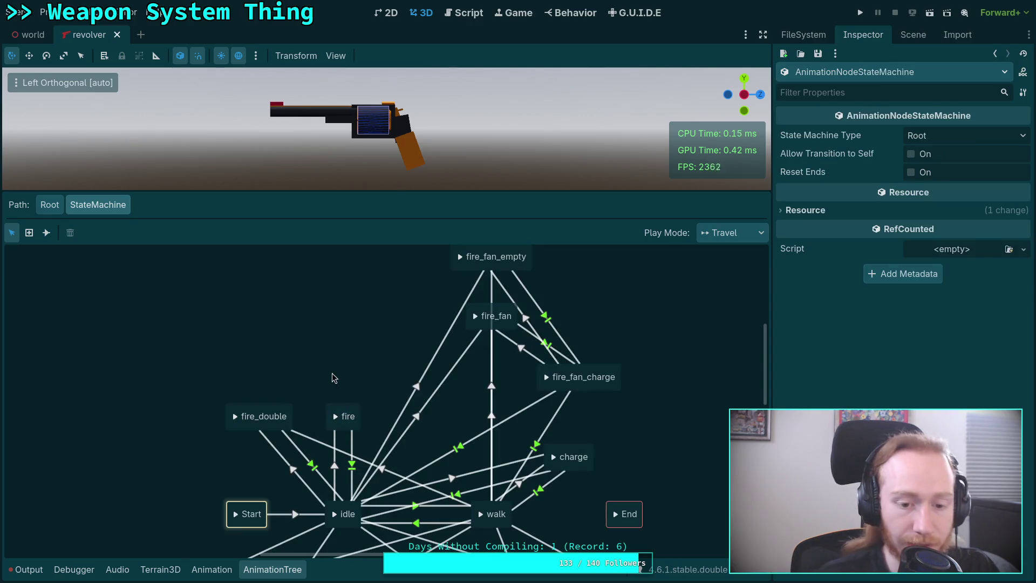
{"action": "left_click", "coordinate": [315, 442]}
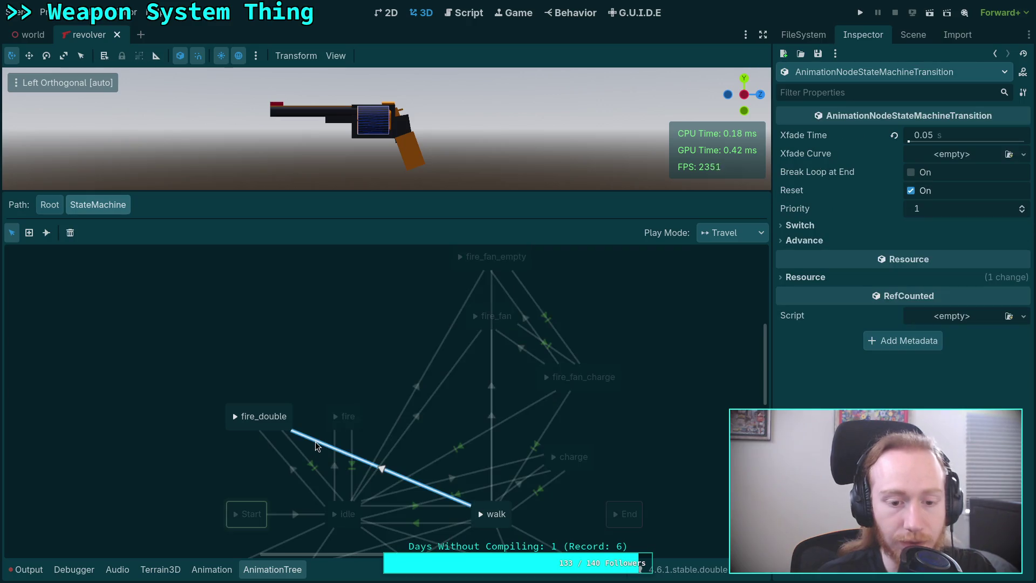
{"action": "left_click", "coordinate": [305, 426]}
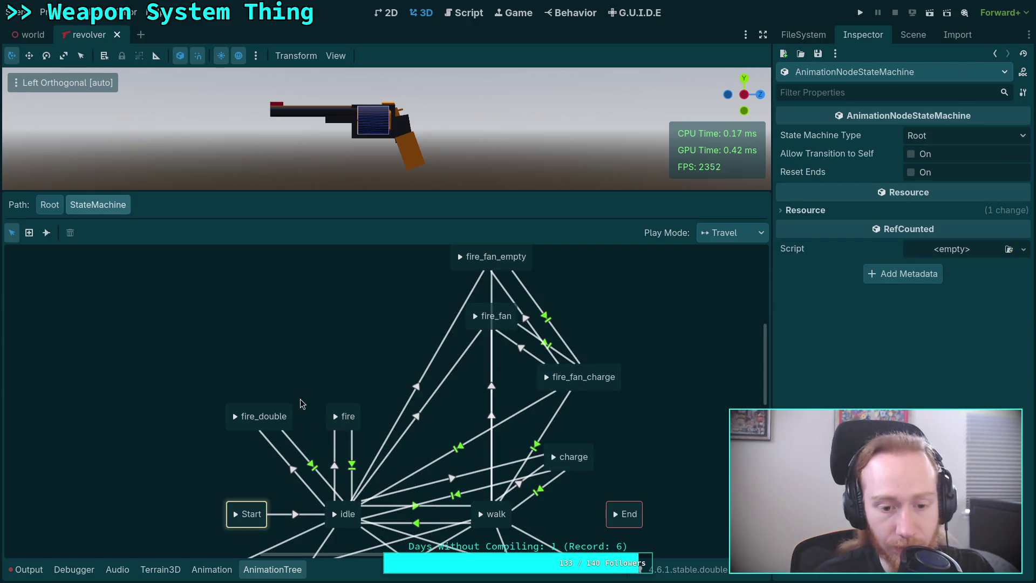
{"action": "left_click", "coordinate": [277, 410]}
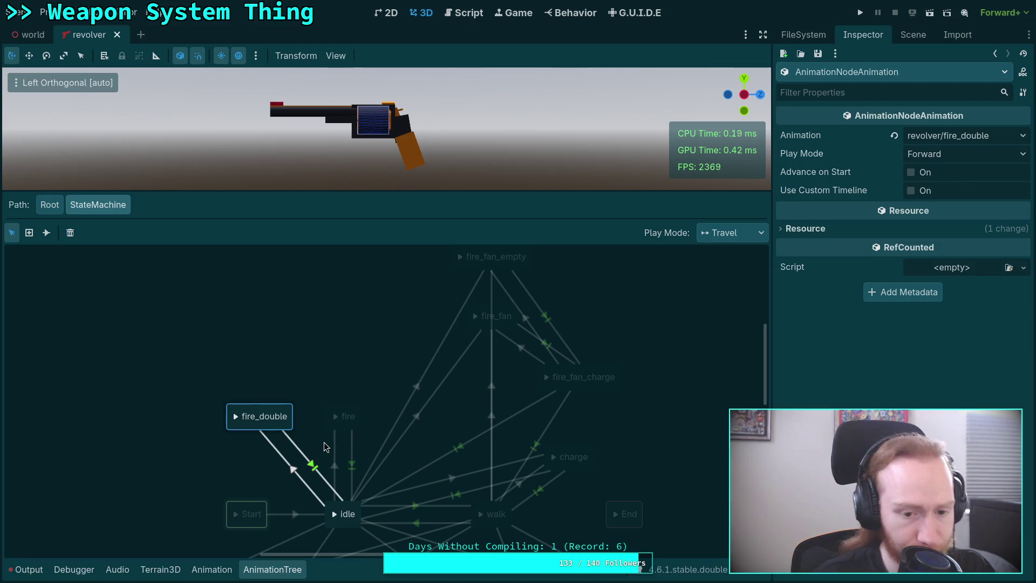
{"action": "left_click", "coordinate": [304, 454]}
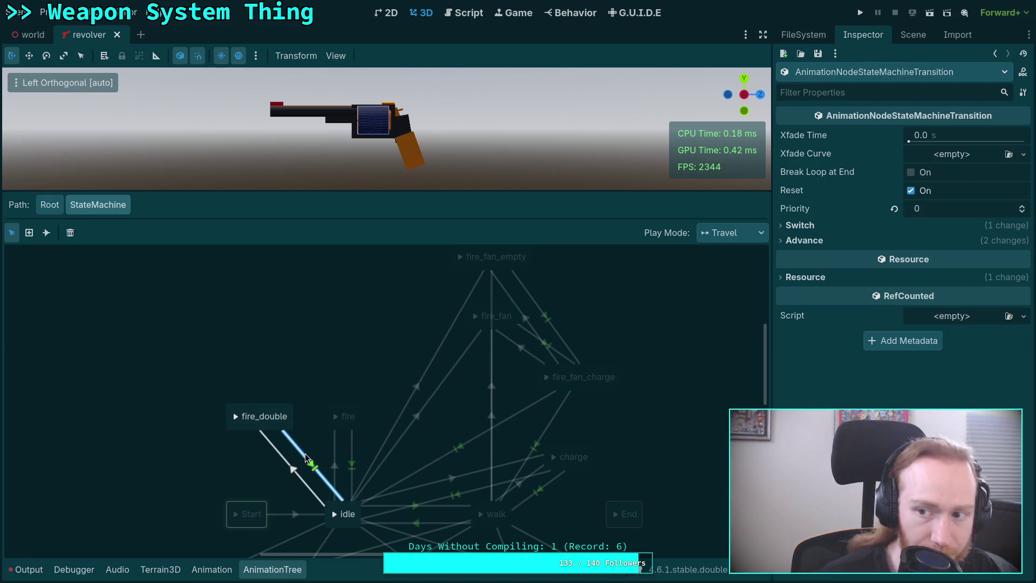
{"action": "left_click", "coordinate": [353, 461]}
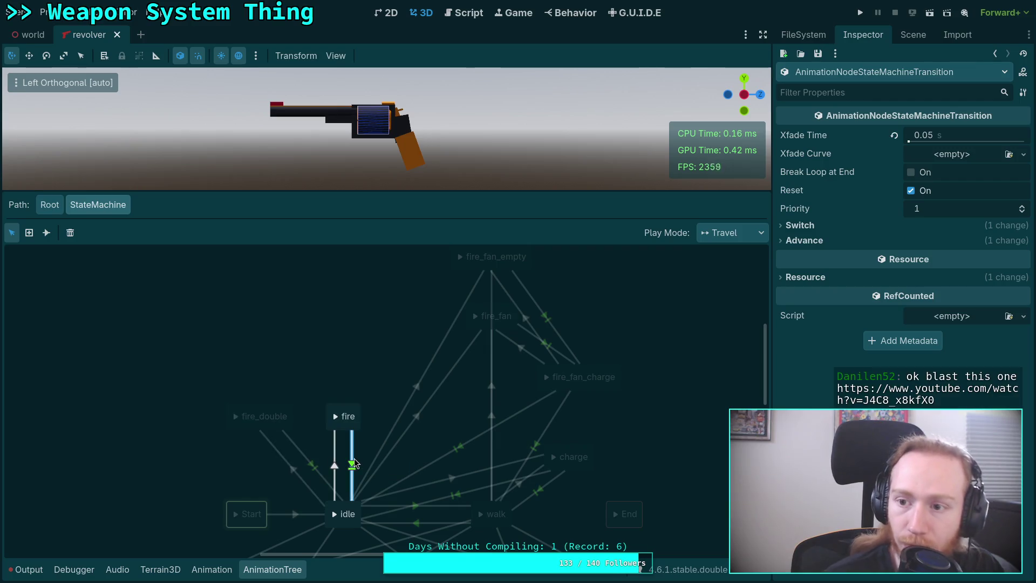
{"action": "left_click", "coordinate": [311, 464]}
Set the idle–fire transition's Xfade Time to 0.0.
{"action": "left_click", "coordinate": [953, 139]}
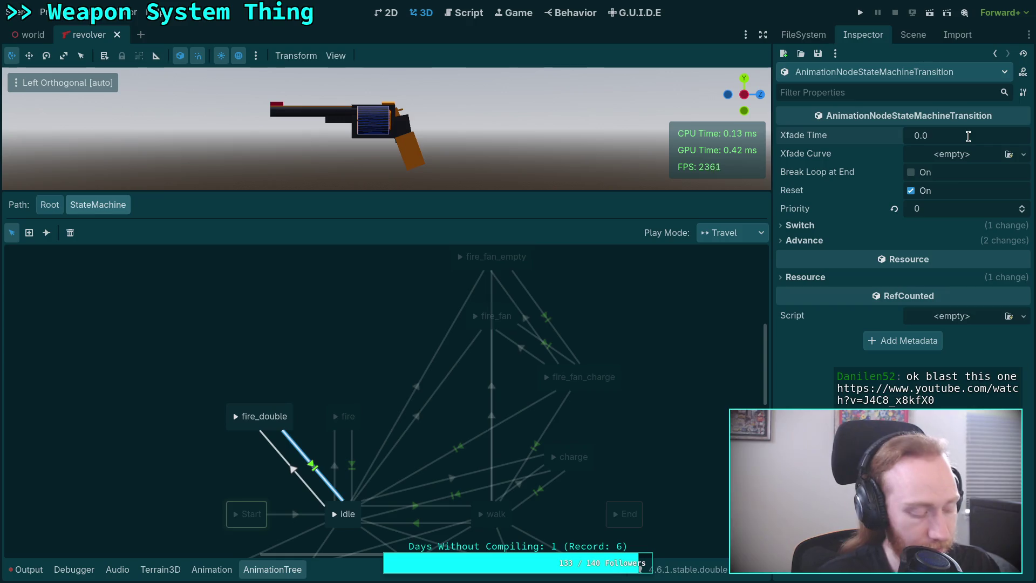
{"action": "key", "text": "Return"}
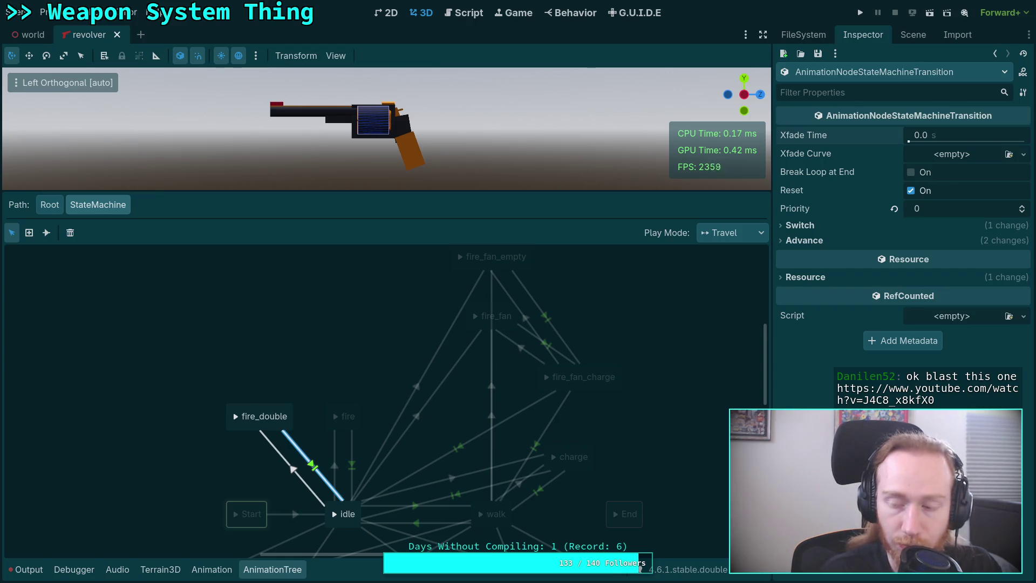
{"action": "left_click", "coordinate": [352, 464]}
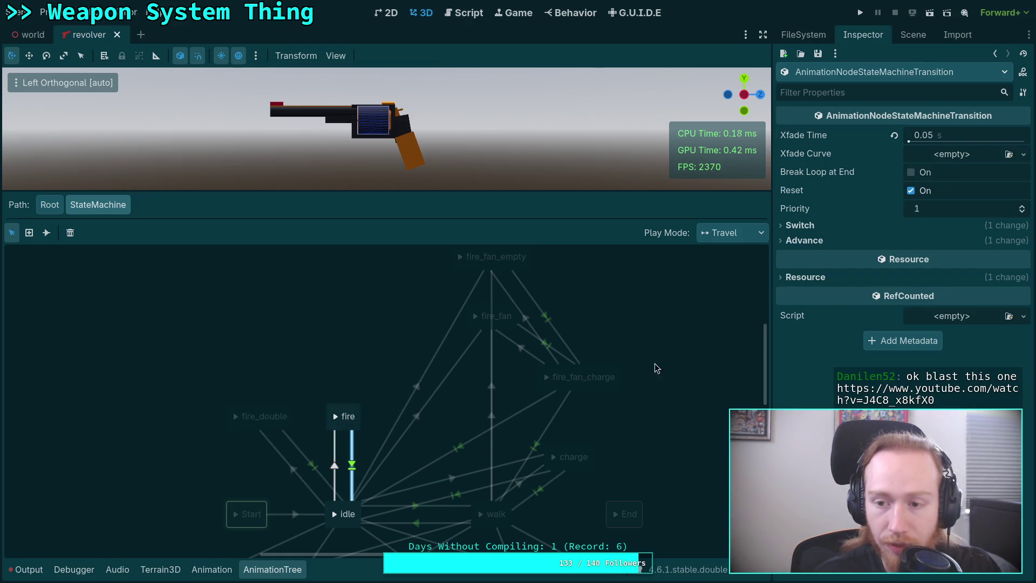
{"action": "left_click", "coordinate": [963, 137]}
{"action": "type", "text": "0.05"}
{"action": "key", "text": "BackSpace"}
{"action": "key", "text": "Return"}
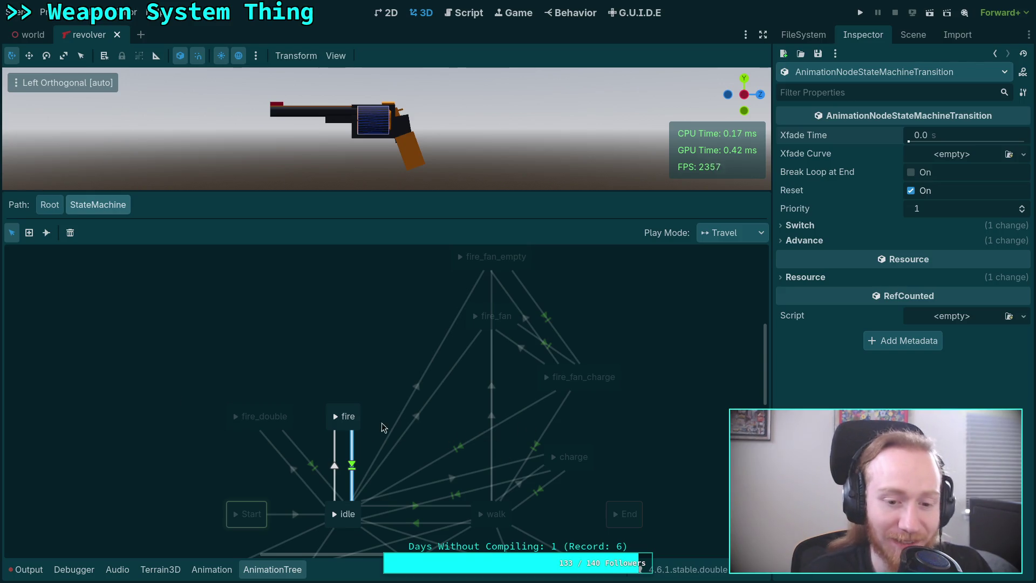
{"action": "left_click", "coordinate": [432, 442]}
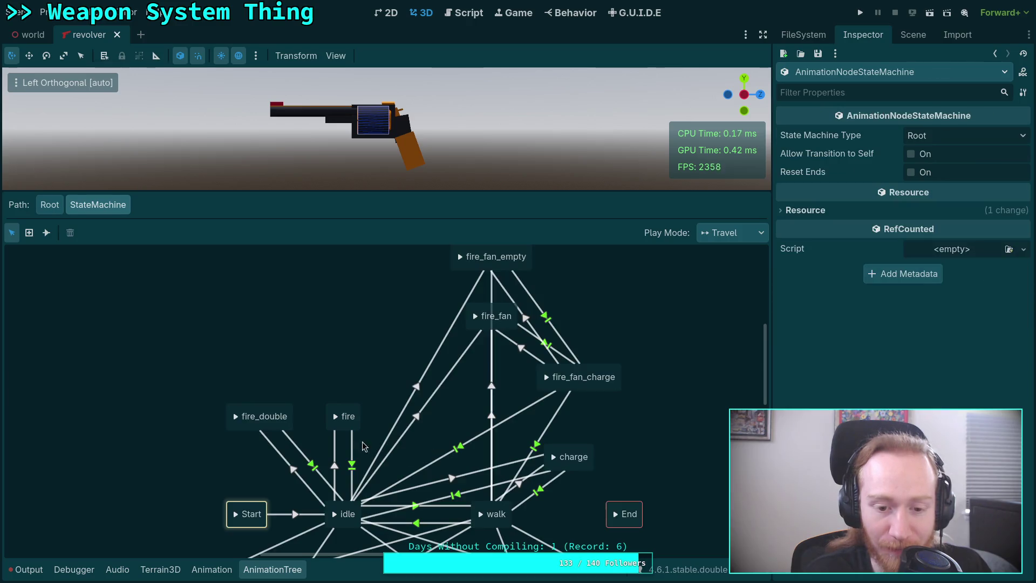
{"action": "left_click", "coordinate": [353, 412]}
{"action": "left_click", "coordinate": [274, 410]}
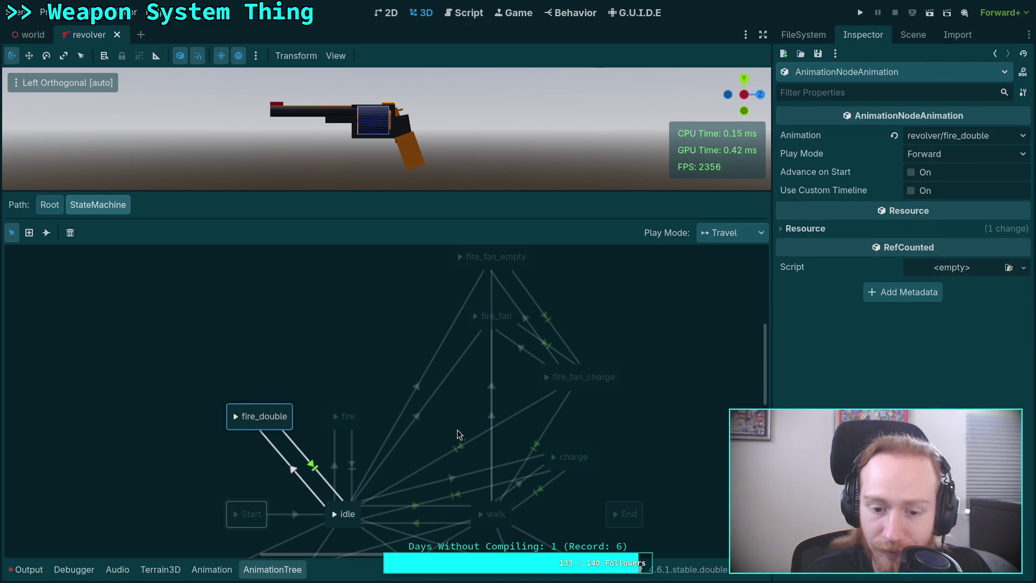
{"action": "scroll", "coordinate": [454, 437], "scroll_direction": "right", "scroll_amount": 2}
{"action": "scroll", "coordinate": [432, 410], "scroll_direction": "down", "scroll_amount": 3}
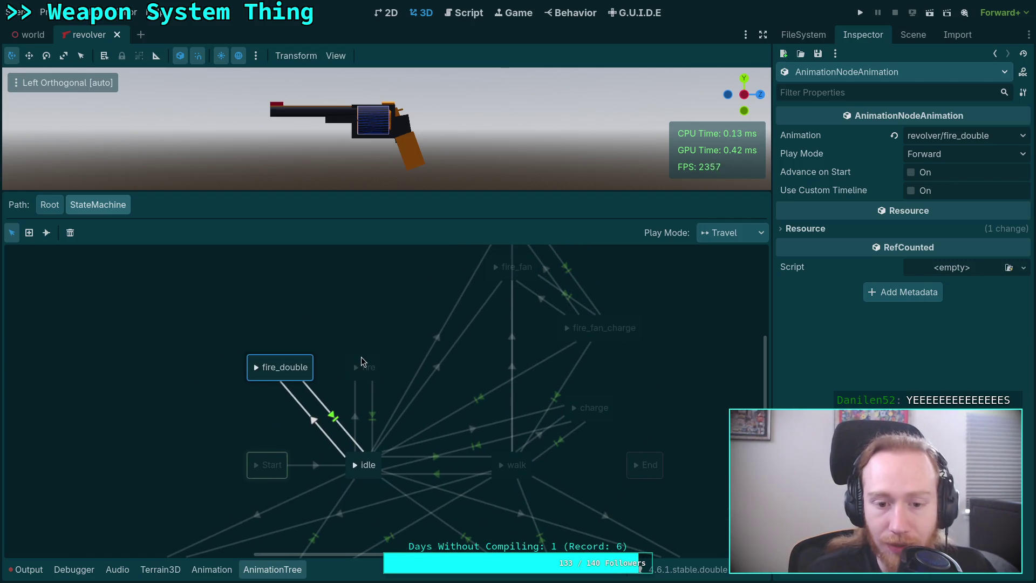
{"action": "left_click", "coordinate": [361, 360]}
{"action": "left_click", "coordinate": [278, 366]}
{"action": "left_click", "coordinate": [372, 367]}
{"action": "left_click", "coordinate": [376, 367]}
{"action": "key", "text": "End"}
{"action": "type", "text": "_"}
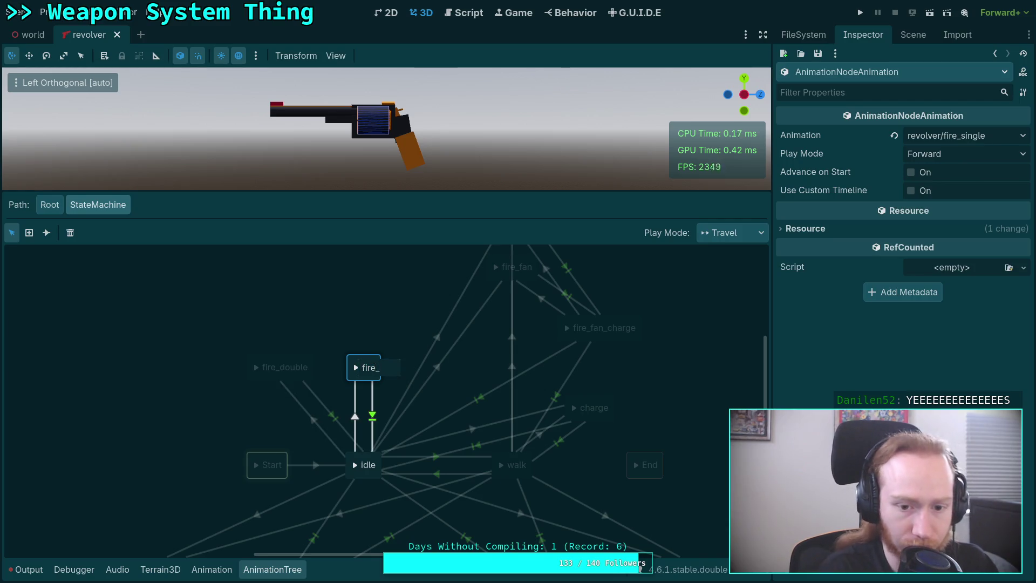
{"action": "type", "text": "single"}
{"action": "key", "text": "Return"}
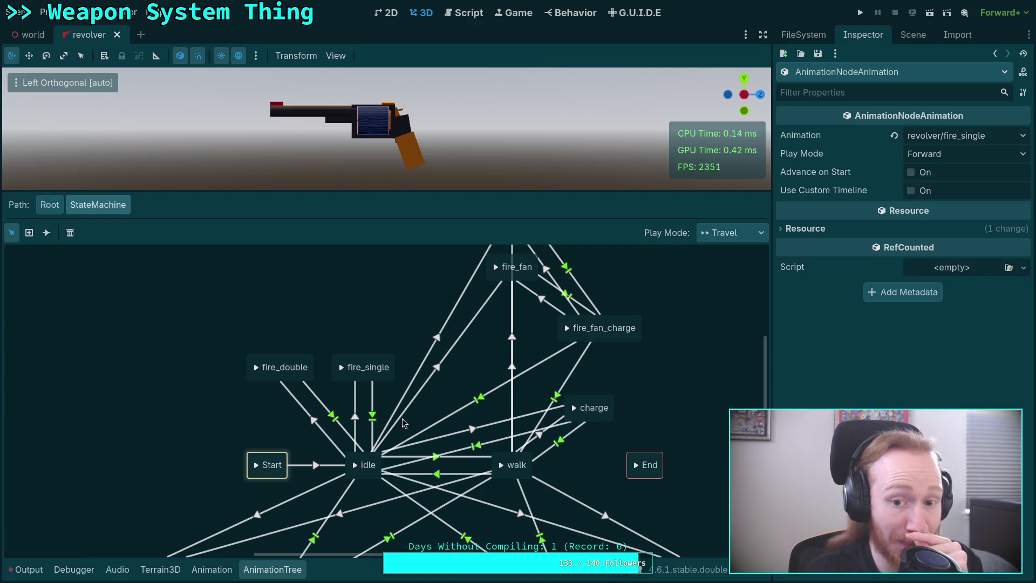
{"action": "double_click", "coordinate": [368, 367]}
{"action": "type", "text": "fire"}
{"action": "key", "text": "Return"}
{"action": "left_click", "coordinate": [387, 339]}
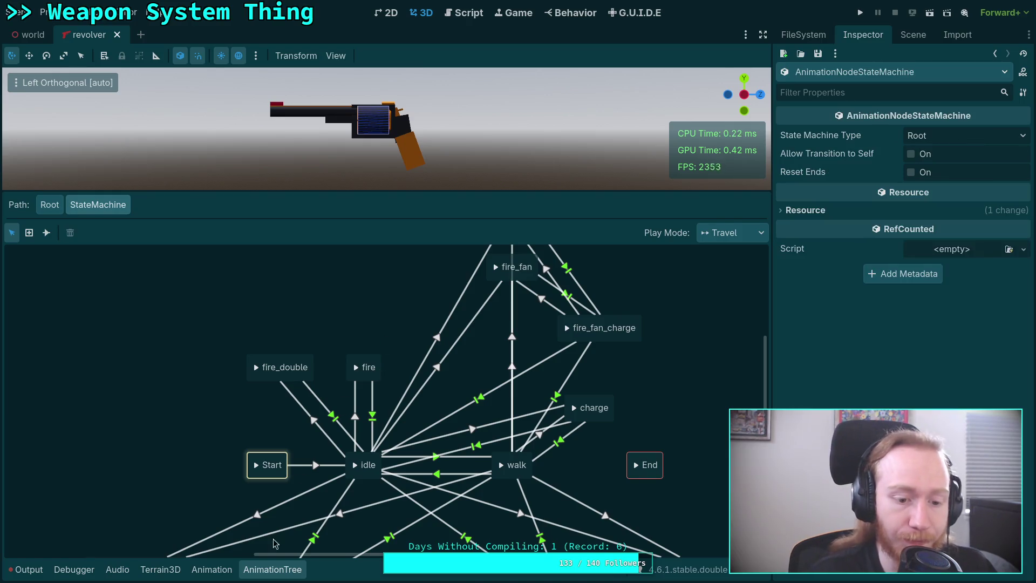
{"action": "key", "text": "ctrl+s"}
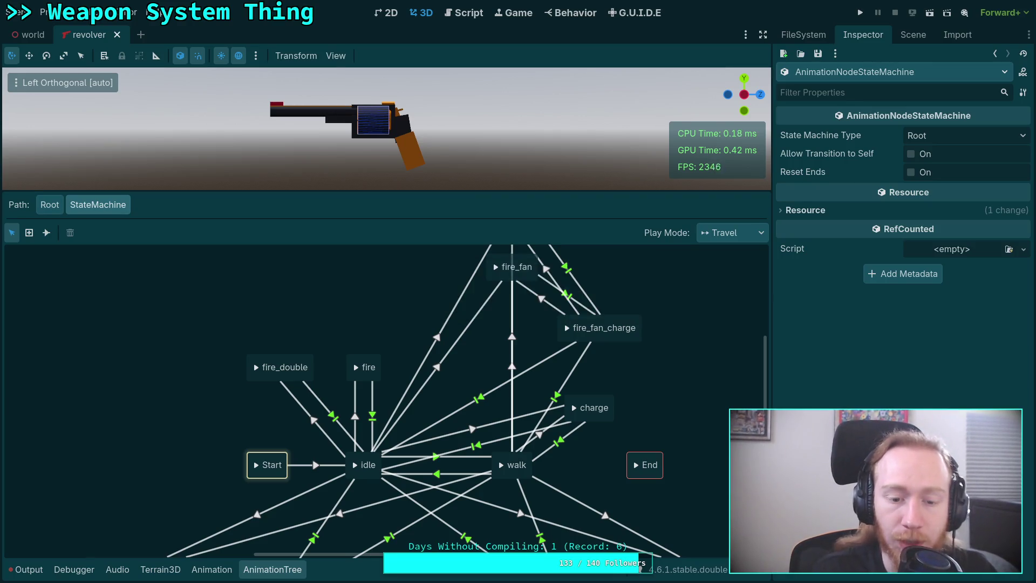
{"action": "left_click", "coordinate": [371, 362]}
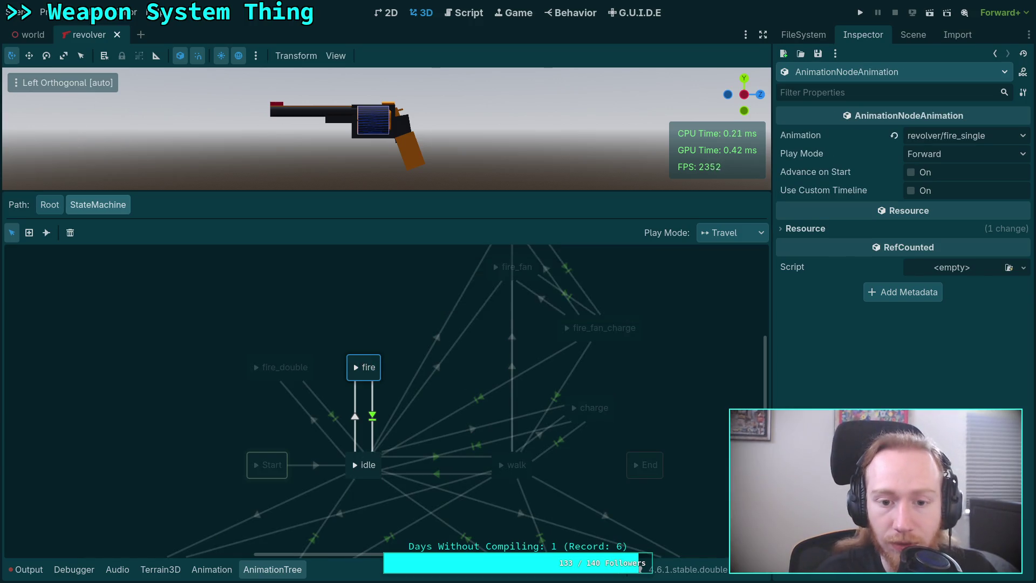
{"action": "key", "text": "ctrl+s"}
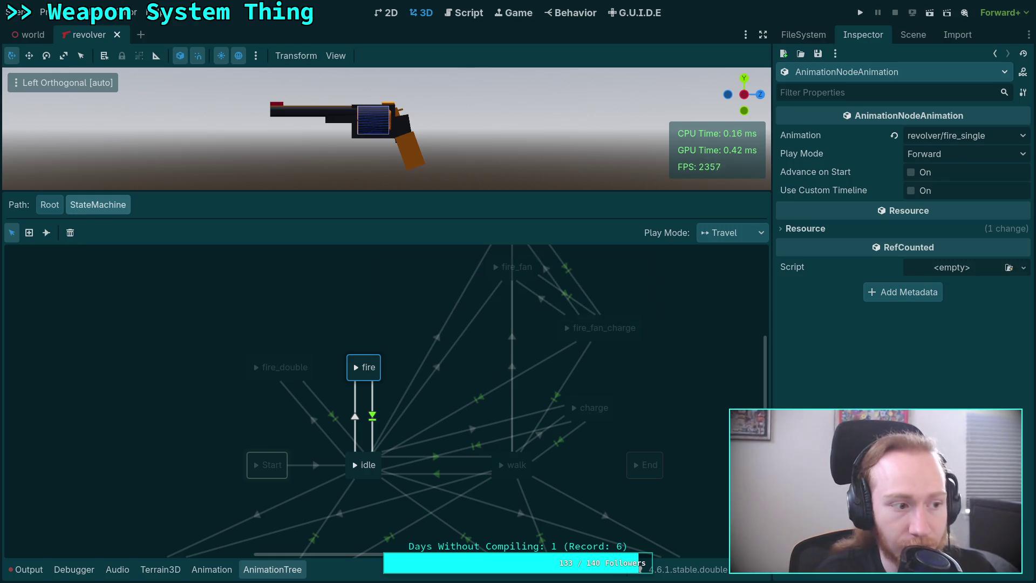
{"action": "left_click", "coordinate": [262, 362]}
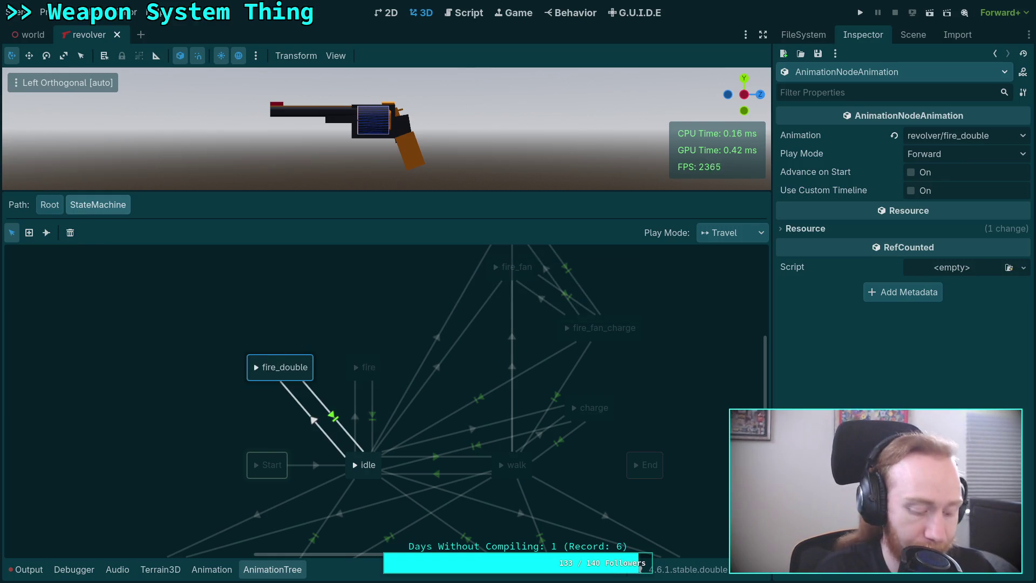
{"action": "key", "text": "ctrl+s"}
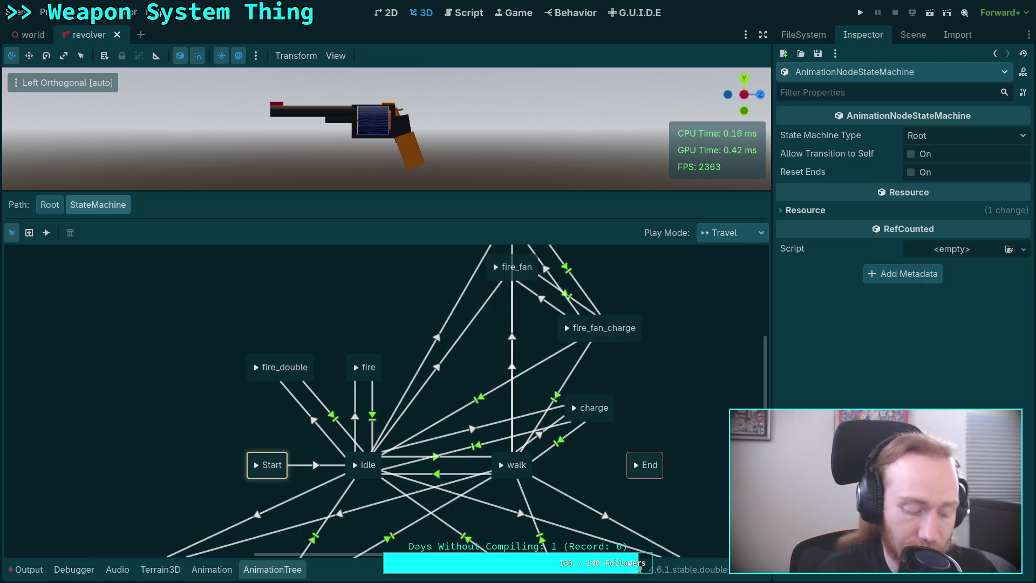
{"action": "key", "text": "ctrl+s"}
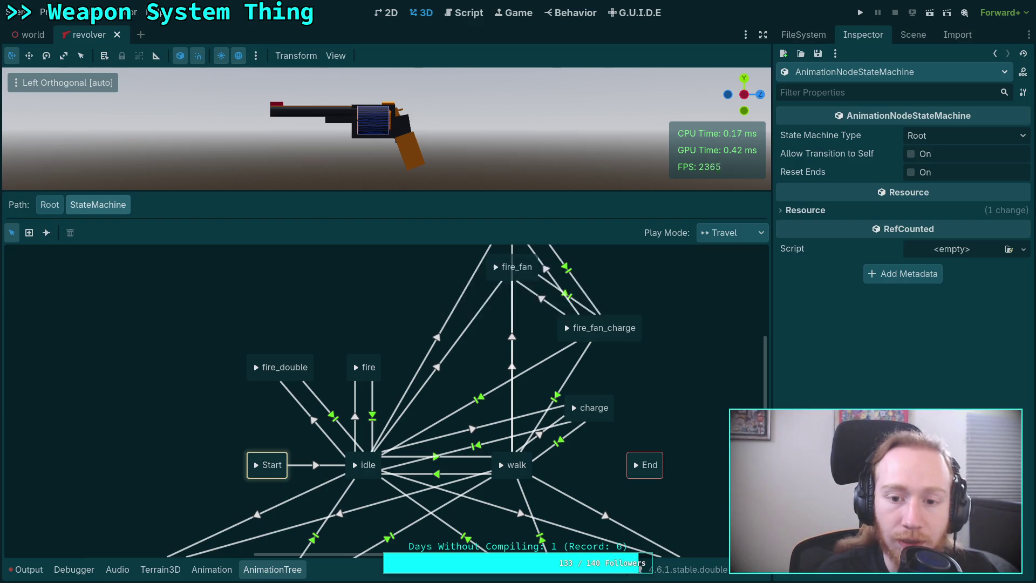
{"action": "key", "text": "ctrl+s"}
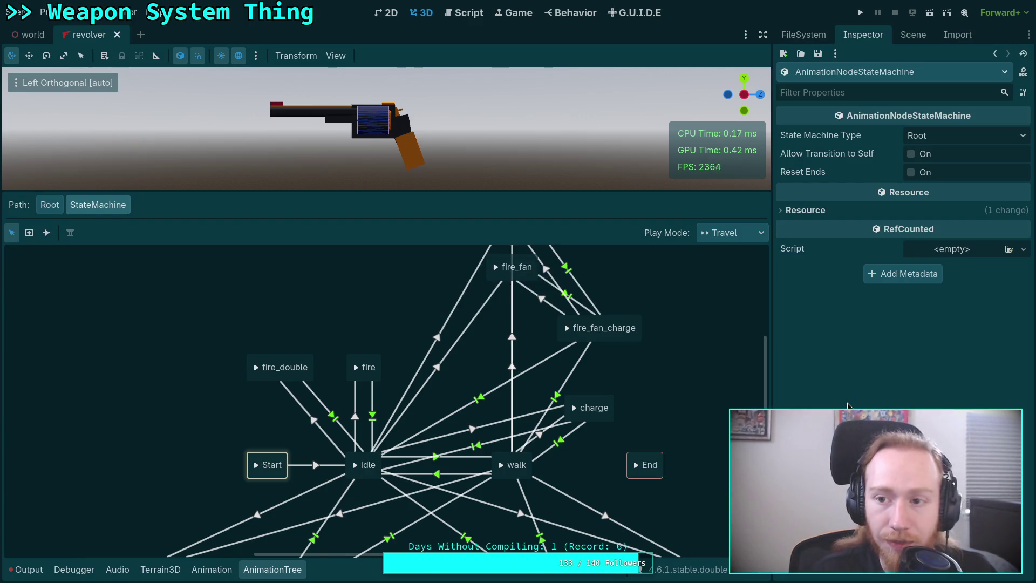
{"action": "key", "text": "ctrl+s"}
{"action": "key", "text": "ctrl+s"}
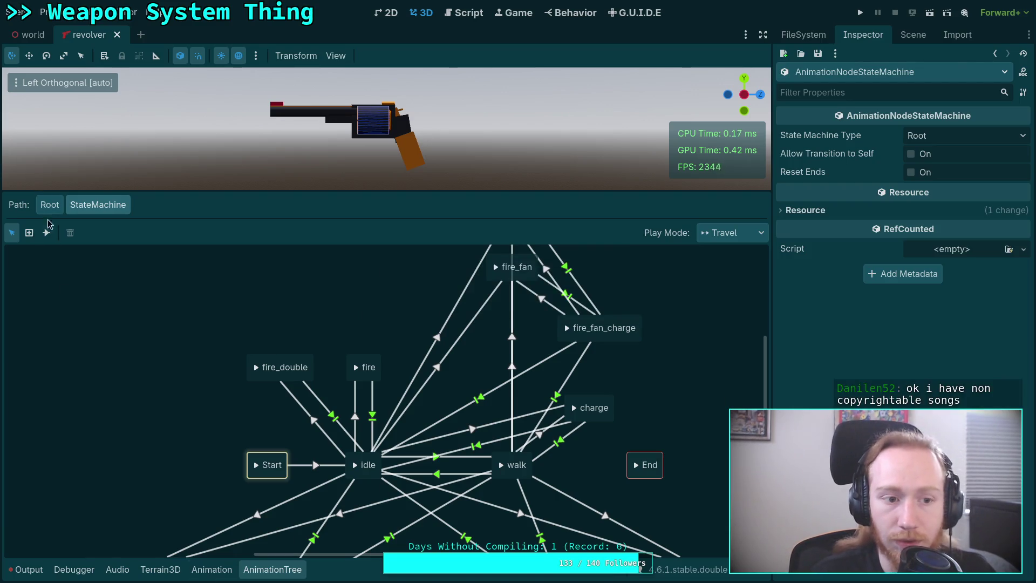
{"action": "left_click", "coordinate": [49, 204]}
{"action": "key", "text": "ctrl+s"}
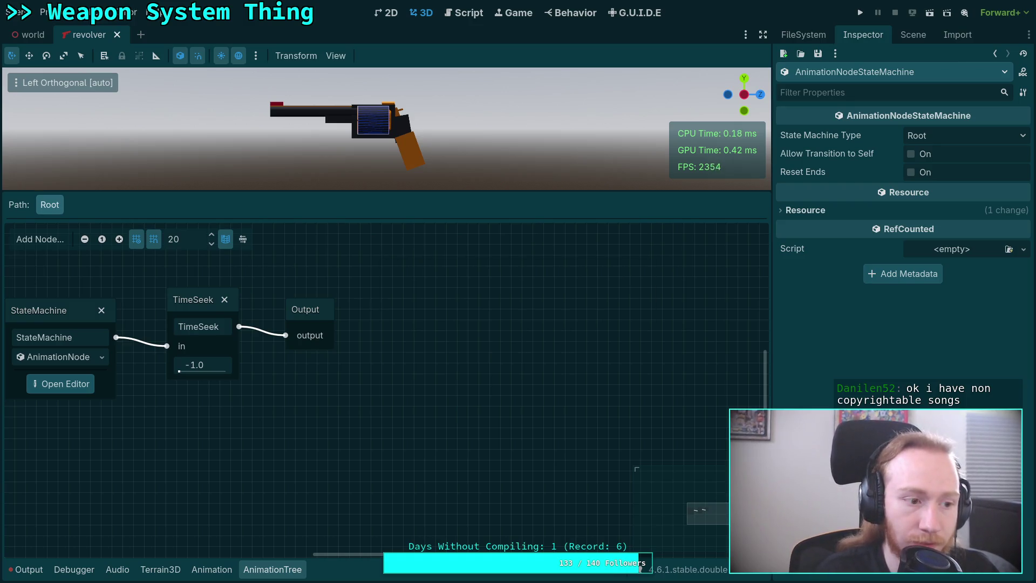
{"action": "key", "text": "ctrl+s"}
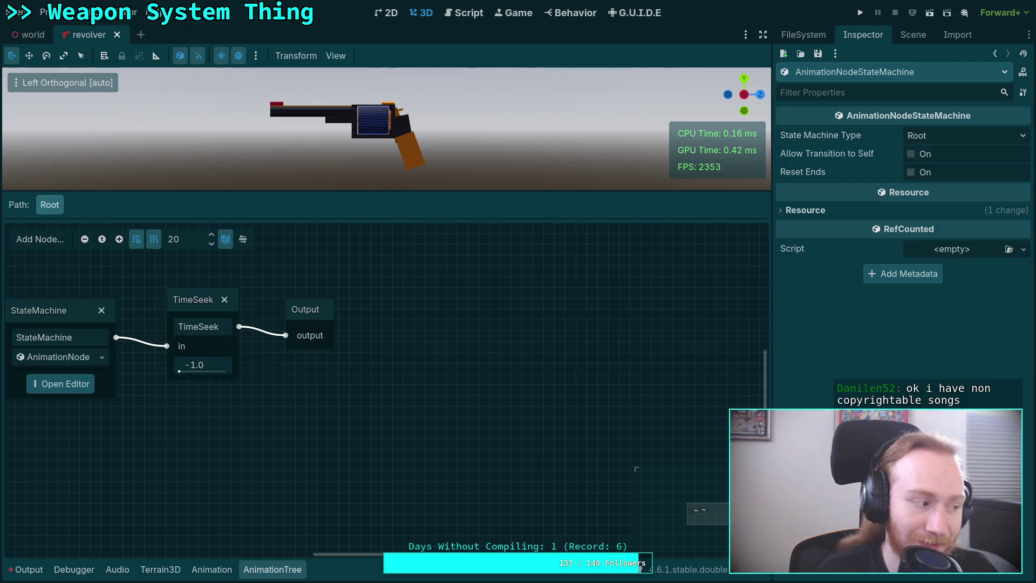
{"action": "key", "text": "ctrl+s"}
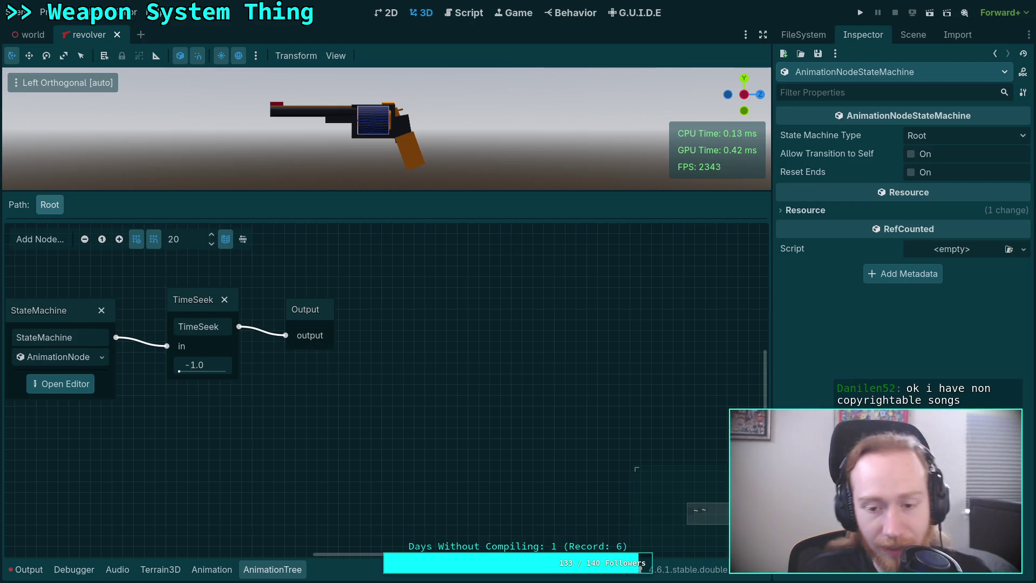
{"action": "left_click", "coordinate": [81, 384]}
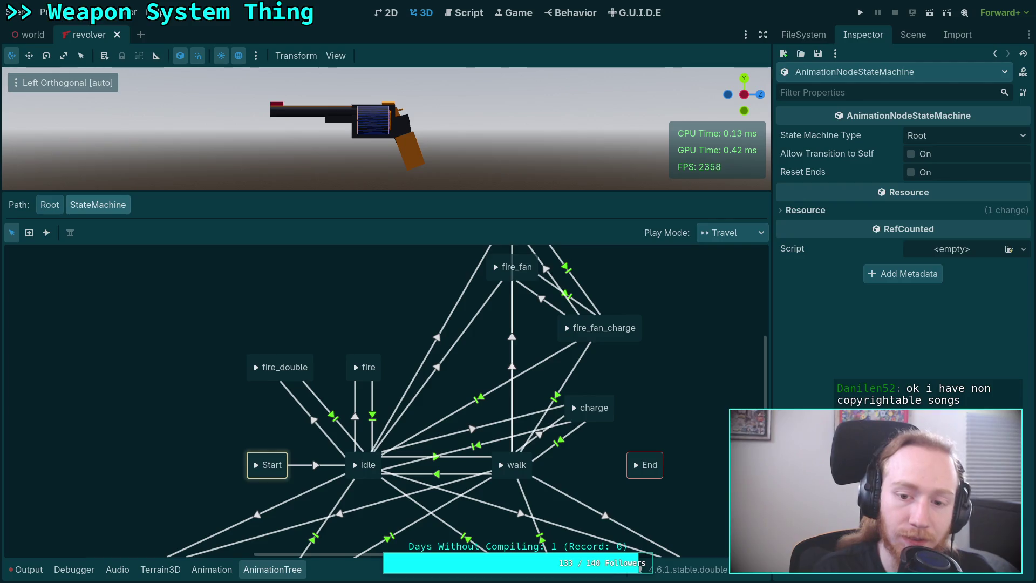
Save the revolver scene, check the fire_double and fire states, then move to the Script workspace.
{"action": "key", "text": "ctrl+s"}
{"action": "key", "text": "ctrl+s"}
{"action": "key", "text": "ctrl+s"}
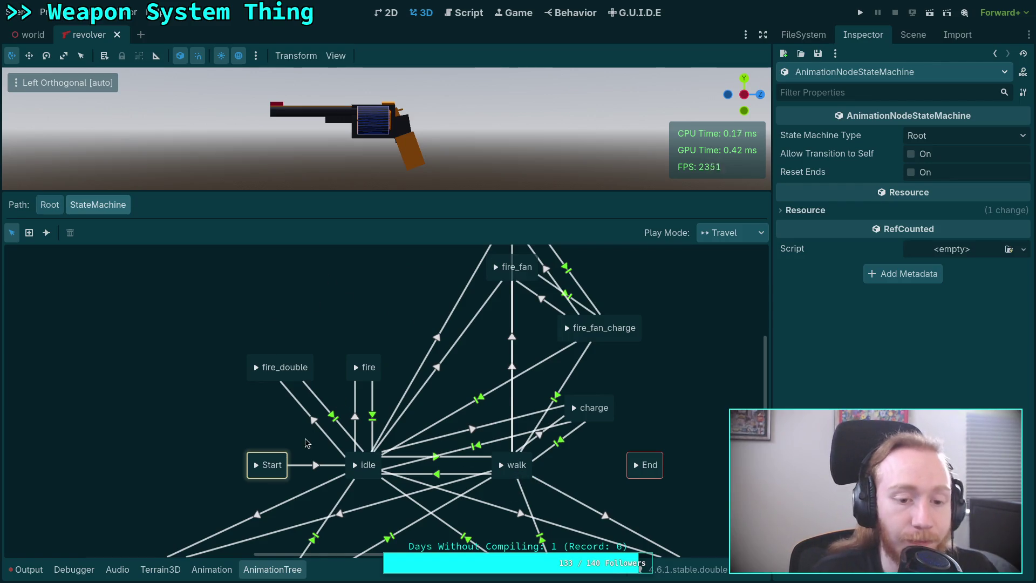
{"action": "scroll", "coordinate": [296, 430], "scroll_direction": "right", "scroll_amount": 1}
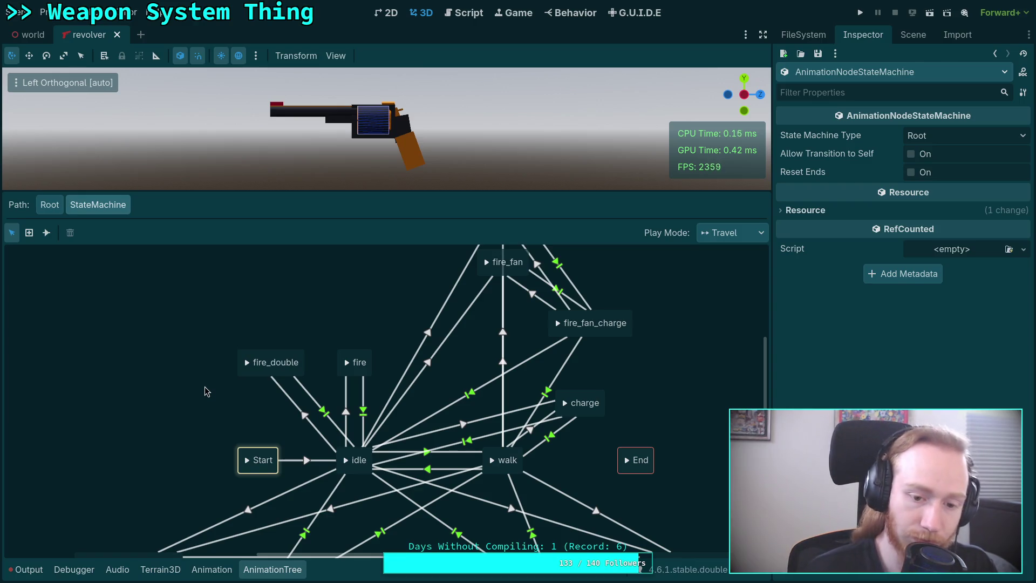
{"action": "scroll", "coordinate": [174, 393], "scroll_direction": "down", "scroll_amount": 1}
{"action": "scroll", "coordinate": [173, 397], "scroll_direction": "up", "scroll_amount": 1}
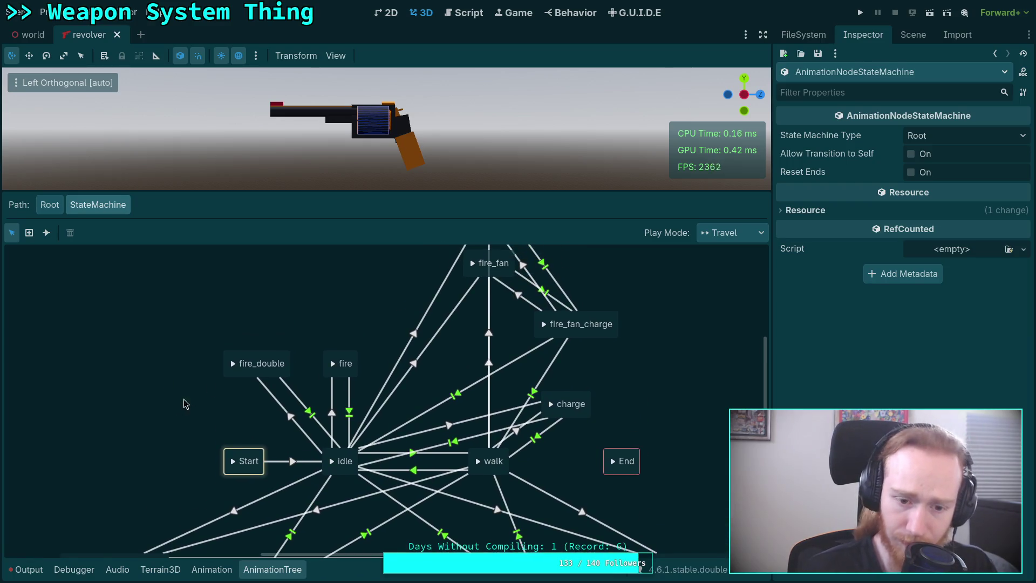
{"action": "left_click", "coordinate": [259, 361]}
{"action": "left_click", "coordinate": [339, 358]}
{"action": "left_click", "coordinate": [354, 318]}
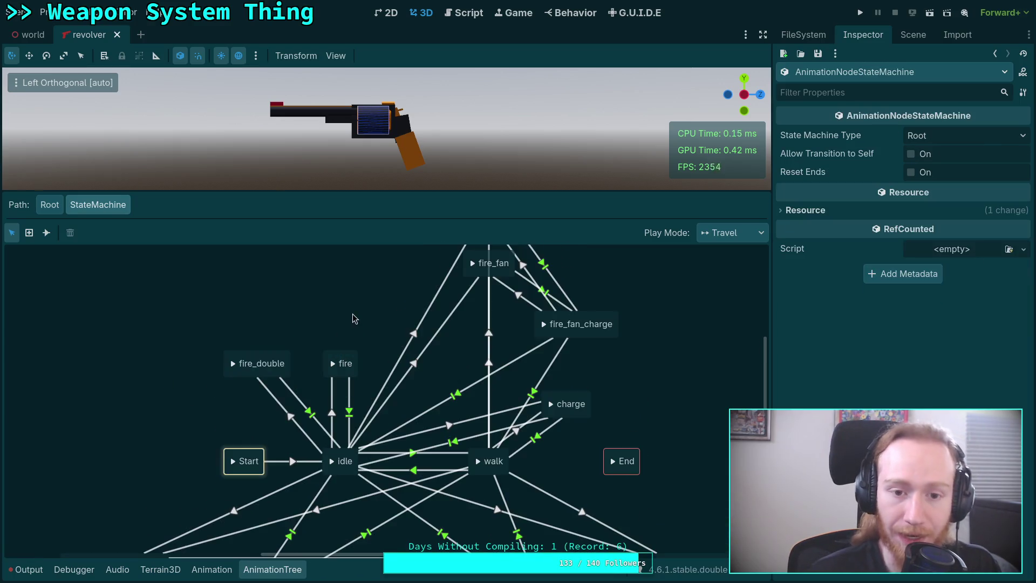
{"action": "left_click", "coordinate": [475, 14]}
{"action": "left_click", "coordinate": [272, 569]}
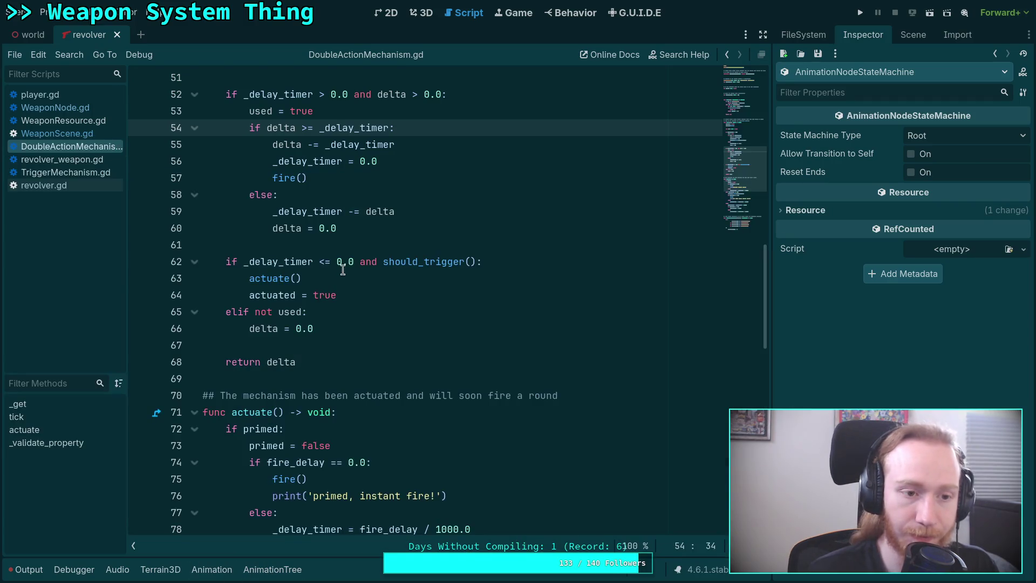
Open revolver.gd and delete the FIRE_EMPTY constant line.
{"action": "left_click", "coordinate": [301, 278]}
{"action": "left_click", "coordinate": [62, 188]}
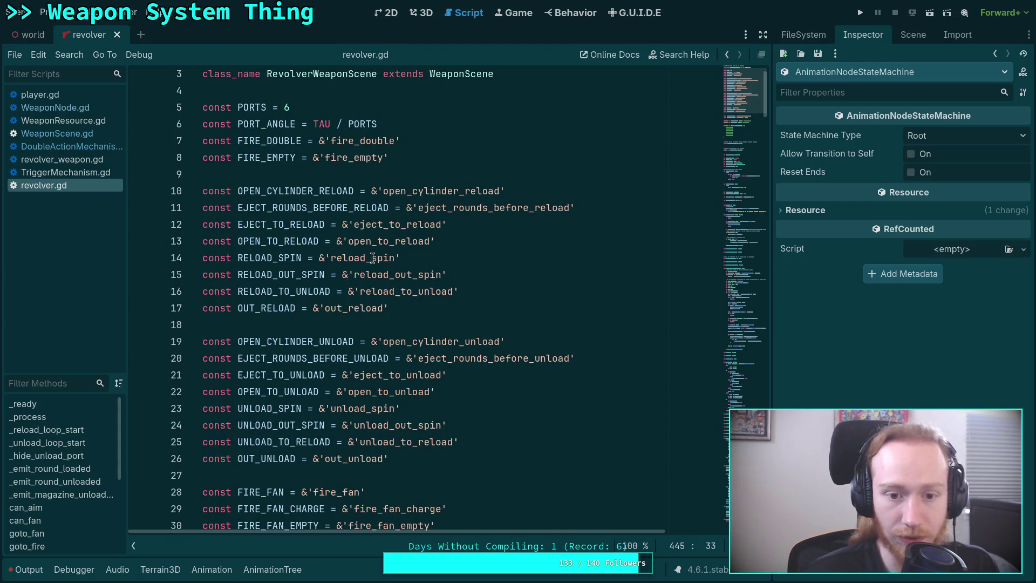
{"action": "scroll", "coordinate": [387, 304], "scroll_direction": "down", "scroll_amount": 4}
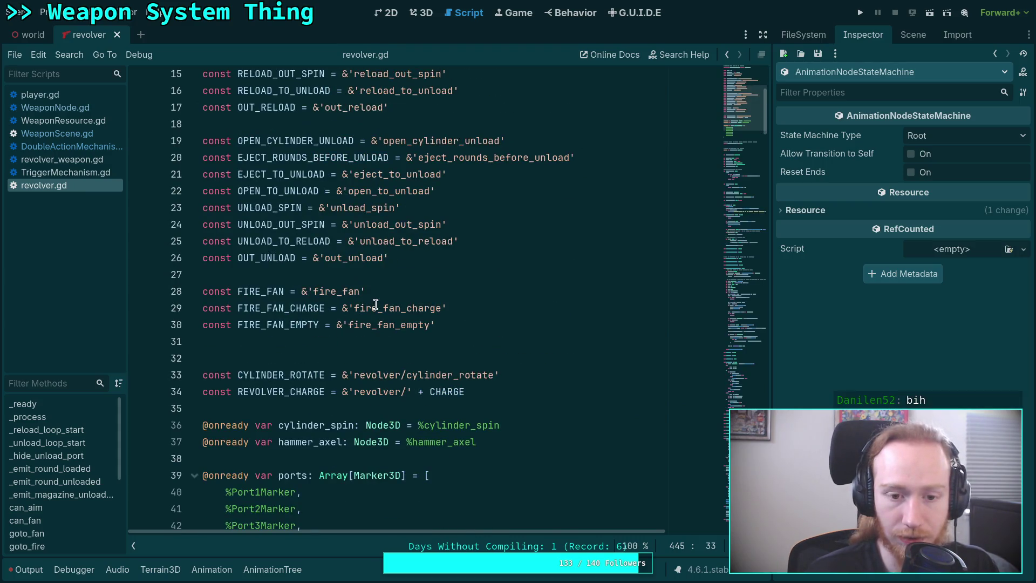
{"action": "left_click", "coordinate": [332, 292]}
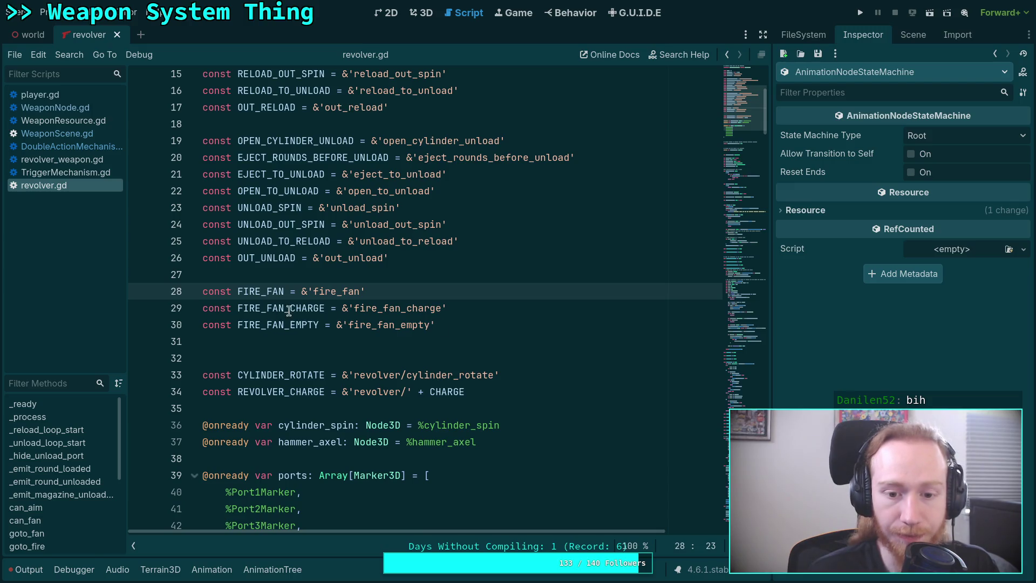
{"action": "scroll", "coordinate": [289, 310], "scroll_direction": "up", "scroll_amount": 4}
{"action": "left_click", "coordinate": [358, 141]}
{"action": "double_click", "coordinate": [358, 141]}
{"action": "left_click", "coordinate": [391, 157]}
{"action": "left_click", "coordinate": [431, 141], "text": "shift"}
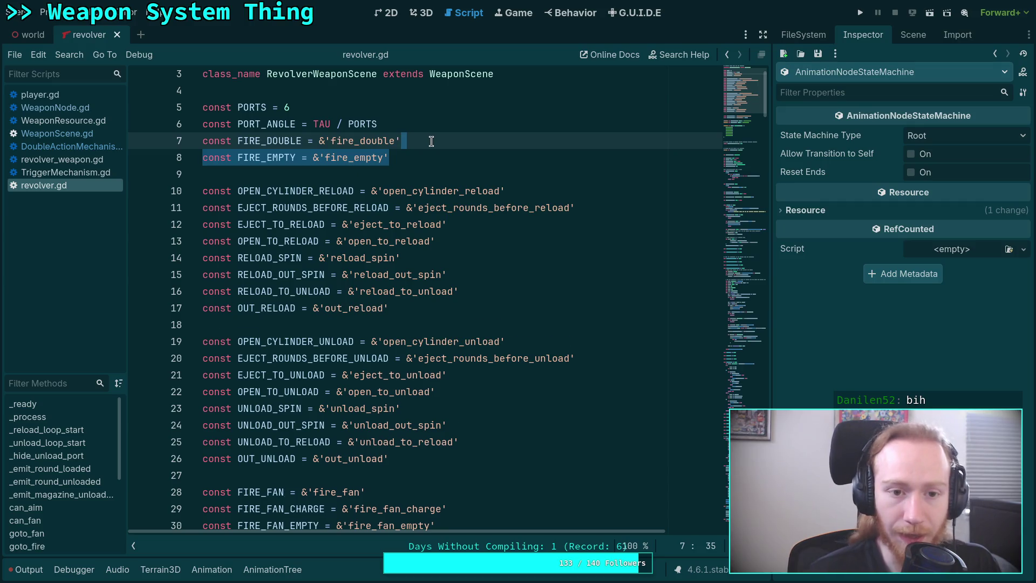
{"action": "key", "text": "BackSpace"}
{"action": "key", "text": "Down"}
Remove the 'or state == FIRE_EMPTY' check from can_aim and fold the function.
{"action": "left_click", "coordinate": [753, 214]}
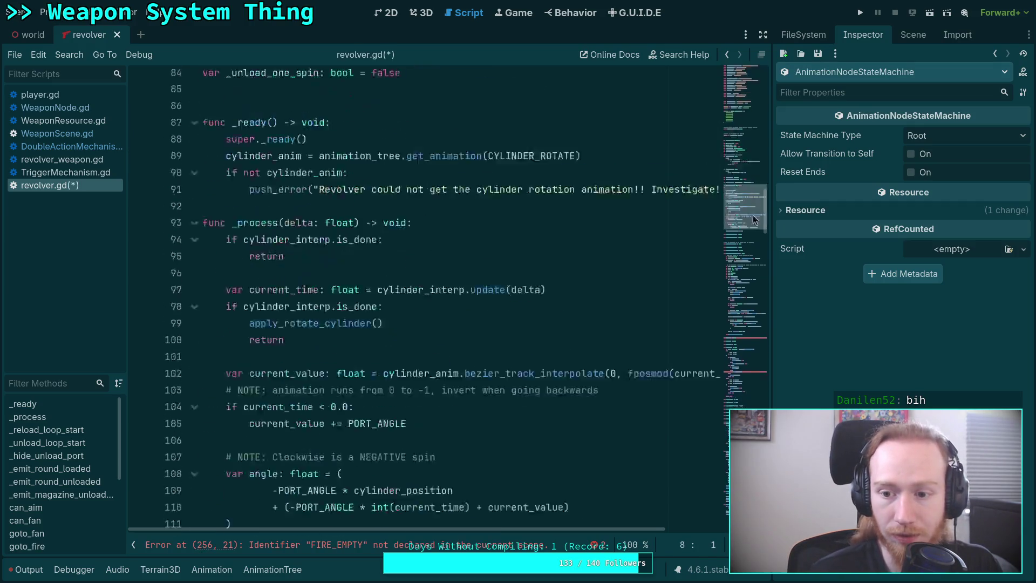
{"action": "left_click_drag", "start_coordinate": [752, 215], "coordinate": [754, 320]}
{"action": "left_click", "coordinate": [194, 297]}
{"action": "scroll", "coordinate": [259, 299], "scroll_direction": "down", "scroll_amount": 2}
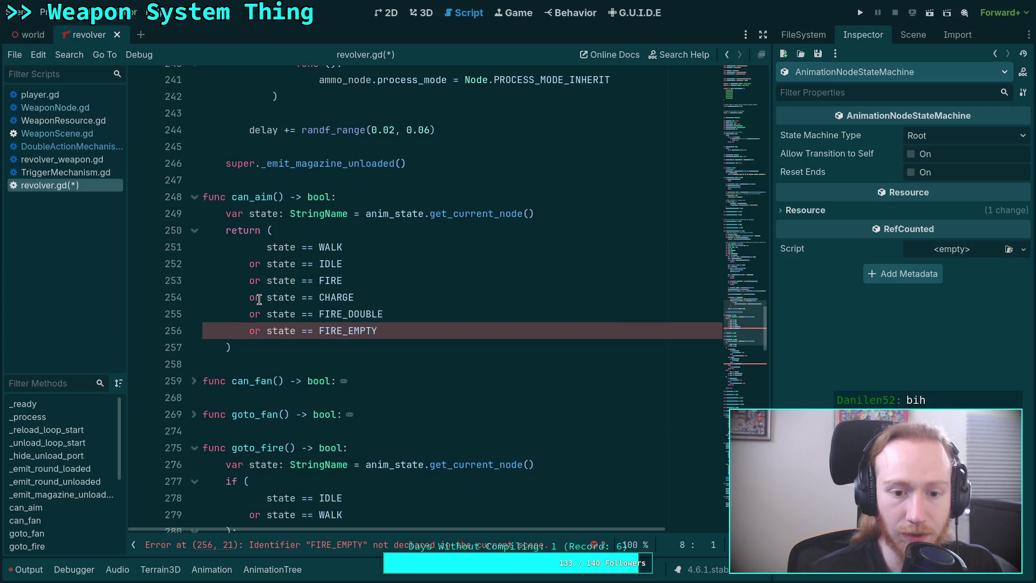
{"action": "left_click_drag", "start_coordinate": [419, 331], "coordinate": [425, 322]}
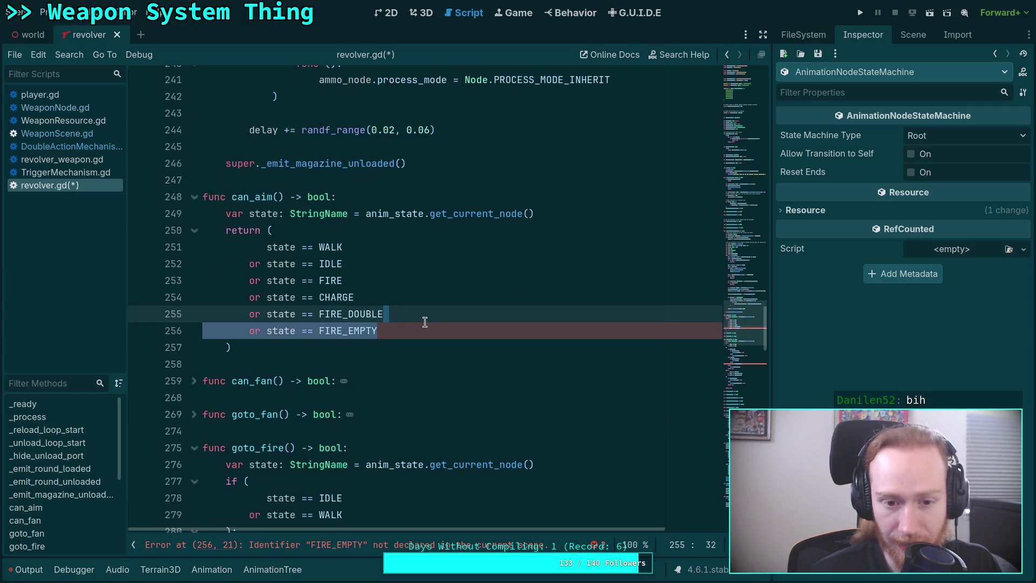
{"action": "key", "text": "BackSpace"}
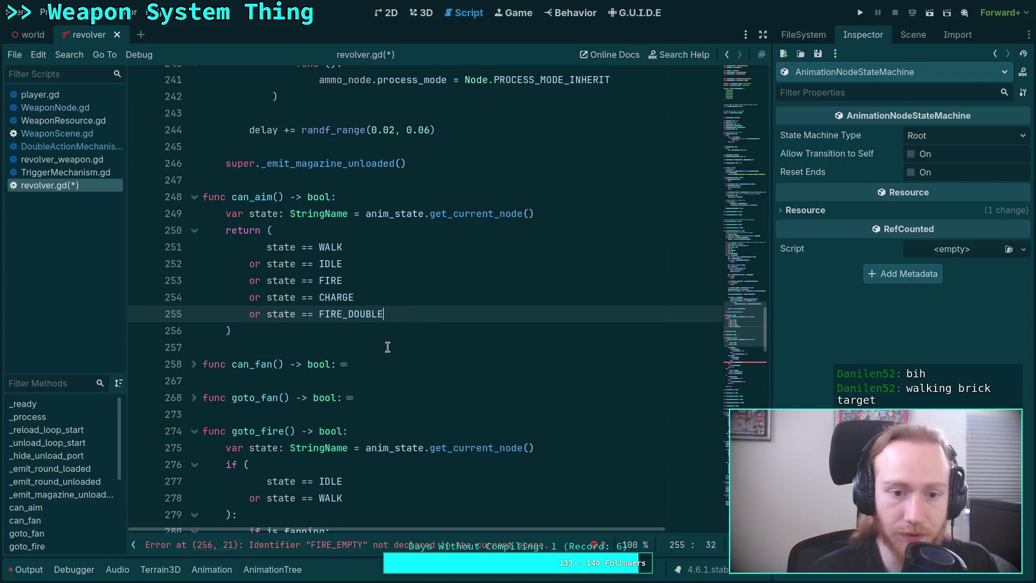
{"action": "left_click", "coordinate": [194, 197]}
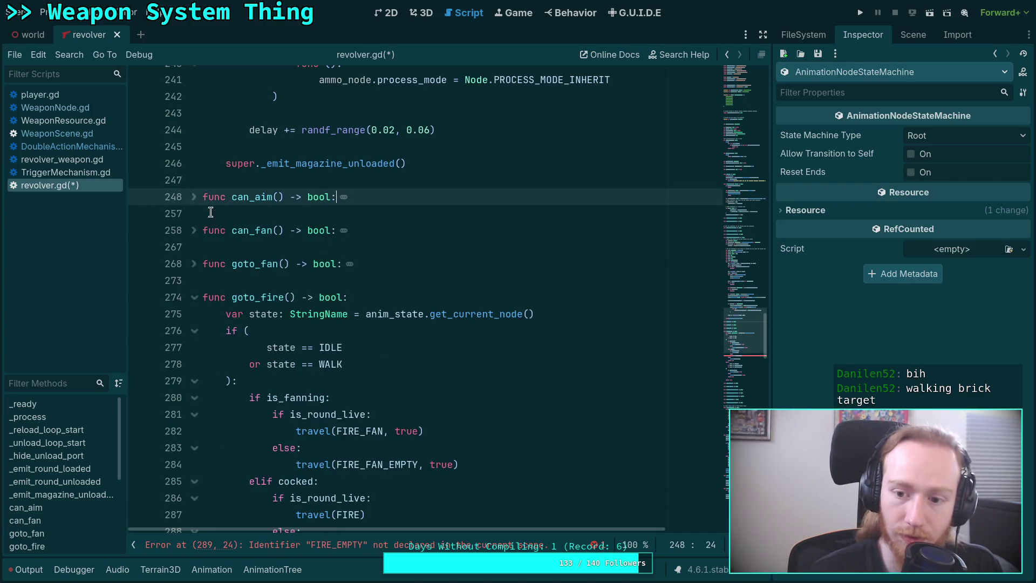
Delete the is_round_live condition from goto_fire's fanning branch.
{"action": "scroll", "coordinate": [286, 253], "scroll_direction": "down", "scroll_amount": 4}
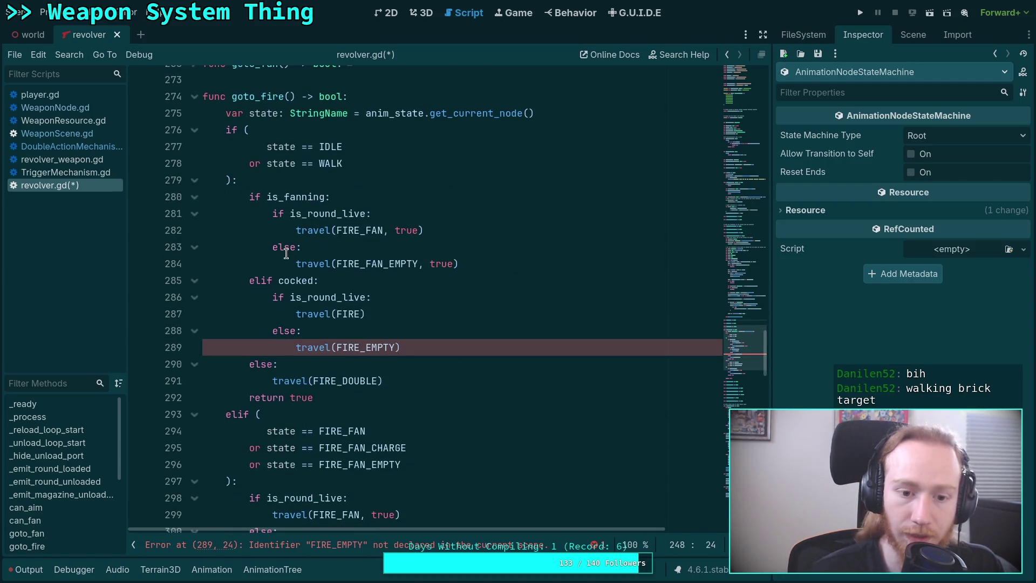
{"action": "left_click", "coordinate": [295, 312]}
{"action": "left_click_drag", "start_coordinate": [295, 312], "coordinate": [272, 297]}
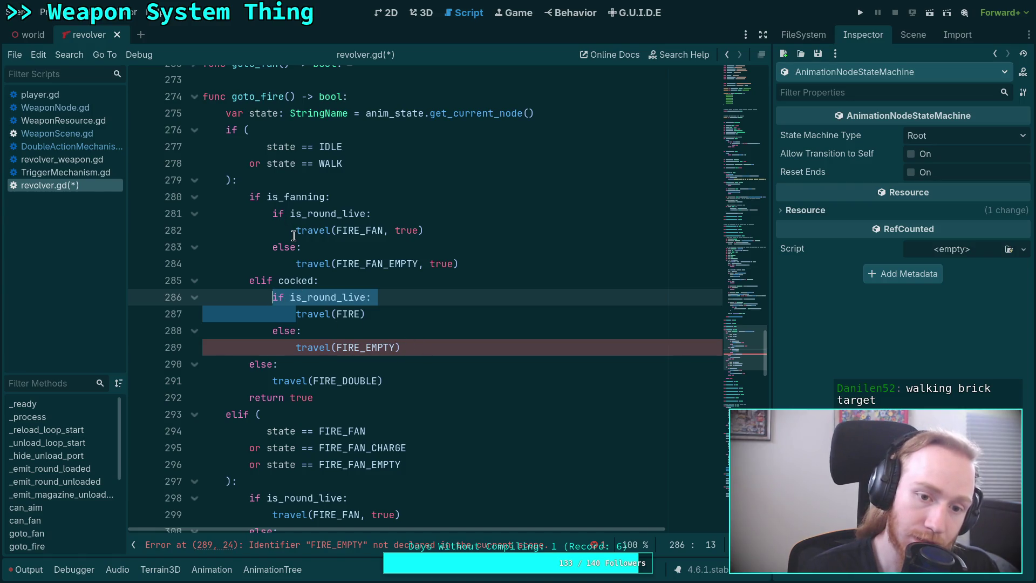
{"action": "left_click_drag", "start_coordinate": [296, 230], "coordinate": [270, 213]}
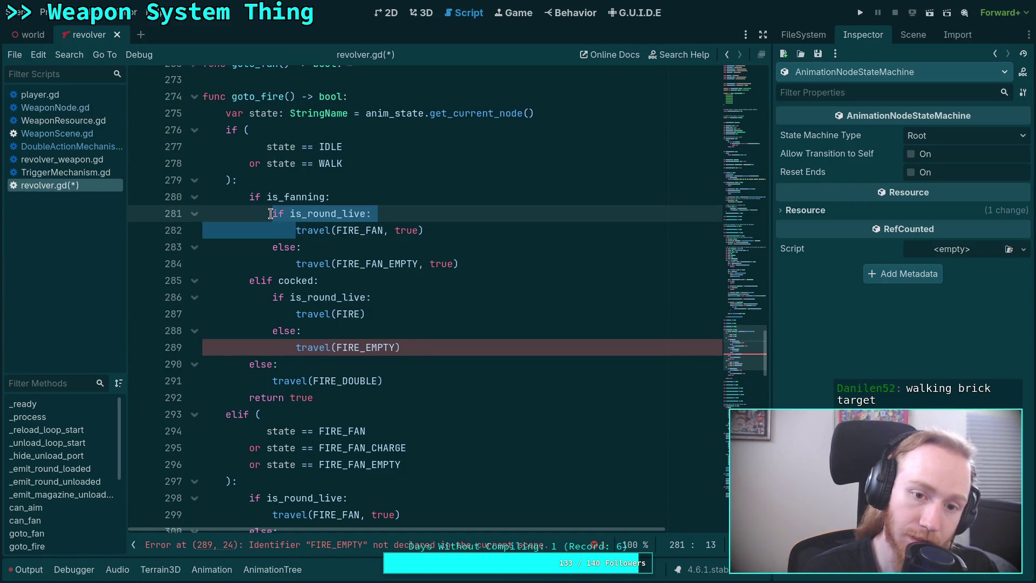
{"action": "mouse_move", "coordinate": [295, 264]}
{"action": "left_mouse_down"}
{"action": "mouse_move", "coordinate": [266, 217]}
{"action": "mouse_move", "coordinate": [297, 229]}
{"action": "mouse_move", "coordinate": [273, 213]}
{"action": "left_mouse_up"}
{"action": "key", "text": "BackSpace"}
Strip the leftover fanning lines and the cocked branch's is_round_live check and FIRE_EMPTY else.
{"action": "left_click_drag", "start_coordinate": [463, 246], "coordinate": [466, 220]}
{"action": "key", "text": "BackSpace"}
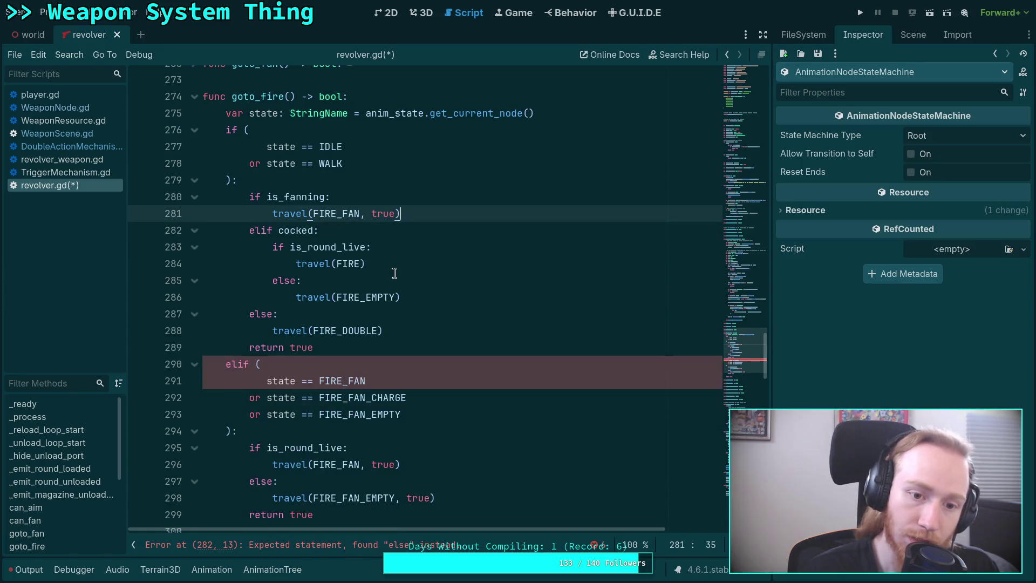
{"action": "left_click_drag", "start_coordinate": [295, 262], "coordinate": [276, 251]}
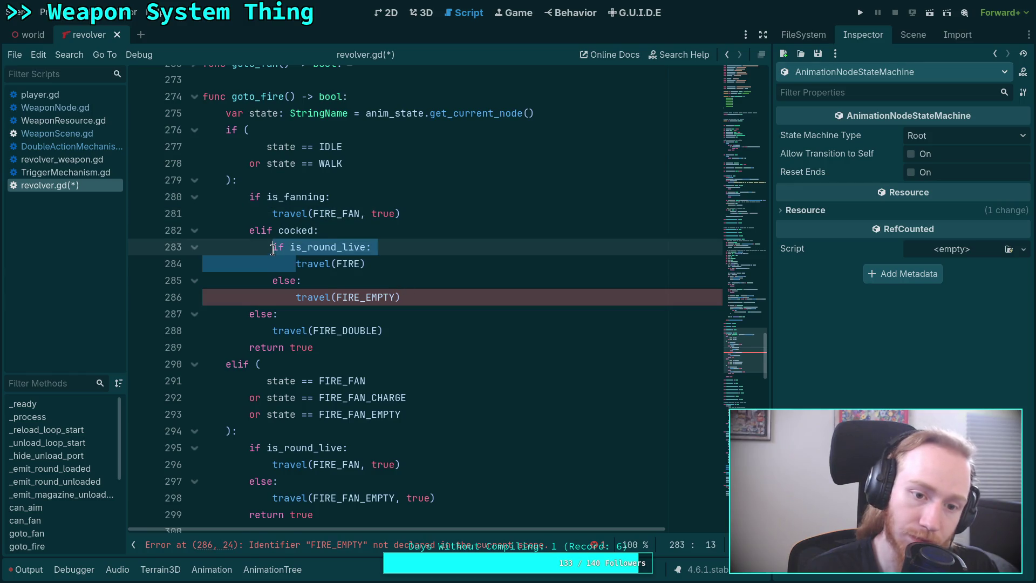
{"action": "key", "text": "BackSpace"}
{"action": "left_click_drag", "start_coordinate": [416, 279], "coordinate": [409, 247]}
{"action": "key", "text": "BackSpace"}
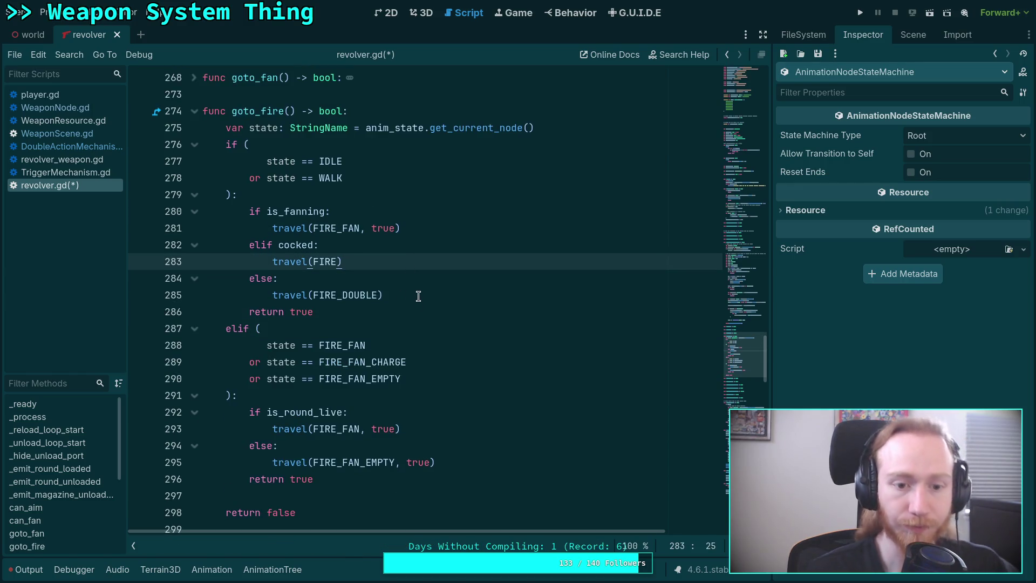
Delete the fan branch's is_round_live check and its else branch travelling to FIRE_FAN_EMPTY.
{"action": "left_click_drag", "start_coordinate": [418, 378], "coordinate": [432, 366]}
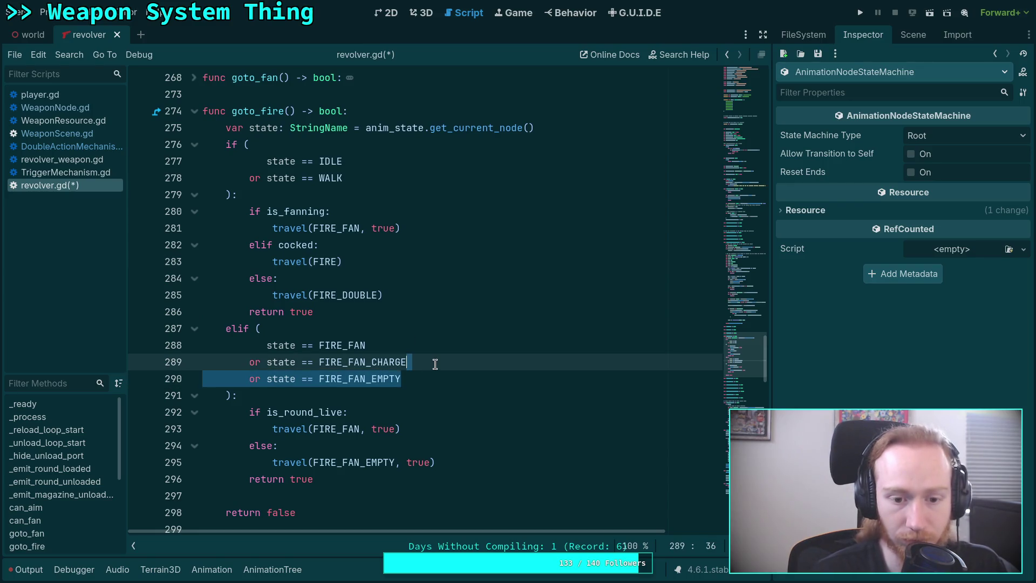
{"action": "left_click", "coordinate": [435, 364]}
{"action": "scroll", "coordinate": [431, 363], "scroll_direction": "down", "scroll_amount": 5}
{"action": "scroll", "coordinate": [389, 329], "scroll_direction": "up", "scroll_amount": 2}
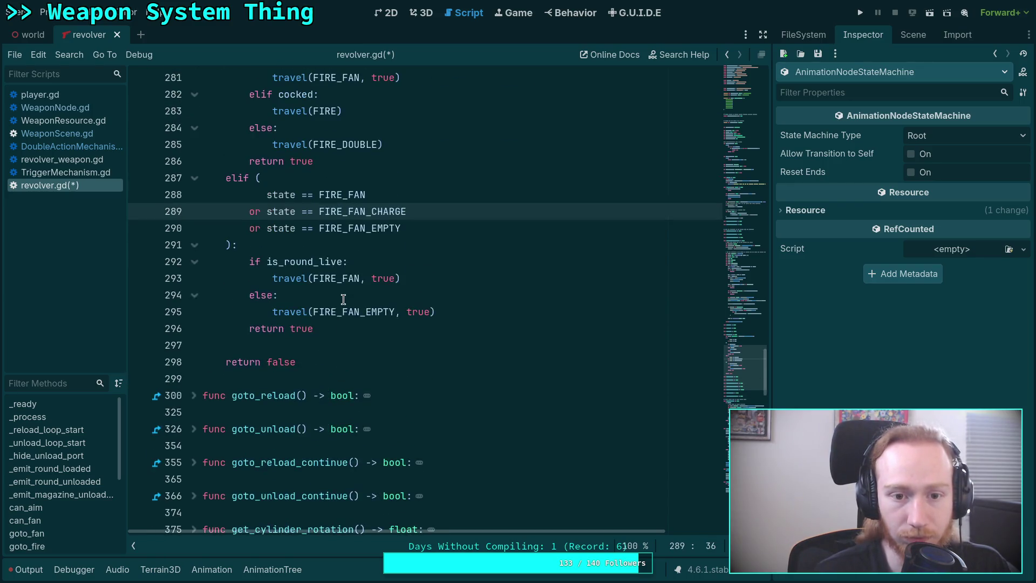
{"action": "scroll", "coordinate": [273, 283], "scroll_direction": "up", "scroll_amount": 2}
{"action": "left_click_drag", "start_coordinate": [272, 378], "coordinate": [246, 362]}
{"action": "key", "text": "Delete"}
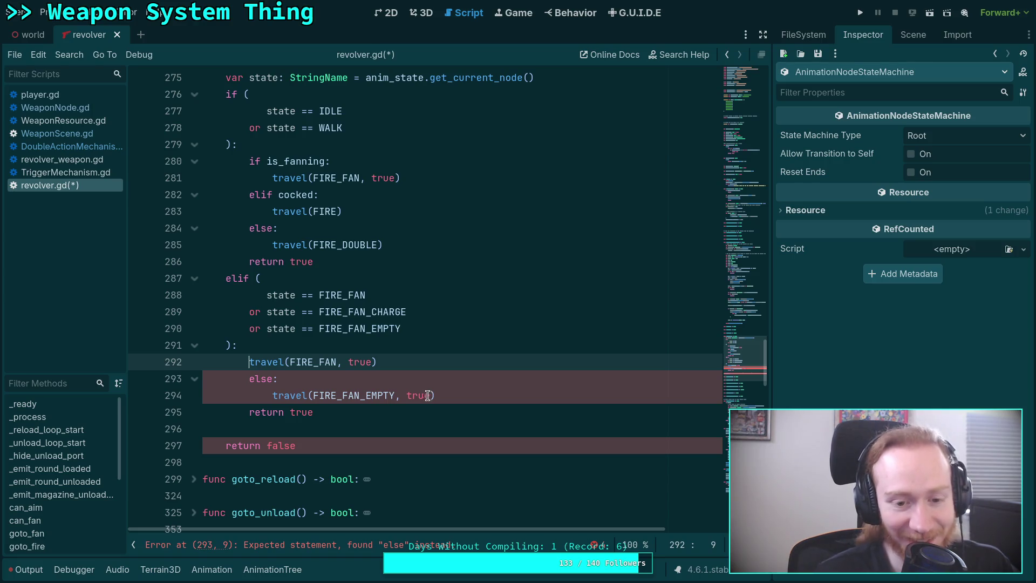
{"action": "left_click_drag", "start_coordinate": [459, 394], "coordinate": [447, 357]}
{"action": "key", "text": "Delete"}
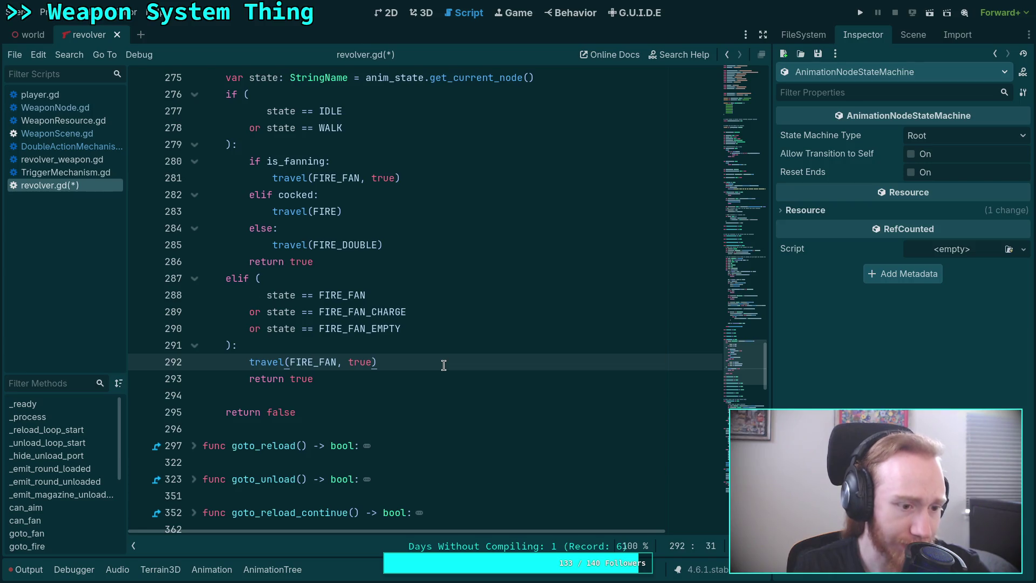
{"action": "scroll", "coordinate": [356, 379], "scroll_direction": "down", "scroll_amount": 8}
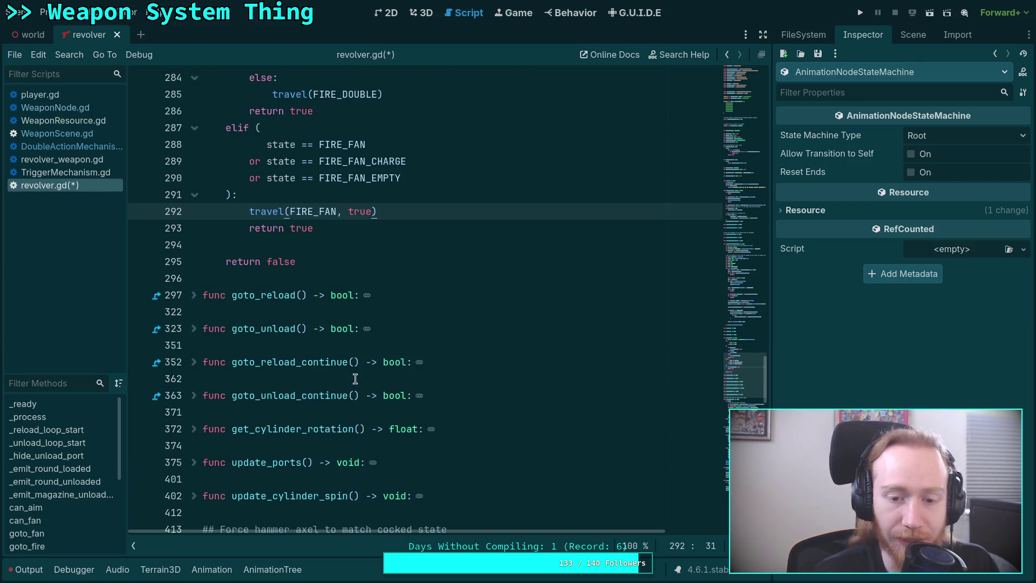
{"action": "scroll", "coordinate": [357, 378], "scroll_direction": "down", "scroll_amount": 3}
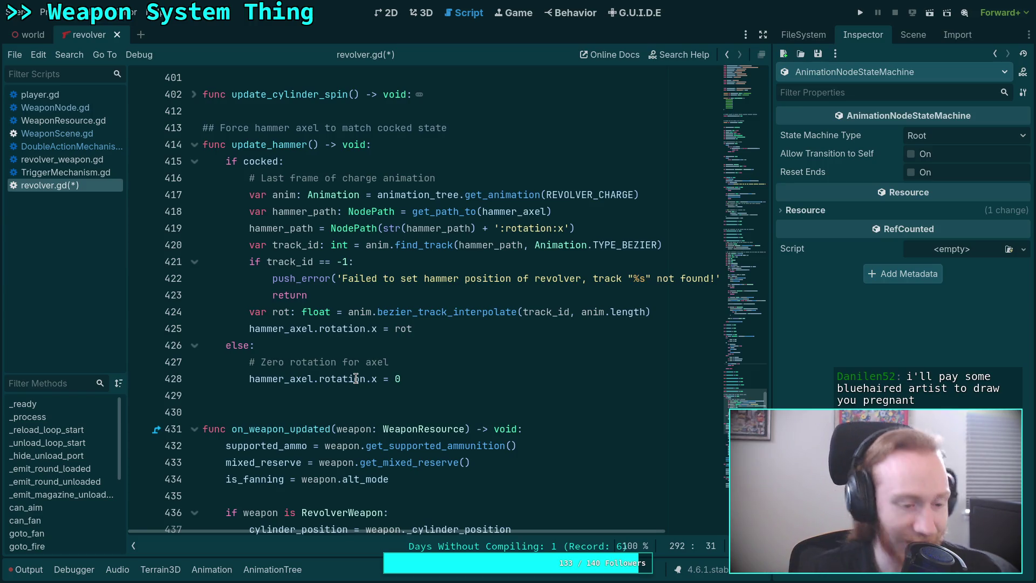
{"action": "left_click", "coordinate": [331, 398]}
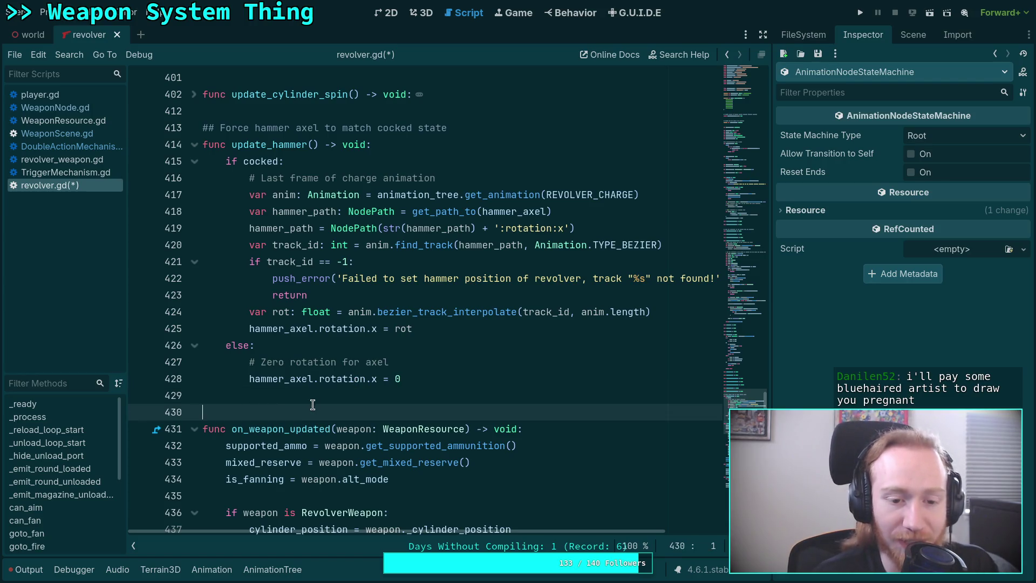
{"action": "scroll", "coordinate": [313, 397], "scroll_direction": "up", "scroll_amount": 5}
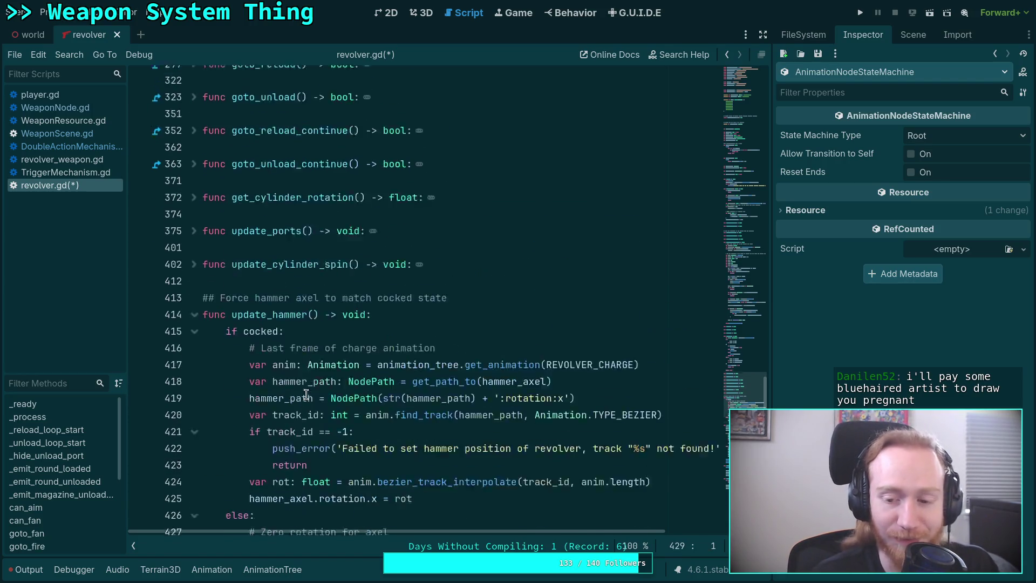
{"action": "scroll", "coordinate": [307, 395], "scroll_direction": "up", "scroll_amount": 10}
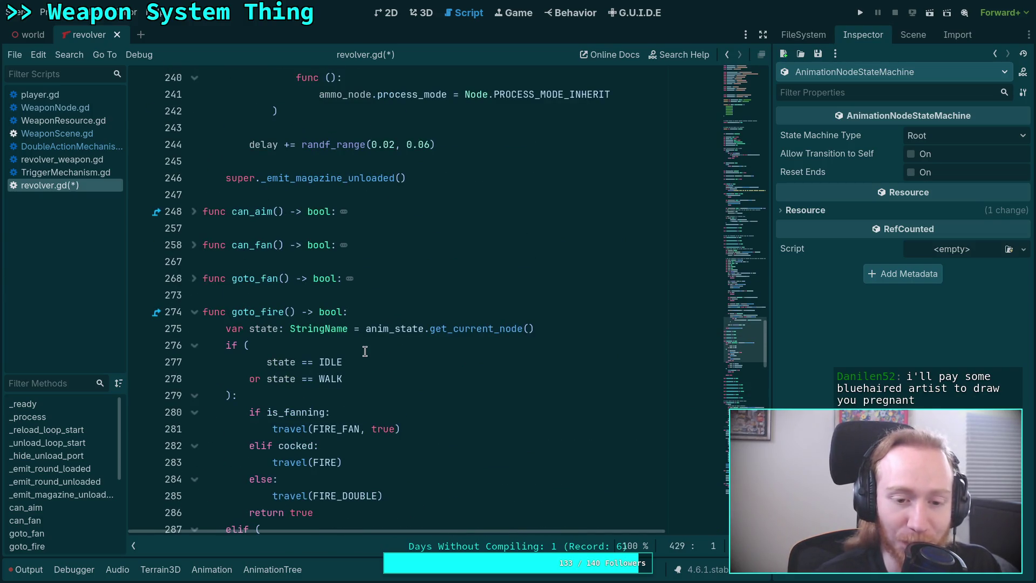
{"action": "scroll", "coordinate": [365, 352], "scroll_direction": "down", "scroll_amount": 8}
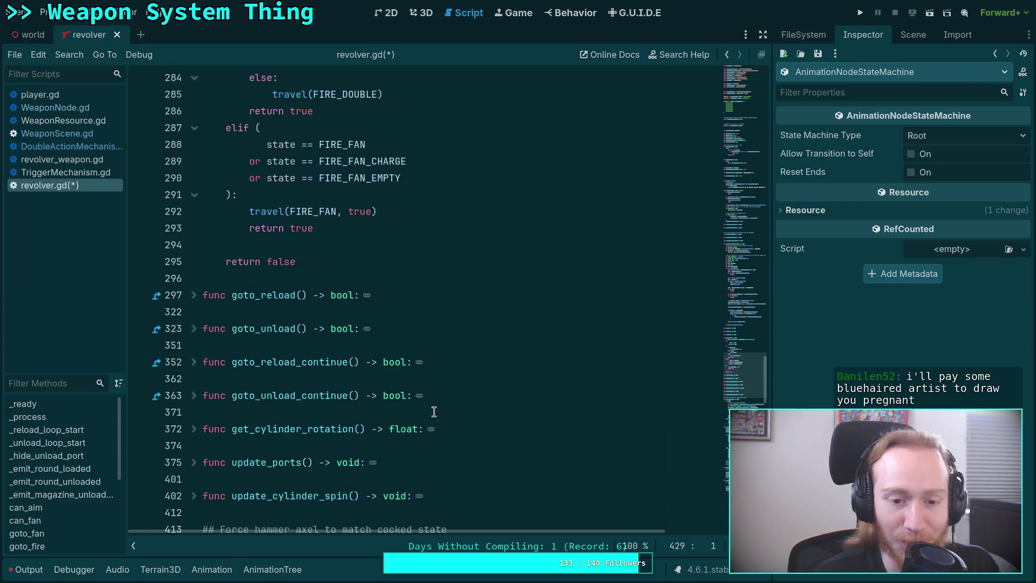
{"action": "scroll", "coordinate": [434, 412], "scroll_direction": "down", "scroll_amount": 13}
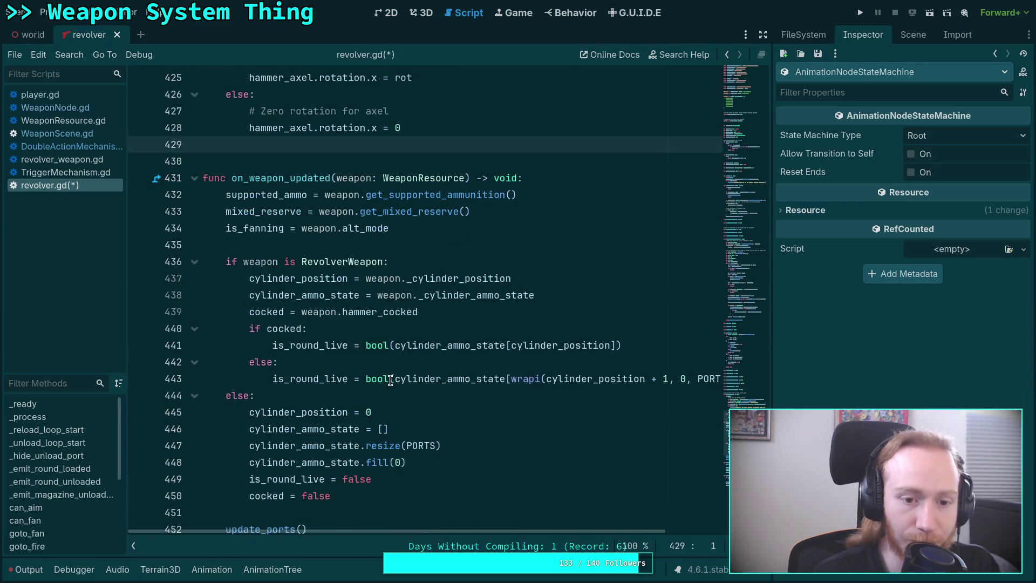
Search for is_round_live and delete its assignments in on_weapon_updated.
{"action": "key", "text": "ctrl+f"}
{"action": "type", "text": "is_round_live"}
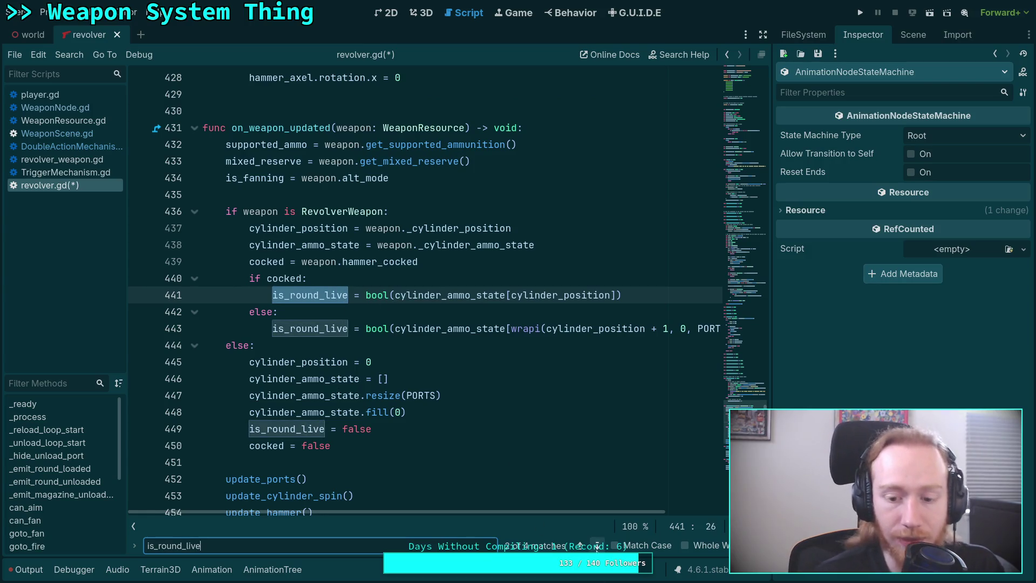
{"action": "left_click", "coordinate": [596, 546]}
{"action": "left_click", "coordinate": [598, 546]}
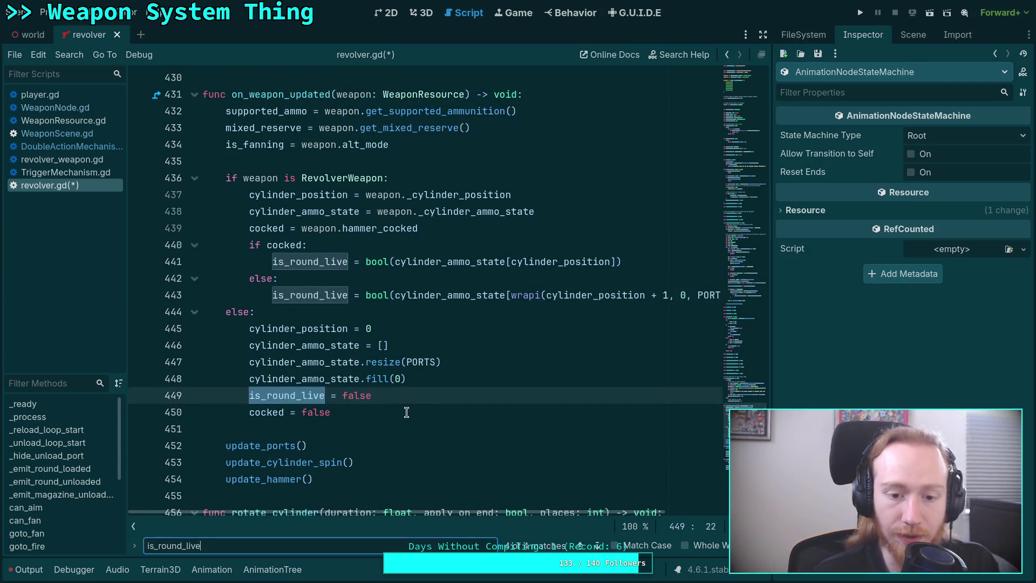
{"action": "left_click_drag", "start_coordinate": [432, 394], "coordinate": [440, 379]}
{"action": "key", "text": "BackSpace"}
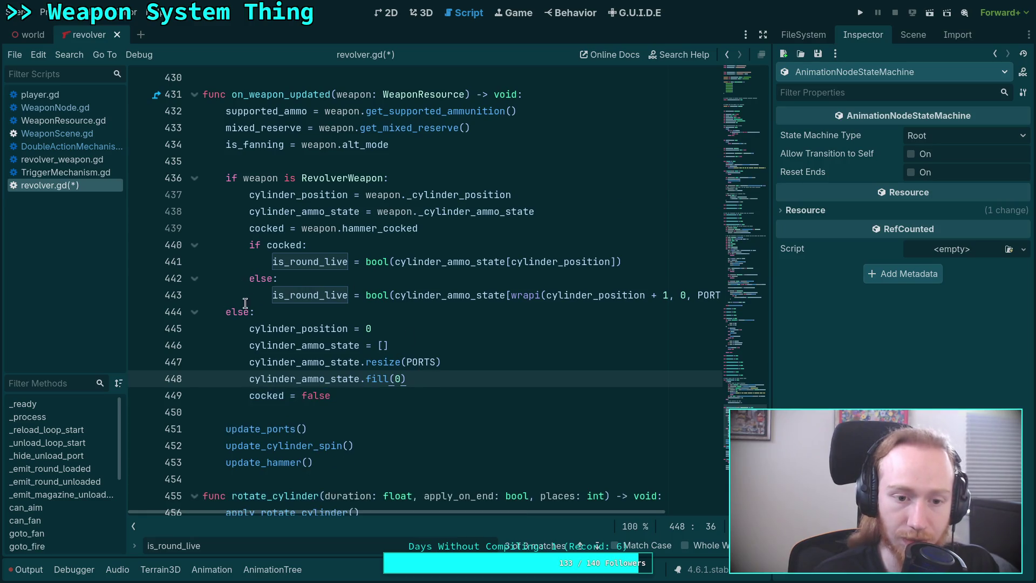
{"action": "mouse_move", "coordinate": [248, 246]}
{"action": "left_mouse_down"}
{"action": "mouse_move", "coordinate": [244, 281]}
{"action": "mouse_move", "coordinate": [198, 313]}
{"action": "left_mouse_up"}
{"action": "key", "text": "BackSpace"}
{"action": "key", "text": "BackSpace"}
{"action": "key", "text": "BackSpace"}
Delete the is_round_live variable declaration and save revolver.gd.
{"action": "left_click", "coordinate": [597, 546]}
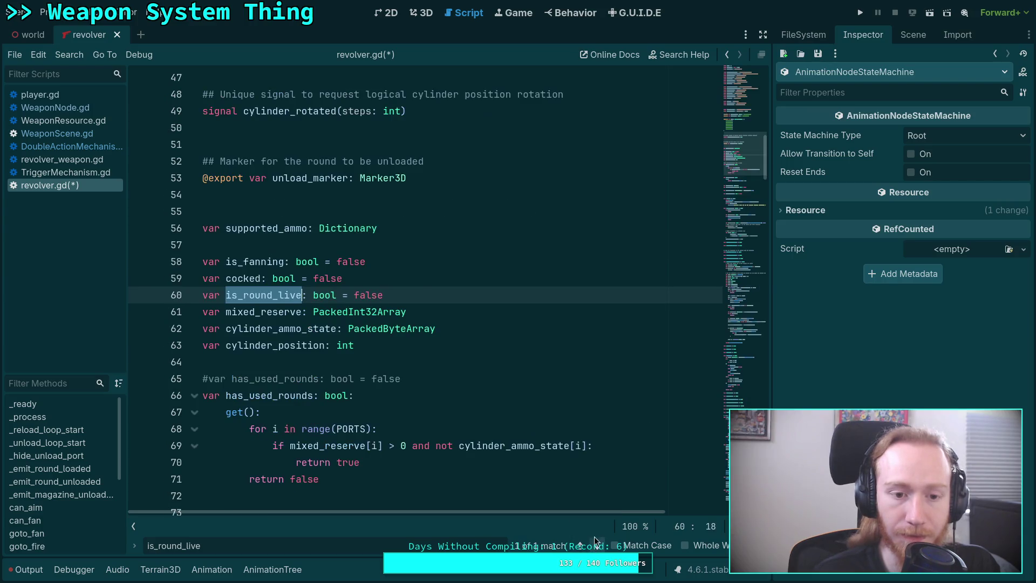
{"action": "left_click_drag", "start_coordinate": [421, 295], "coordinate": [419, 280]}
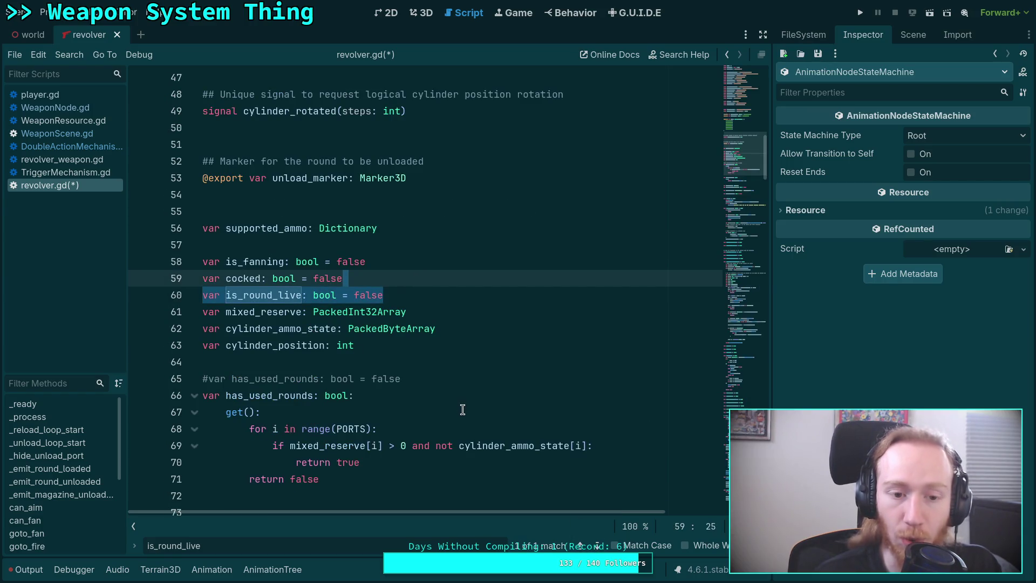
{"action": "key", "text": "BackSpace"}
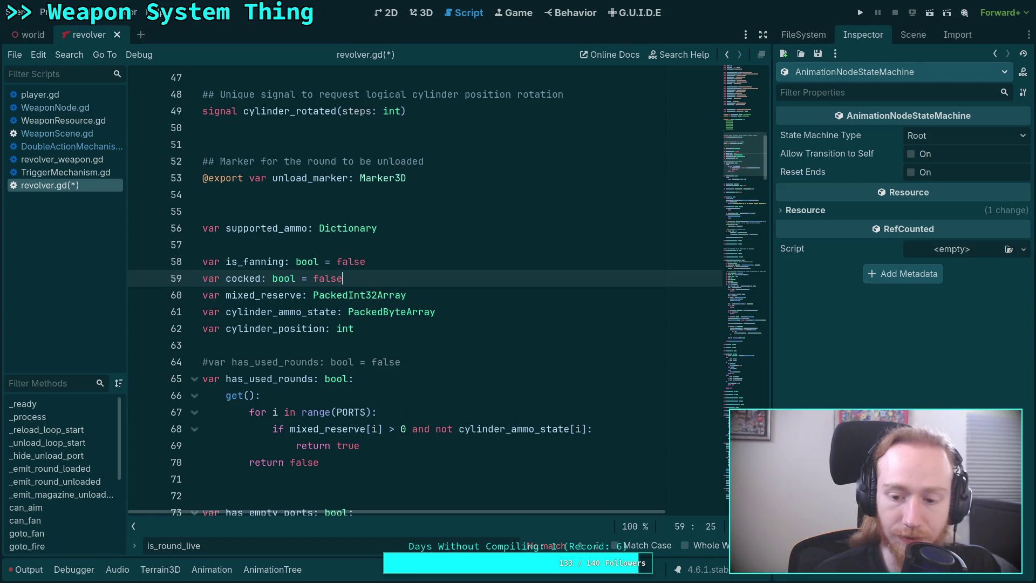
{"action": "key", "text": "Escape"}
{"action": "left_click", "coordinate": [322, 339]}
{"action": "scroll", "coordinate": [351, 367], "scroll_direction": "down", "scroll_amount": 3}
{"action": "scroll", "coordinate": [351, 367], "scroll_direction": "down", "scroll_amount": 20}
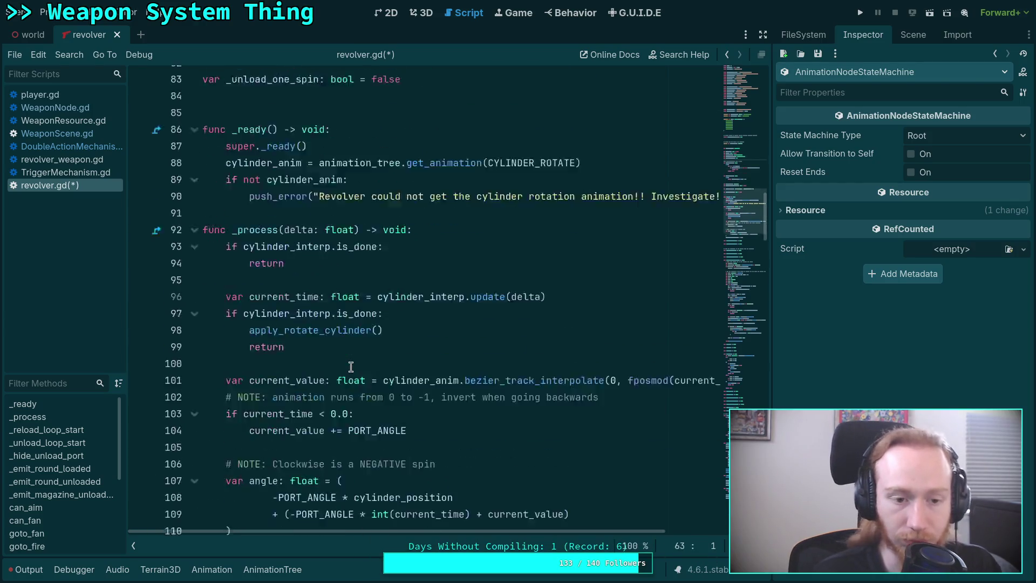
{"action": "scroll", "coordinate": [445, 376], "scroll_direction": "down", "scroll_amount": 8}
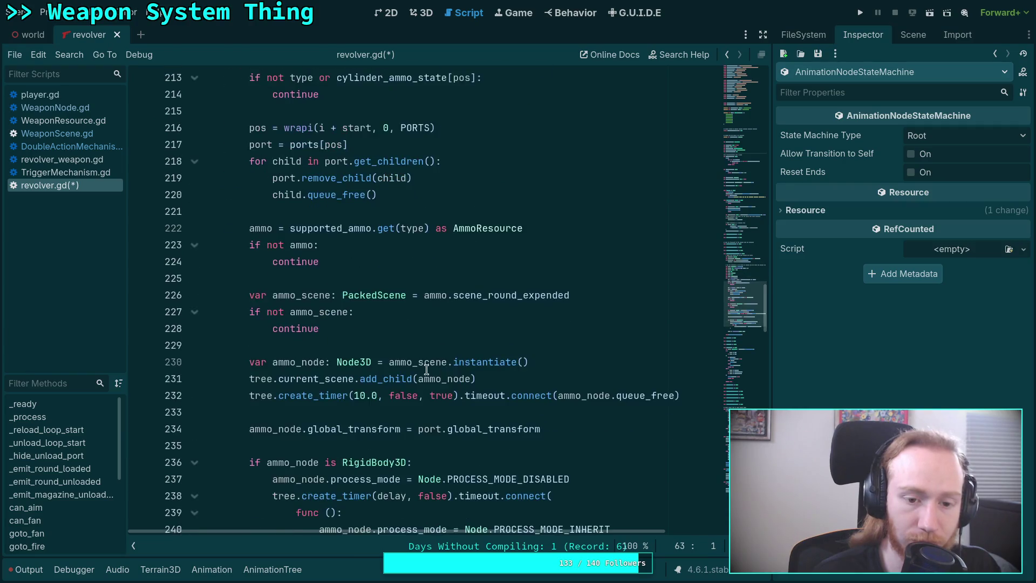
{"action": "left_click", "coordinate": [319, 327]}
{"action": "key", "text": "ctrl+s"}
{"action": "scroll", "coordinate": [365, 365], "scroll_direction": "down", "scroll_amount": 3}
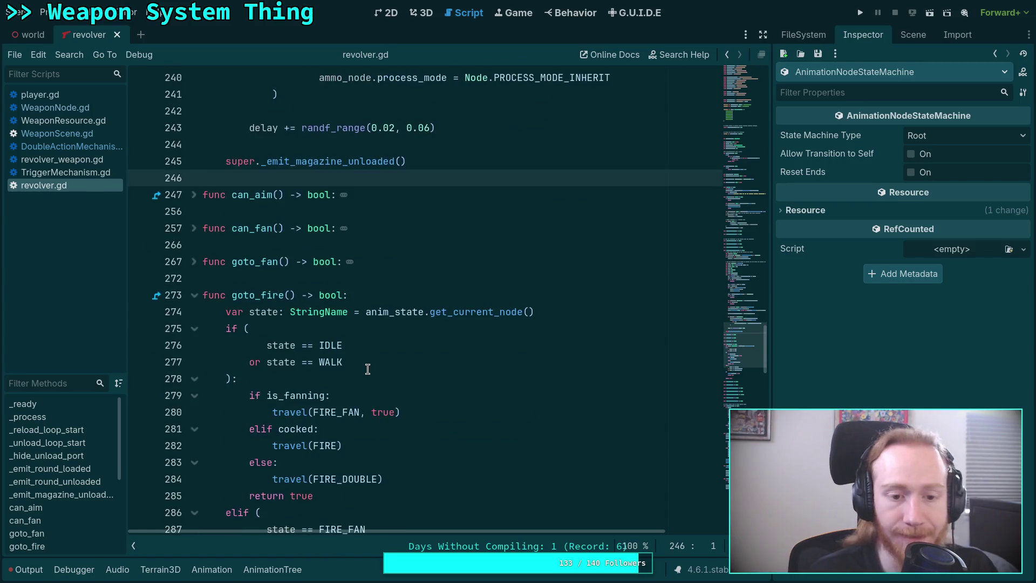
Scroll back to goto_fire and show the AnimationTree state machine in the bottom panel.
{"action": "scroll", "coordinate": [371, 363], "scroll_direction": "down", "scroll_amount": 4}
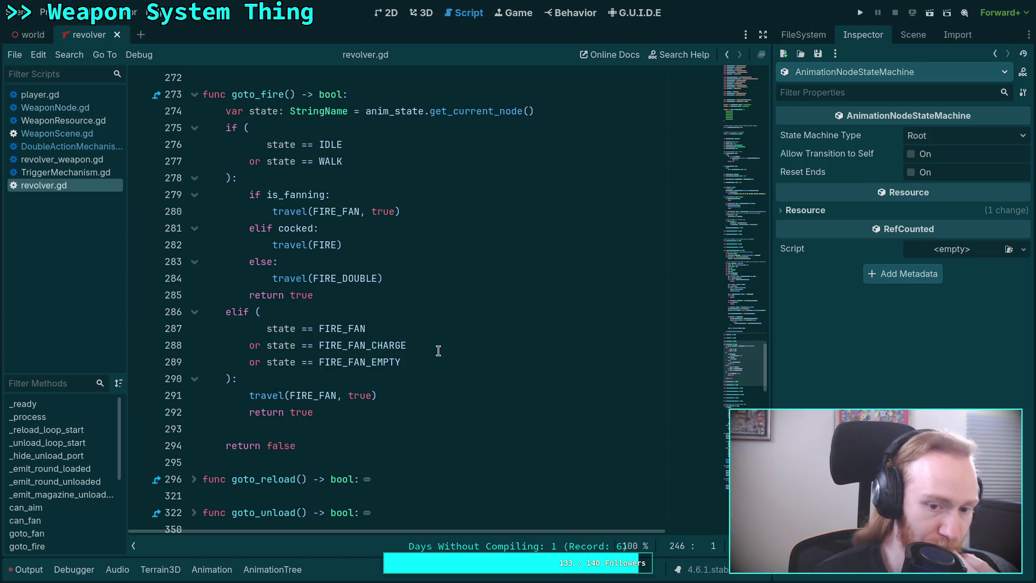
{"action": "left_click", "coordinate": [284, 566]}
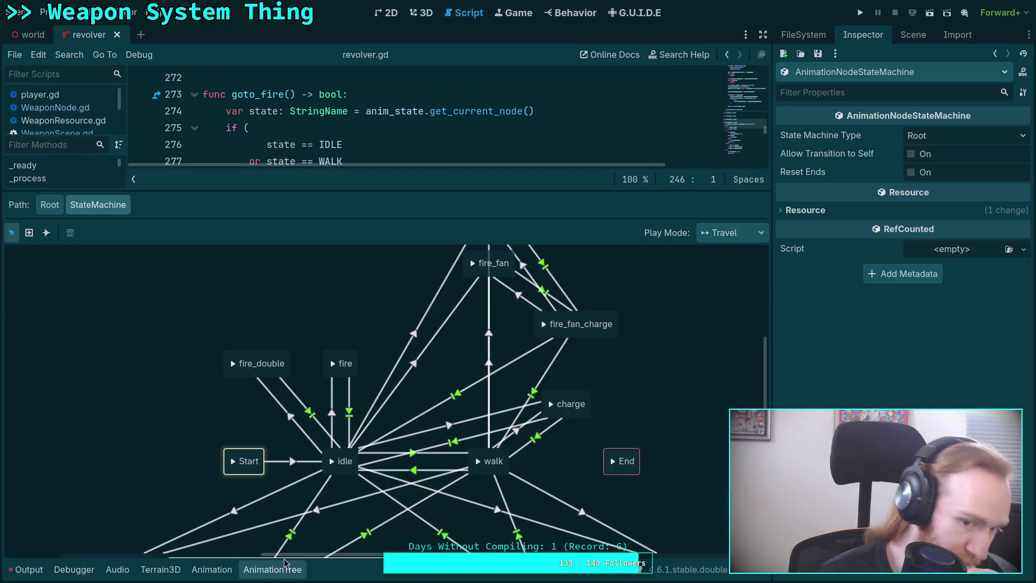
Delete the fire_fan_empty state and its transitions from the state machine.
{"action": "scroll", "coordinate": [179, 451], "scroll_direction": "up", "scroll_amount": 3}
{"action": "scroll", "coordinate": [180, 451], "scroll_direction": "right", "scroll_amount": 2}
{"action": "left_click", "coordinate": [440, 291]}
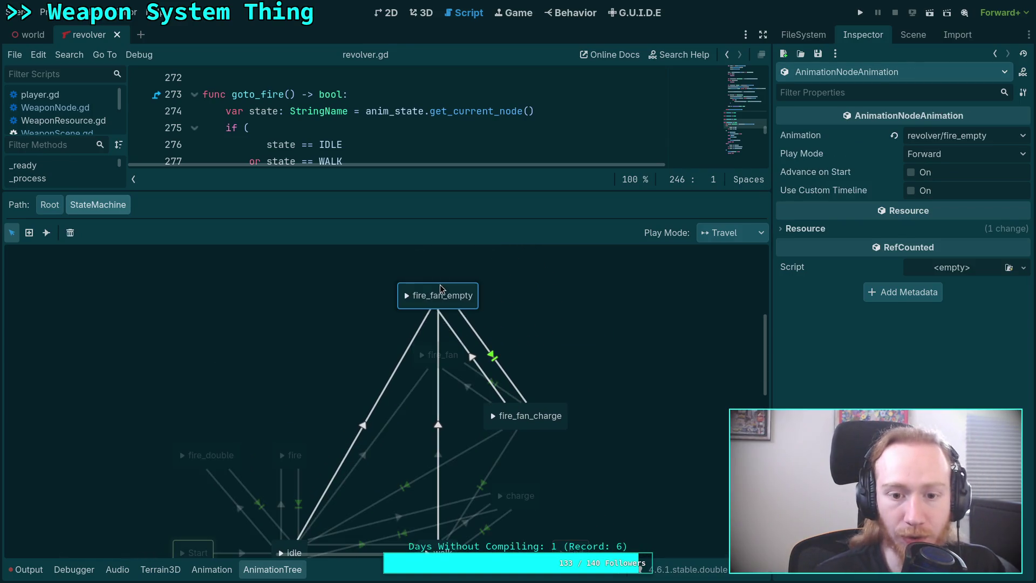
{"action": "key", "text": "Delete"}
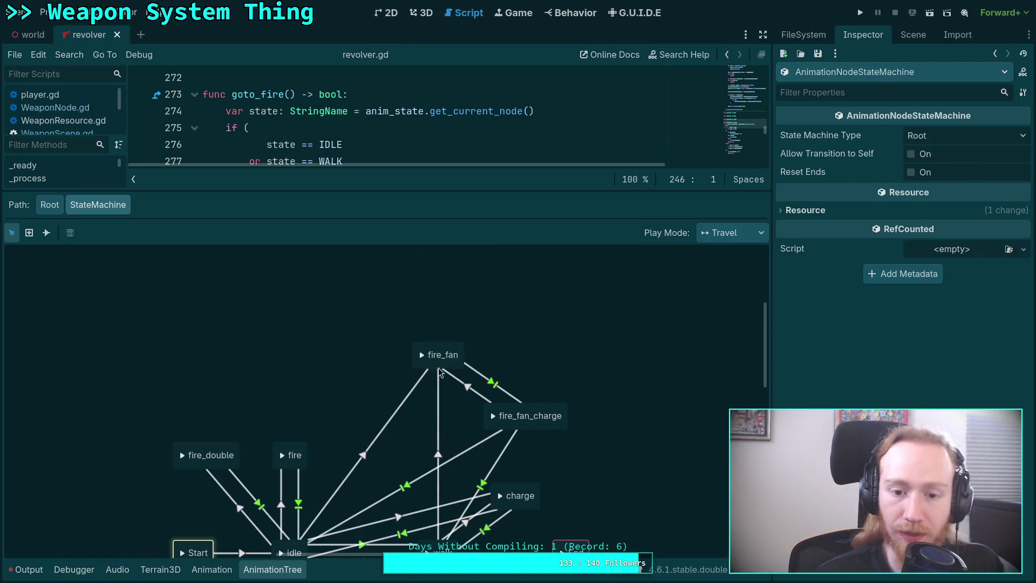
Move fire_fan next to fire_fan_charge and inspect the surrounding walk and fan transitions.
{"action": "mouse_move", "coordinate": [455, 350]}
{"action": "left_mouse_down"}
{"action": "mouse_move", "coordinate": [412, 402]}
{"action": "mouse_move", "coordinate": [421, 411]}
{"action": "mouse_move", "coordinate": [409, 412]}
{"action": "left_mouse_up"}
{"action": "scroll", "coordinate": [411, 296], "scroll_direction": "down", "scroll_amount": 5}
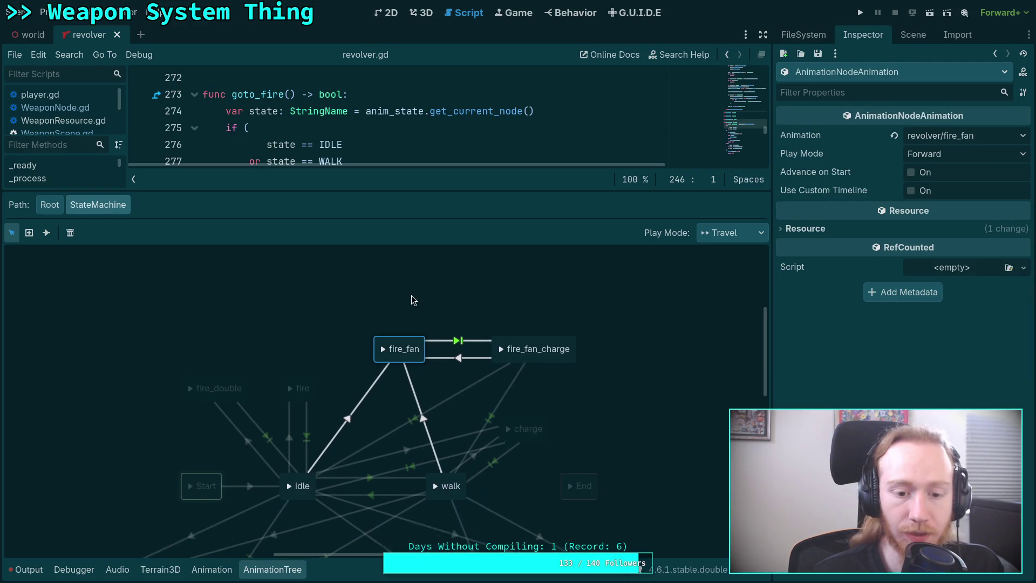
{"action": "left_click", "coordinate": [417, 391]}
{"action": "left_click", "coordinate": [489, 389]}
{"action": "left_click", "coordinate": [507, 391]}
{"action": "left_click", "coordinate": [429, 356]}
{"action": "left_click", "coordinate": [460, 348]}
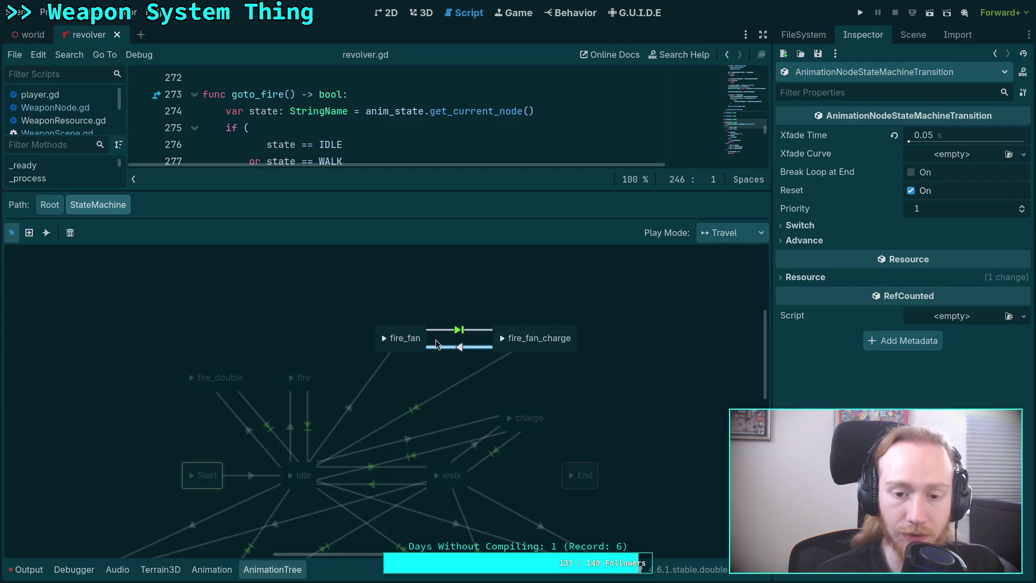
Rearrange fire_fan and fire_fan_charge, then delete the fire_fan_charge→fire_fan return transition.
{"action": "left_click_drag", "start_coordinate": [416, 332], "coordinate": [376, 332]}
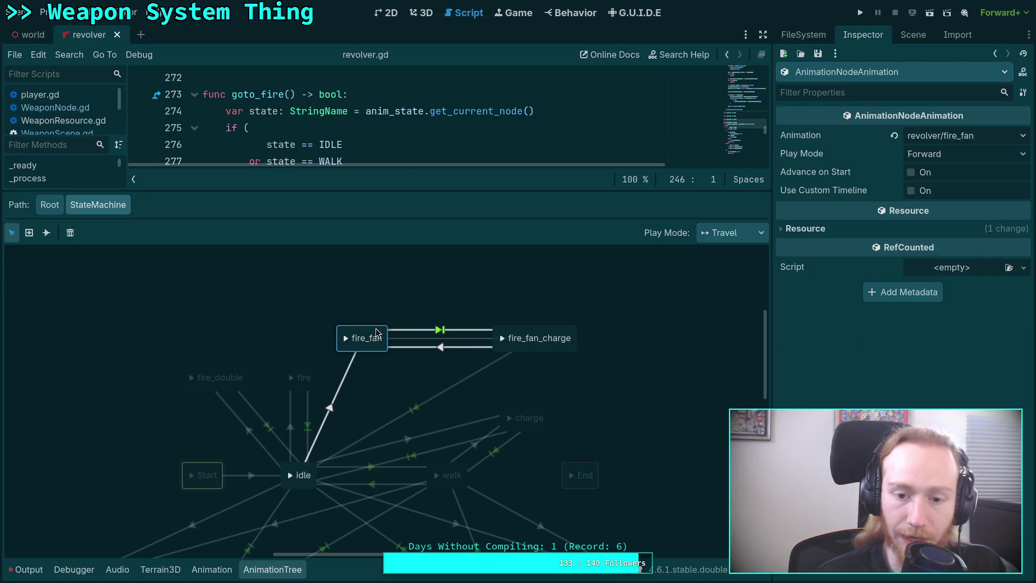
{"action": "left_click_drag", "start_coordinate": [534, 335], "coordinate": [485, 336]}
{"action": "mouse_move", "coordinate": [476, 383]}
{"action": "left_mouse_down"}
{"action": "mouse_move", "coordinate": [506, 406]}
{"action": "mouse_move", "coordinate": [521, 395]}
{"action": "left_mouse_up"}
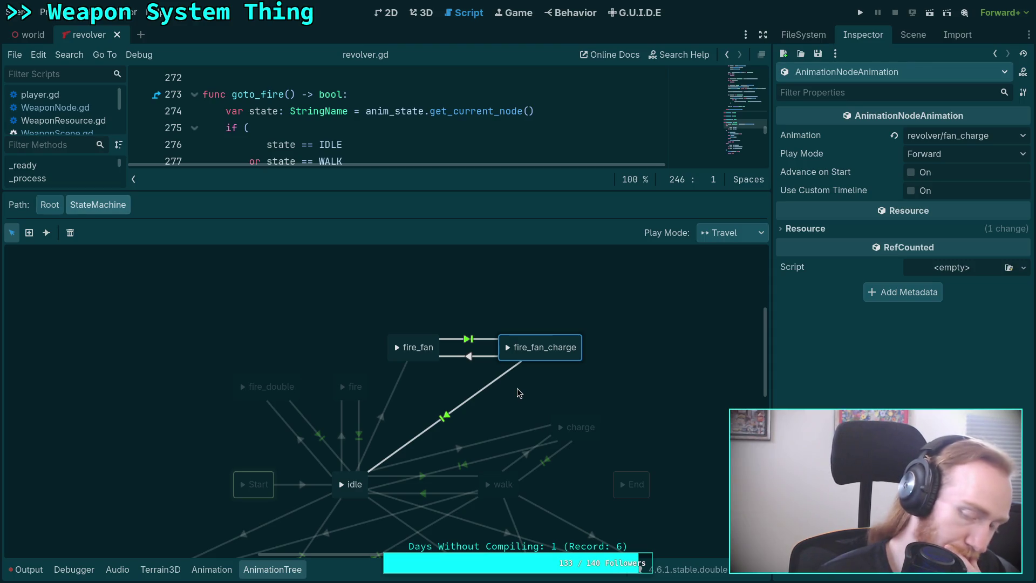
{"action": "left_click", "coordinate": [470, 358]}
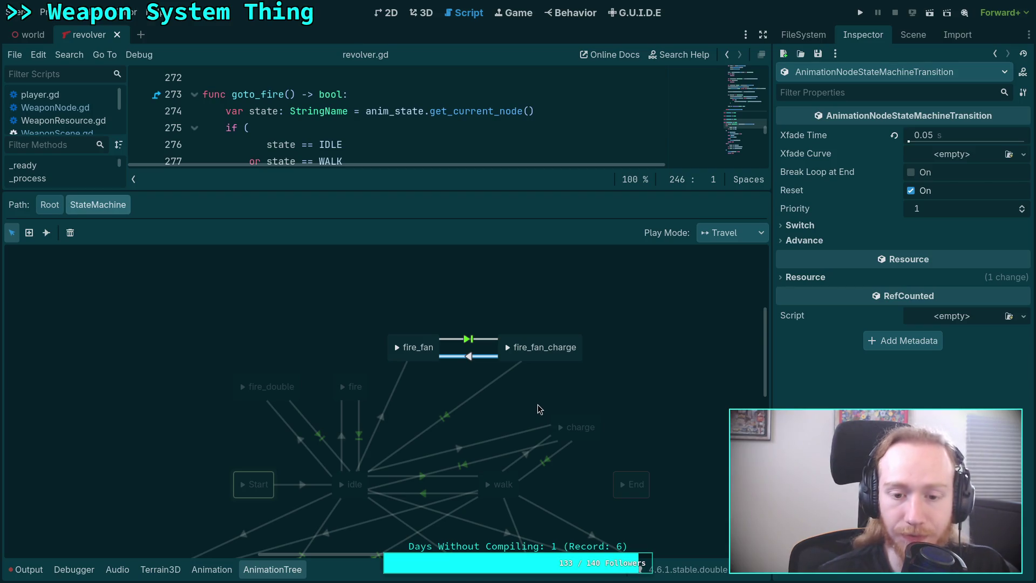
{"action": "key", "text": "Delete"}
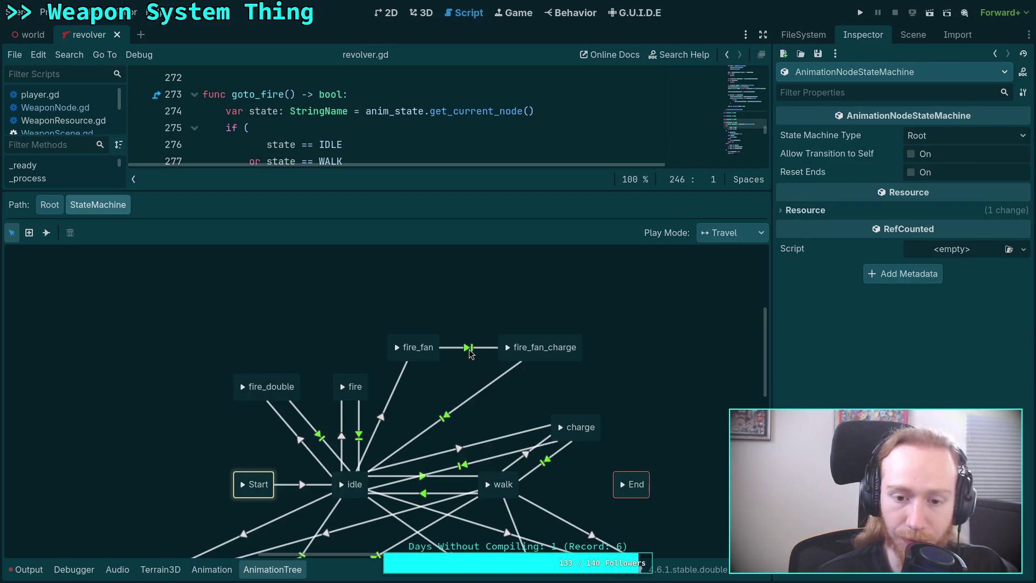
Set the fire_fan→fire_fan_charge and fire_double transitions' Xfade Time to 0.
{"action": "left_click", "coordinate": [468, 347]}
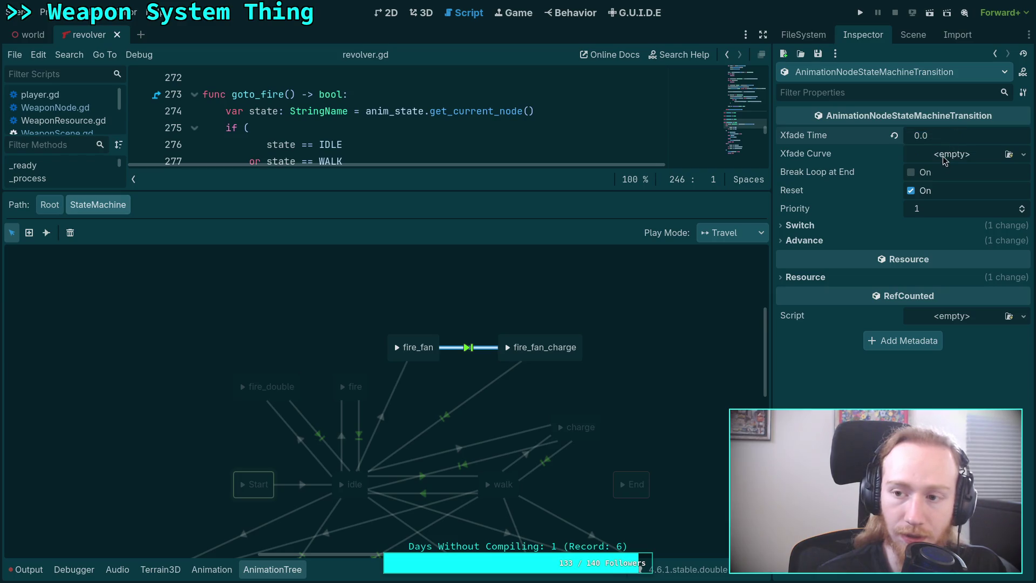
{"action": "left_click", "coordinate": [477, 400]}
{"action": "left_click_drag", "start_coordinate": [966, 141], "coordinate": [940, 142]}
{"action": "left_click", "coordinate": [394, 389]}
{"action": "left_click", "coordinate": [342, 423]}
{"action": "left_click", "coordinate": [321, 434]}
{"action": "left_click", "coordinate": [301, 441]}
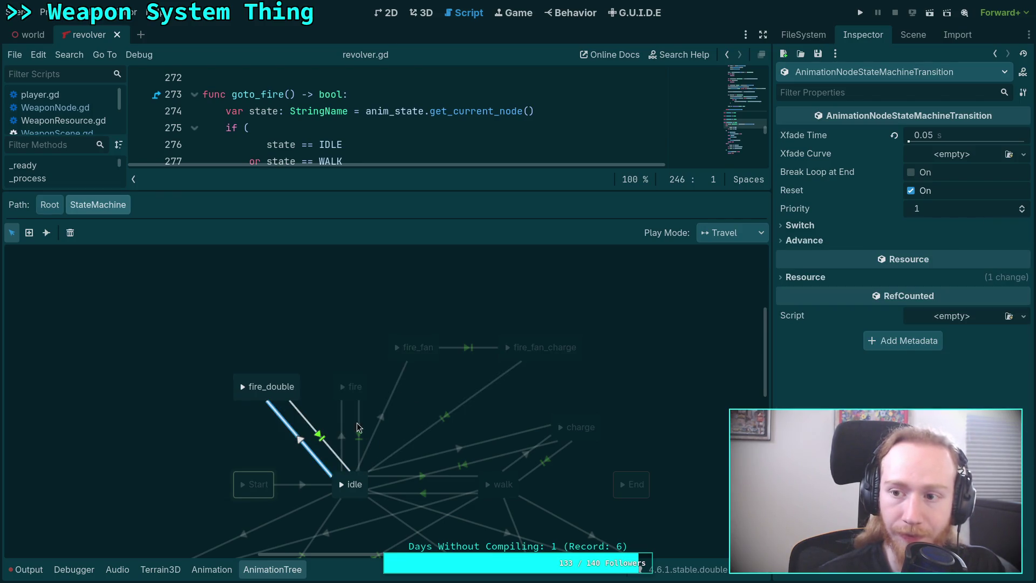
{"action": "left_click", "coordinate": [965, 135]}
{"action": "type", "text": "0"}
{"action": "key", "text": "Return"}
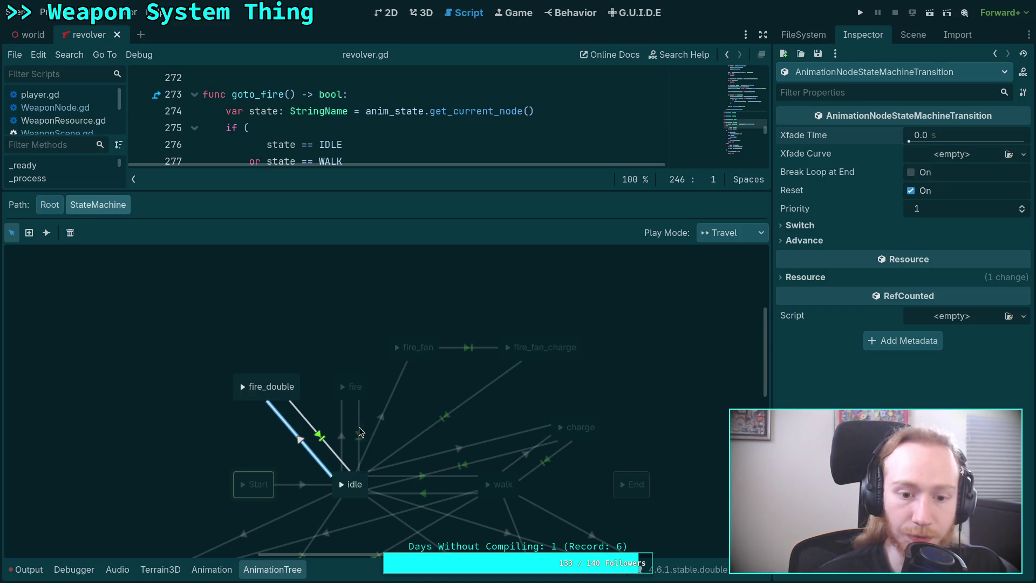
Set the fire→idle and idle→fire_fan crossfades to 0, then review the remaining transitions.
{"action": "left_click", "coordinate": [341, 436]}
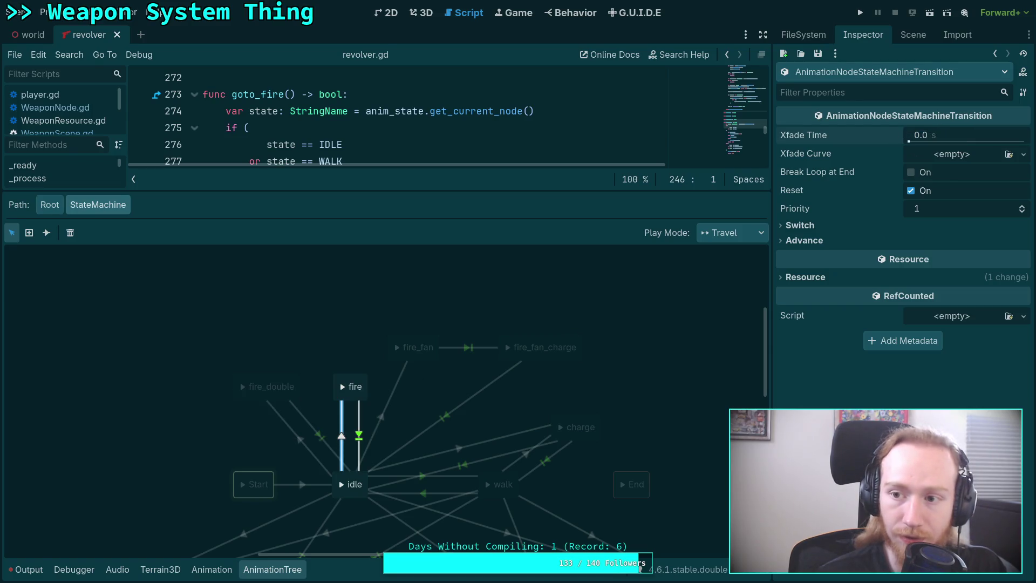
{"action": "left_click", "coordinate": [384, 418]}
{"action": "left_click", "coordinate": [894, 136]}
{"action": "left_click", "coordinate": [487, 391]}
{"action": "left_click", "coordinate": [465, 346]}
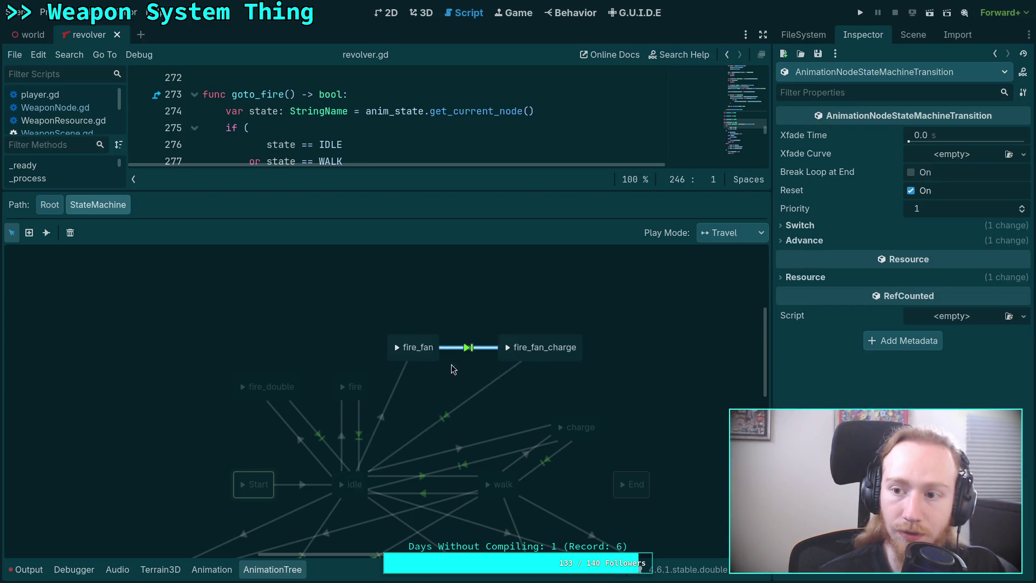
{"action": "left_click", "coordinate": [469, 418]}
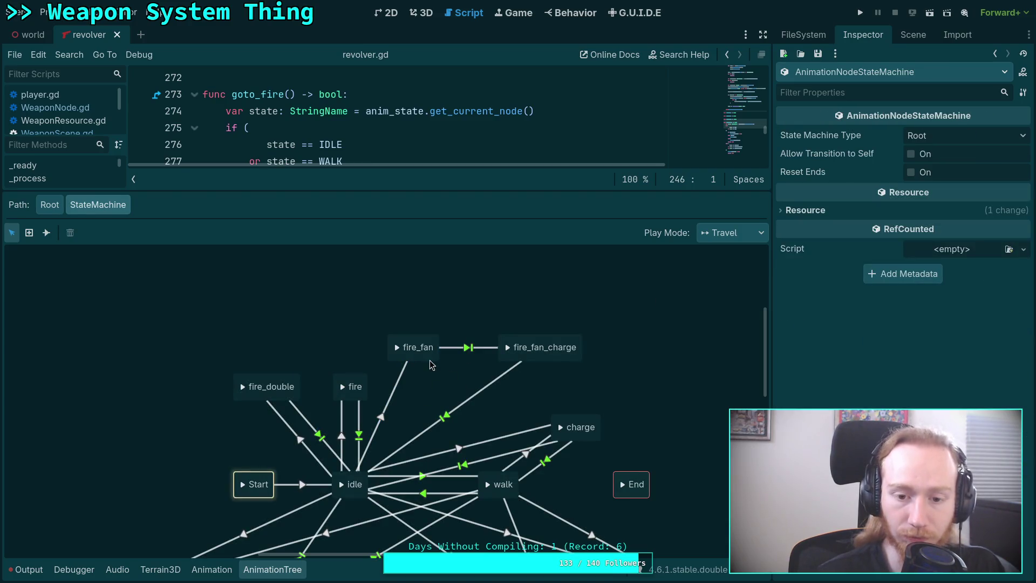
Reposition fire_fan beside fire_fan_charge, save the scene, and collapse the graph panel.
{"action": "scroll", "coordinate": [518, 416], "scroll_direction": "right", "scroll_amount": 1}
{"action": "mouse_move", "coordinate": [411, 353]}
{"action": "left_mouse_down"}
{"action": "mouse_move", "coordinate": [418, 396]}
{"action": "mouse_move", "coordinate": [424, 355]}
{"action": "left_mouse_up"}
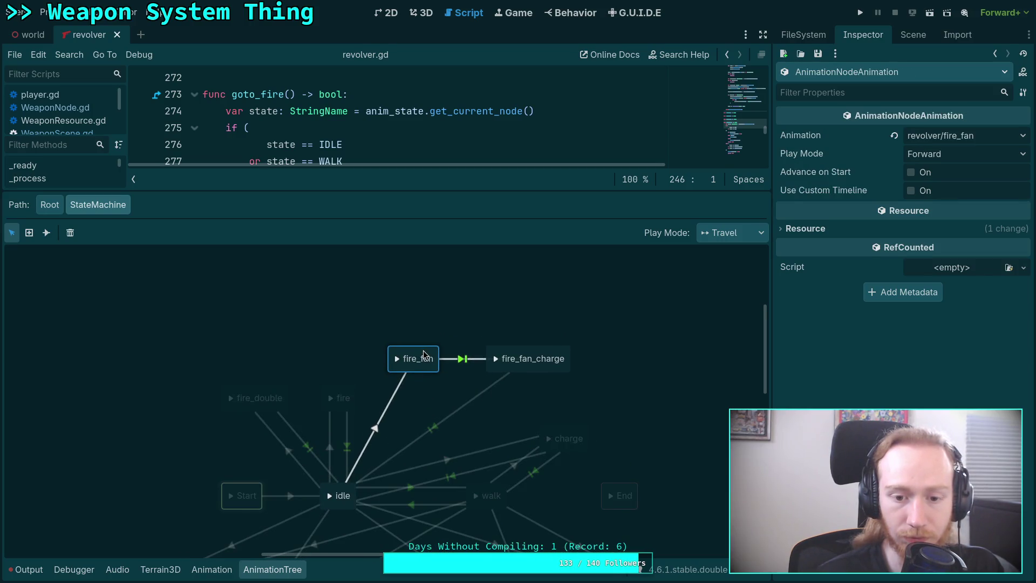
{"action": "left_click", "coordinate": [603, 310]}
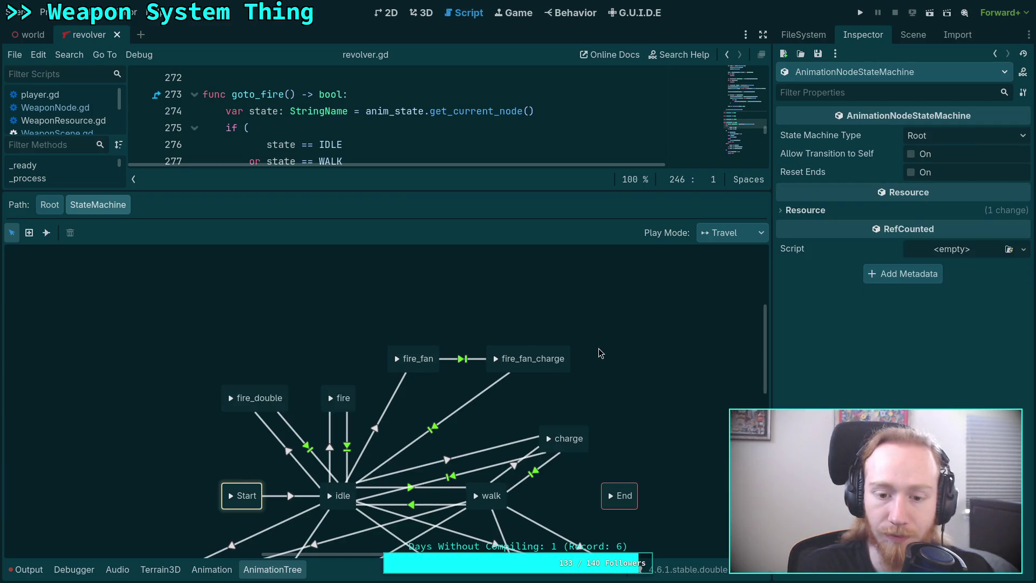
{"action": "key", "text": "ctrl+s"}
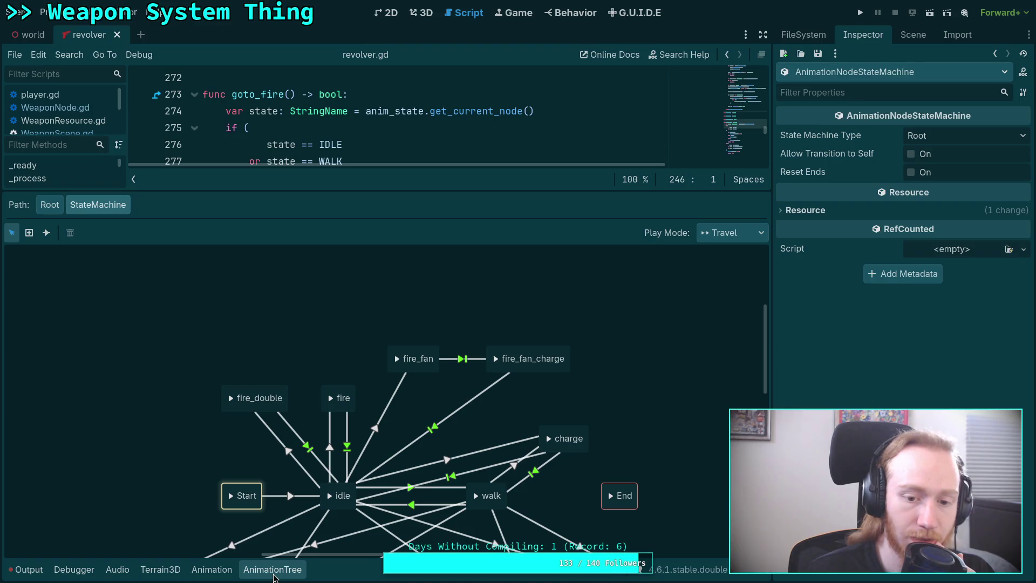
{"action": "left_click", "coordinate": [273, 572]}
Delete the FIRE_FAN_EMPTY condition in goto_fire and the FIRE_FAN_EMPTY constant declaration.
{"action": "left_click_drag", "start_coordinate": [427, 363], "coordinate": [437, 347]}
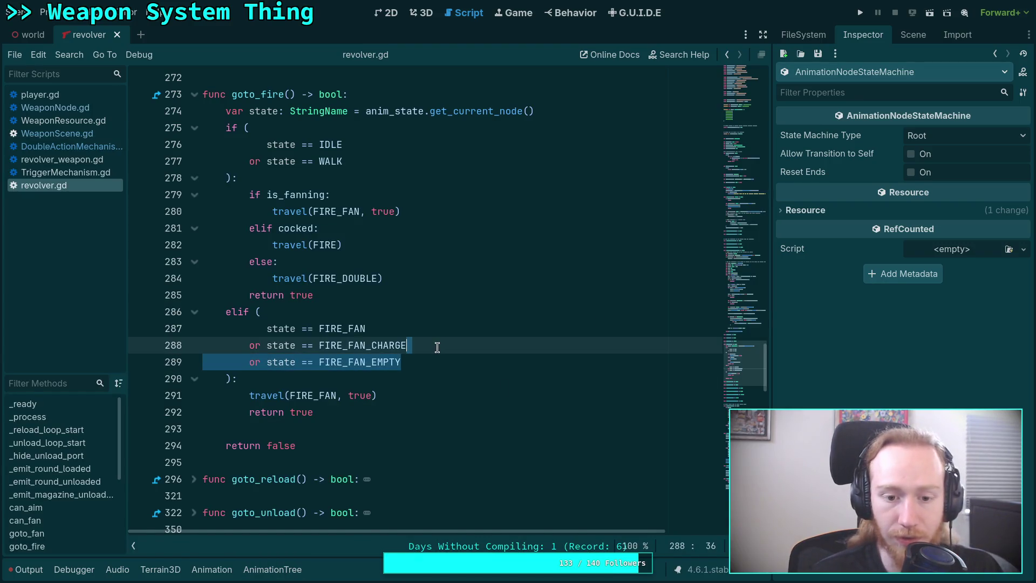
{"action": "key", "text": "BackSpace"}
{"action": "scroll", "coordinate": [463, 342], "scroll_direction": "up", "scroll_amount": 5}
{"action": "scroll", "coordinate": [399, 393], "scroll_direction": "down", "scroll_amount": 2}
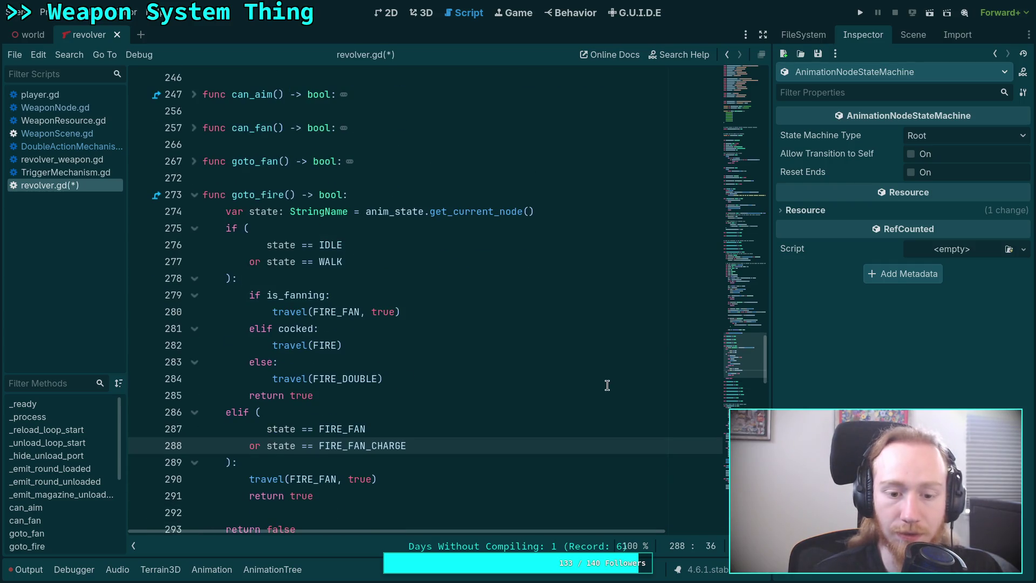
{"action": "scroll", "coordinate": [607, 384], "scroll_direction": "up", "scroll_amount": 20}
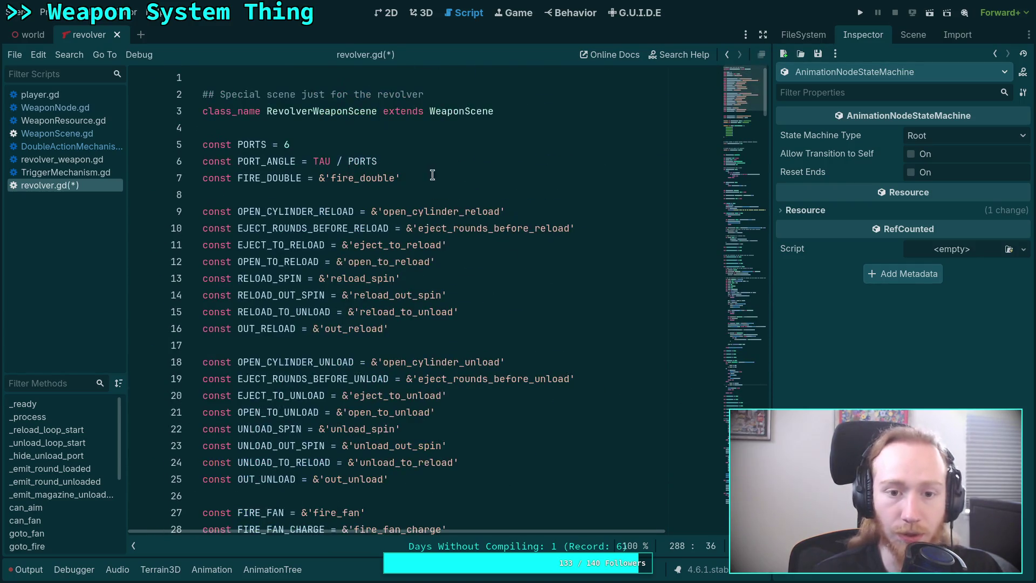
{"action": "scroll", "coordinate": [421, 324], "scroll_direction": "down", "scroll_amount": 3}
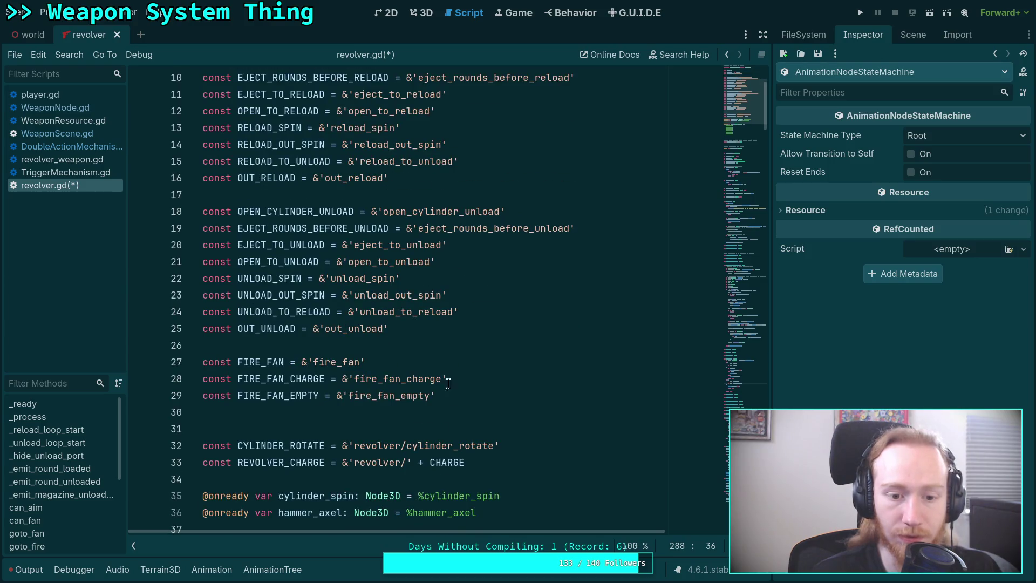
{"action": "left_click_drag", "start_coordinate": [448, 383], "coordinate": [474, 394]}
{"action": "key", "text": "BackSpace"}
Remove the FIRE_FAN_EMPTY check from can_fan and save revolver.gd.
{"action": "left_click_drag", "start_coordinate": [736, 119], "coordinate": [736, 404]}
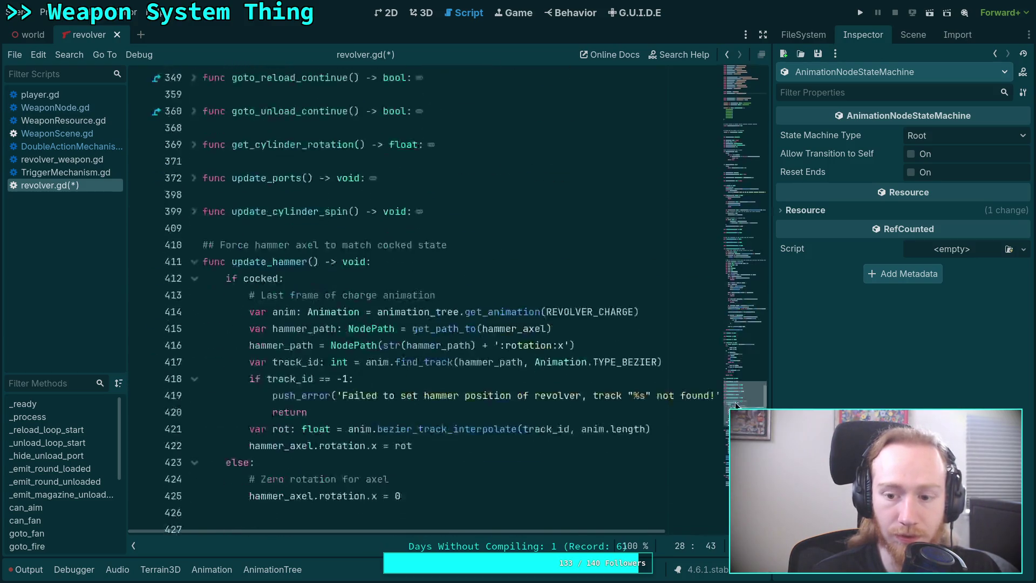
{"action": "scroll", "coordinate": [634, 359], "scroll_direction": "up", "scroll_amount": 20}
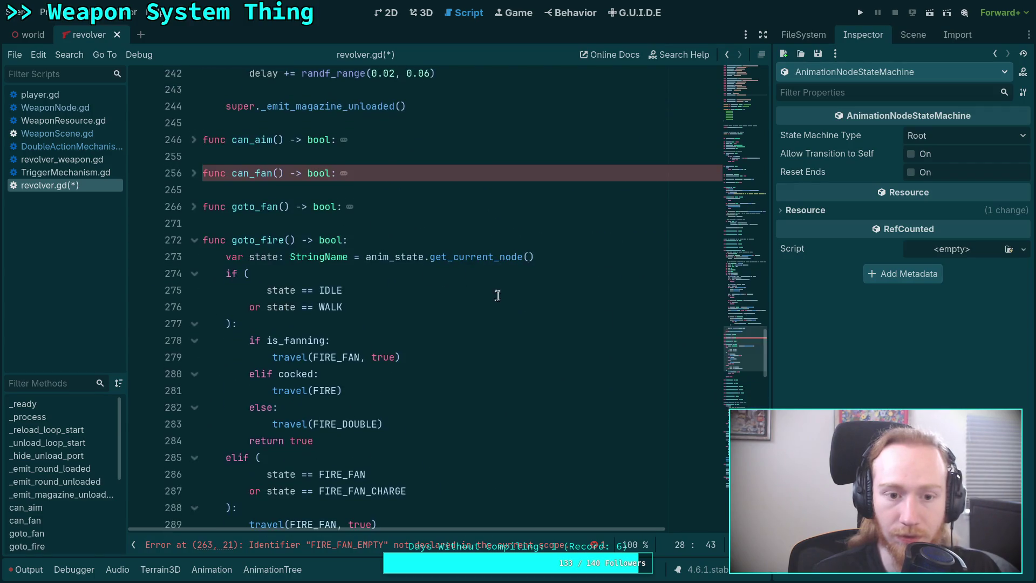
{"action": "left_click", "coordinate": [194, 173]}
{"action": "left_click_drag", "start_coordinate": [447, 289], "coordinate": [467, 273]}
{"action": "key", "text": "BackSpace"}
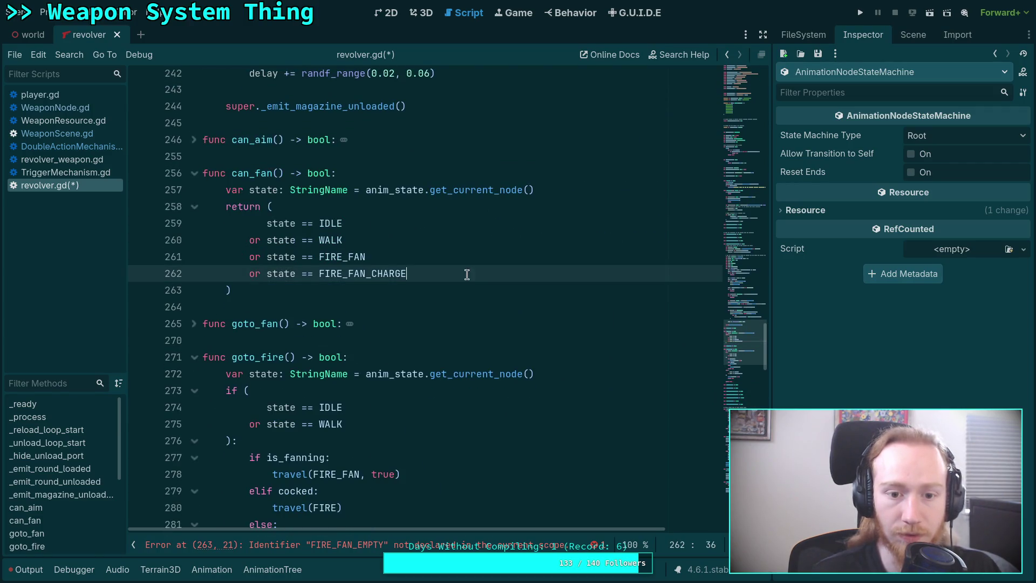
{"action": "key", "text": "ctrl+s"}
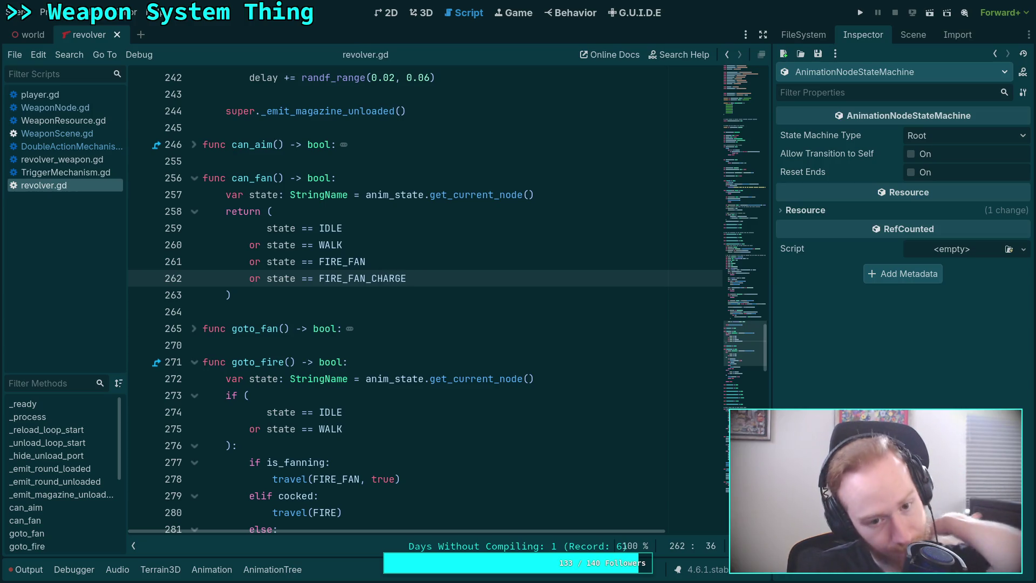
Read the goto_fan function, search the script for goto_fan, and switch to the terminal.
{"action": "left_click", "coordinate": [282, 311]}
{"action": "scroll", "coordinate": [342, 340], "scroll_direction": "down", "scroll_amount": 2}
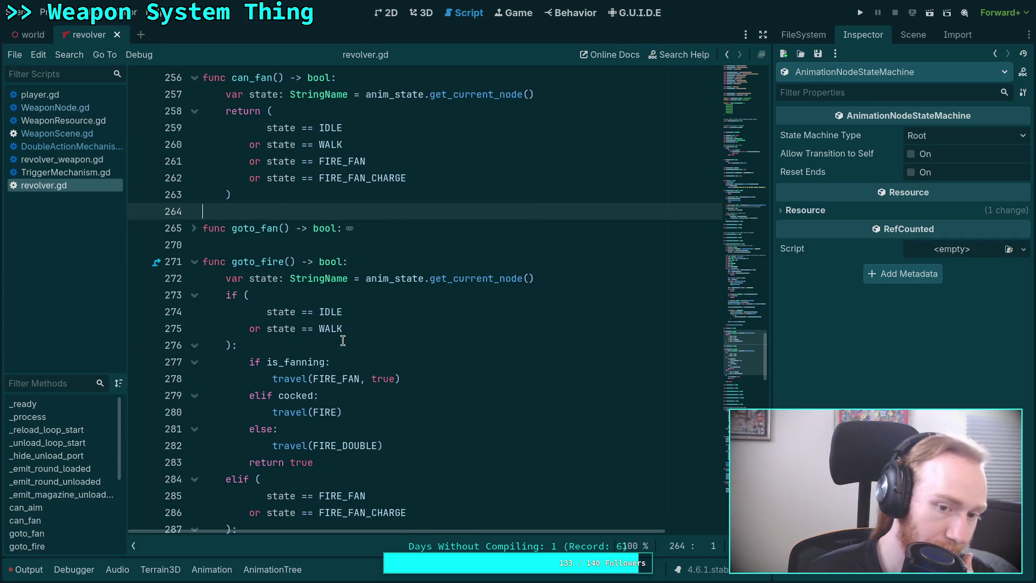
{"action": "left_click", "coordinate": [195, 229]}
{"action": "left_click", "coordinate": [194, 228]}
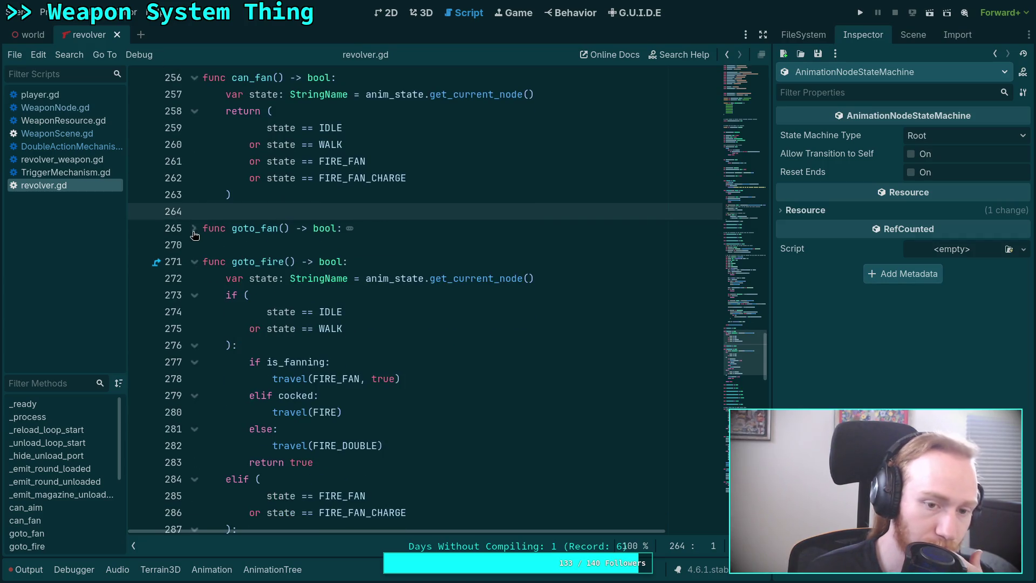
{"action": "left_click", "coordinate": [196, 232]}
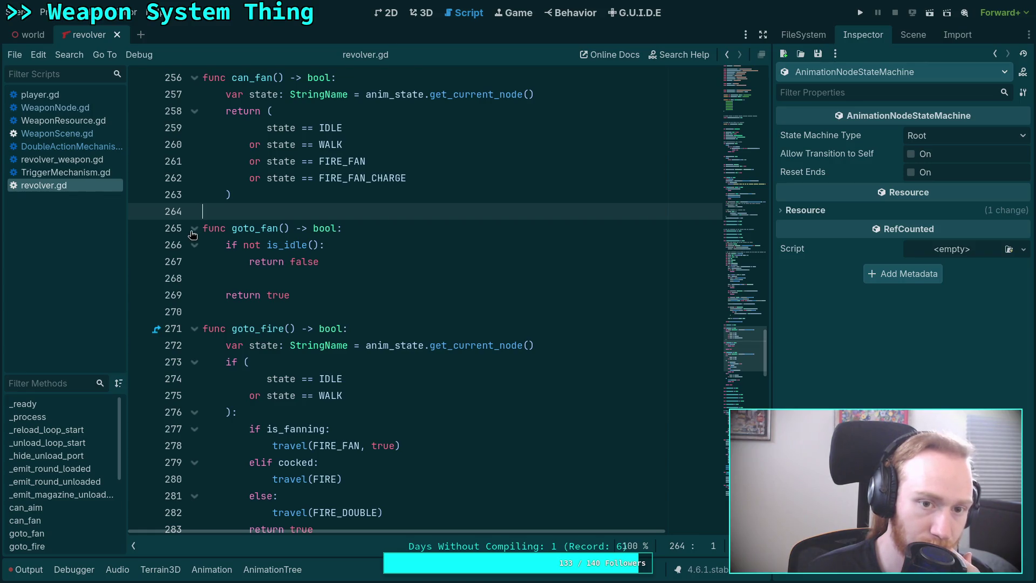
{"action": "left_click", "coordinate": [256, 228]}
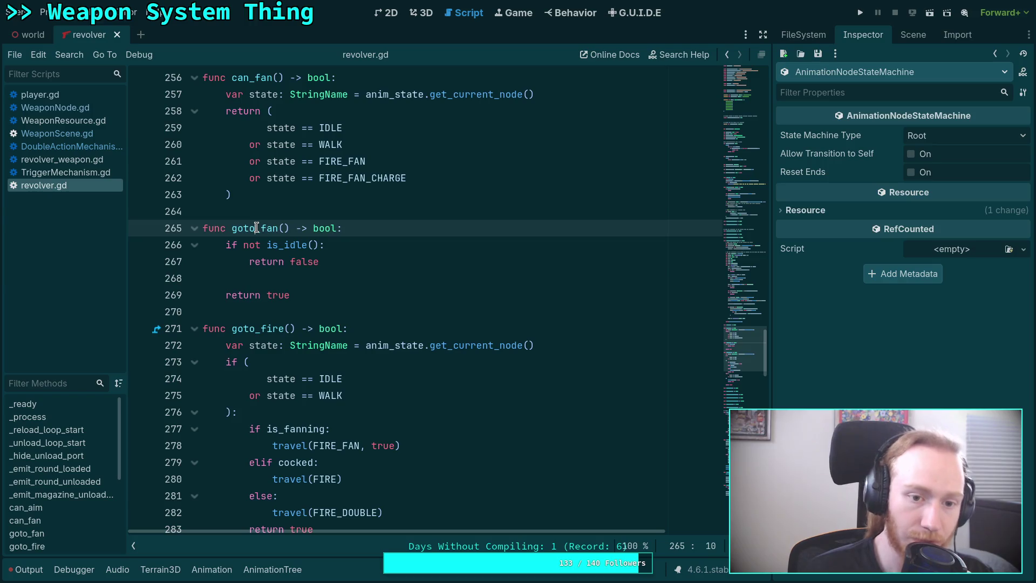
{"action": "double_click", "coordinate": [256, 228]}
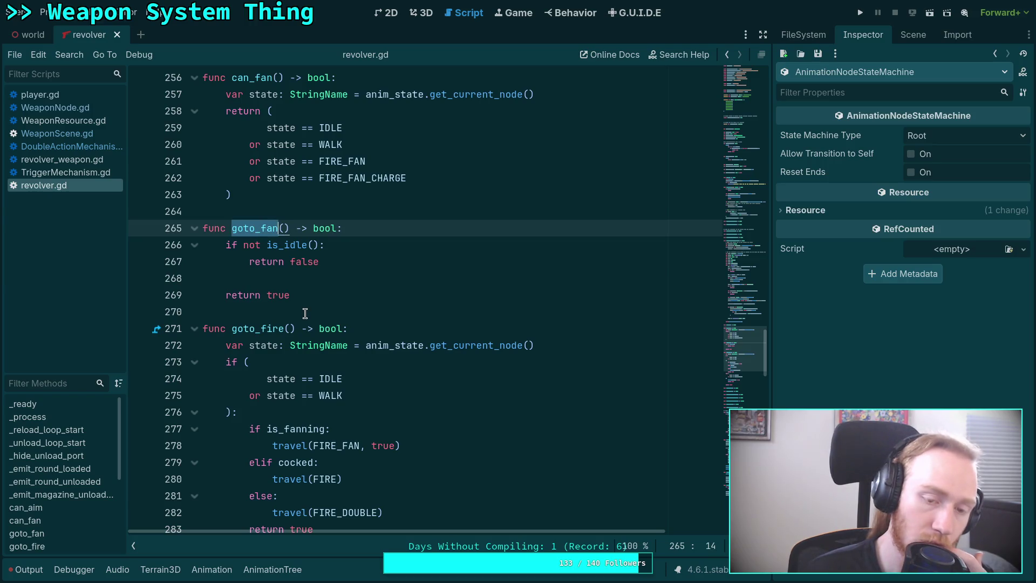
{"action": "scroll", "coordinate": [305, 313], "scroll_direction": "up", "scroll_amount": 2}
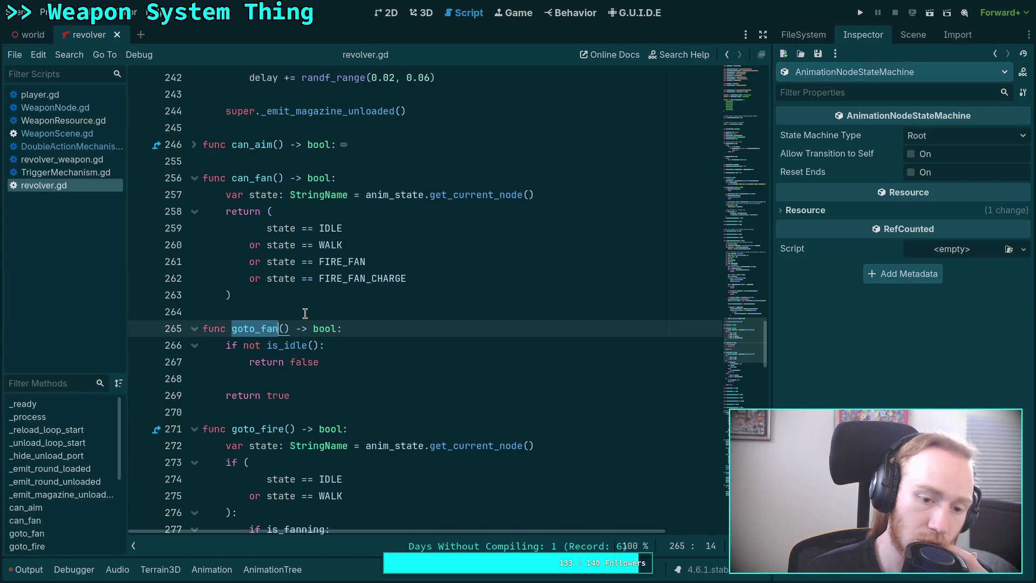
{"action": "scroll", "coordinate": [305, 313], "scroll_direction": "down", "scroll_amount": 3}
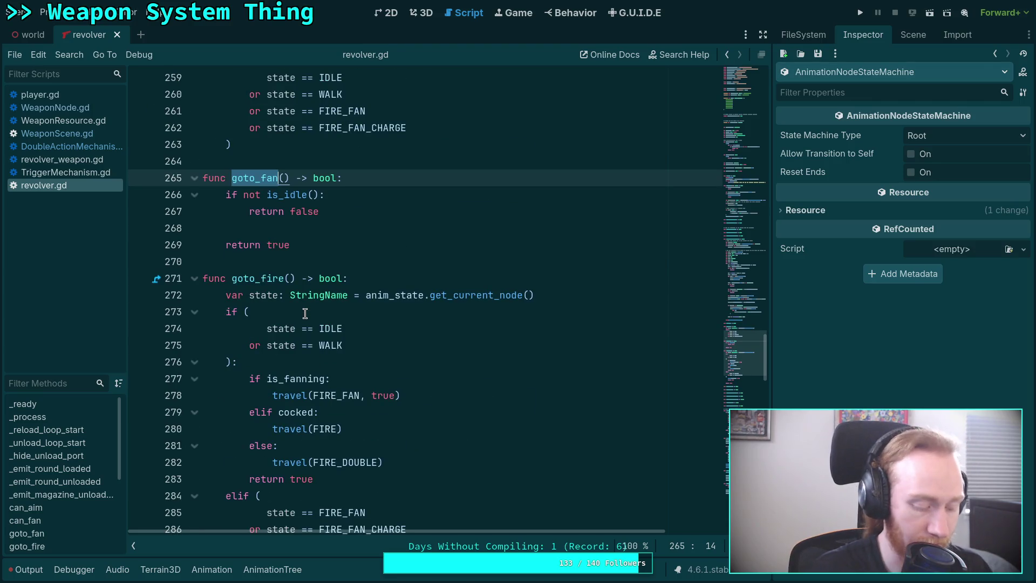
{"action": "key", "text": "ctrl+f"}
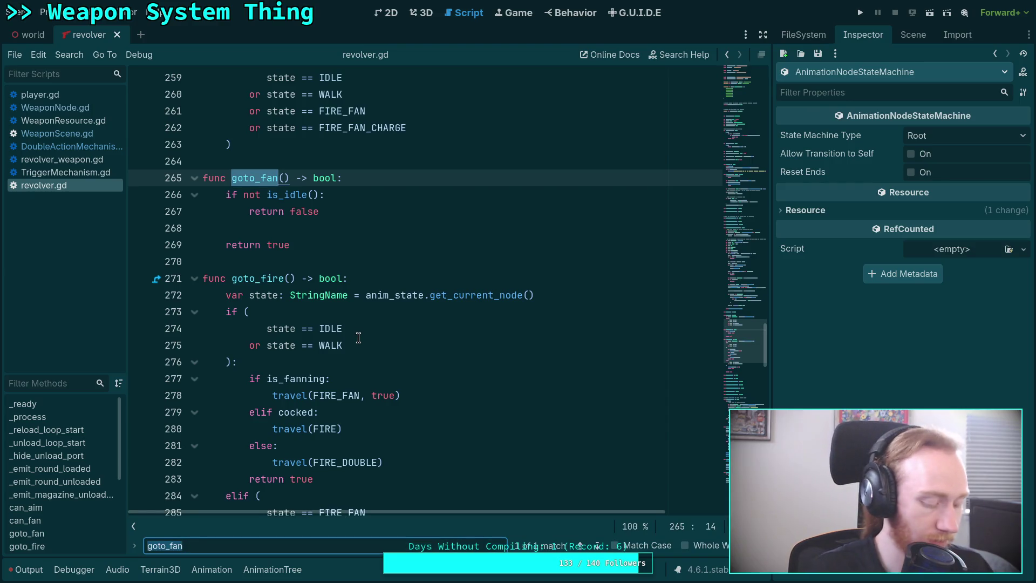
{"action": "key", "text": "super+1"}
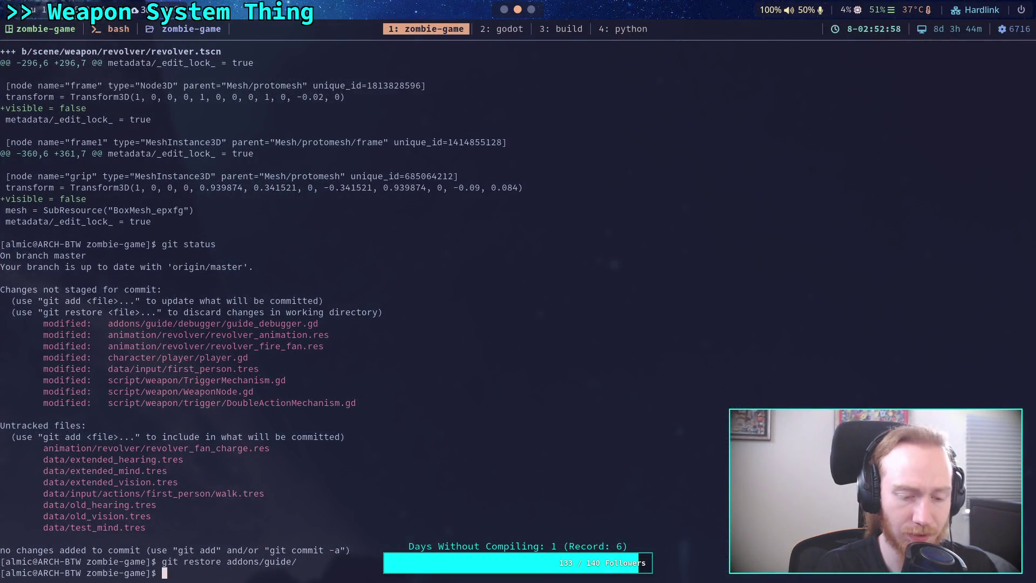
Launch nvim and Live Grep the project for goto_fan, finding only its revolver.gd definition.
{"action": "type", "text": "nvim"}
{"action": "key", "text": "Return"}
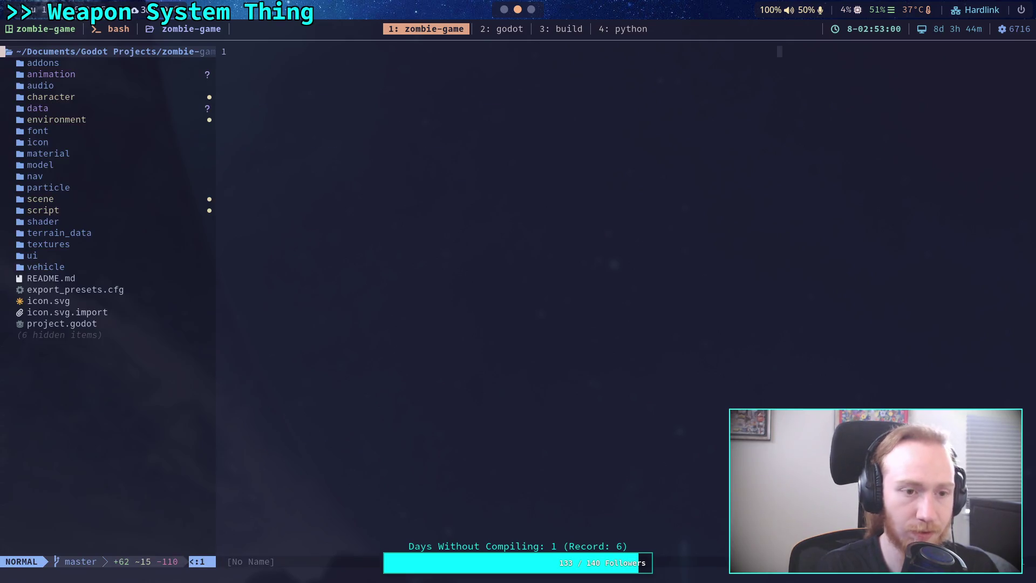
{"action": "key", "text": "space"}
{"action": "type", "text": "fggoto_fa"}
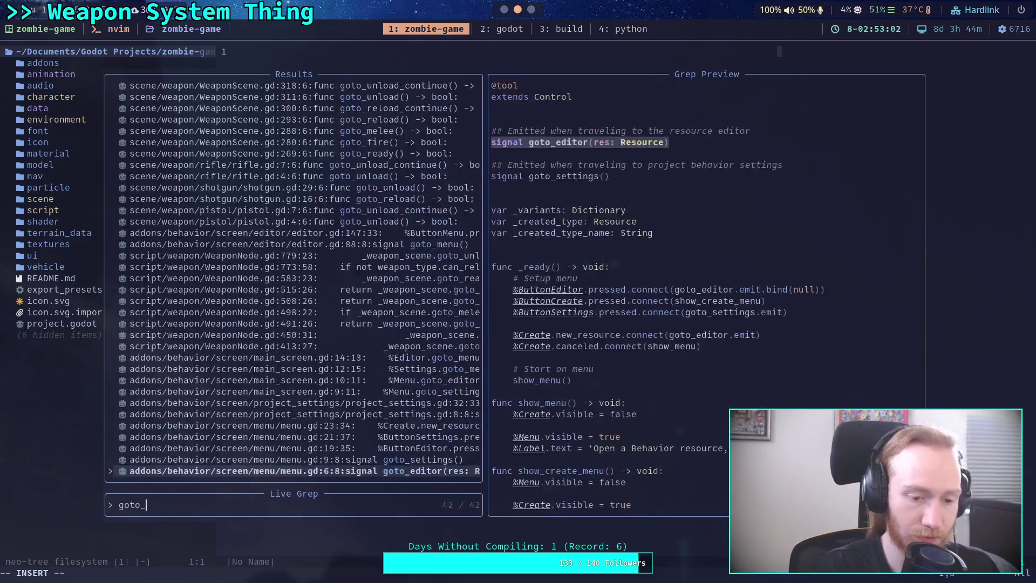
{"action": "type", "text": "n"}
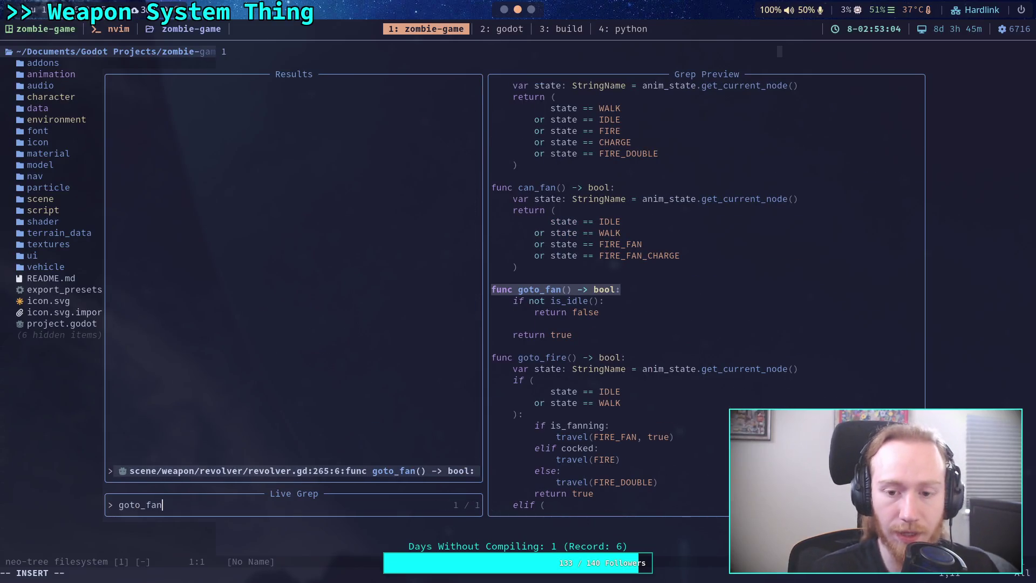
{"action": "key", "text": "super+2"}
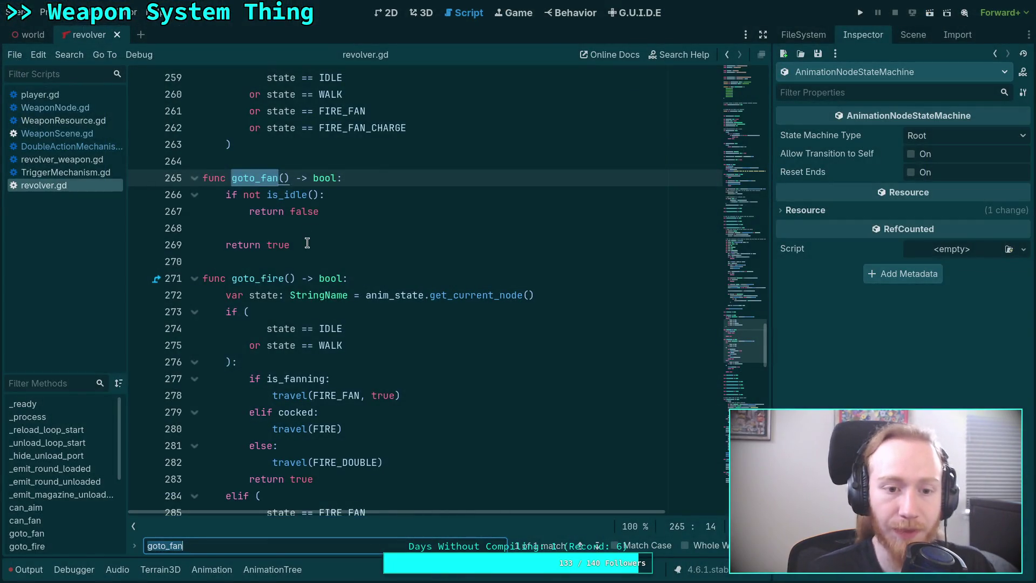
Delete the goto_fan function from revolver.gd and review goto_fire and can_fan.
{"action": "left_click_drag", "start_coordinate": [308, 245], "coordinate": [153, 183]}
{"action": "key", "text": "Delete"}
{"action": "key", "text": "Delete"}
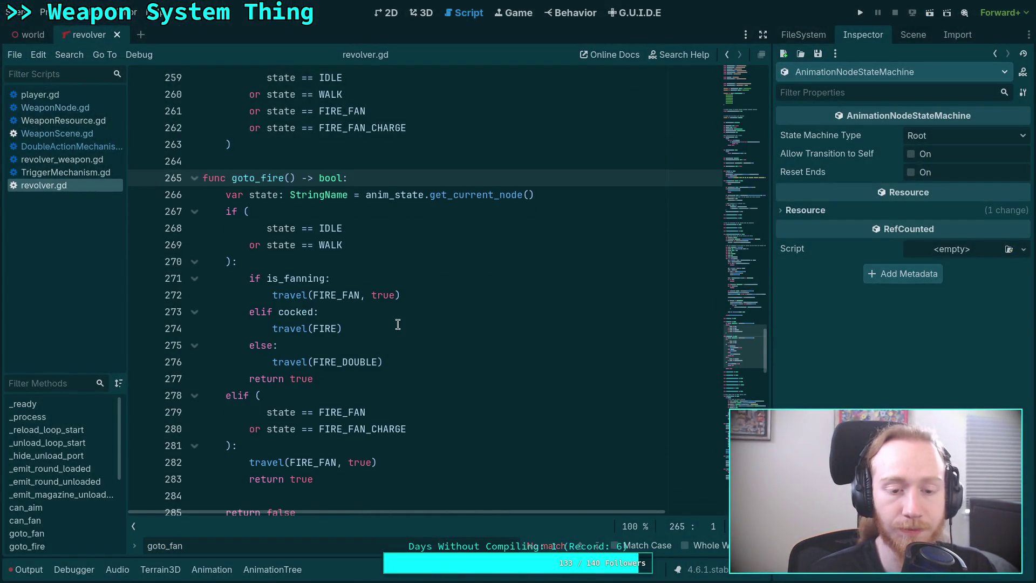
{"action": "key", "text": "Escape"}
{"action": "left_click", "coordinate": [362, 345]}
{"action": "scroll", "coordinate": [362, 354], "scroll_direction": "down", "scroll_amount": 3}
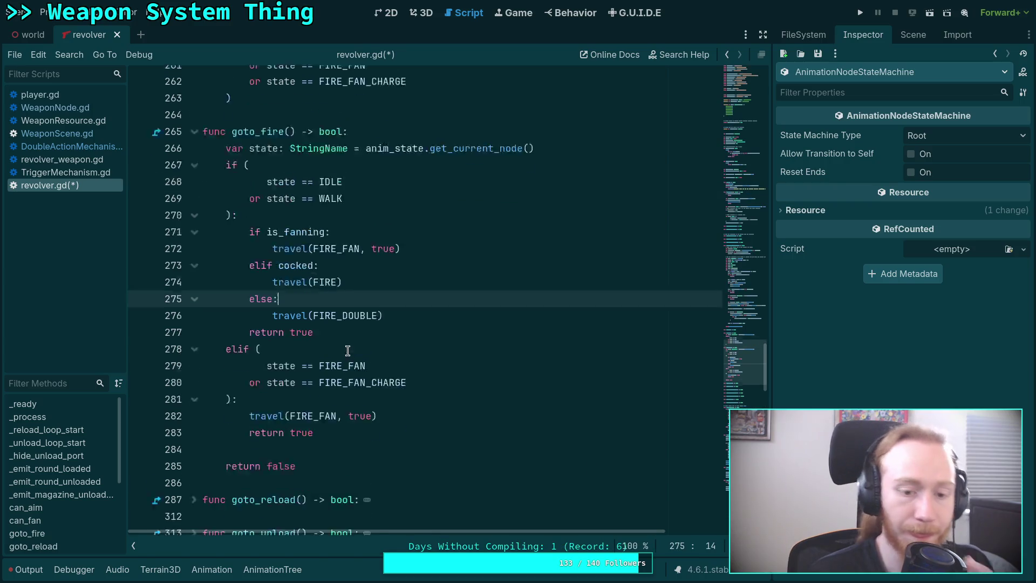
{"action": "scroll", "coordinate": [348, 361], "scroll_direction": "up", "scroll_amount": 3}
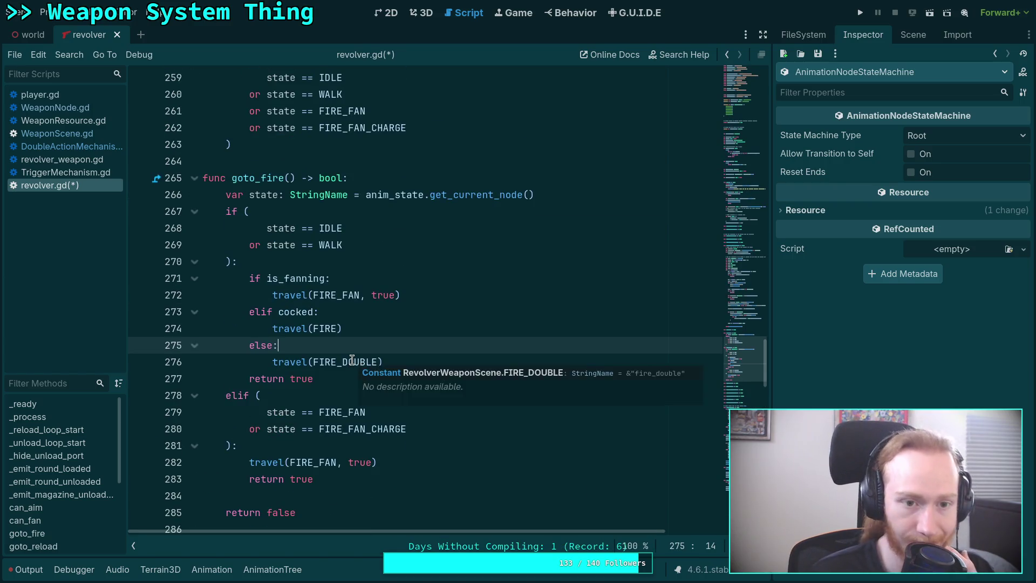
{"action": "scroll", "coordinate": [353, 353], "scroll_direction": "up", "scroll_amount": 7}
{"action": "scroll", "coordinate": [353, 353], "scroll_direction": "down", "scroll_amount": 3}
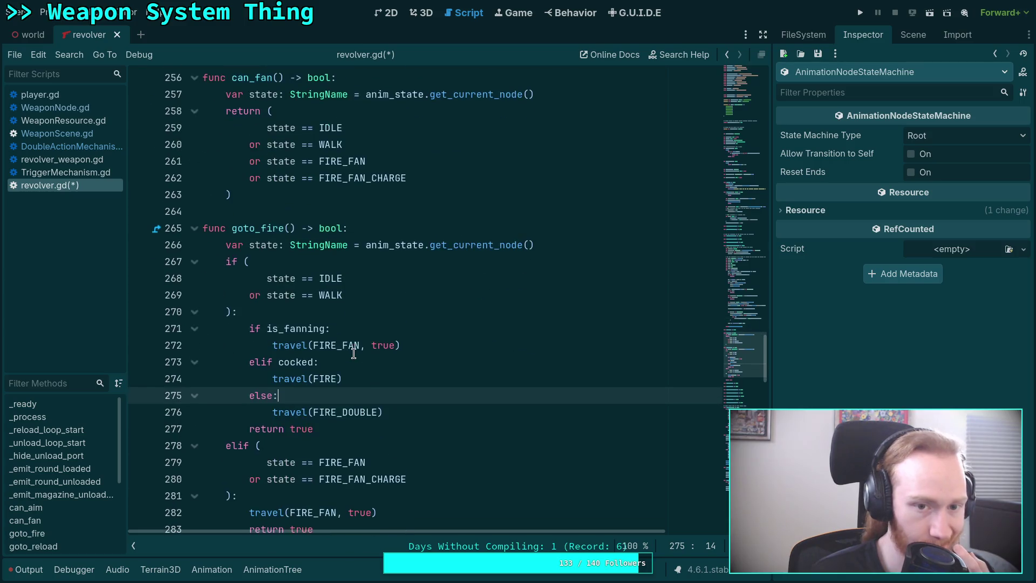
{"action": "scroll", "coordinate": [354, 351], "scroll_direction": "up", "scroll_amount": 2}
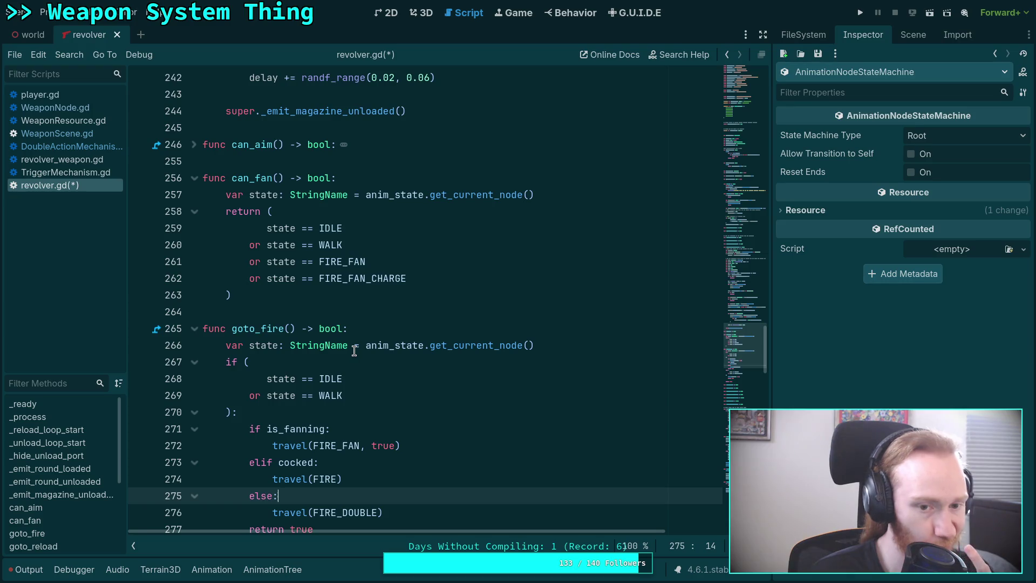
{"action": "left_click", "coordinate": [342, 310]}
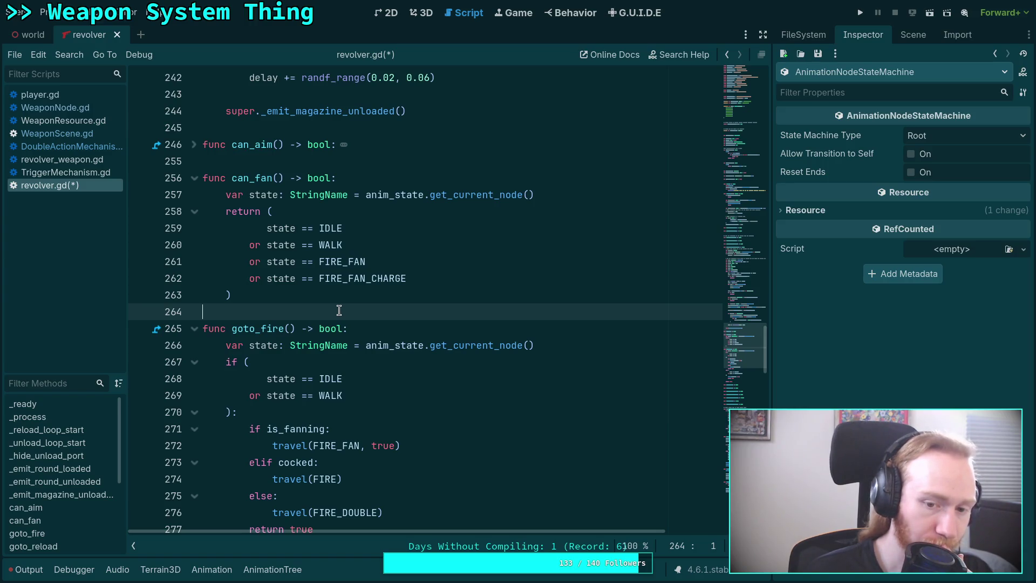
{"action": "scroll", "coordinate": [339, 310], "scroll_direction": "down", "scroll_amount": 2}
{"action": "scroll", "coordinate": [339, 310], "scroll_direction": "up", "scroll_amount": 2}
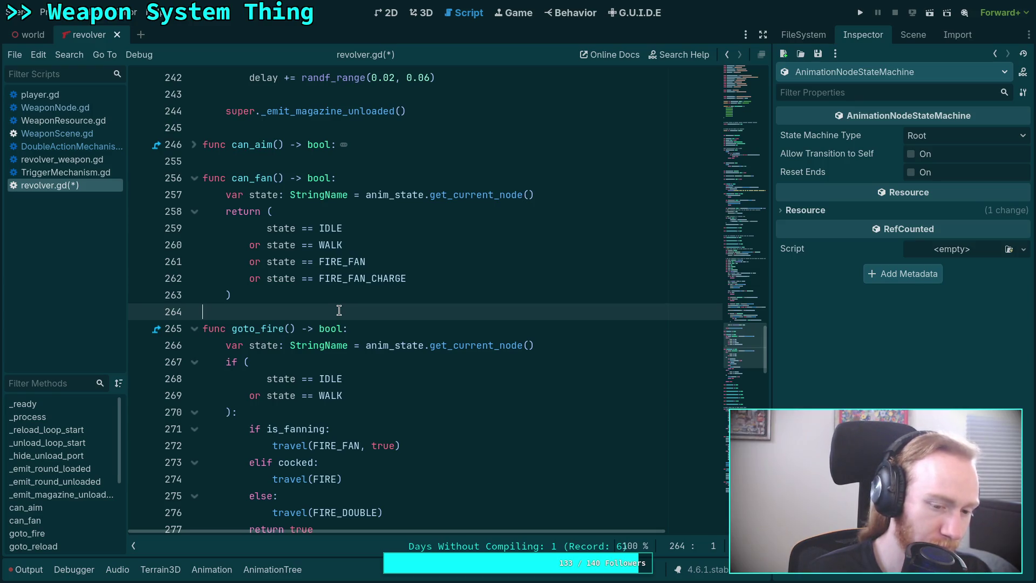
Search for can_fan in the script and across the project, finding only its definition.
{"action": "key", "text": "ctrl+f"}
{"action": "type", "text": "c"}
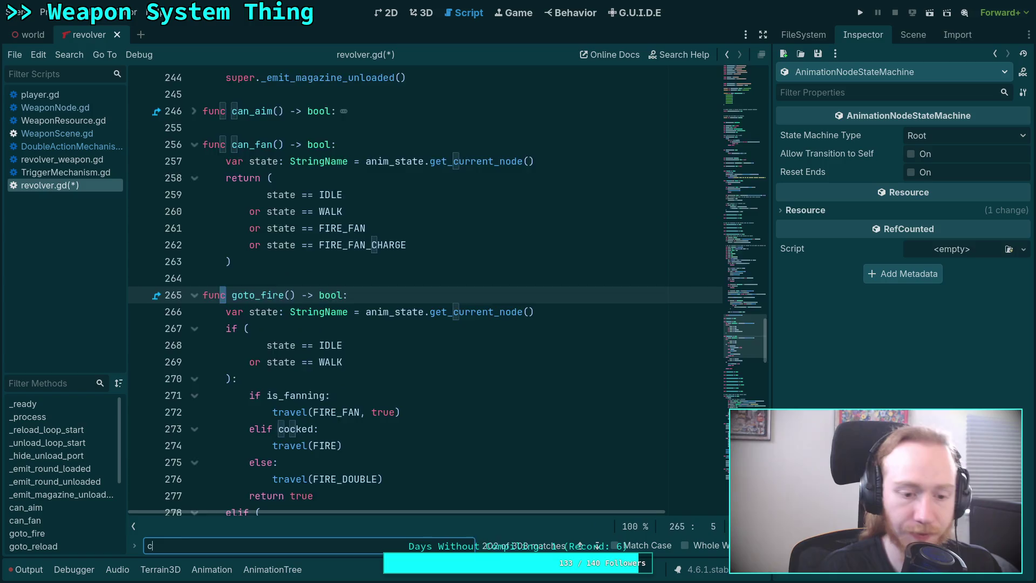
{"action": "type", "text": "an_fan"}
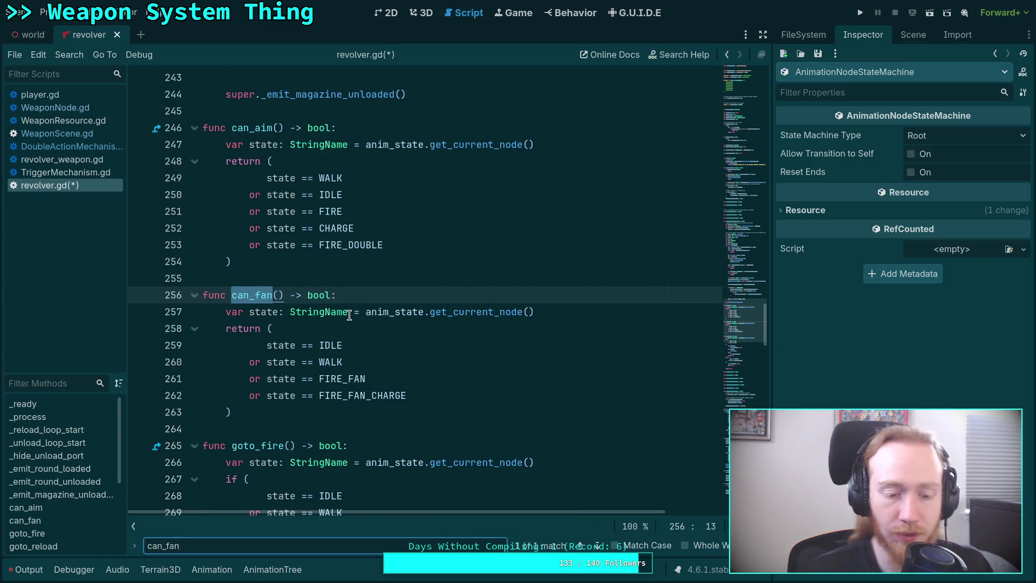
{"action": "key", "text": "super+1"}
{"action": "key", "text": "BackSpace"}
{"action": "key", "text": "BackSpace"}
{"action": "key", "text": "BackSpace"}
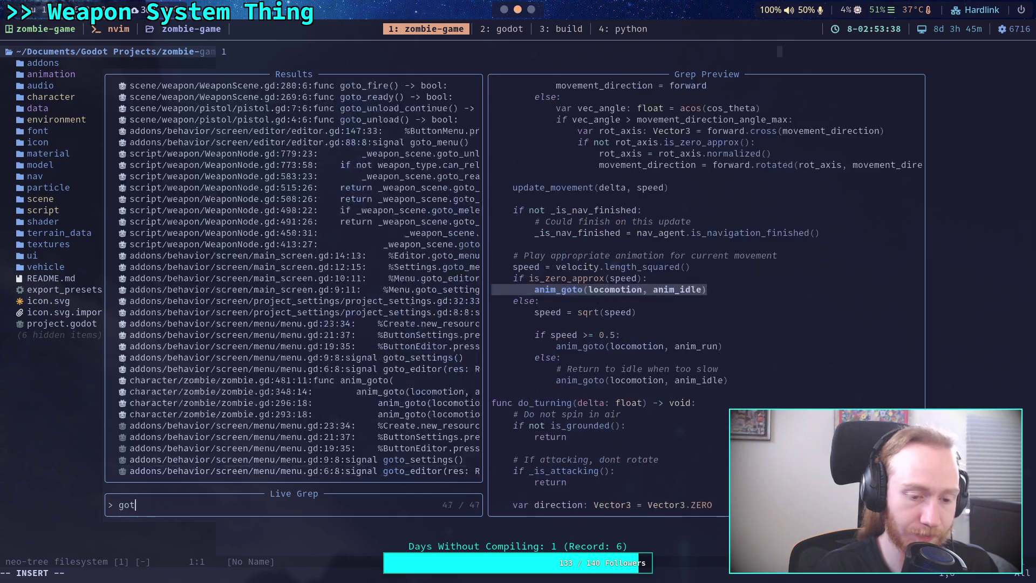
{"action": "type", "text": "can_fan"}
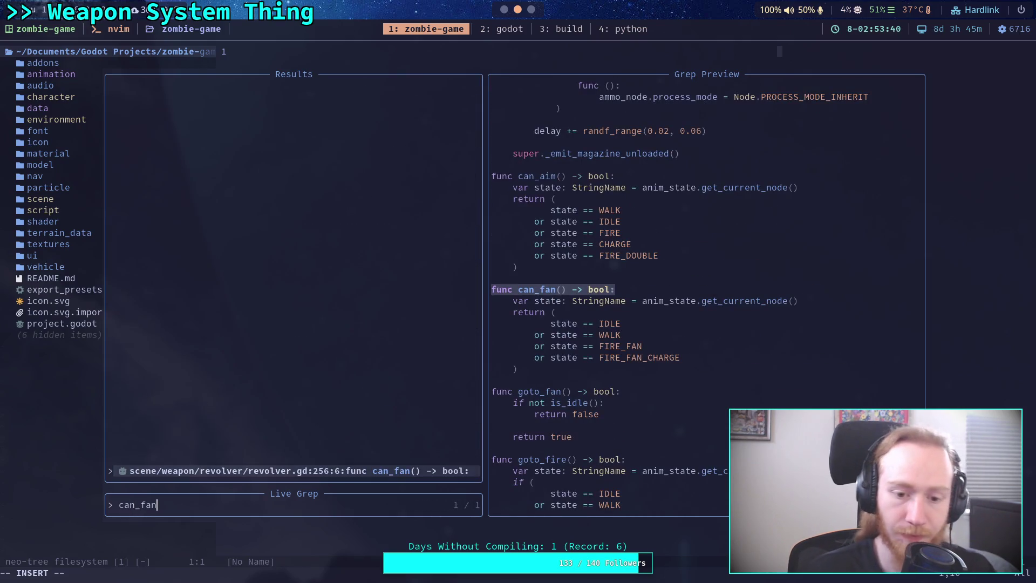
{"action": "key", "text": "super+2"}
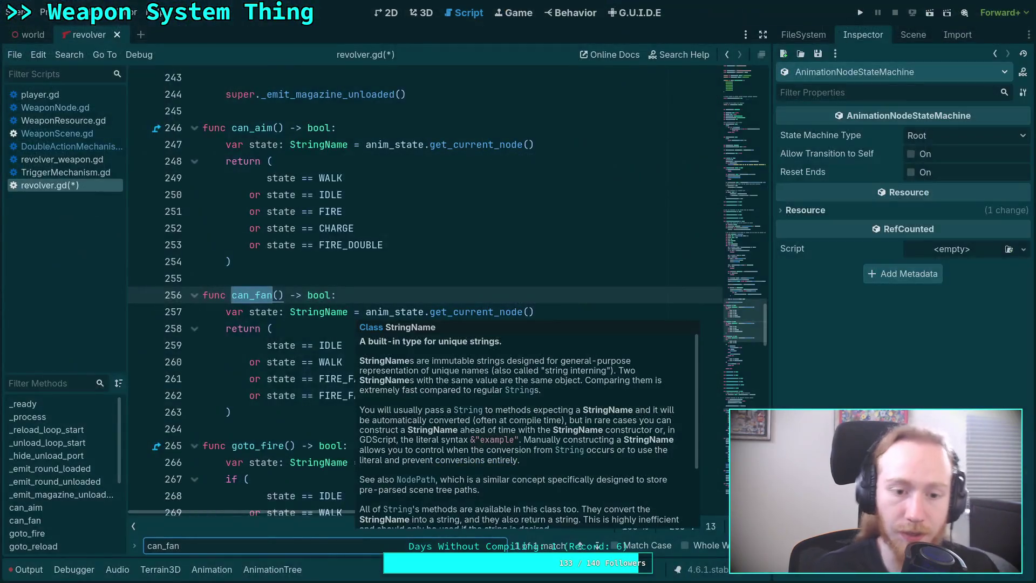
Delete the can_fan function and its leftover blank line, then close the find bar.
{"action": "left_click_drag", "start_coordinate": [232, 412], "coordinate": [157, 276]}
{"action": "key", "text": "Delete"}
{"action": "key", "text": "Up"}
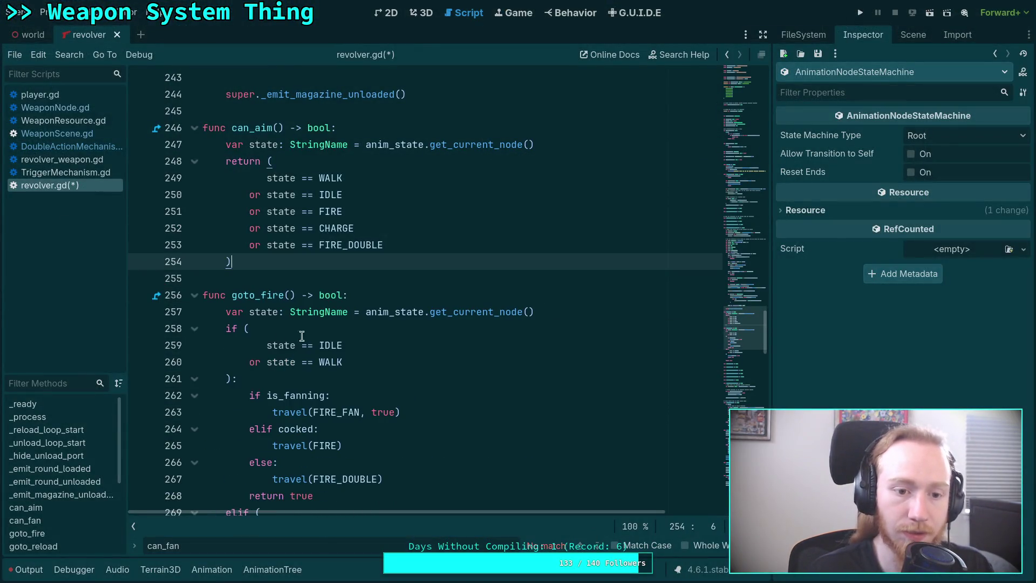
{"action": "key", "text": "Down"}
{"action": "key", "text": "Delete"}
{"action": "scroll", "coordinate": [321, 311], "scroll_direction": "down", "scroll_amount": 2}
{"action": "scroll", "coordinate": [321, 311], "scroll_direction": "down", "scroll_amount": 4}
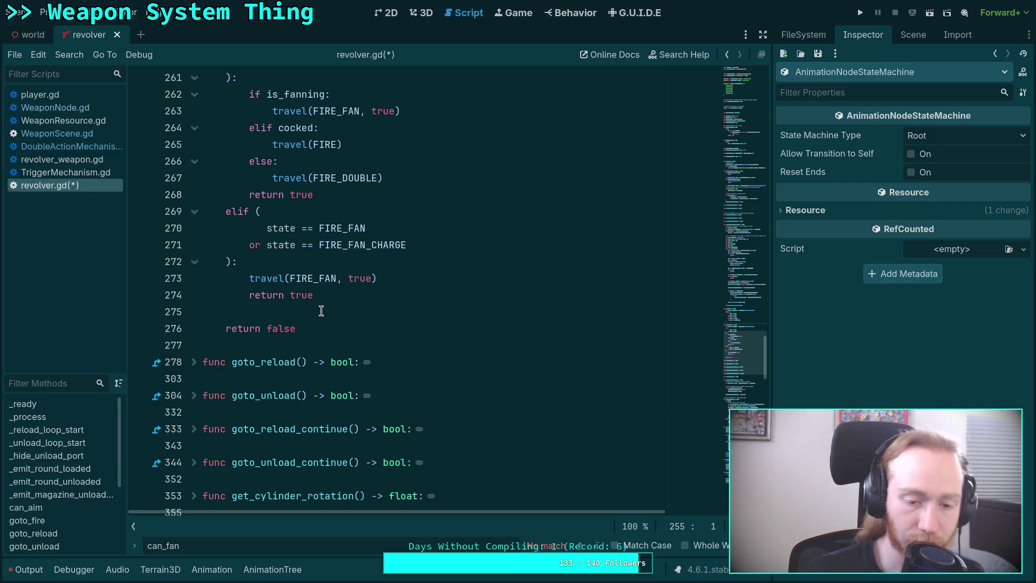
{"action": "key", "text": "Escape"}
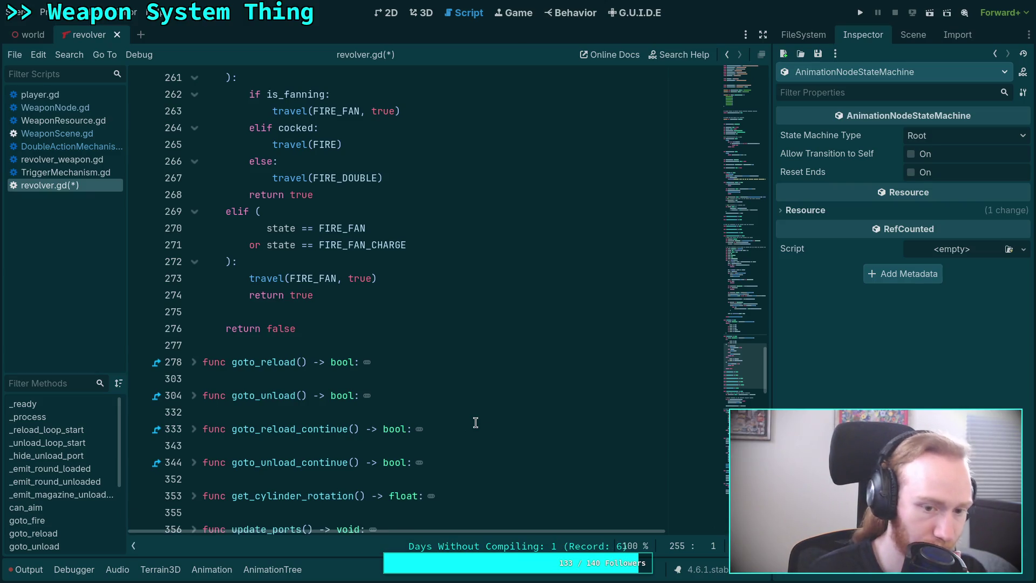
Check goto_reload and the travel(FIRE) line, then save revolver.gd.
{"action": "scroll", "coordinate": [376, 378], "scroll_direction": "down", "scroll_amount": 4}
{"action": "scroll", "coordinate": [371, 372], "scroll_direction": "up", "scroll_amount": 5}
{"action": "left_click", "coordinate": [192, 414]}
{"action": "left_click", "coordinate": [193, 414]}
{"action": "scroll", "coordinate": [283, 374], "scroll_direction": "up", "scroll_amount": 3}
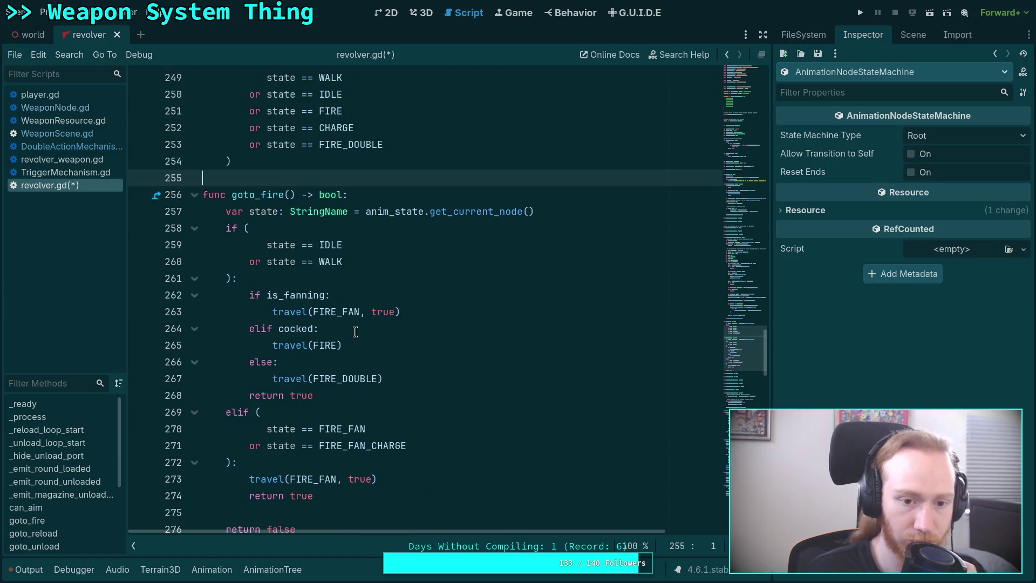
{"action": "left_click", "coordinate": [385, 341]}
{"action": "key", "text": "ctrl+s"}
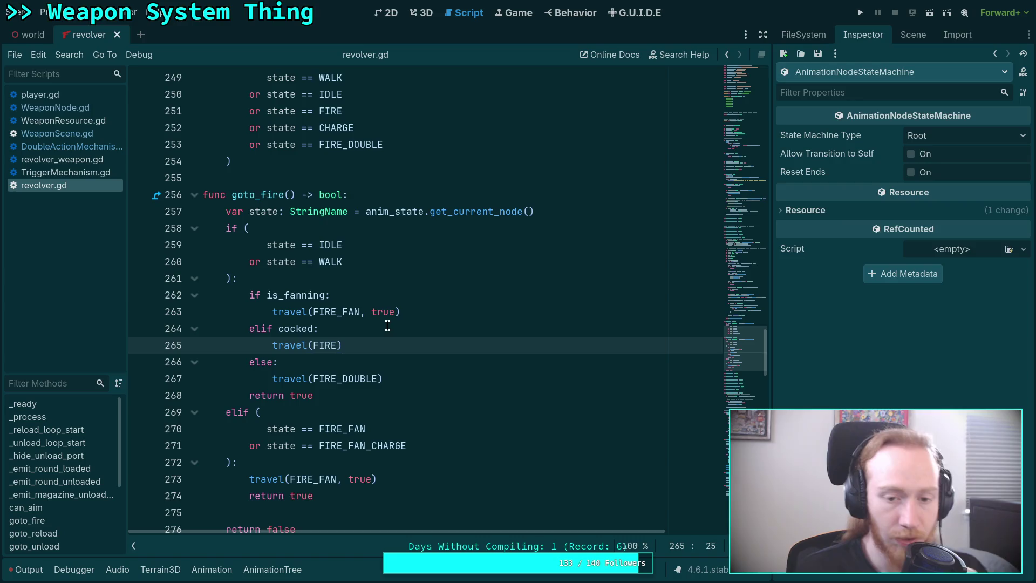
{"action": "scroll", "coordinate": [389, 337], "scroll_direction": "down", "scroll_amount": 3}
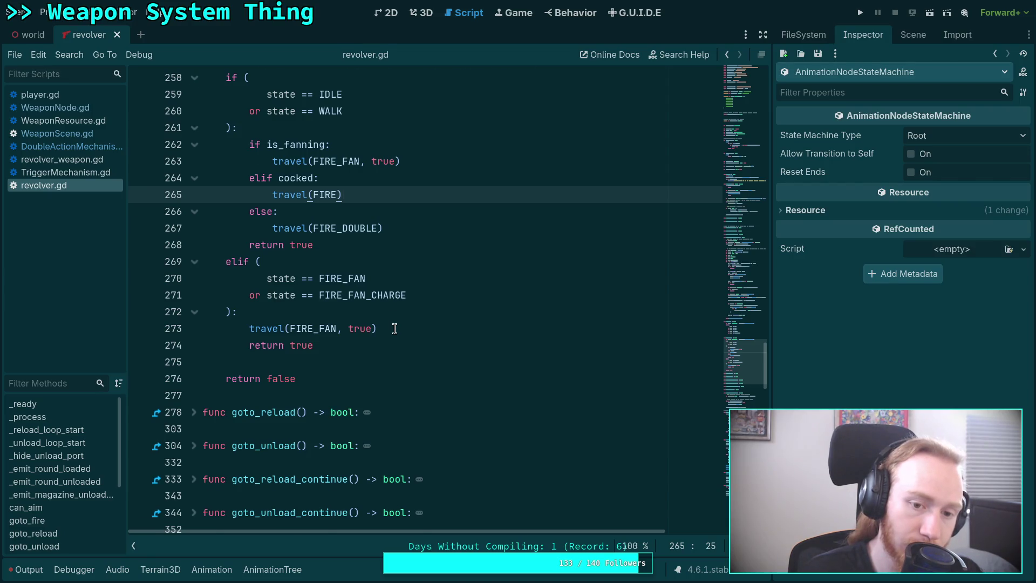
{"action": "scroll", "coordinate": [394, 329], "scroll_direction": "up", "scroll_amount": 3}
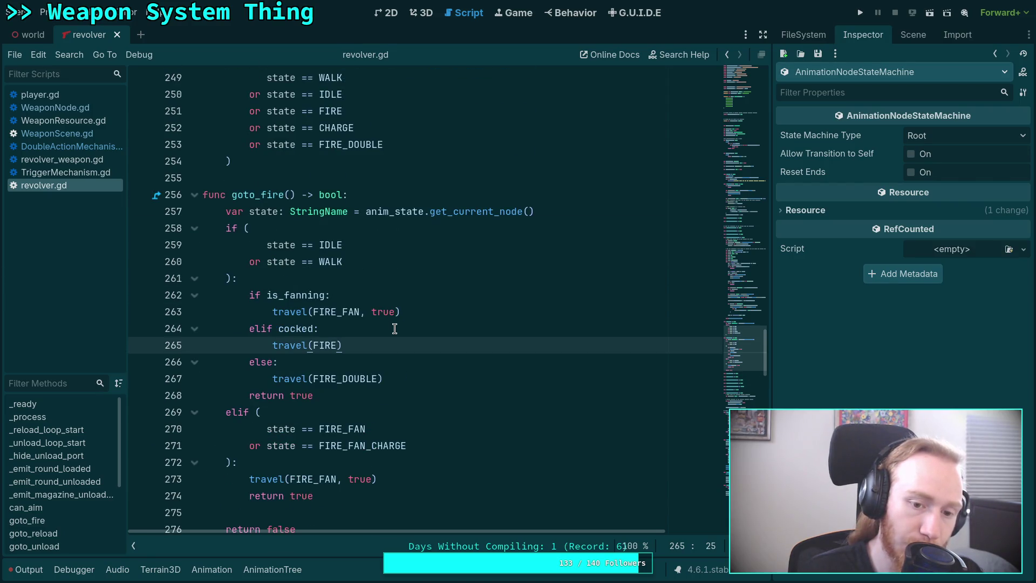
{"action": "scroll", "coordinate": [394, 328], "scroll_direction": "down", "scroll_amount": 3}
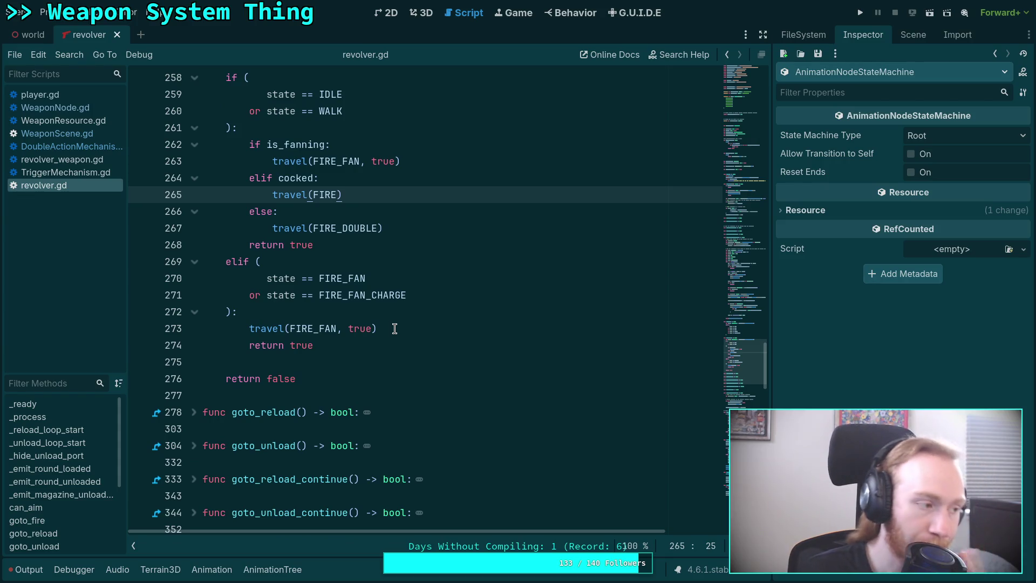
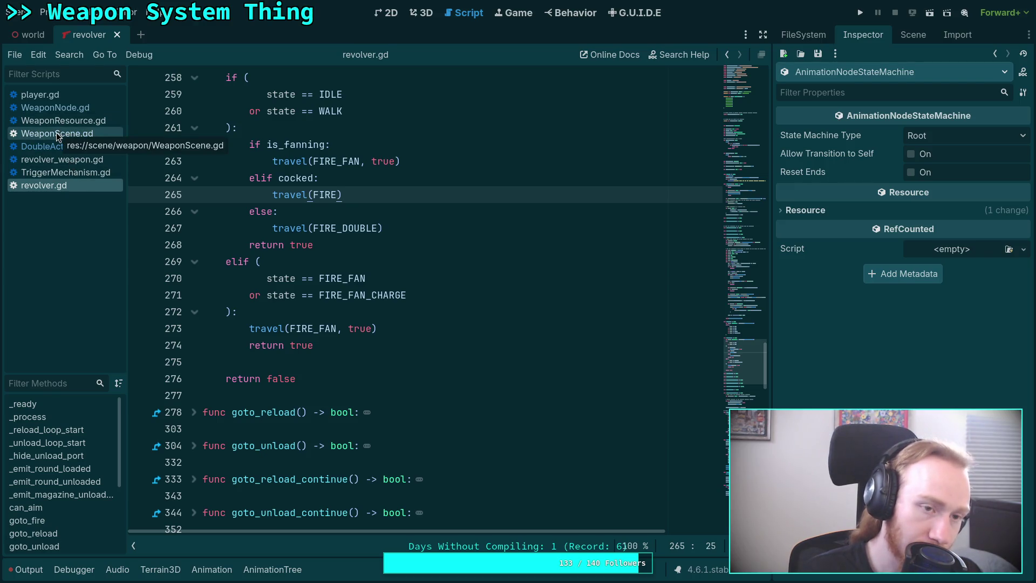
Open WeaponNode.gd and inspect update_trigger's goto_fire call and actuation check.
{"action": "left_click", "coordinate": [69, 108]}
{"action": "scroll", "coordinate": [313, 261], "scroll_direction": "down", "scroll_amount": 5}
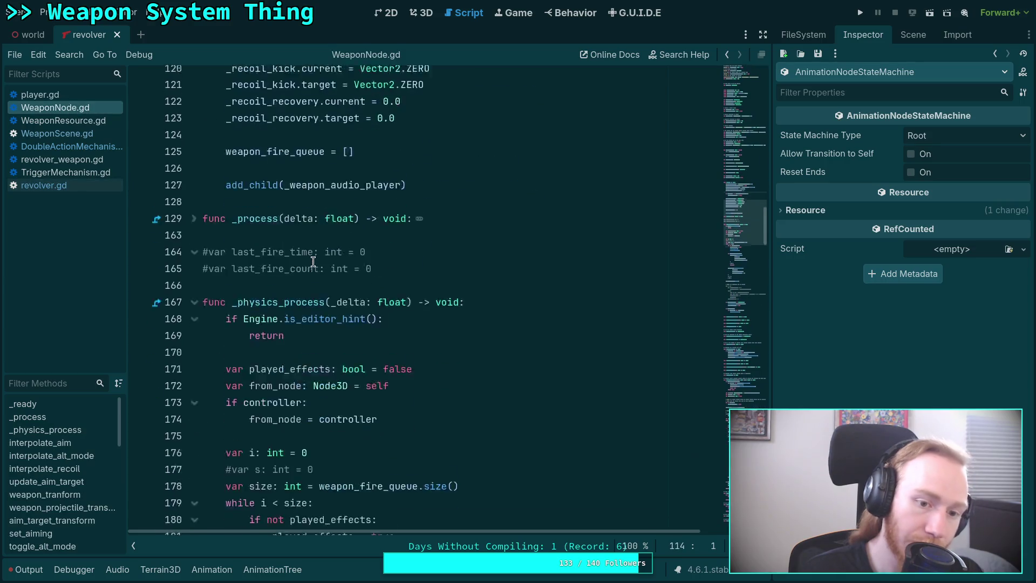
{"action": "scroll", "coordinate": [313, 261], "scroll_direction": "down", "scroll_amount": 15}
{"action": "scroll", "coordinate": [332, 271], "scroll_direction": "down", "scroll_amount": 12}
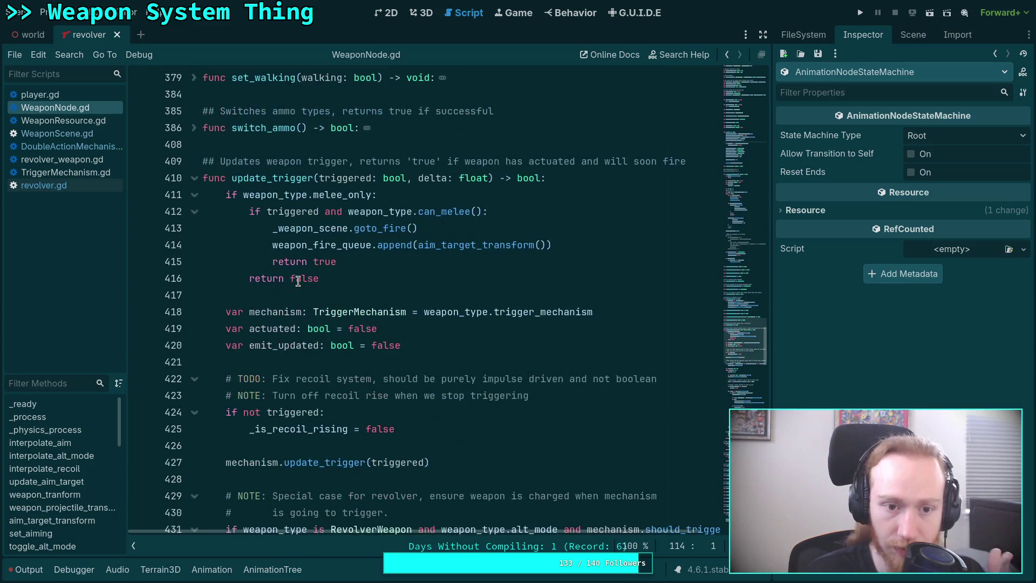
{"action": "scroll", "coordinate": [297, 281], "scroll_direction": "down", "scroll_amount": 8}
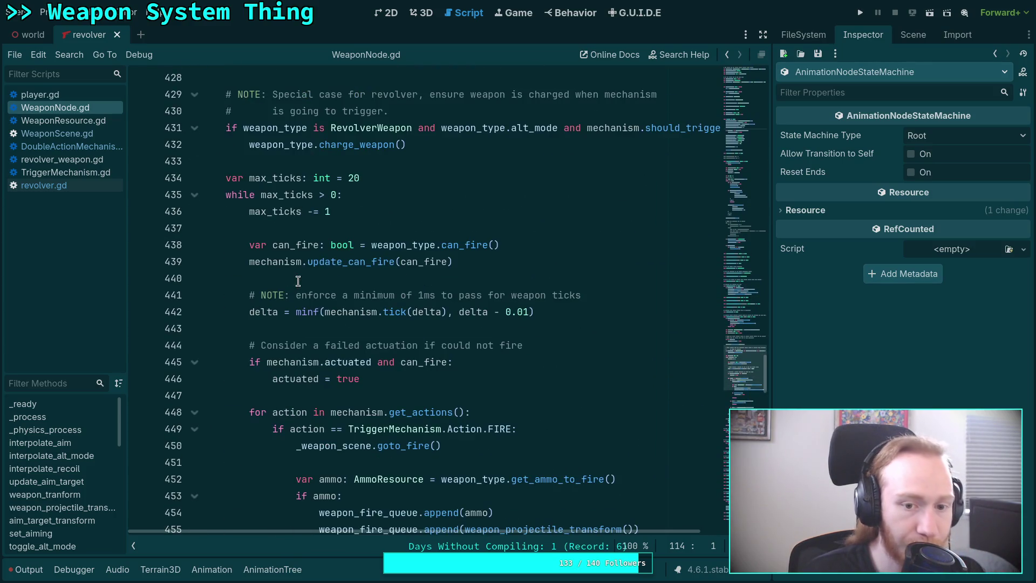
{"action": "scroll", "coordinate": [321, 292], "scroll_direction": "down", "scroll_amount": 2}
{"action": "left_click", "coordinate": [392, 345]}
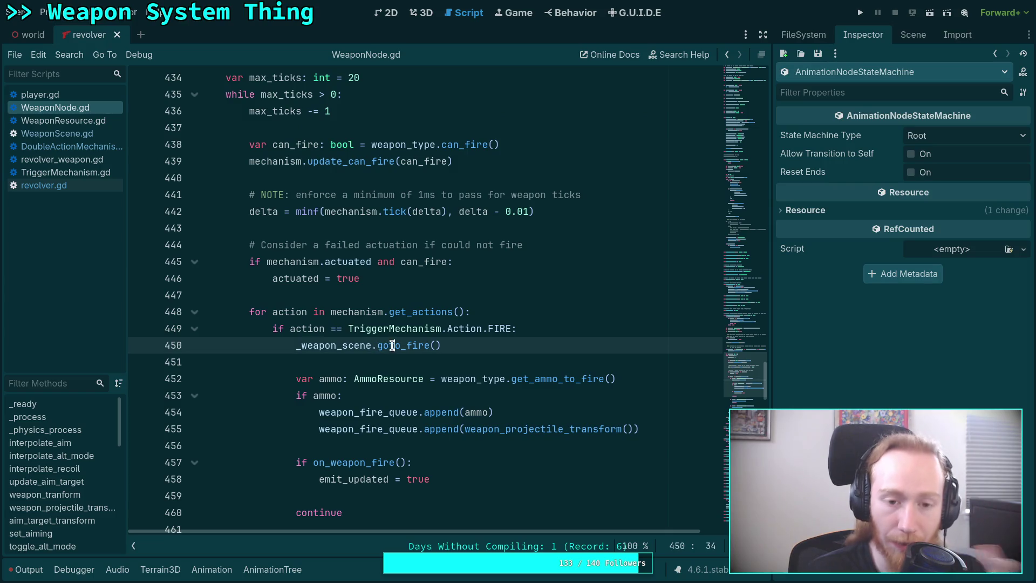
{"action": "left_click", "coordinate": [354, 278]}
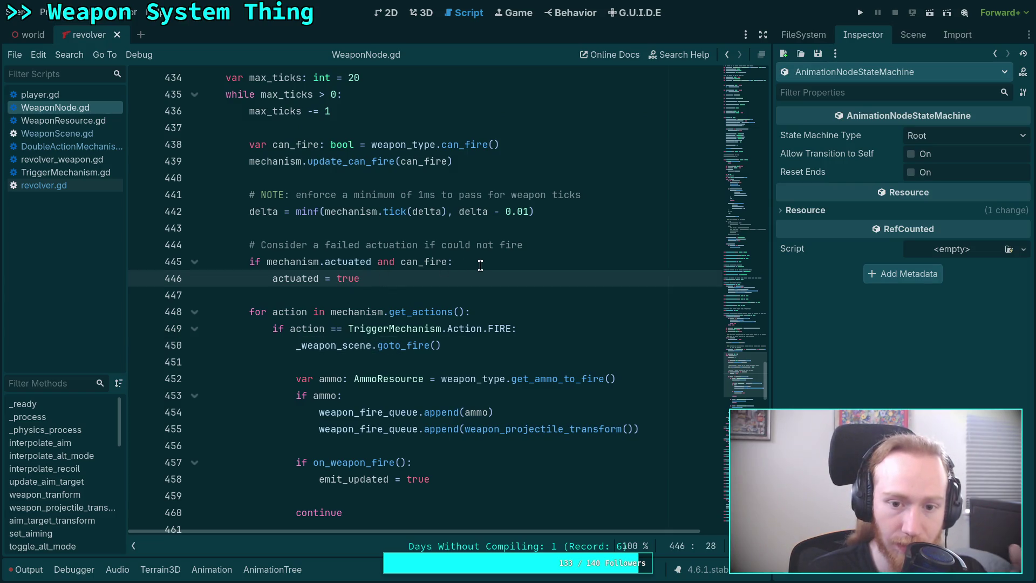
{"action": "left_click", "coordinate": [480, 265]}
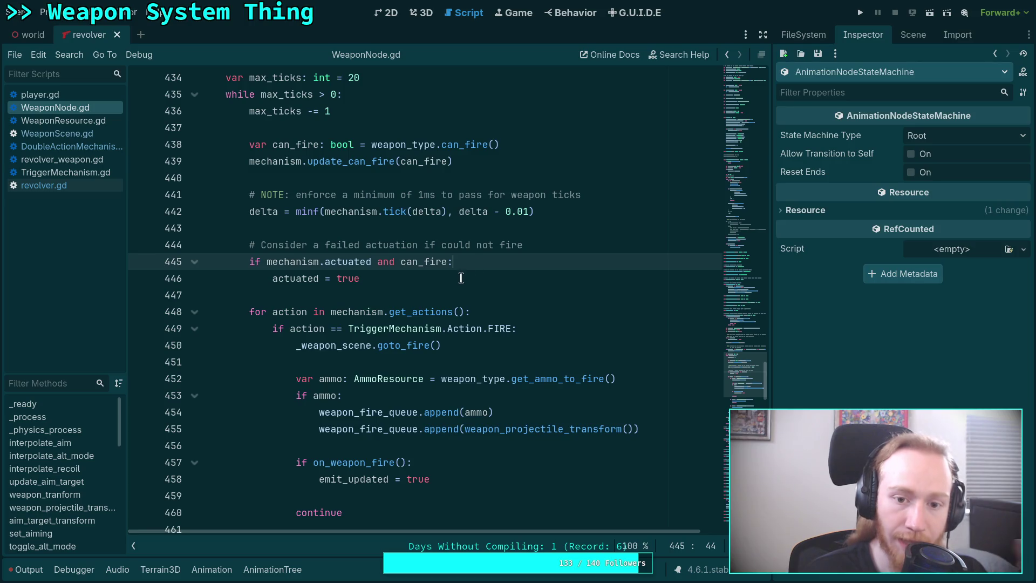
{"action": "scroll", "coordinate": [461, 280], "scroll_direction": "down", "scroll_amount": 1}
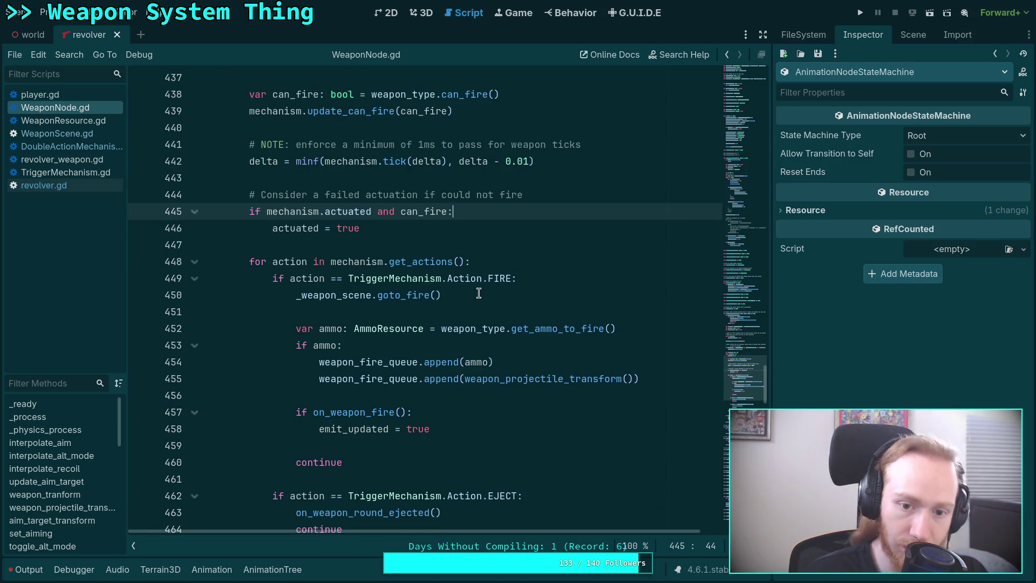
{"action": "scroll", "coordinate": [527, 302], "scroll_direction": "down", "scroll_amount": 1}
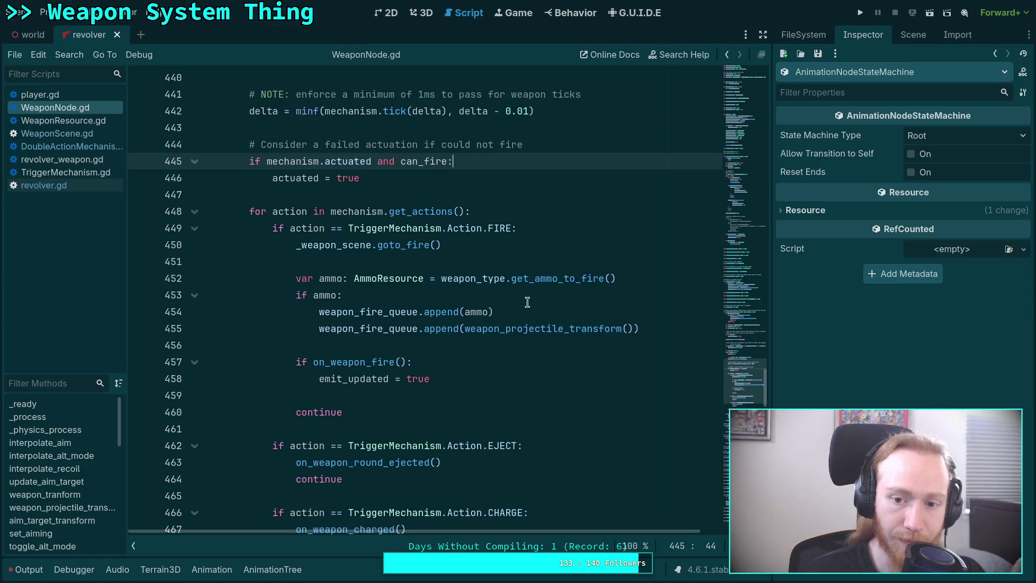
{"action": "scroll", "coordinate": [425, 306], "scroll_direction": "up", "scroll_amount": 2}
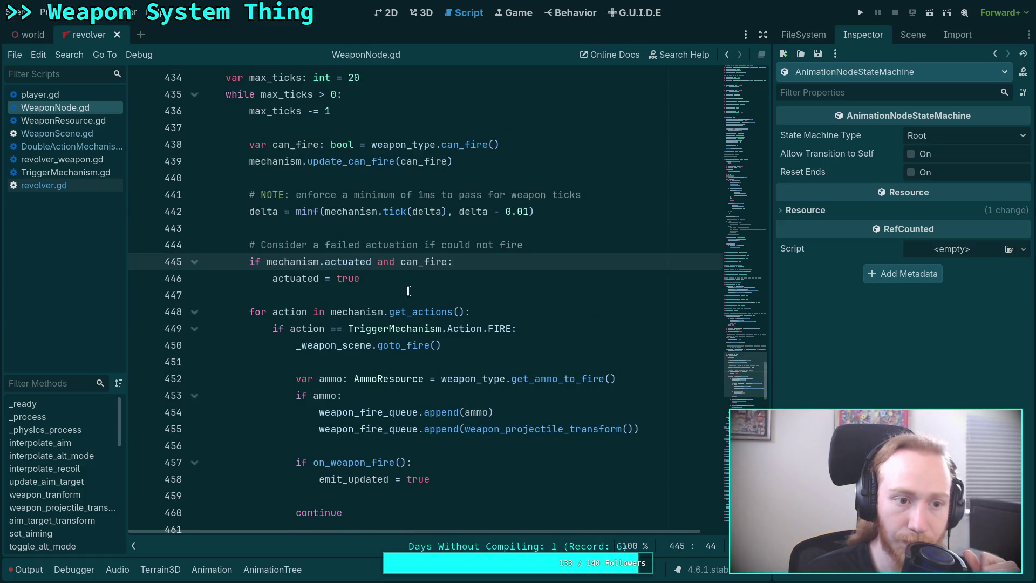
Check the actuation logic in DoubleActionMechanism.gd, then return to WeaponNode.gd.
{"action": "left_click", "coordinate": [72, 146]}
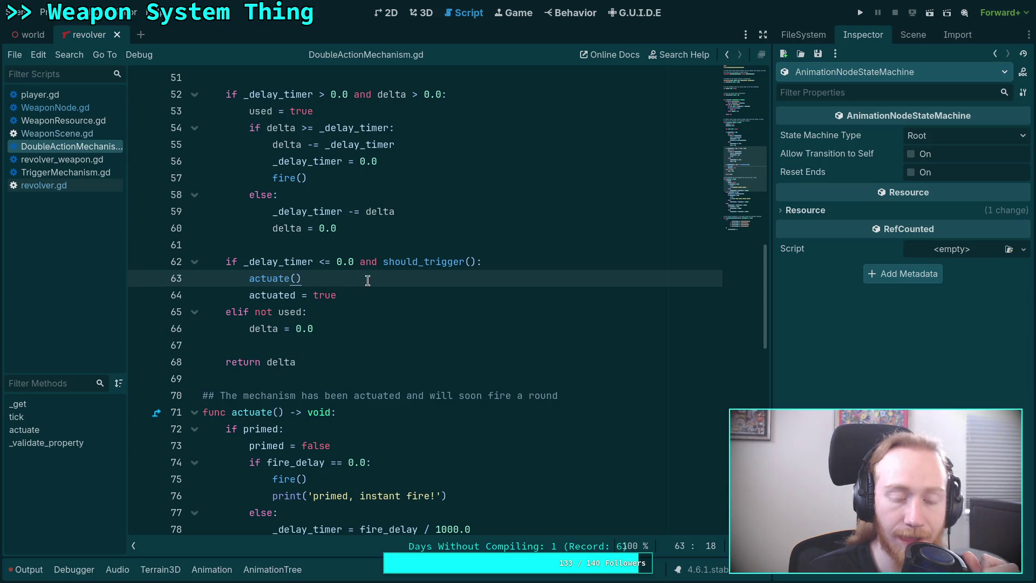
{"action": "scroll", "coordinate": [372, 281], "scroll_direction": "up", "scroll_amount": 2}
{"action": "scroll", "coordinate": [372, 281], "scroll_direction": "up", "scroll_amount": 3}
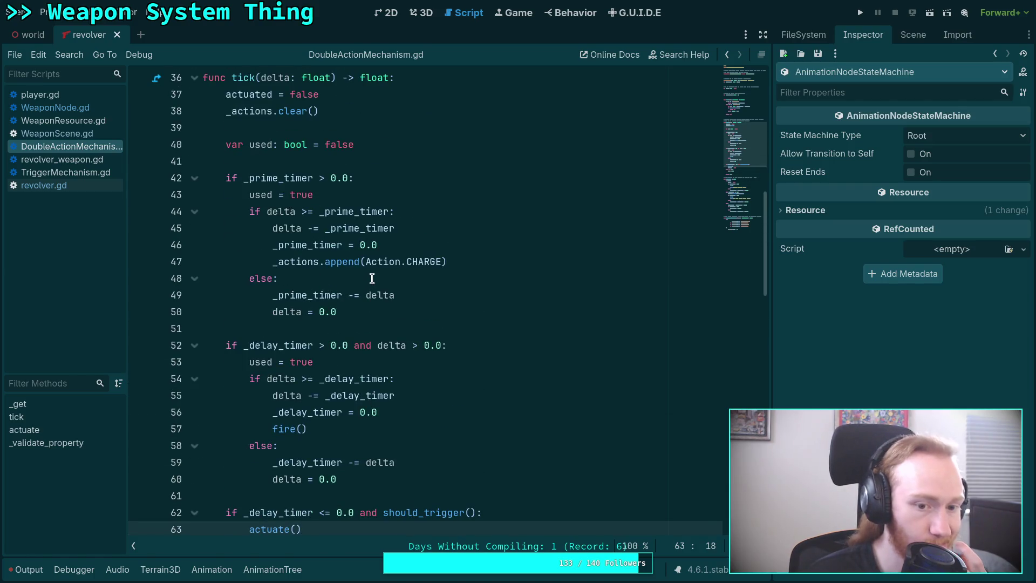
{"action": "left_click", "coordinate": [96, 111]}
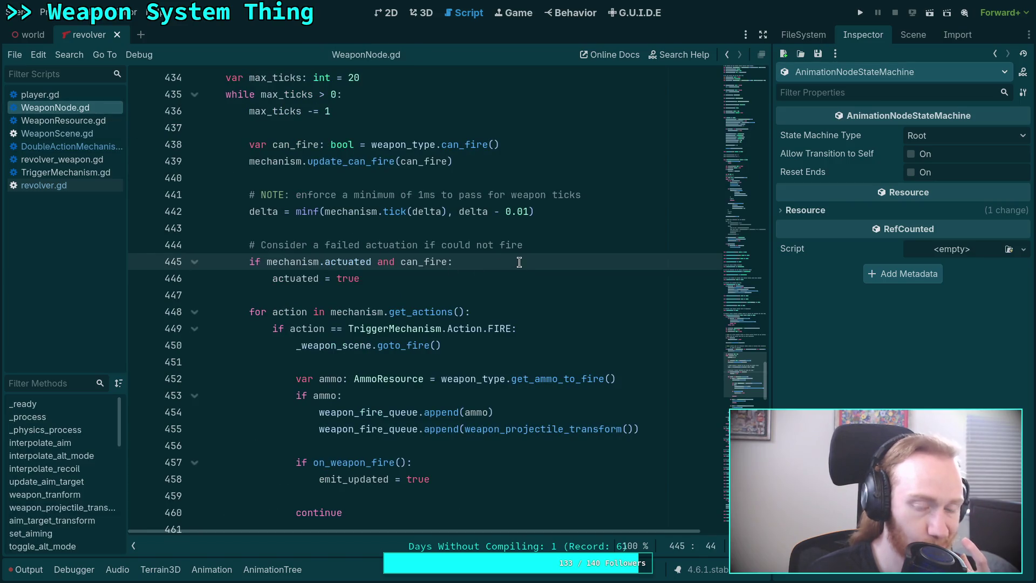
Fold the mechanism actions loop and insert a blank line at line 472 above emit_updated.
{"action": "left_click", "coordinate": [504, 276]}
{"action": "scroll", "coordinate": [529, 307], "scroll_direction": "down", "scroll_amount": 2}
{"action": "scroll", "coordinate": [528, 307], "scroll_direction": "up", "scroll_amount": 3}
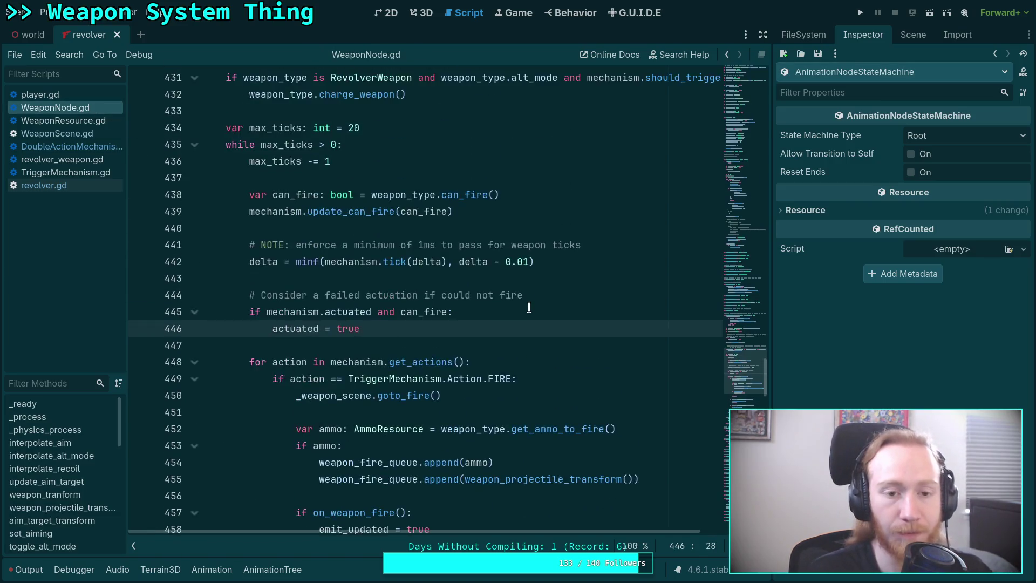
{"action": "left_click", "coordinate": [195, 362]}
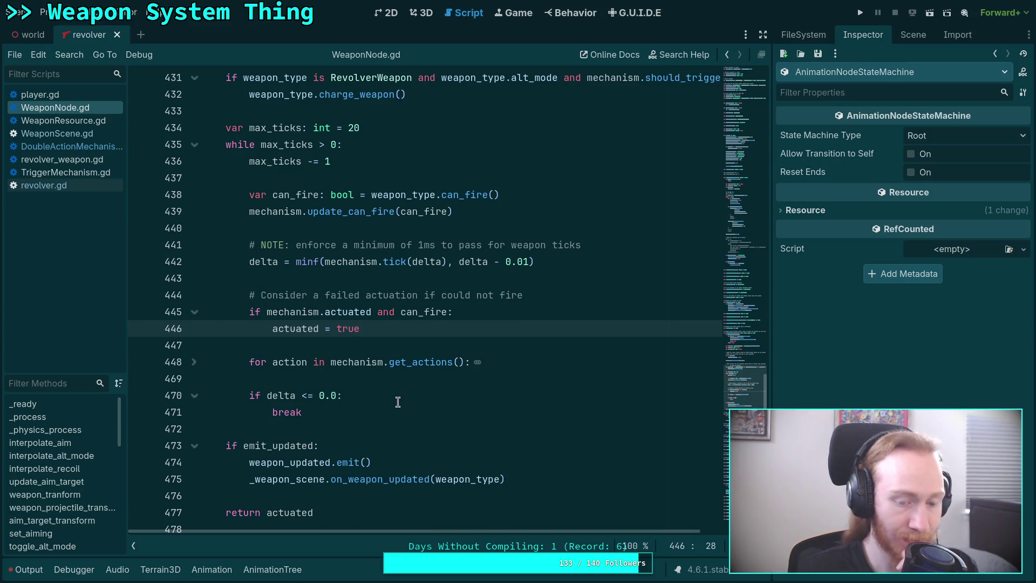
{"action": "left_click", "coordinate": [547, 476]}
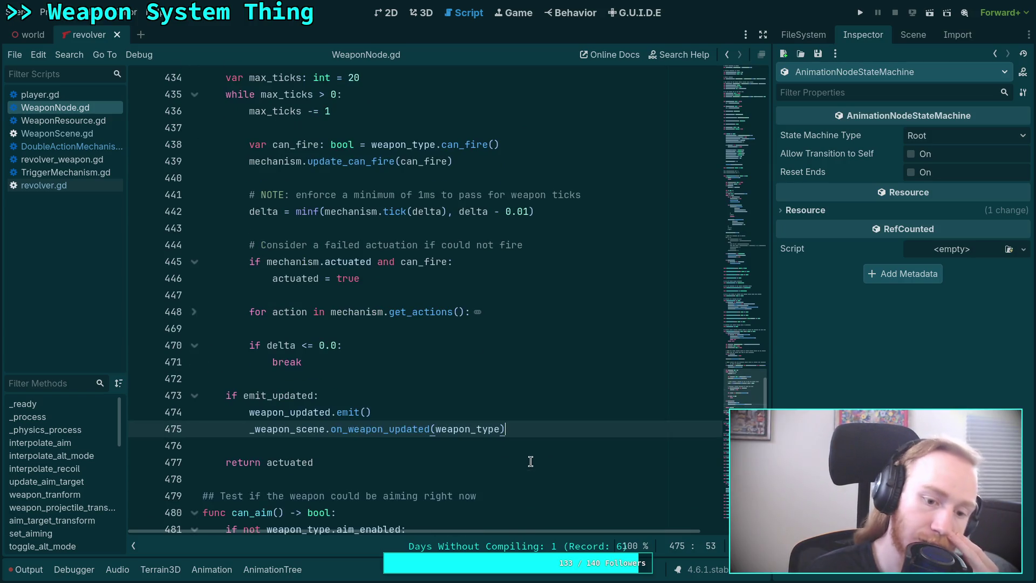
{"action": "scroll", "coordinate": [531, 461], "scroll_direction": "down", "scroll_amount": 1}
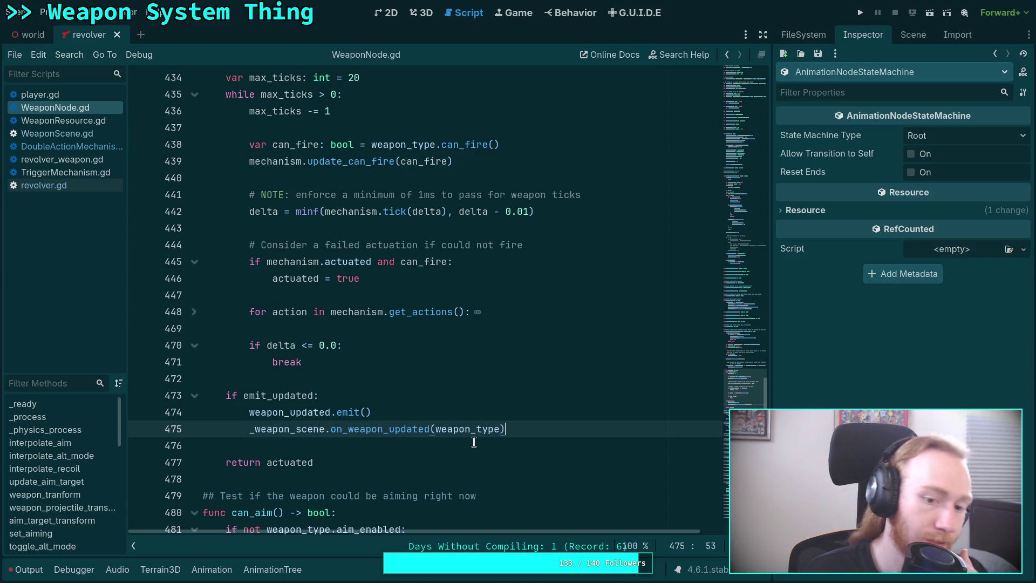
{"action": "left_click", "coordinate": [355, 381]}
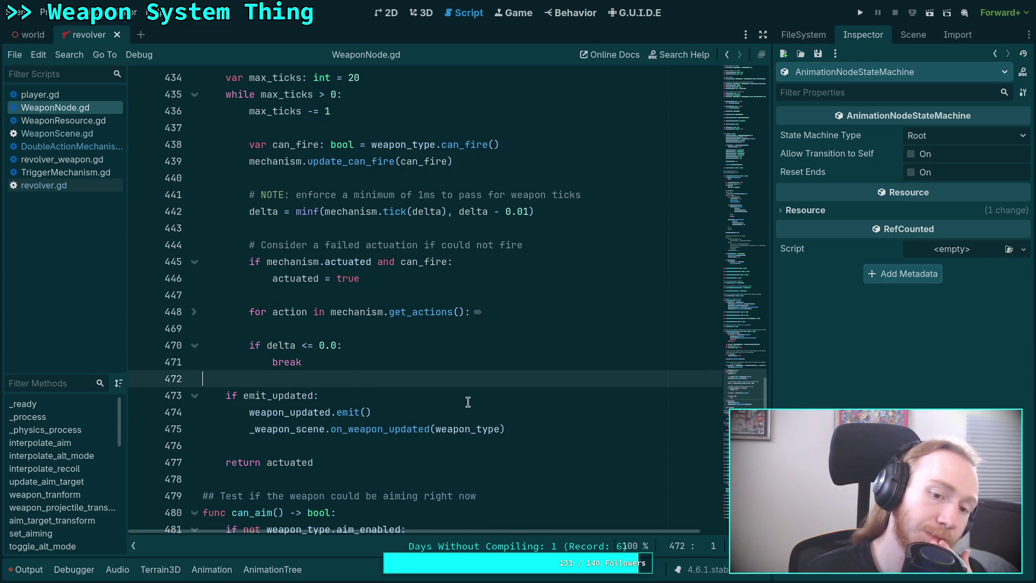
{"action": "key", "text": "Return"}
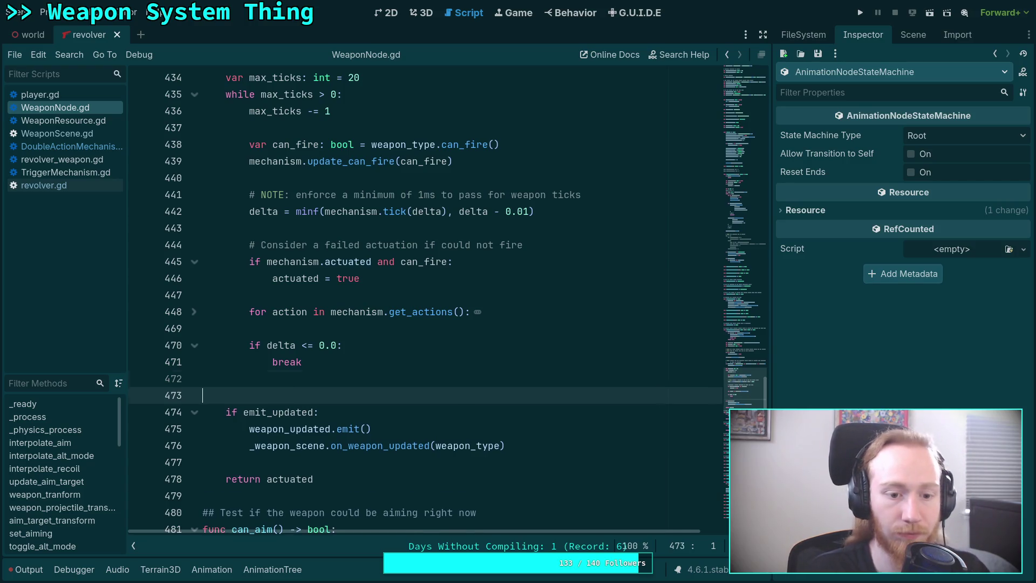
Write the condition 'if mechanism is DoubleActionMechanism and actuated:' using autocomplete.
{"action": "key", "text": "Return"}
{"action": "key", "text": "Up"}
{"action": "type", "text": "if "}
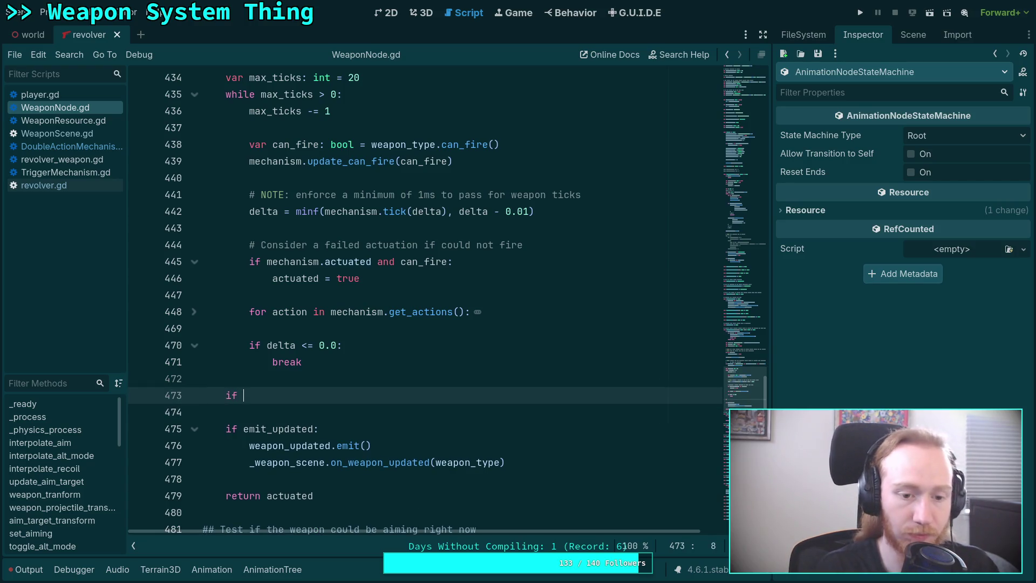
{"action": "type", "text": "meh"}
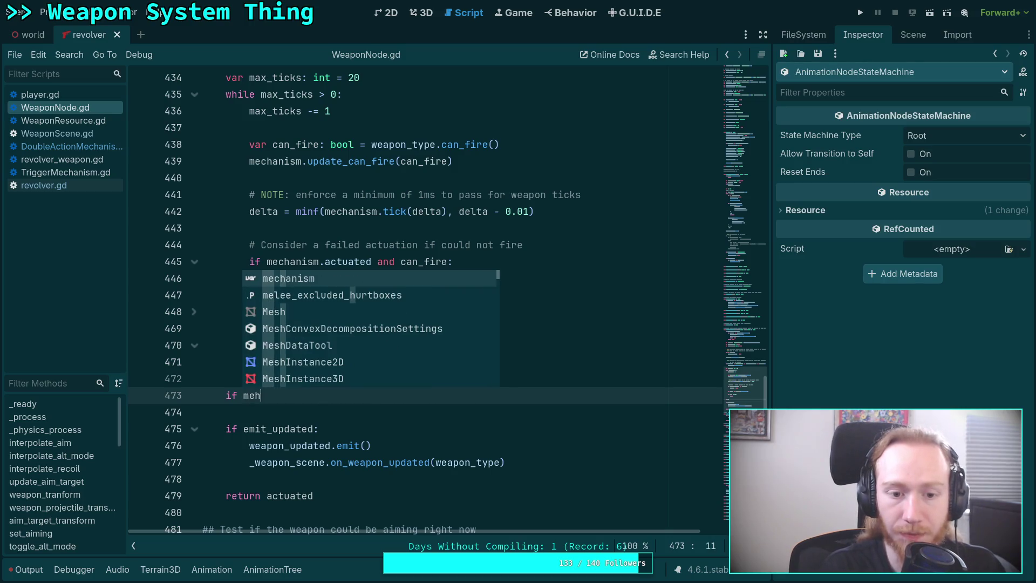
{"action": "key", "text": "Return"}
{"action": "type", "text": "is Double"}
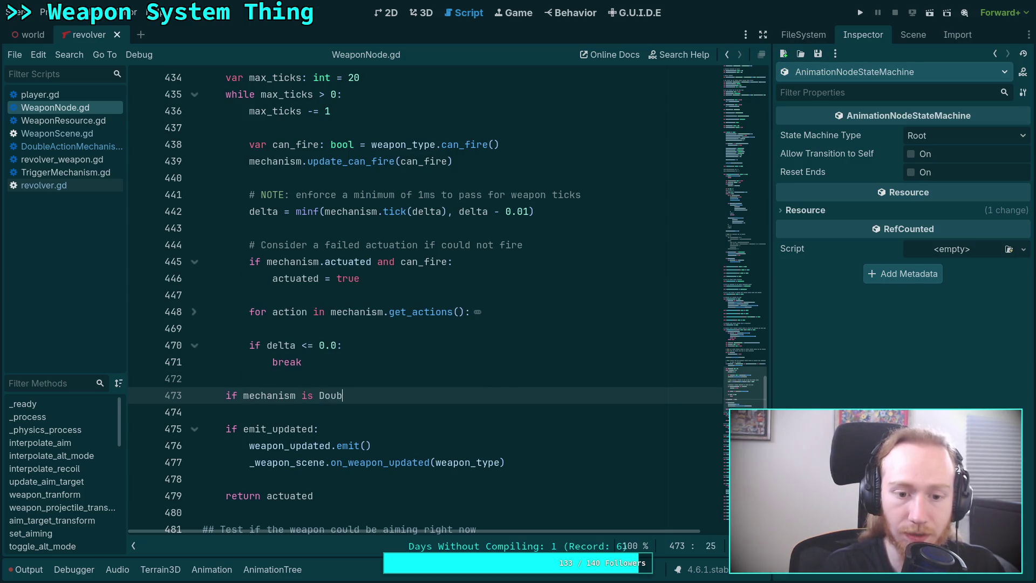
{"action": "key", "text": "Return"}
{"action": "type", "text": "and "}
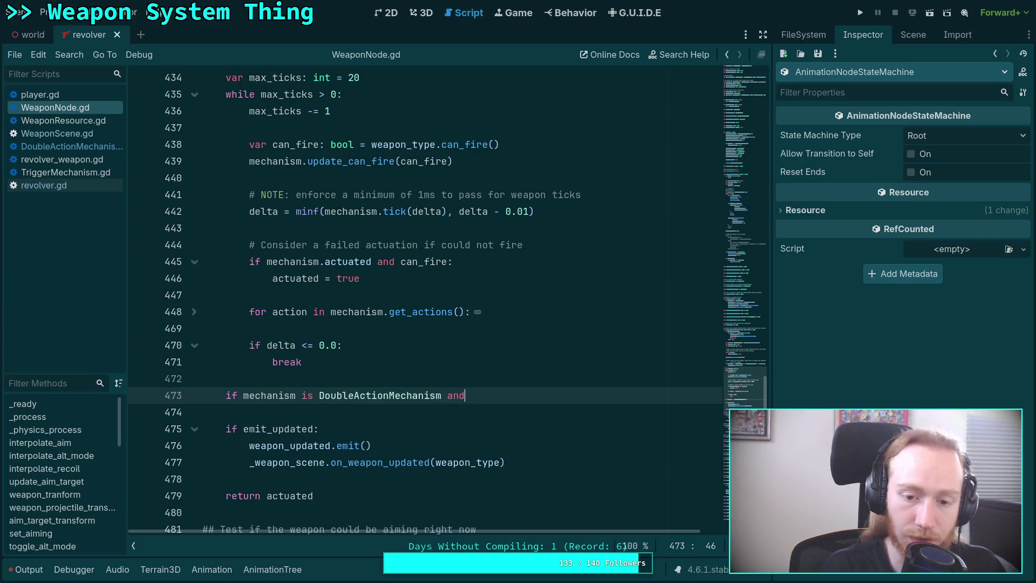
{"action": "type", "text": "actua"}
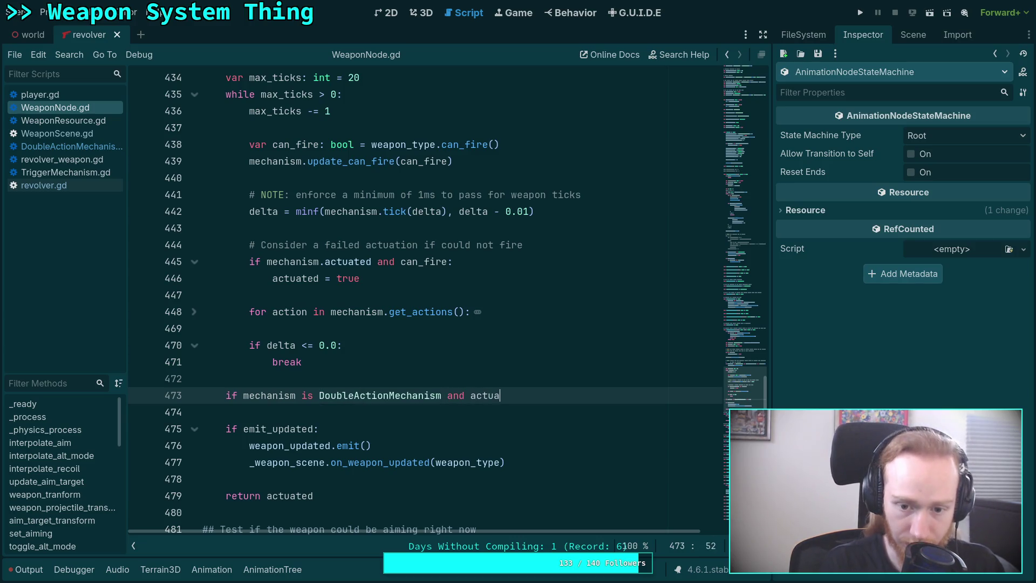
{"action": "key", "text": "Return"}
{"action": "type", "text": ":"}
{"action": "key", "text": "Return"}
Comment it 'start the fire animation', call _weapon_scene.goto_fire(), and move it below emit_updated.
{"action": "key", "text": "ctrl+shift+Return"}
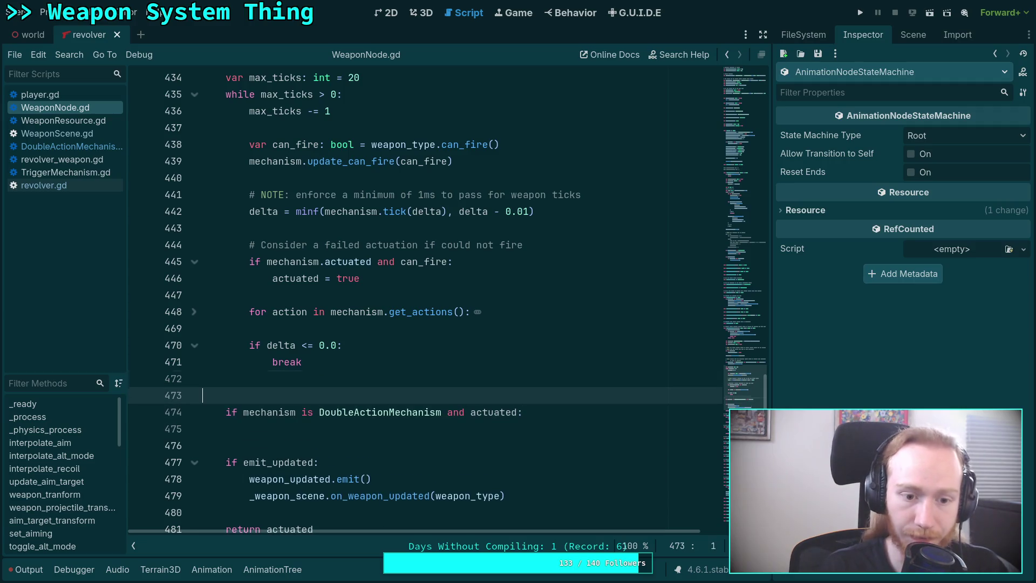
{"action": "type", "text": "# Forthe"}
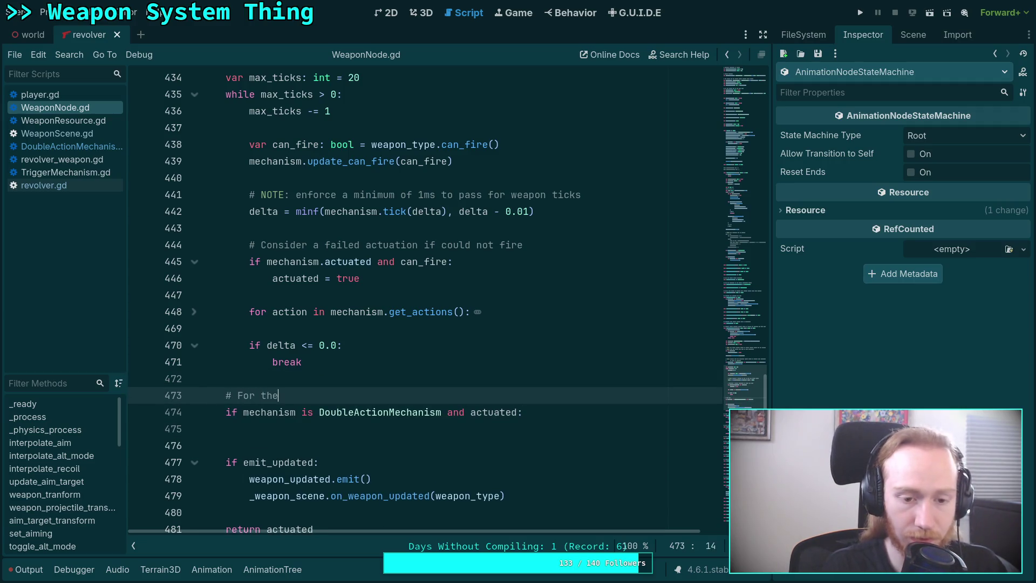
{"action": "type", "text": "double"}
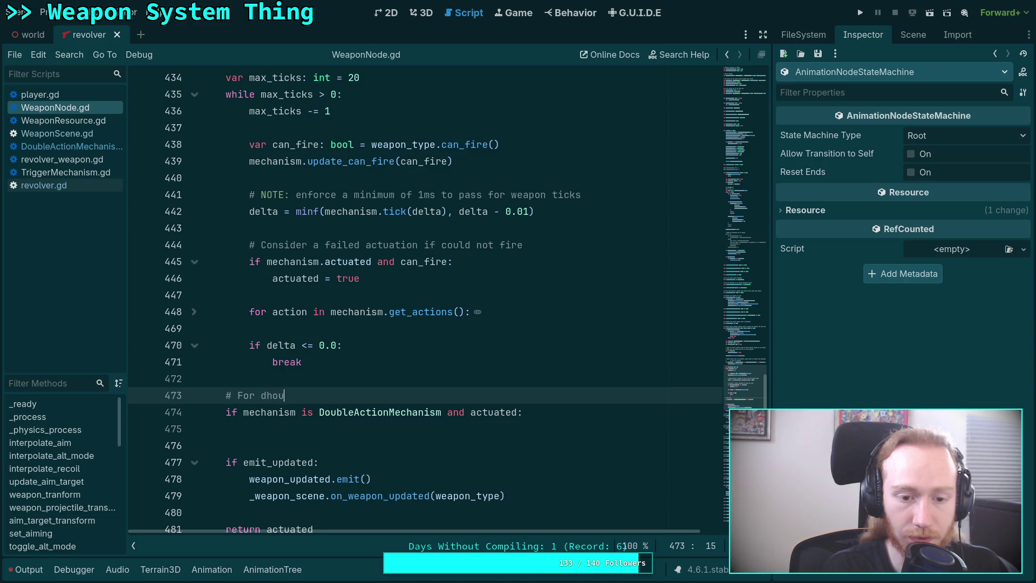
{"action": "type", "text": "tion mechanisms,"}
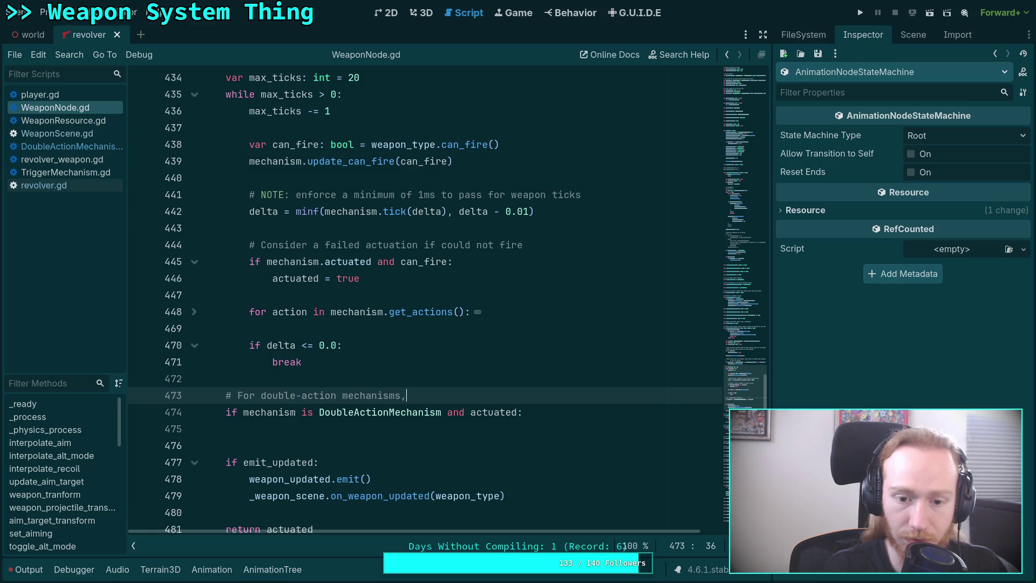
{"action": "type", "text": " immedi"}
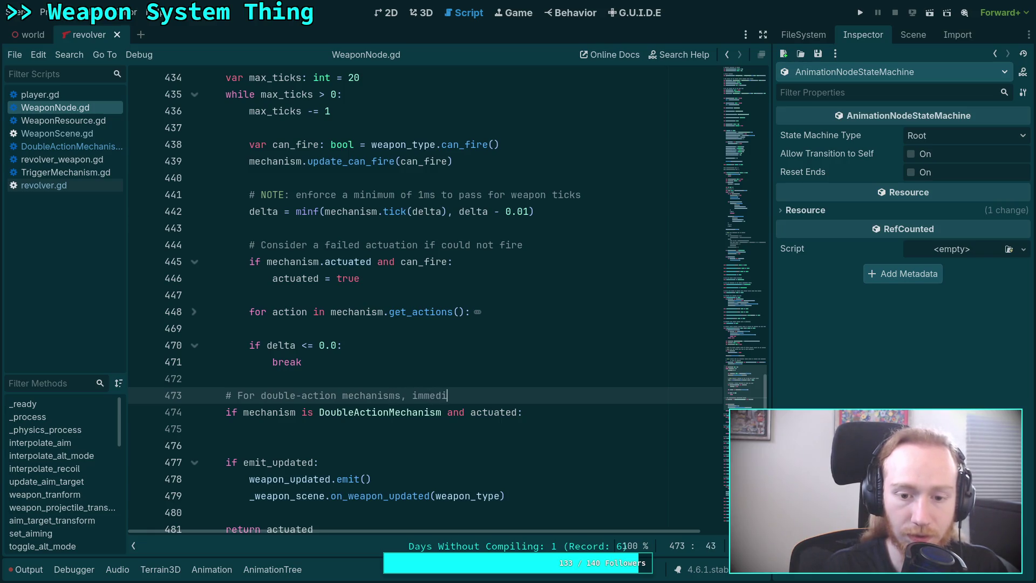
{"action": "type", "text": "ely"}
{"action": "key", "text": "BackSpace"}
{"action": "key", "text": "BackSpace"}
{"action": "type", "text": "start the f"}
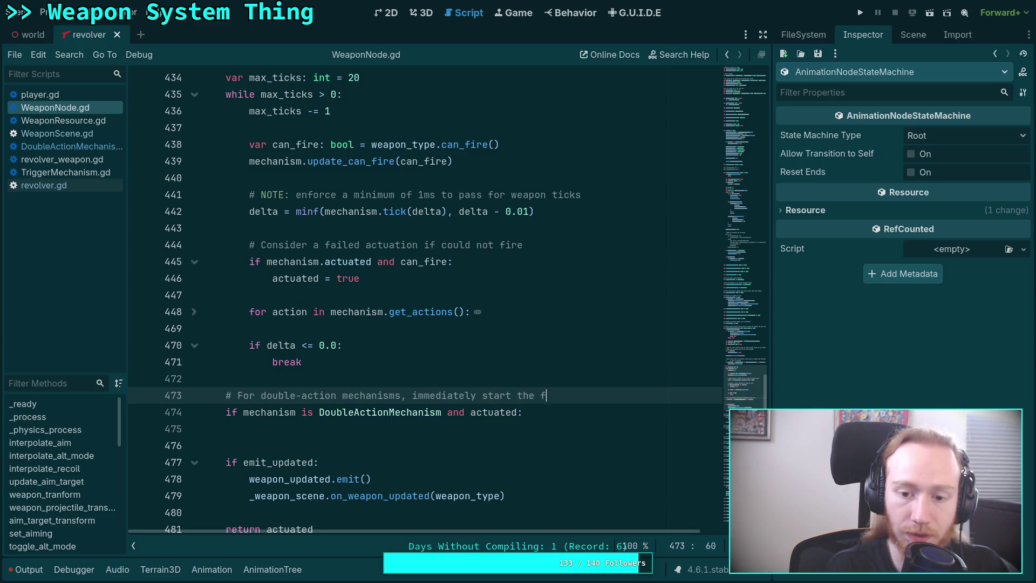
{"action": "type", "text": "ire animation"}
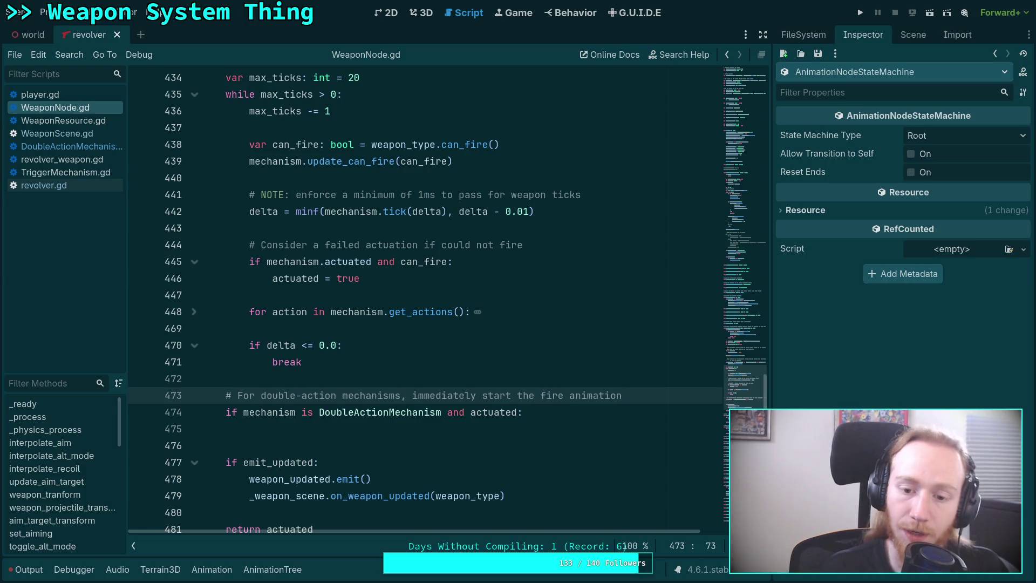
{"action": "key", "text": "Down"}
{"action": "key", "text": "Down"}
{"action": "type", "text": "_weapon_scene.goto_fire()"}
{"action": "key", "text": "alt+Down"}
{"action": "key", "text": "alt+Down"}
{"action": "key", "text": "alt+Down"}
{"action": "double_click", "coordinate": [497, 429]}
Expand the get_actions loop on line 448, review it, and place the caret on line 433.
{"action": "scroll", "coordinate": [469, 401], "scroll_direction": "up", "scroll_amount": 2}
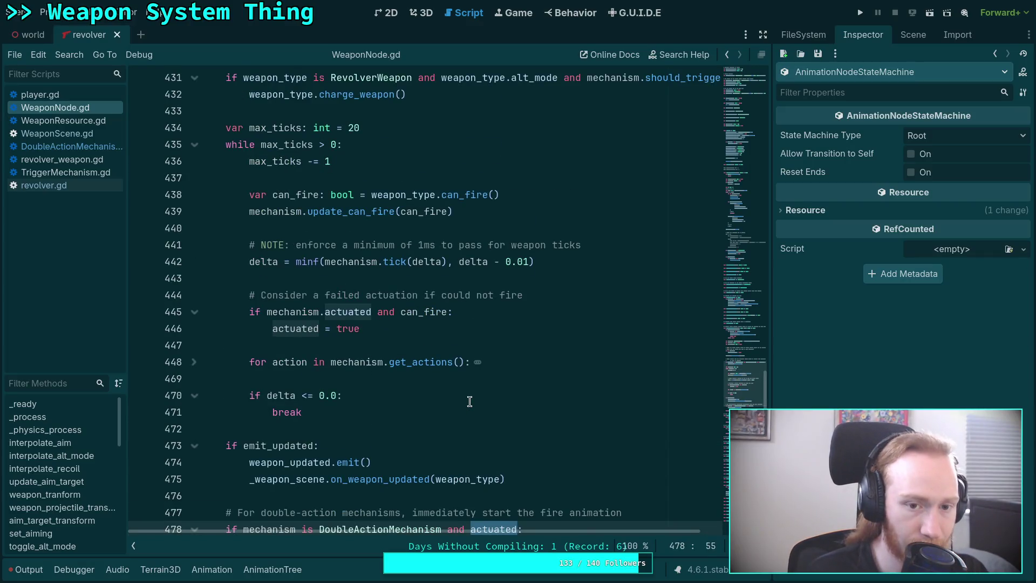
{"action": "mouse_move", "coordinate": [395, 357]}
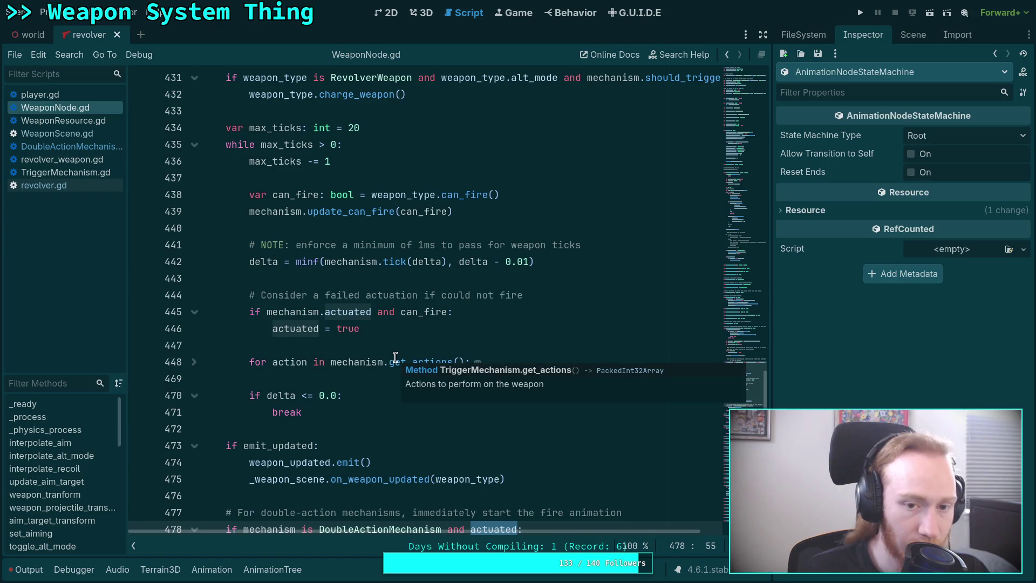
{"action": "scroll", "coordinate": [298, 337], "scroll_direction": "down", "scroll_amount": 1}
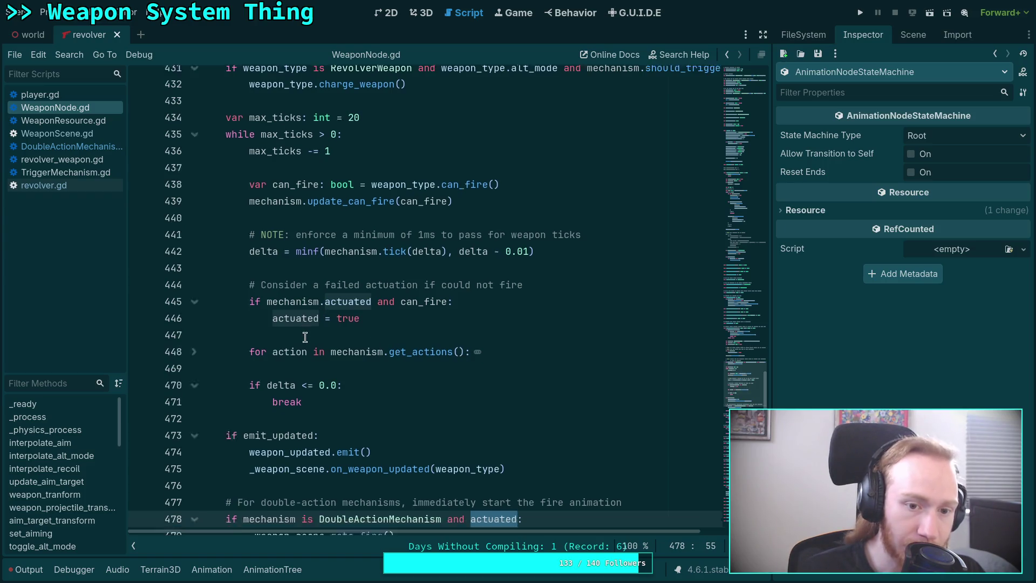
{"action": "left_click", "coordinate": [195, 312]}
{"action": "scroll", "coordinate": [305, 332], "scroll_direction": "down", "scroll_amount": 2}
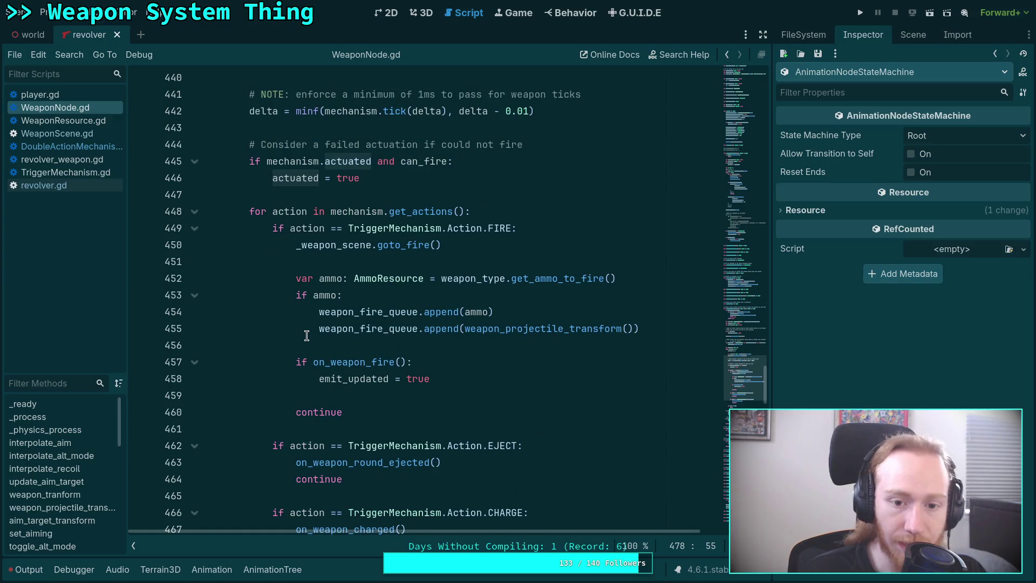
{"action": "scroll", "coordinate": [443, 286], "scroll_direction": "down", "scroll_amount": 2}
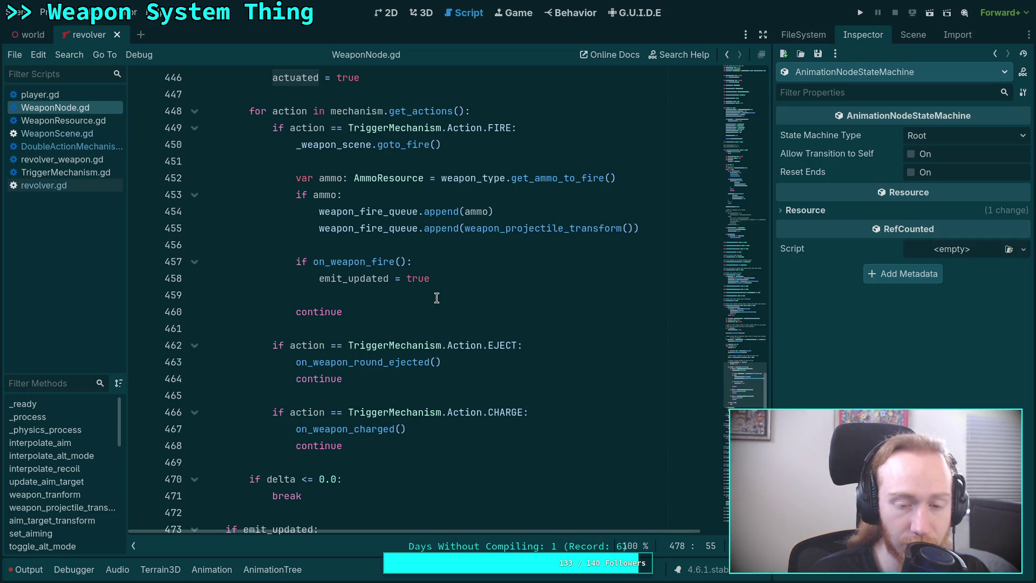
{"action": "scroll", "coordinate": [436, 298], "scroll_direction": "up", "scroll_amount": 3}
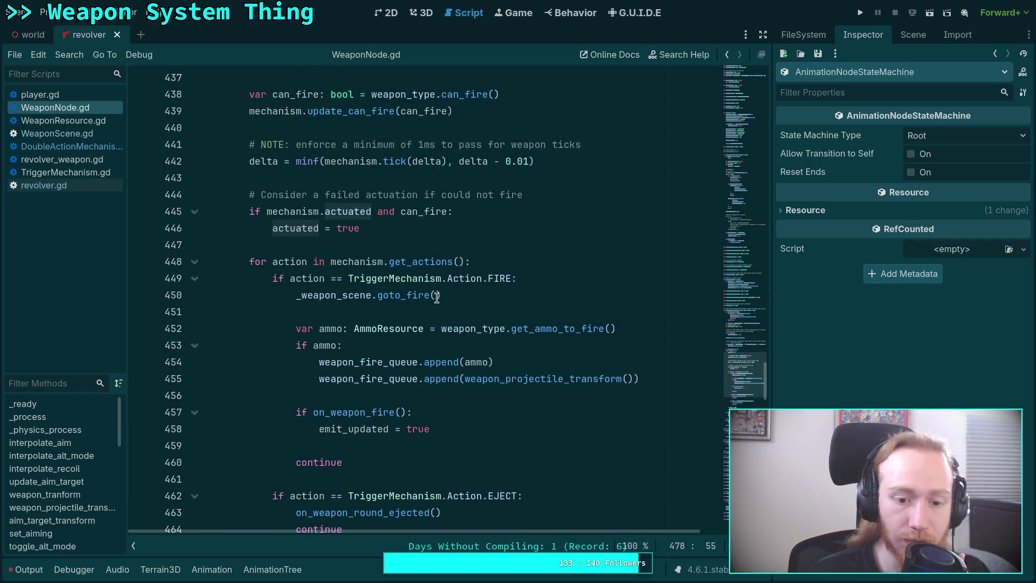
{"action": "scroll", "coordinate": [436, 298], "scroll_direction": "up", "scroll_amount": 3}
{"action": "left_click", "coordinate": [436, 179]}
{"action": "scroll", "coordinate": [437, 273], "scroll_direction": "up", "scroll_amount": 3}
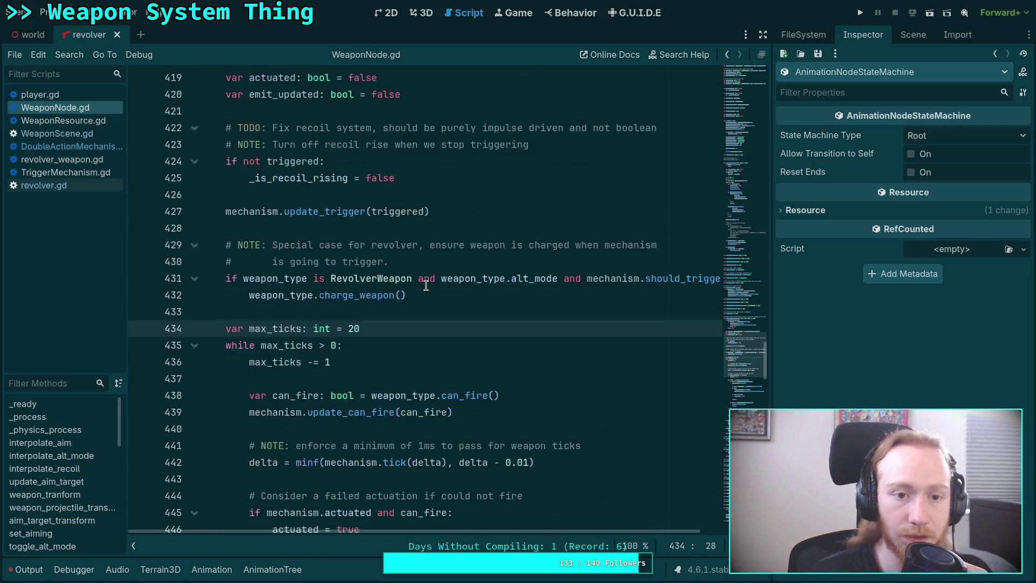
{"action": "scroll", "coordinate": [426, 285], "scroll_direction": "down", "scroll_amount": 1}
{"action": "left_click", "coordinate": [461, 261]}
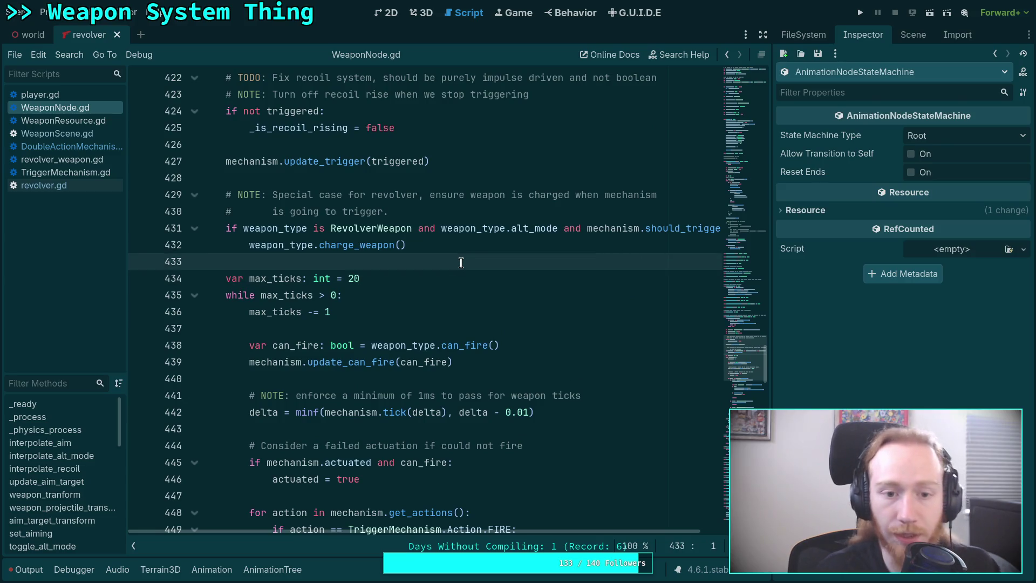
Declare 'var fire_played: bool = false' and set fire_played = true after goto_fire().
{"action": "key", "text": "Return"}
{"action": "key", "text": "Return"}
{"action": "key", "text": "Up"}
{"action": "type", "text": "var "}
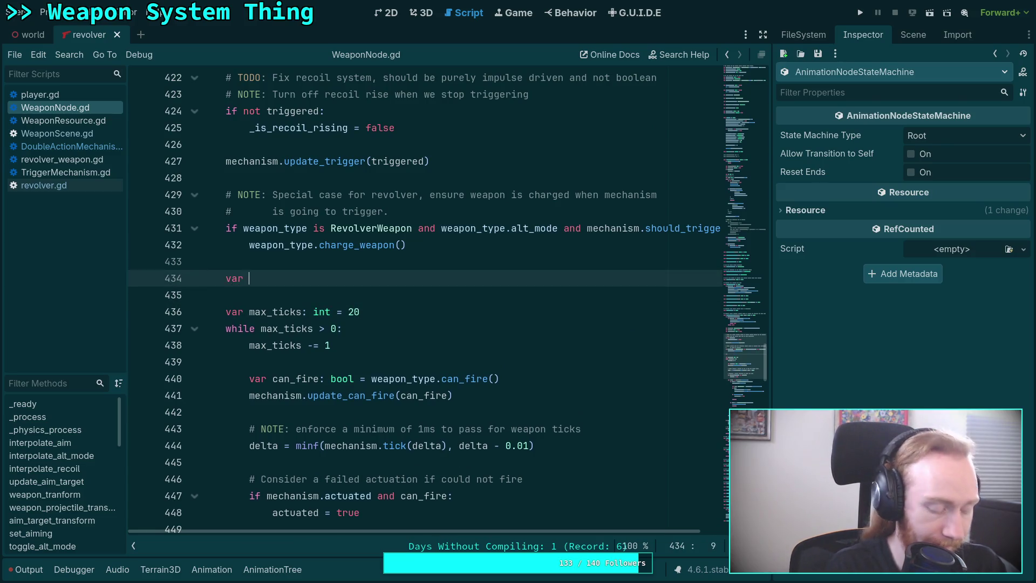
{"action": "type", "text": "fire_played: bool = f"}
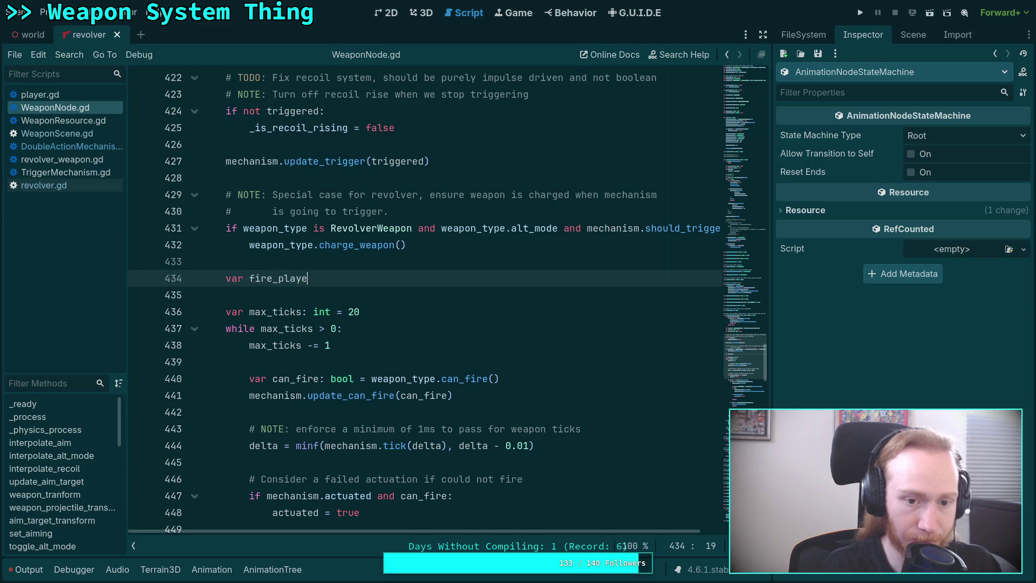
{"action": "type", "text": "alse"}
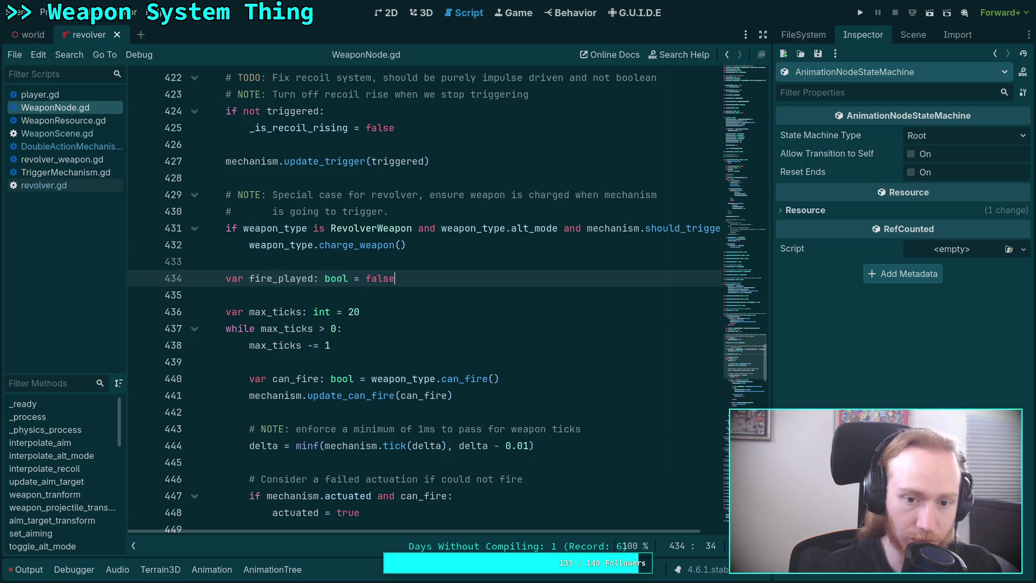
{"action": "scroll", "coordinate": [486, 324], "scroll_direction": "down", "scroll_amount": 4}
{"action": "left_click", "coordinate": [490, 376]}
{"action": "key", "text": "Return"}
{"action": "type", "text": "i"}
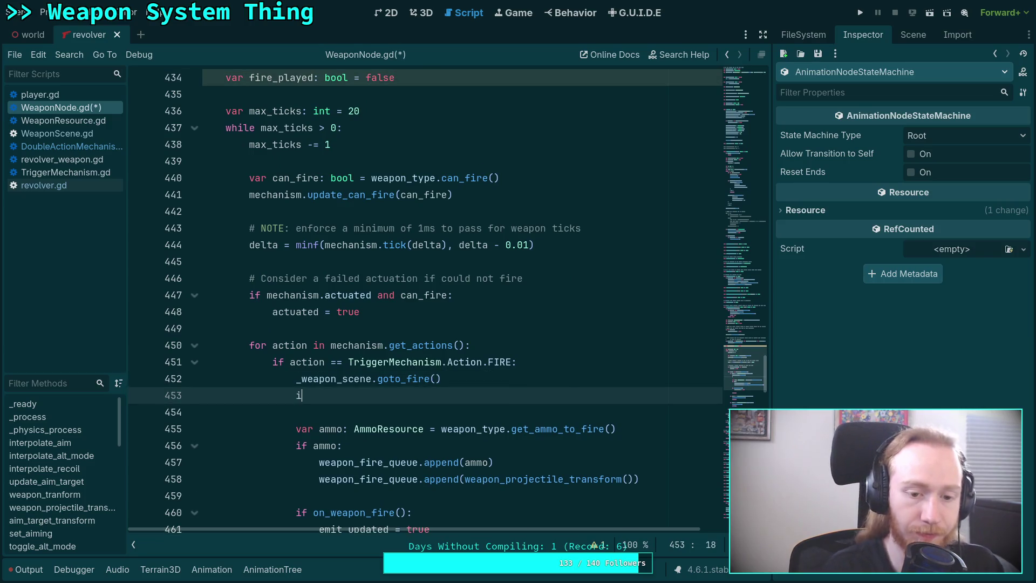
{"action": "type", "text": "fire_playe"}
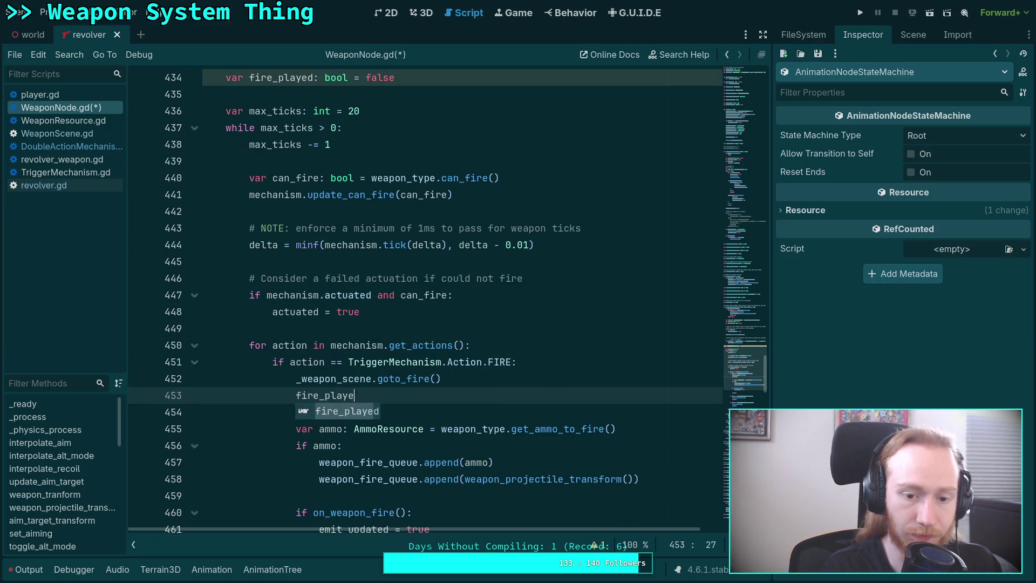
{"action": "type", "text": "d = true"}
Add 'and (not fire_played)' after actuated in the condition on line 481.
{"action": "scroll", "coordinate": [445, 378], "scroll_direction": "down", "scroll_amount": 8}
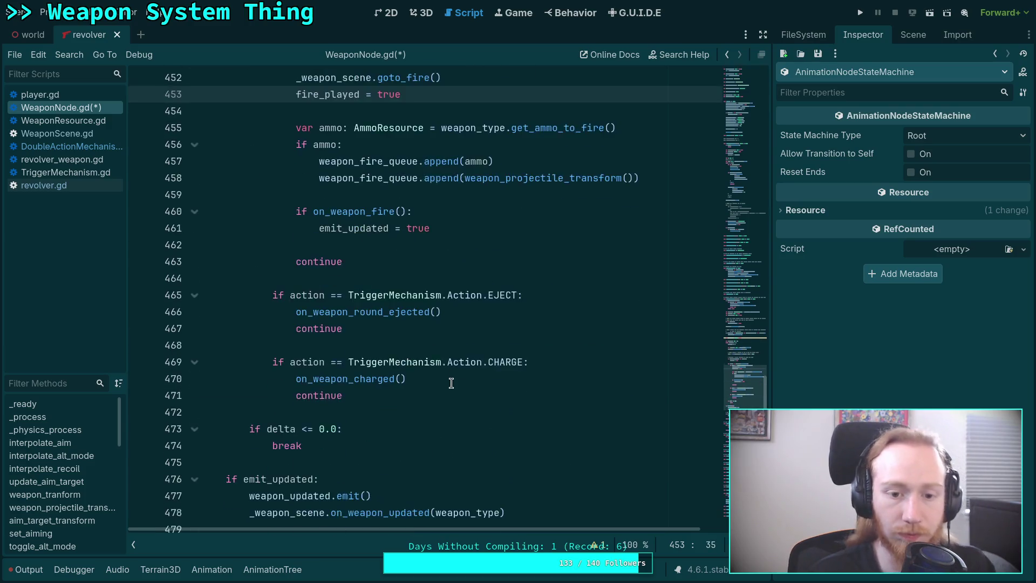
{"action": "scroll", "coordinate": [445, 378], "scroll_direction": "down", "scroll_amount": 1}
{"action": "scroll", "coordinate": [459, 402], "scroll_direction": "down", "scroll_amount": 1}
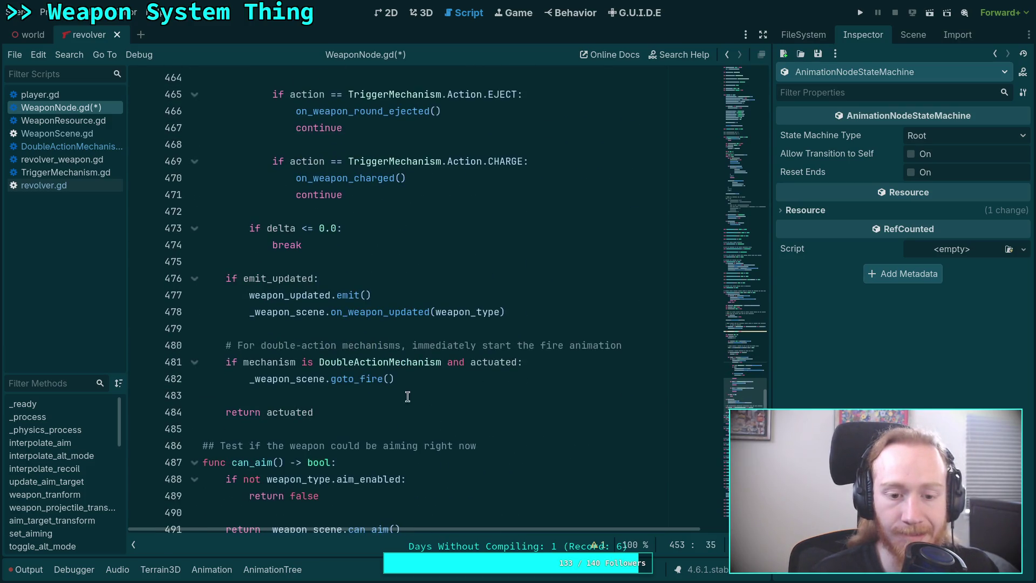
{"action": "left_click", "coordinate": [515, 364]}
{"action": "type", "text": "and ("}
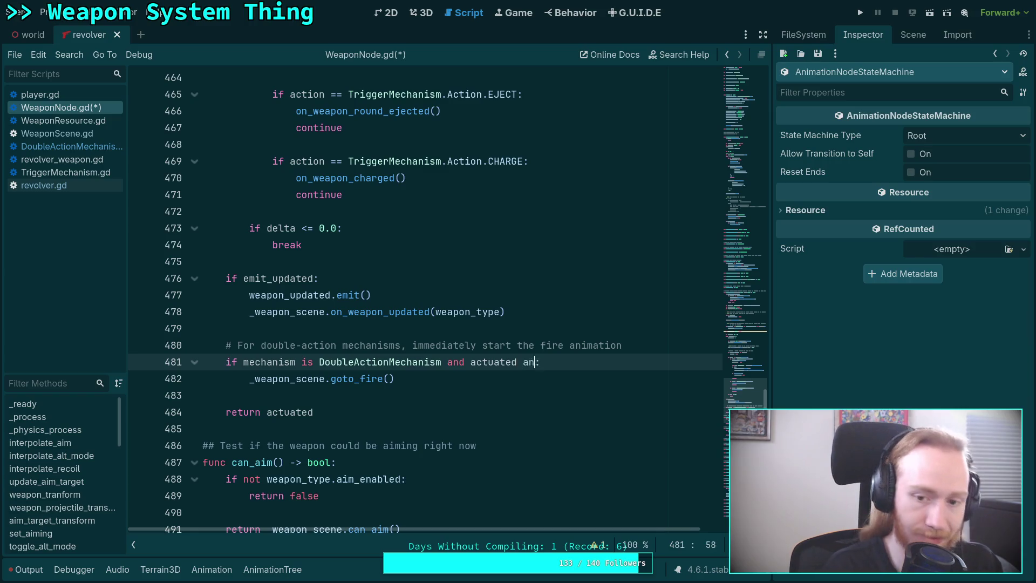
{"action": "type", "text": "not fire_pl"}
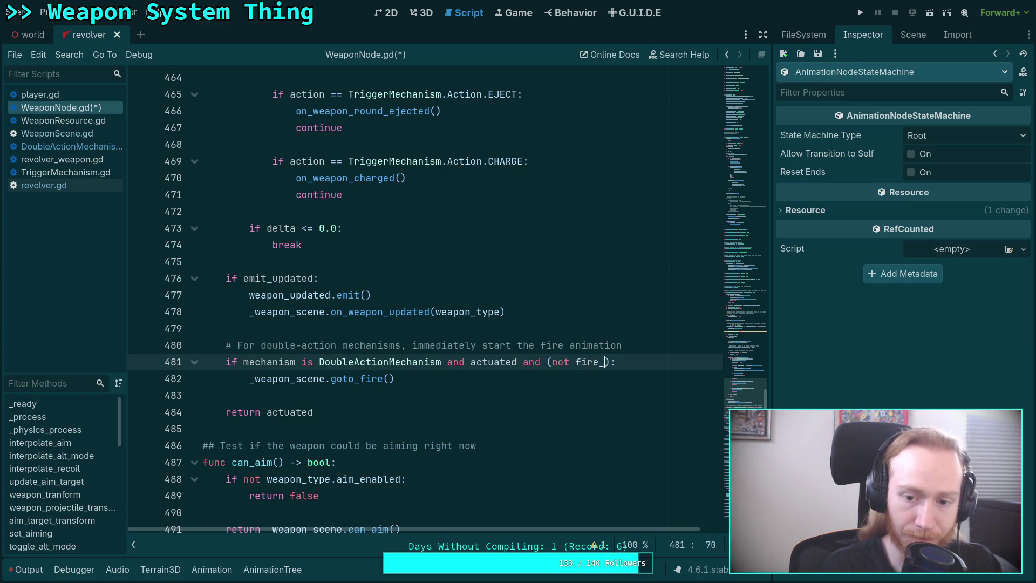
{"action": "type", "text": "ay"}
{"action": "key", "text": "Return"}
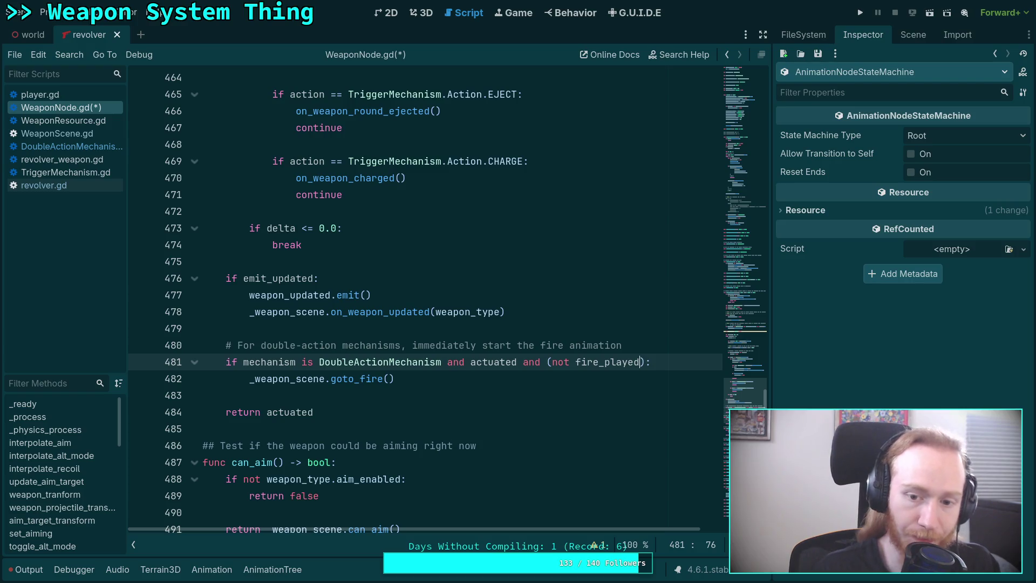
{"action": "left_click", "coordinate": [457, 379]}
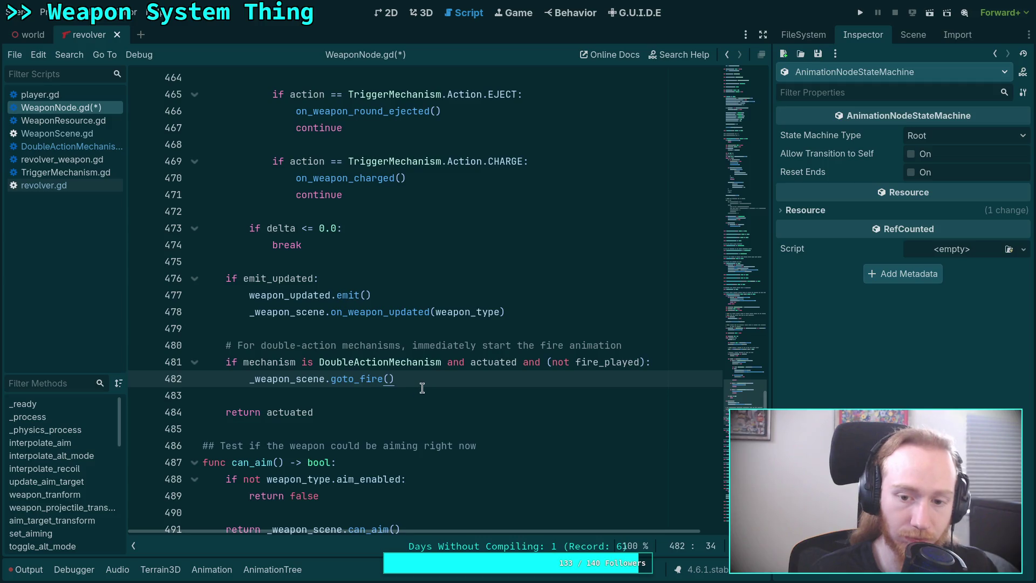
Move the DoubleActionMechanism test to the end of line 481's condition and save.
{"action": "left_click_drag", "start_coordinate": [469, 362], "coordinate": [243, 366]}
{"action": "key", "text": "ctrl+c"}
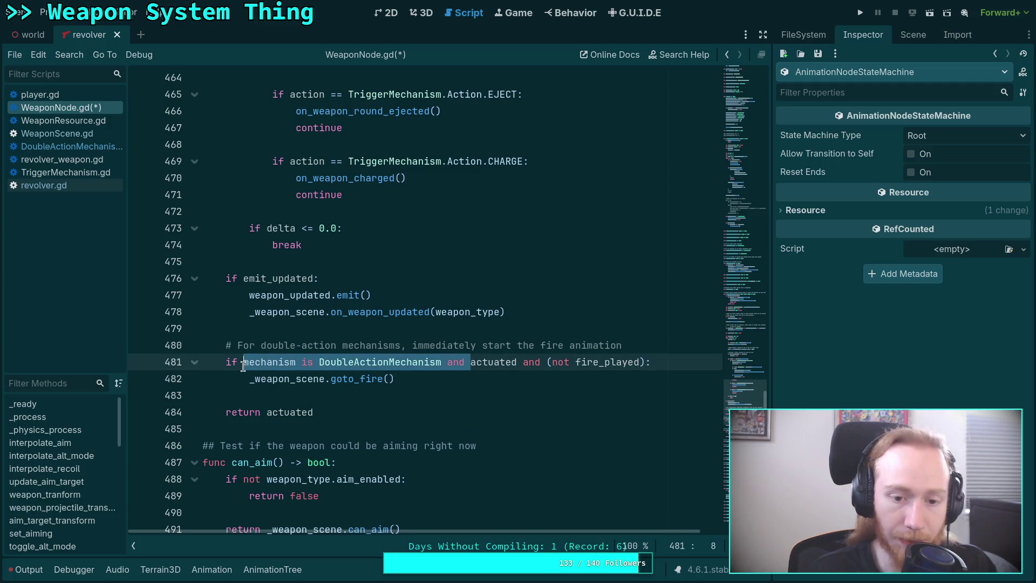
{"action": "key", "text": "BackSpace"}
{"action": "left_click", "coordinate": [419, 363]}
{"action": "type", "text": "and"}
{"action": "key", "text": "ctrl+v"}
{"action": "key", "text": "BackSpace"}
{"action": "key", "text": "BackSpace"}
{"action": "key", "text": "BackSpace"}
{"action": "key", "text": "BackSpace"}
{"action": "key", "text": "ctrl+s"}
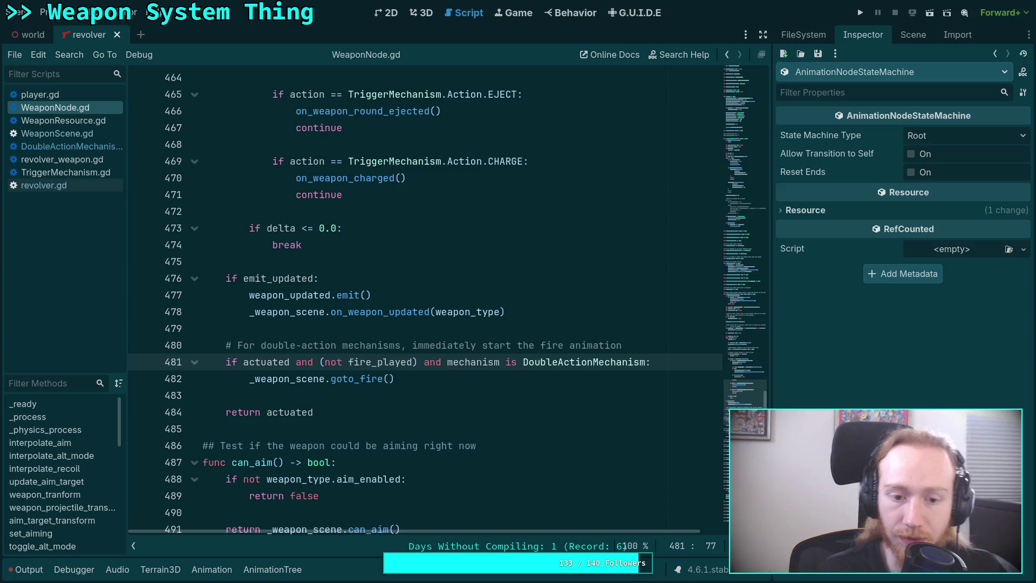
{"action": "left_click", "coordinate": [379, 396]}
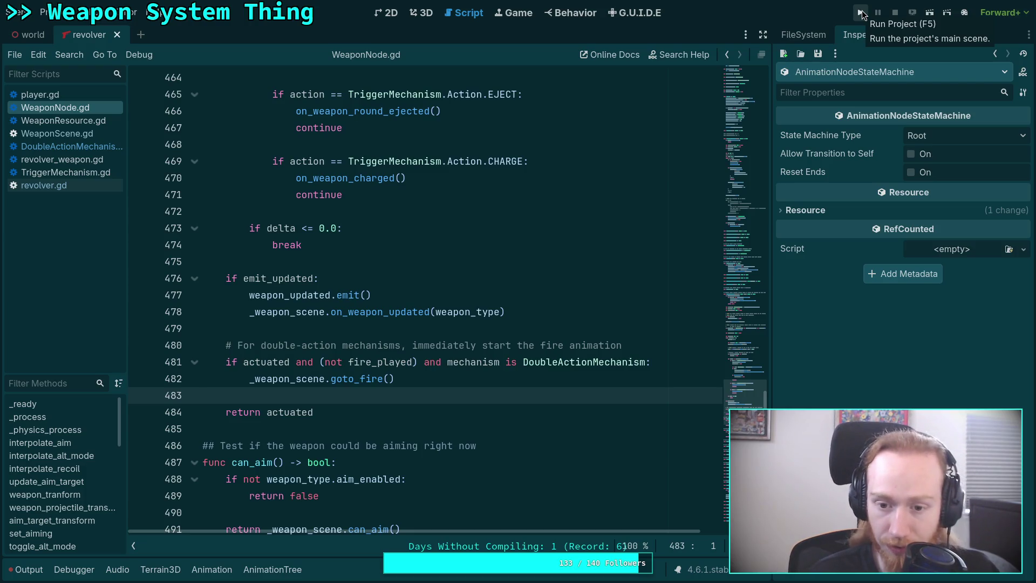
Run the project, pick up the revolver, and fire it twice.
{"action": "left_click", "coordinate": [861, 13]}
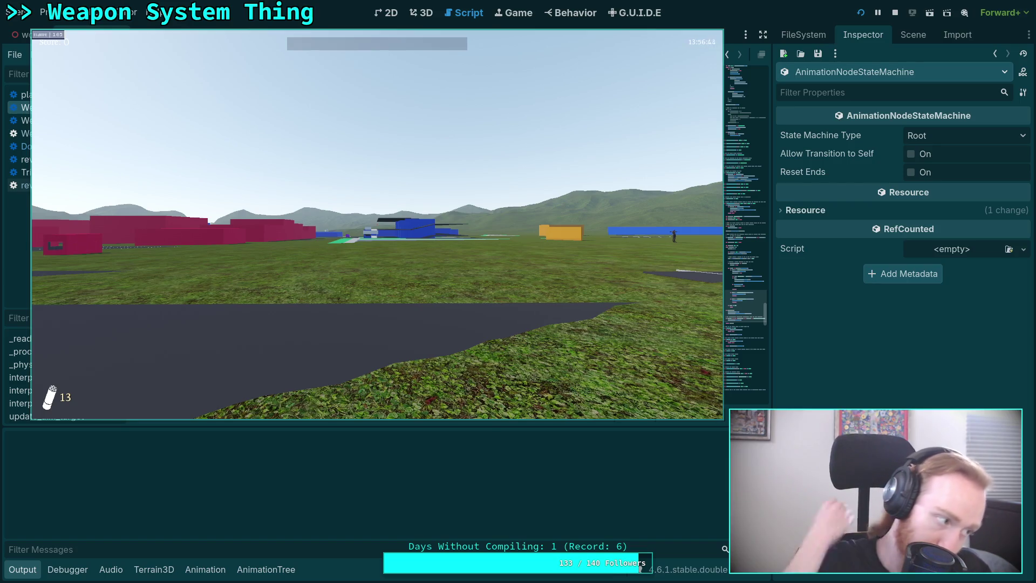
{"action": "mouse_move", "coordinate": [377, 224]}
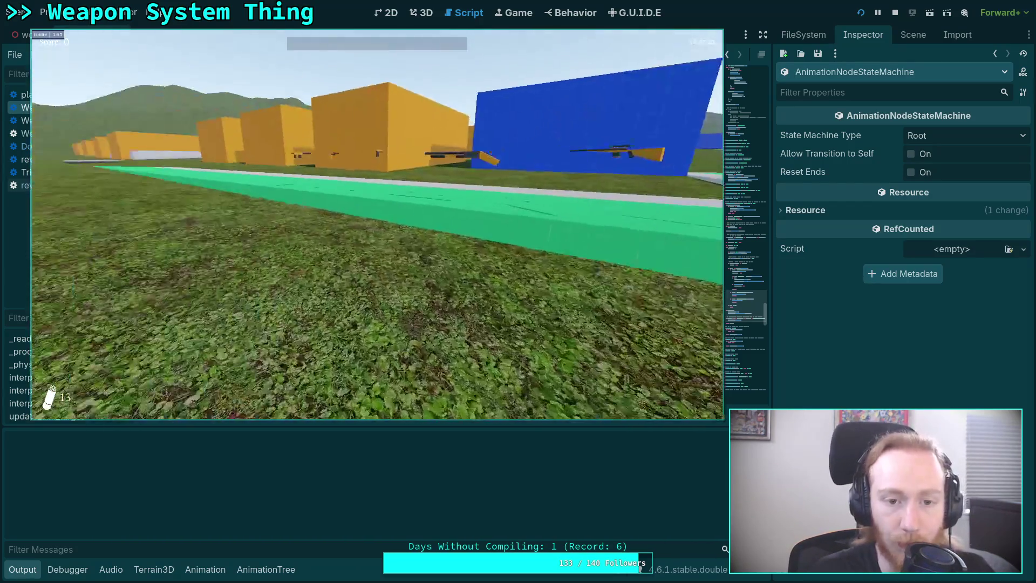
{"action": "key", "text": "e"}
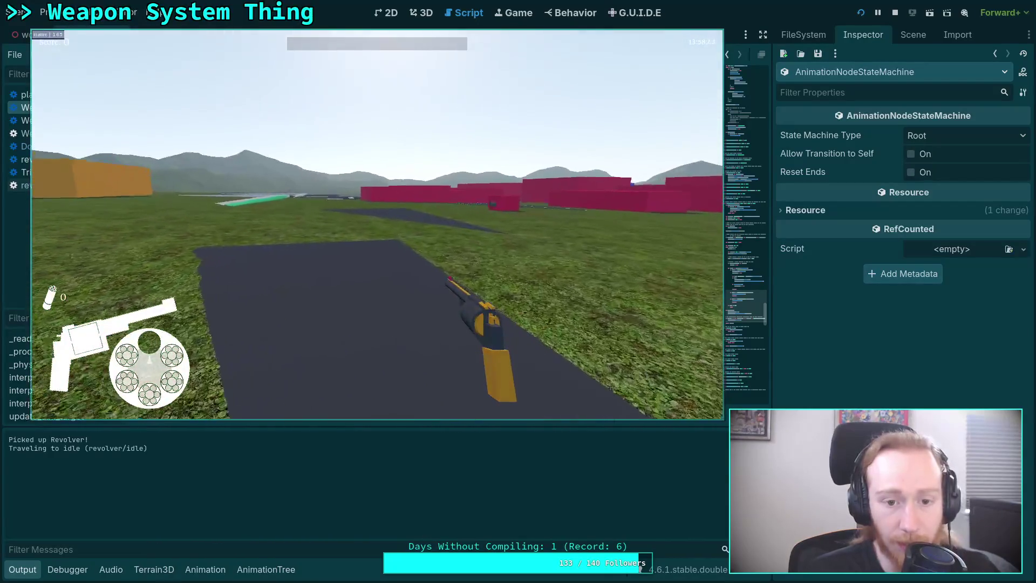
{"action": "left_click", "coordinate": [377, 224]}
{"action": "left_click", "coordinate": [377, 224]}
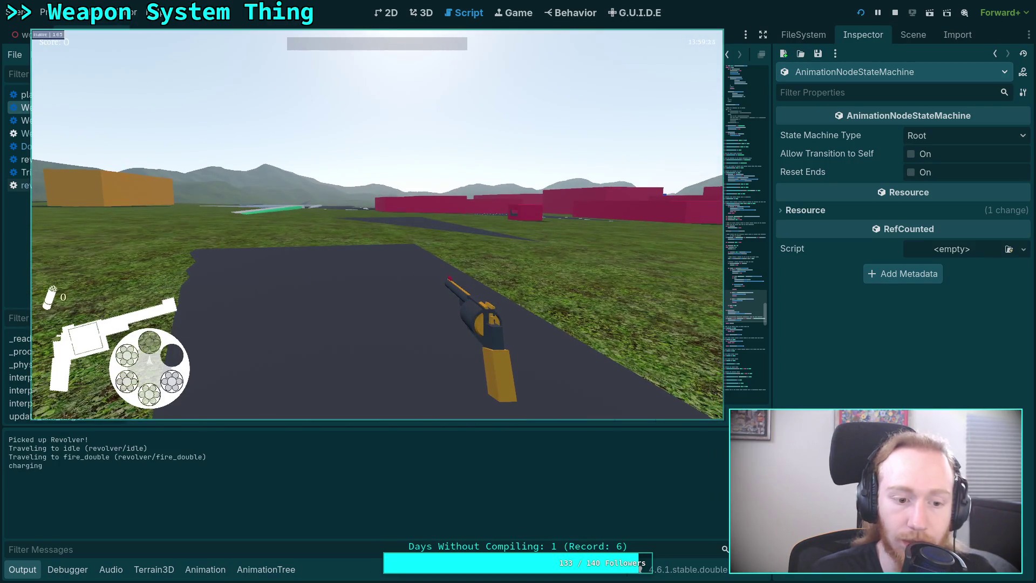
Toggle aiming down the sights repeatedly while the cylinder charges, then pause and quit.
{"action": "right_click", "coordinate": [377, 224]}
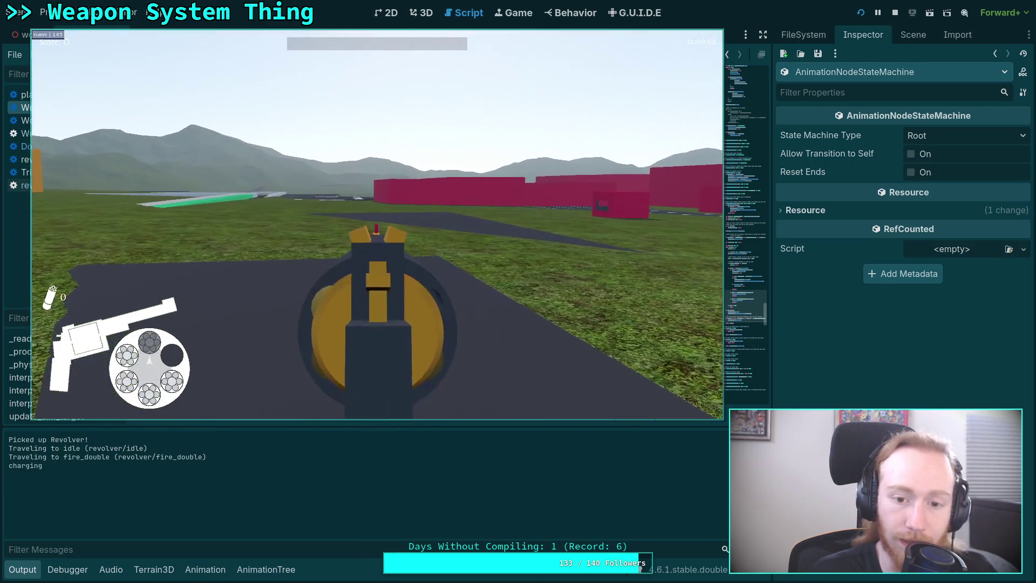
{"action": "right_click", "coordinate": [377, 224]}
{"action": "right_click", "coordinate": [377, 224]}
{"action": "right_click", "coordinate": [377, 224]}
{"action": "right_click", "coordinate": [377, 224]}
{"action": "right_click", "coordinate": [377, 224]}
{"action": "right_click", "coordinate": [377, 223]}
{"action": "right_click", "coordinate": [377, 224]}
{"action": "right_click", "coordinate": [377, 224]}
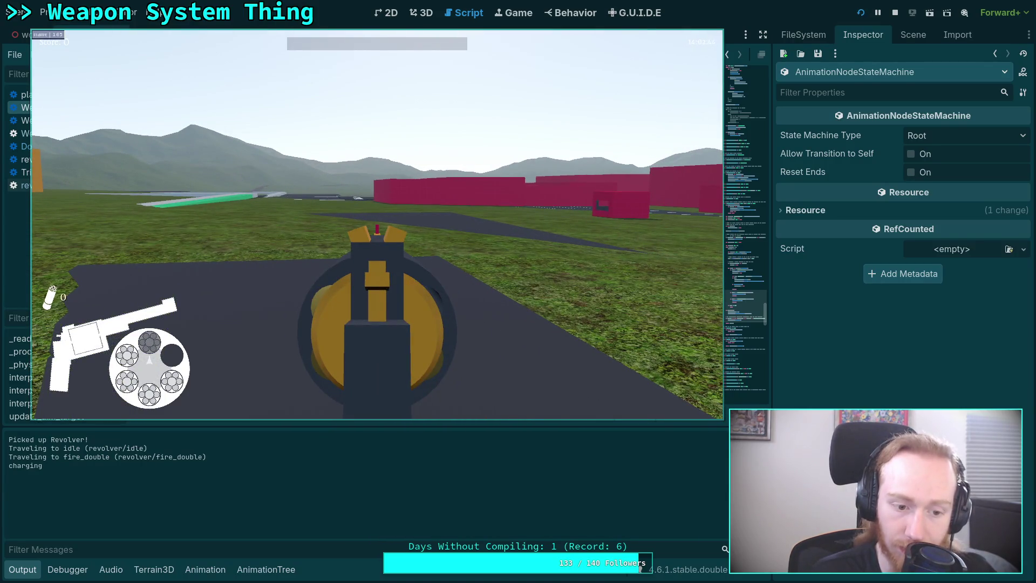
{"action": "right_click", "coordinate": [377, 224]}
{"action": "right_click", "coordinate": [377, 224]}
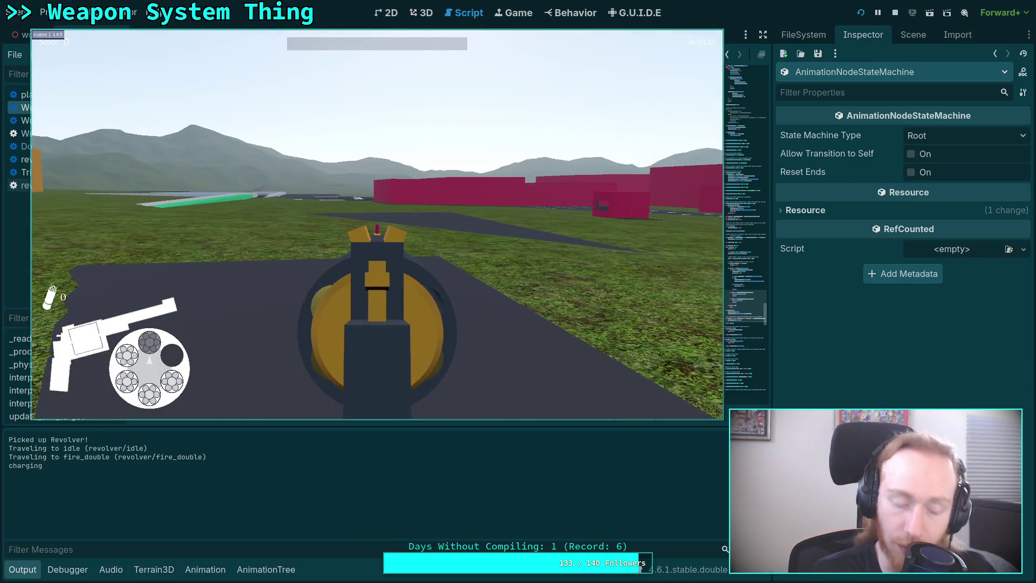
{"action": "right_click", "coordinate": [377, 224]}
{"action": "right_click", "coordinate": [377, 224]}
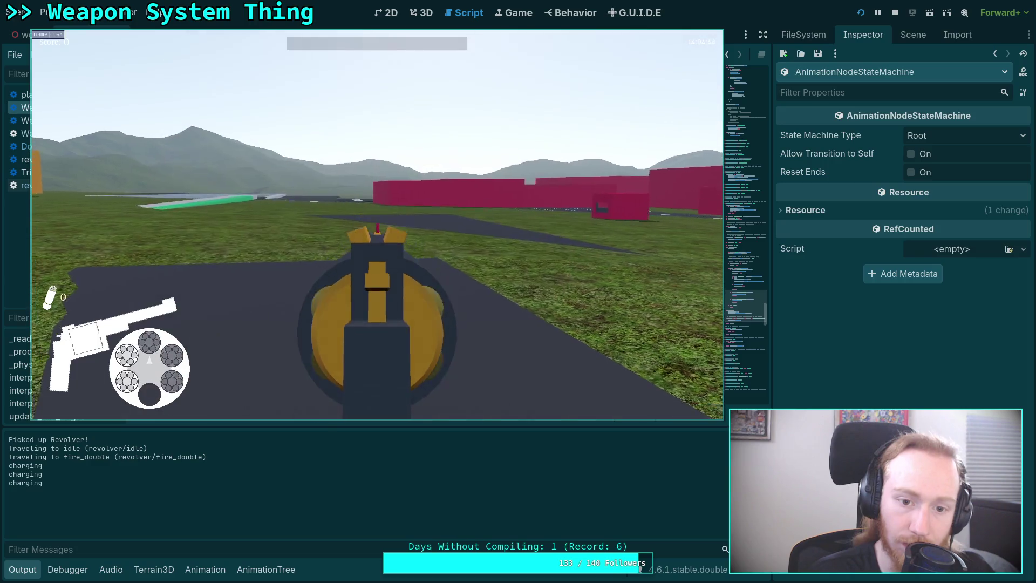
{"action": "right_click", "coordinate": [377, 224]}
{"action": "key", "text": "Escape"}
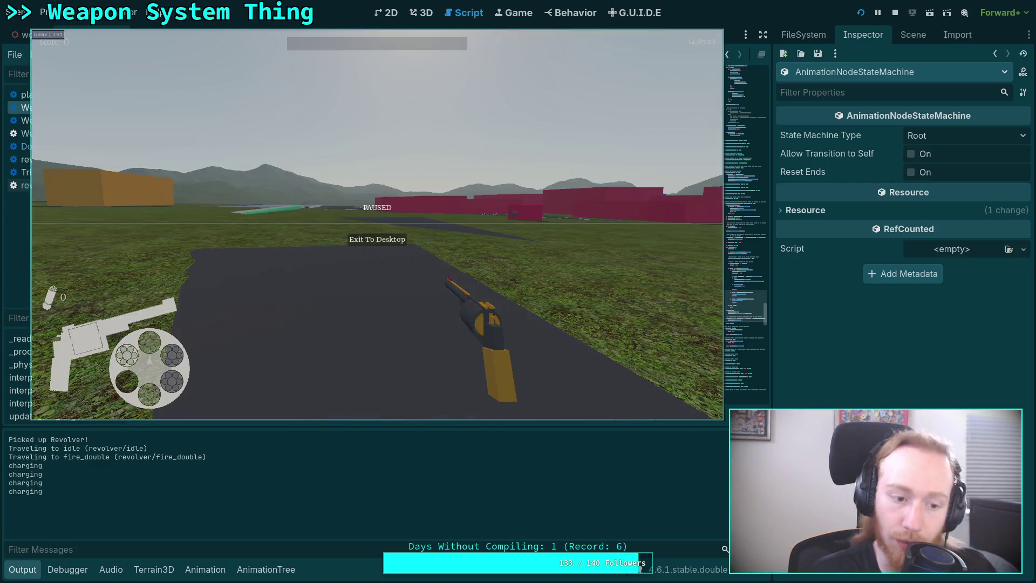
{"action": "left_click", "coordinate": [380, 240]}
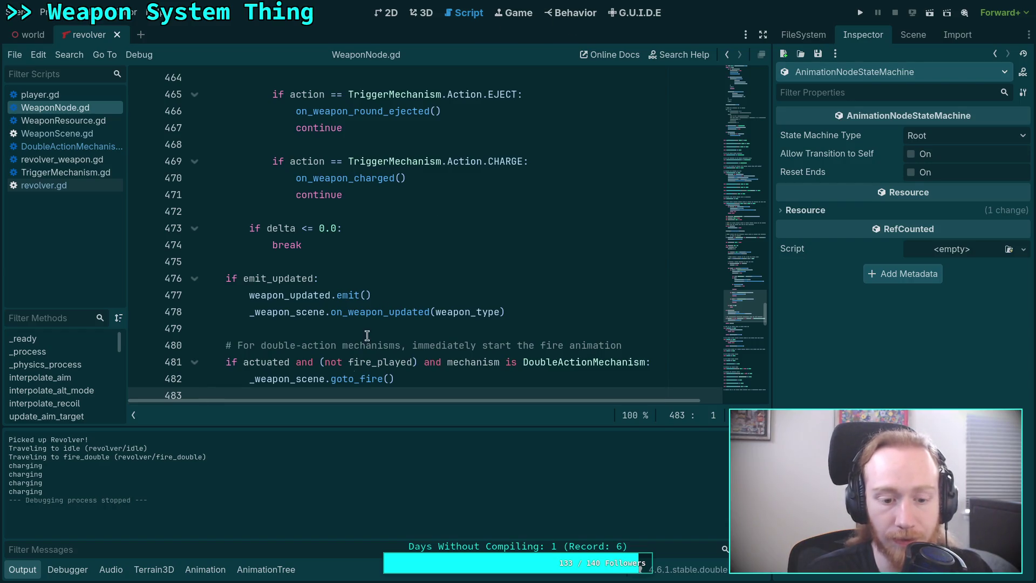
In the state machine graph, check the fire_double→idle transition's is_round_live advance expression.
{"action": "left_click", "coordinate": [269, 570]}
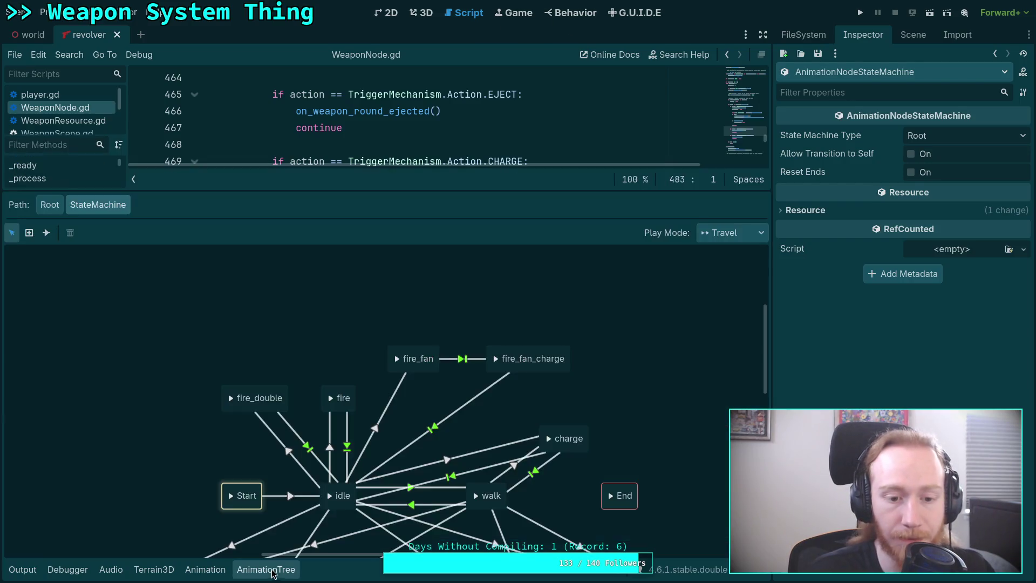
{"action": "left_click", "coordinate": [307, 444]}
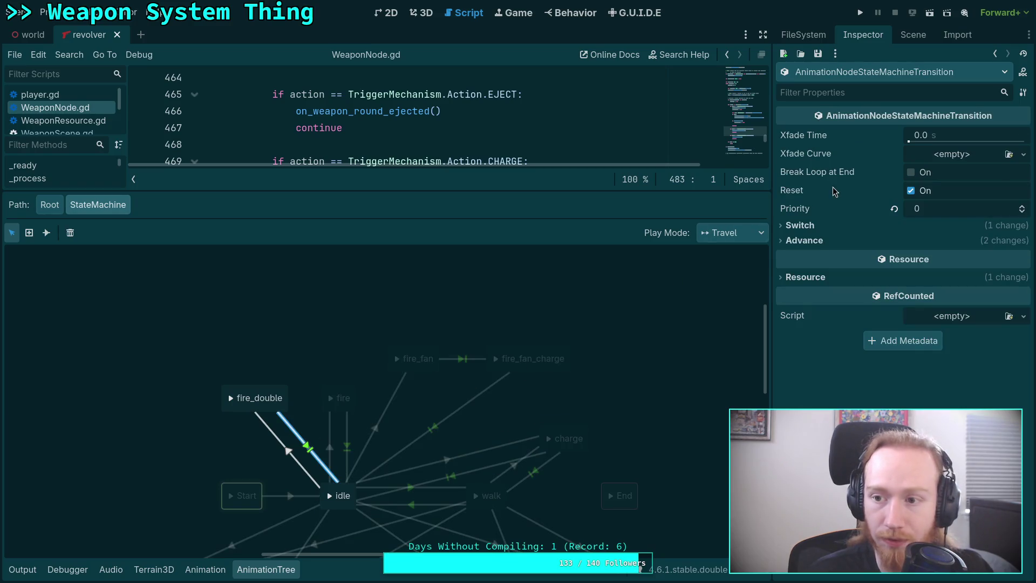
{"action": "left_click", "coordinate": [804, 240]}
{"action": "left_click_drag", "start_coordinate": [893, 319], "coordinate": [800, 330]}
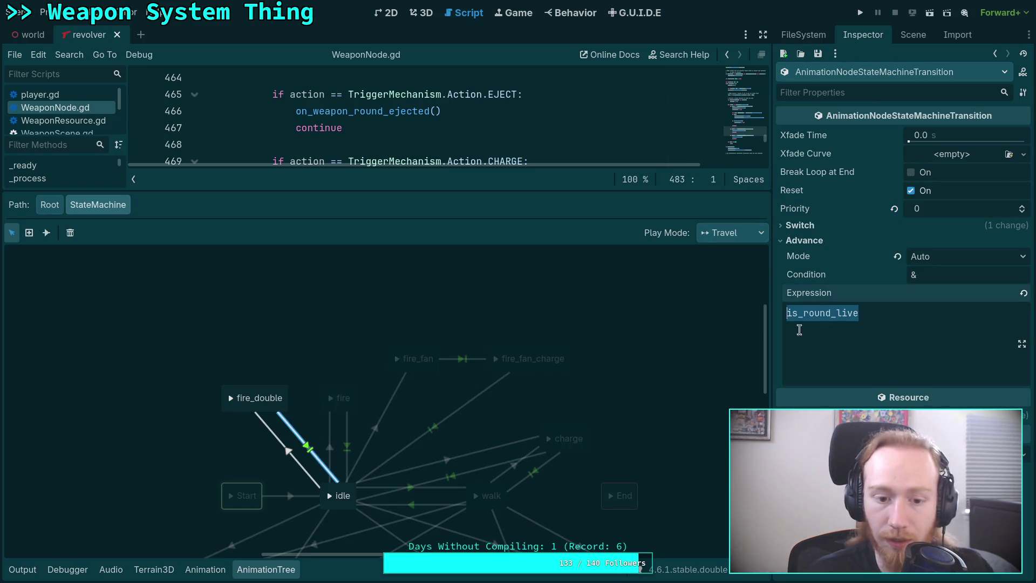
Review the idle→fire, idle→fire_fan_charge and fire_fan→fire_fan_charge transitions' advance settings.
{"action": "left_click", "coordinate": [346, 443]}
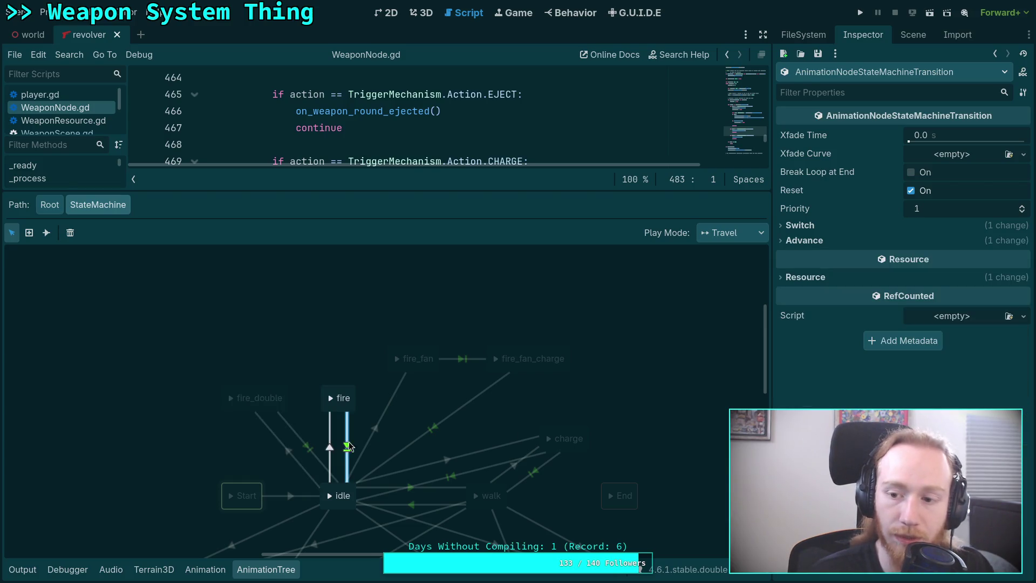
{"action": "left_click", "coordinate": [804, 240]}
{"action": "left_click", "coordinate": [432, 428]}
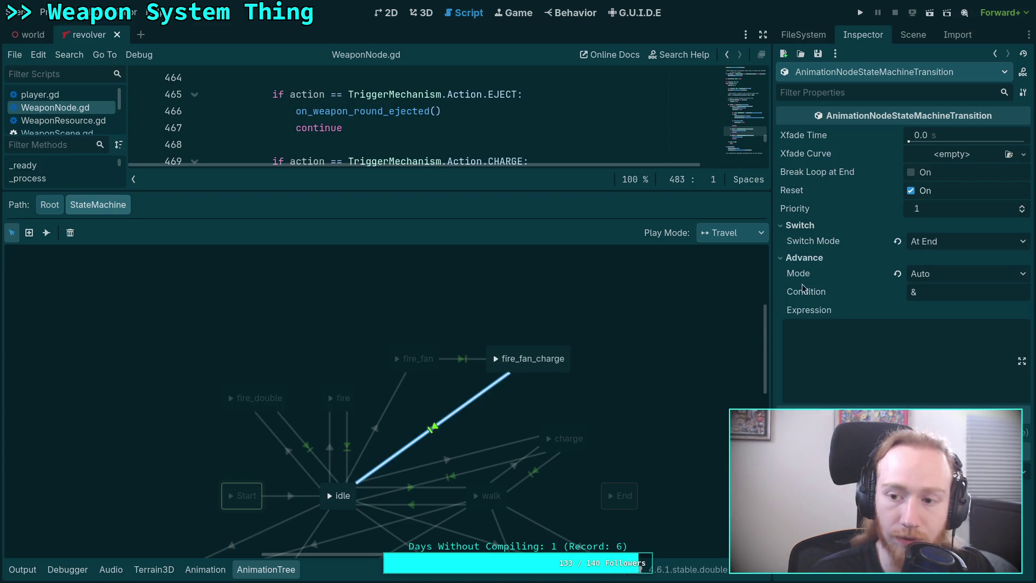
{"action": "left_click", "coordinate": [463, 359]}
{"action": "left_click", "coordinate": [803, 240]}
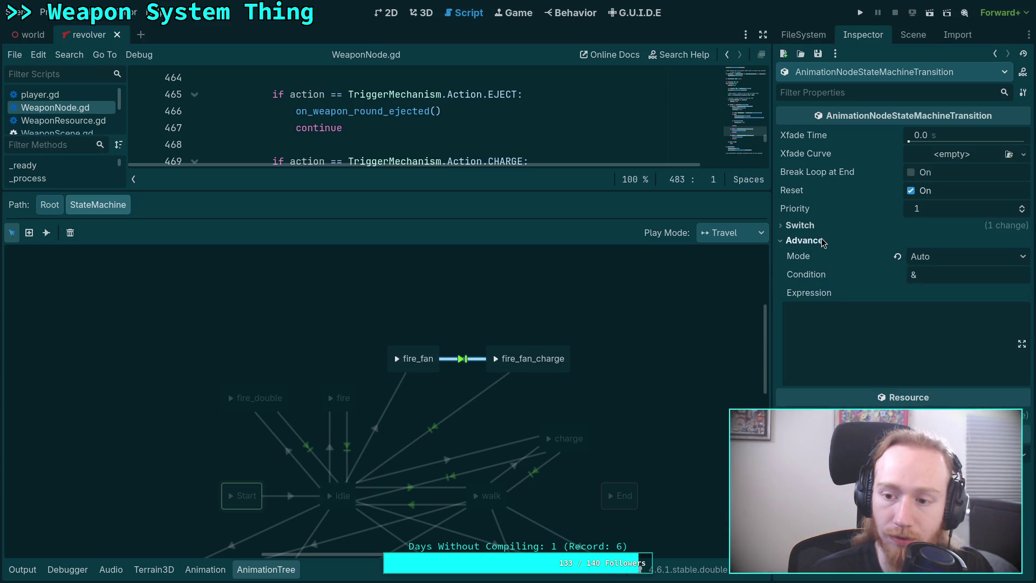
{"action": "left_click", "coordinate": [307, 447]}
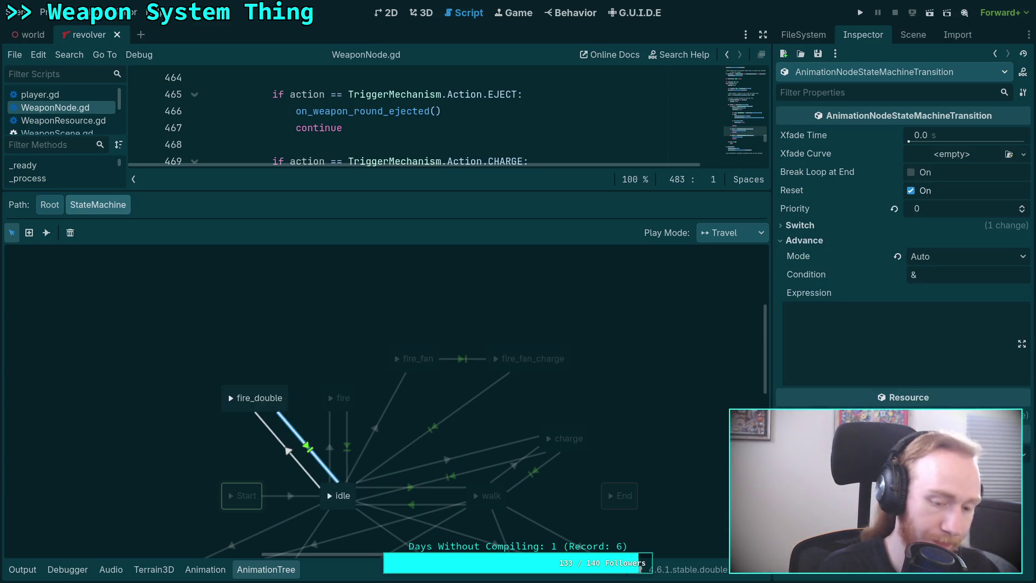
Save the scene with the state machine deselected and return to the Root blend tree.
{"action": "key", "text": "ctrl+s"}
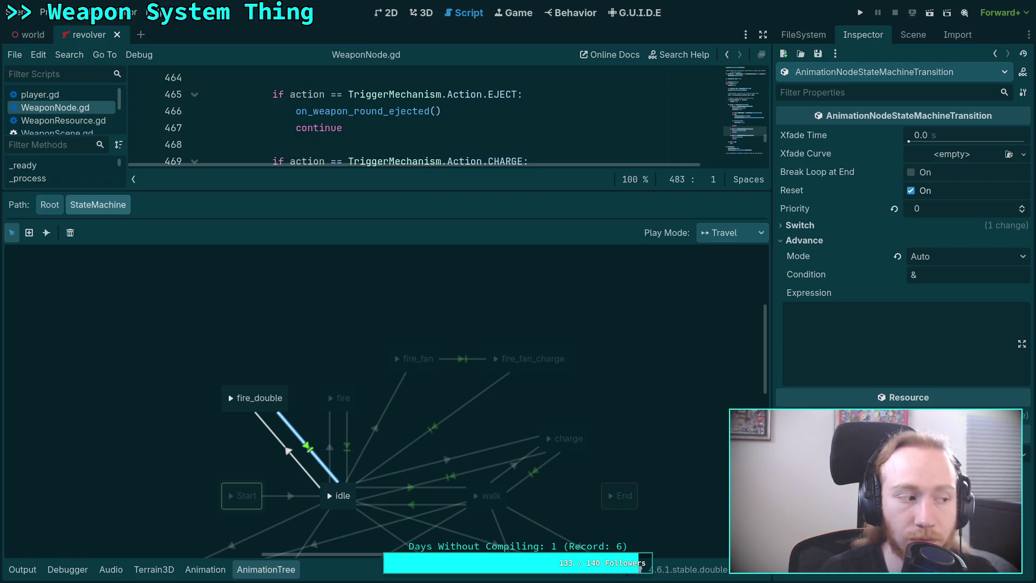
{"action": "left_click", "coordinate": [306, 310]}
{"action": "key", "text": "ctrl+s"}
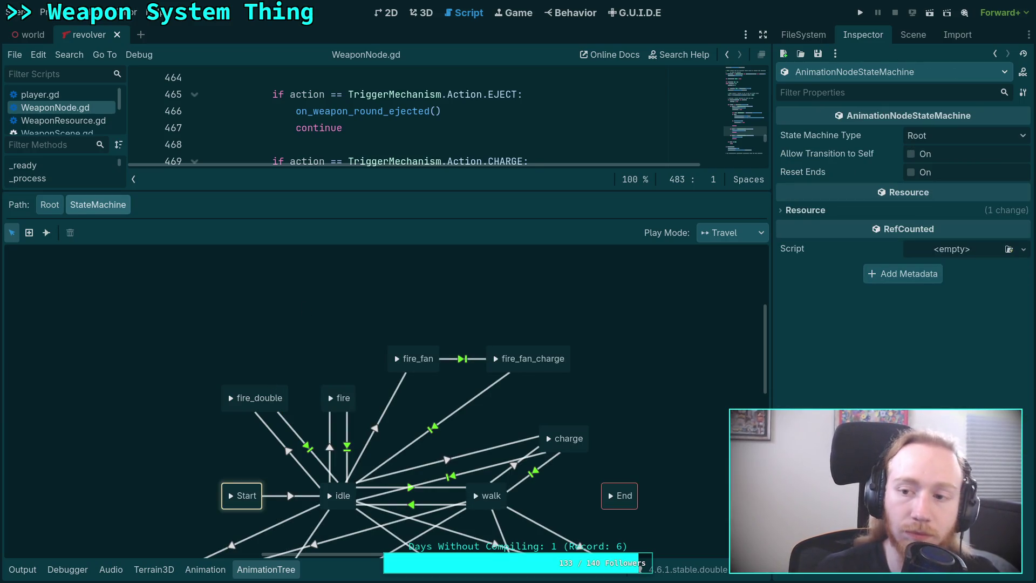
{"action": "left_click", "coordinate": [50, 204]}
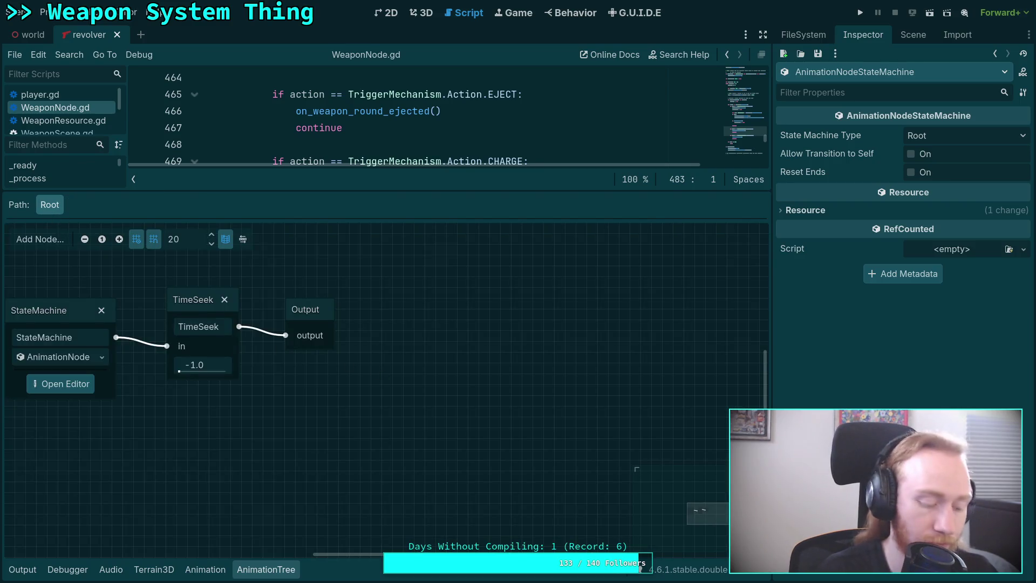
Save the scene with Ctrl+S and run the project again.
{"action": "key", "text": "ctrl+s"}
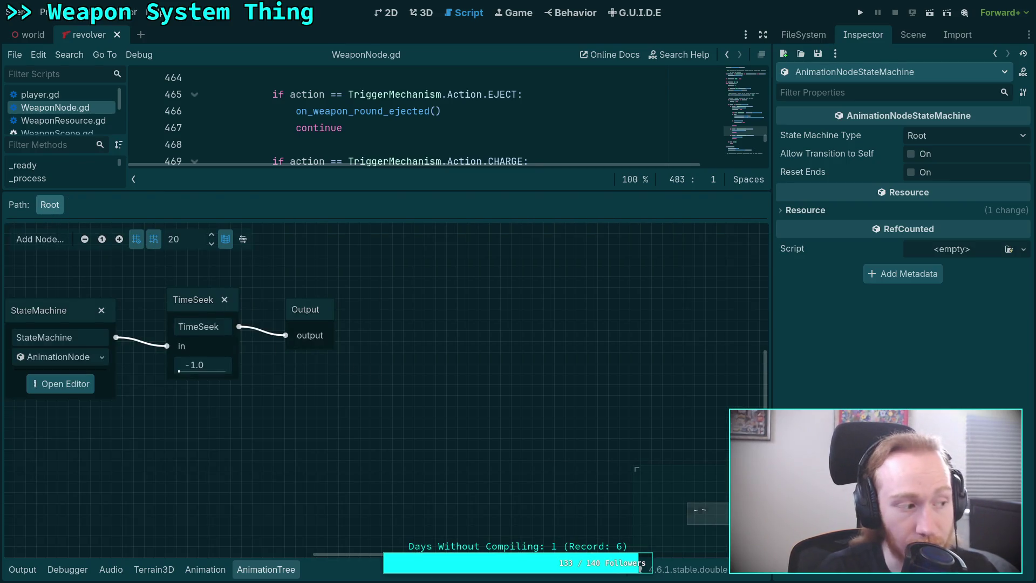
{"action": "key", "text": "ctrl+s"}
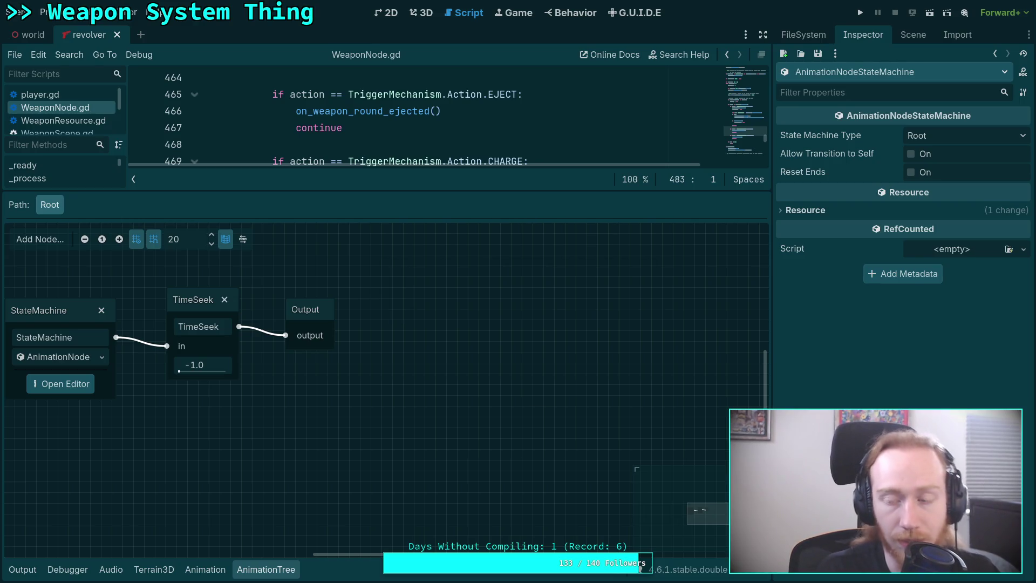
{"action": "left_click", "coordinate": [860, 13]}
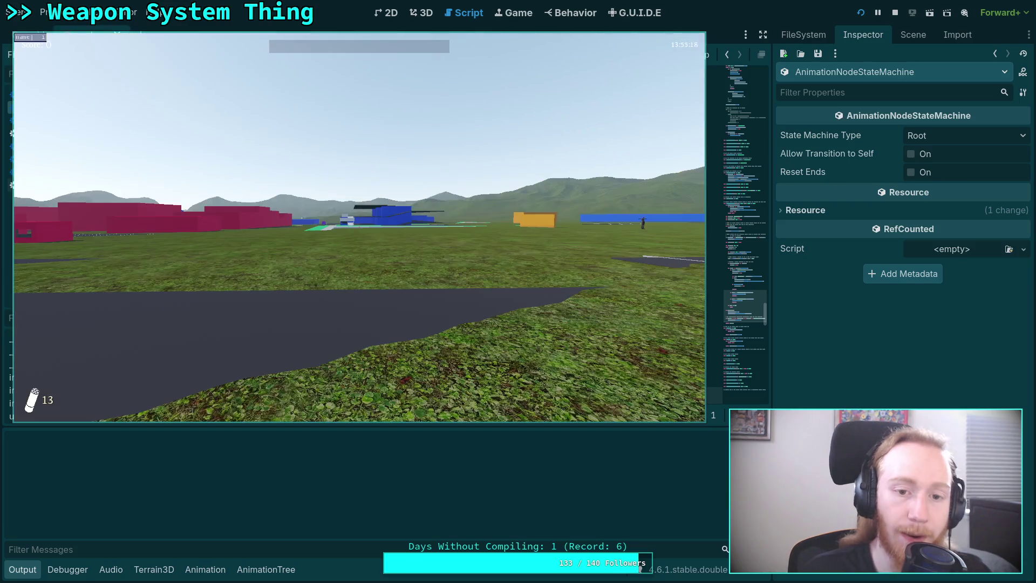
Walk forward to pick up the revolver and fire several single shots on the dark road.
{"action": "key", "text": "w"}
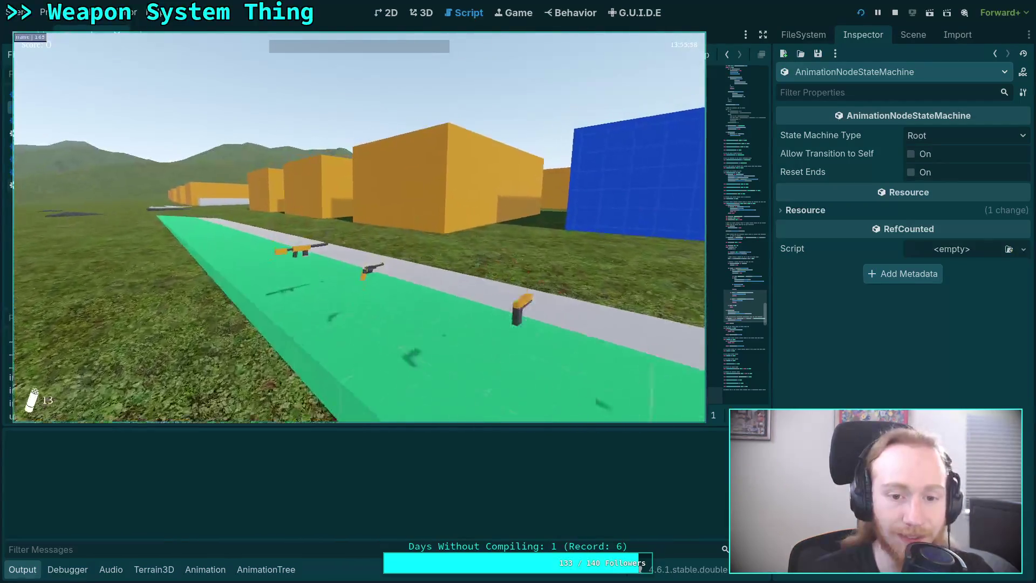
{"action": "key", "text": "w"}
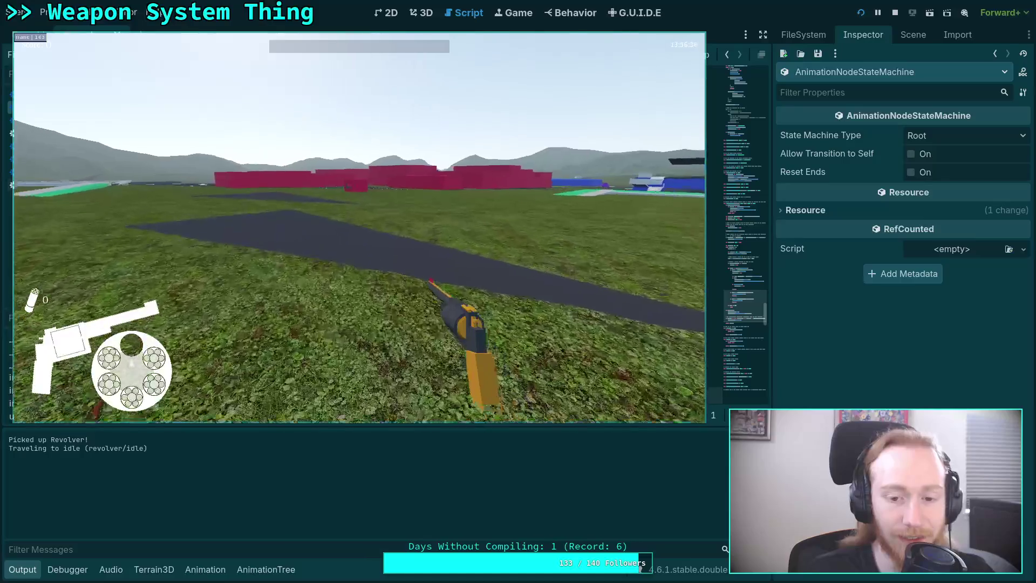
{"action": "left_click", "coordinate": [359, 226]}
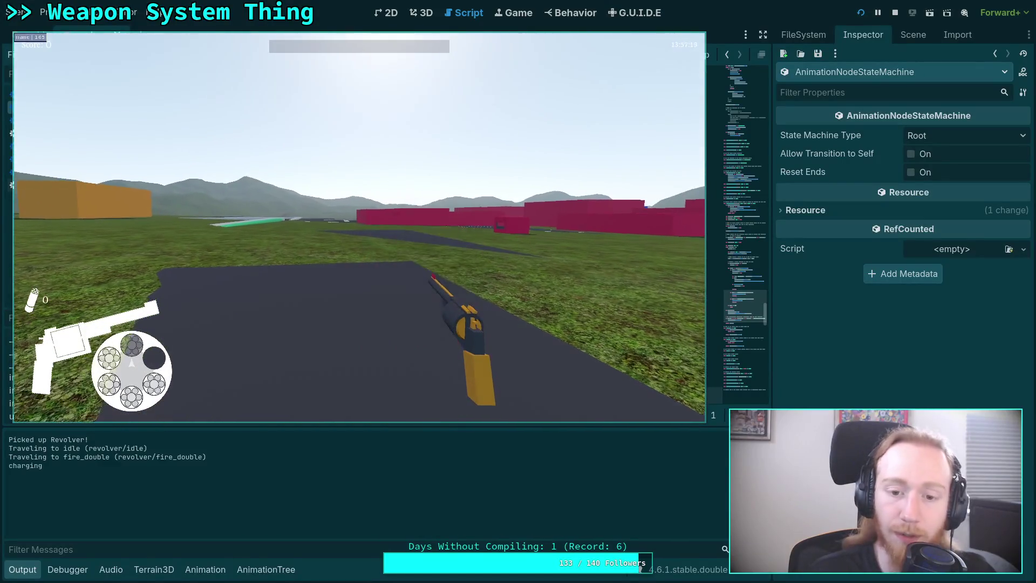
{"action": "left_click", "coordinate": [360, 227]}
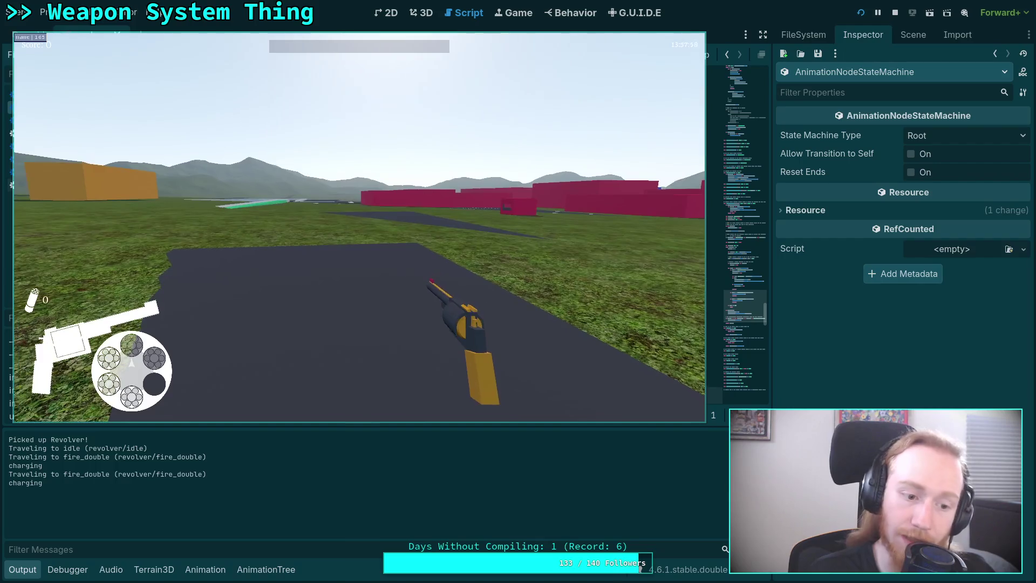
{"action": "left_click", "coordinate": [359, 227]}
{"action": "left_click", "coordinate": [359, 227]}
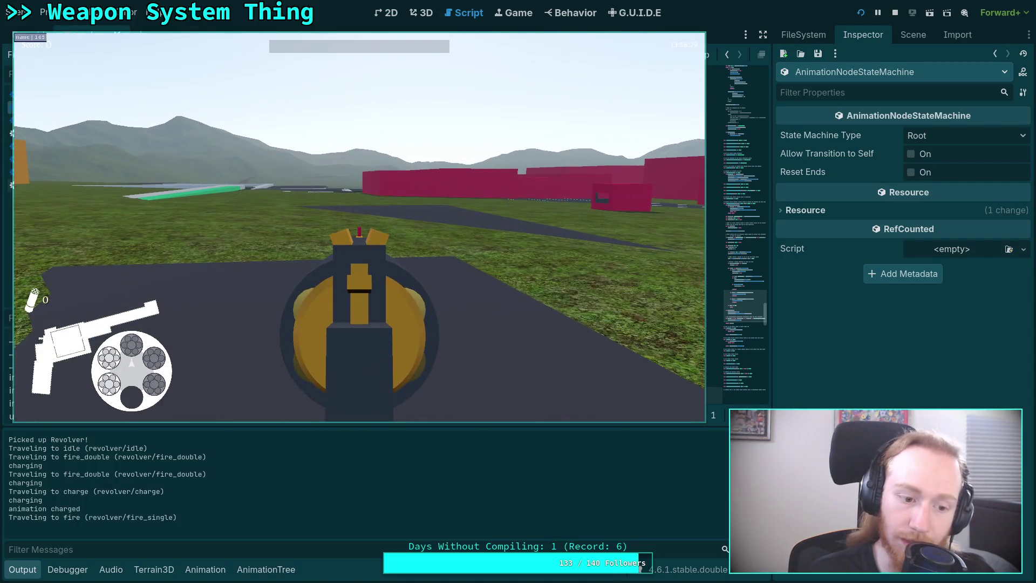
{"action": "left_click", "coordinate": [359, 232]}
{"action": "left_click", "coordinate": [360, 232]}
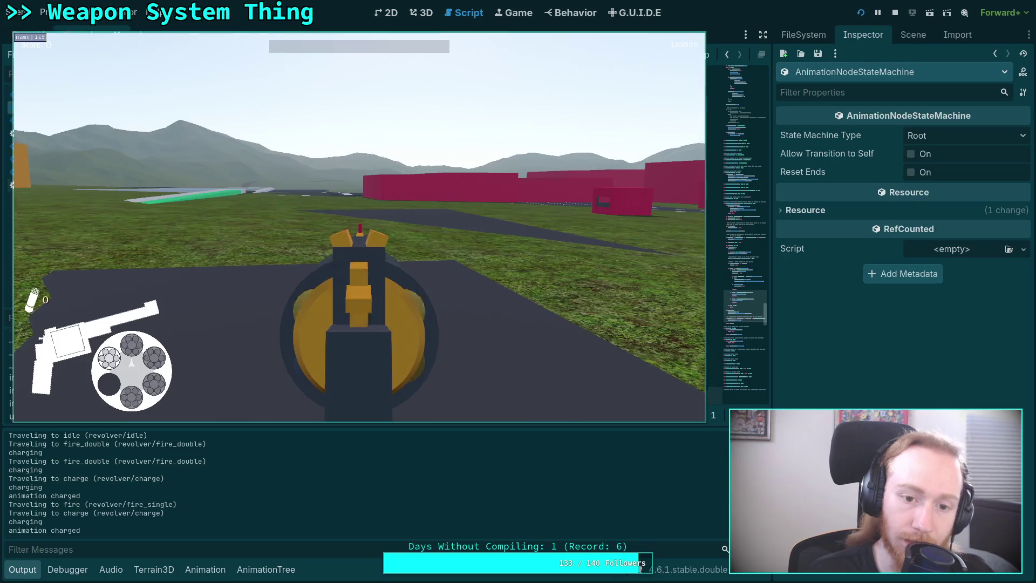
{"action": "left_click", "coordinate": [359, 227]}
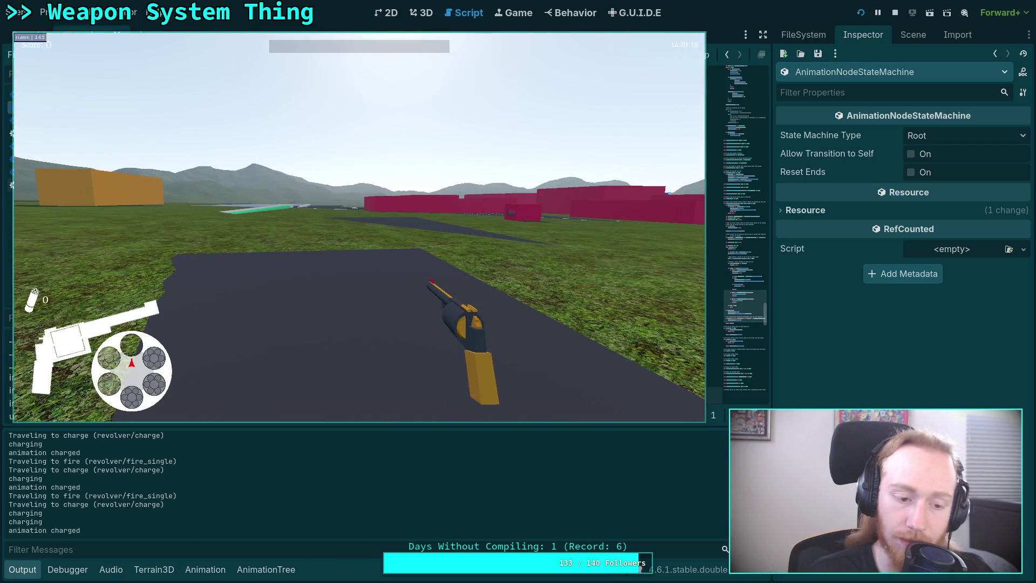
{"action": "left_click", "coordinate": [359, 227]}
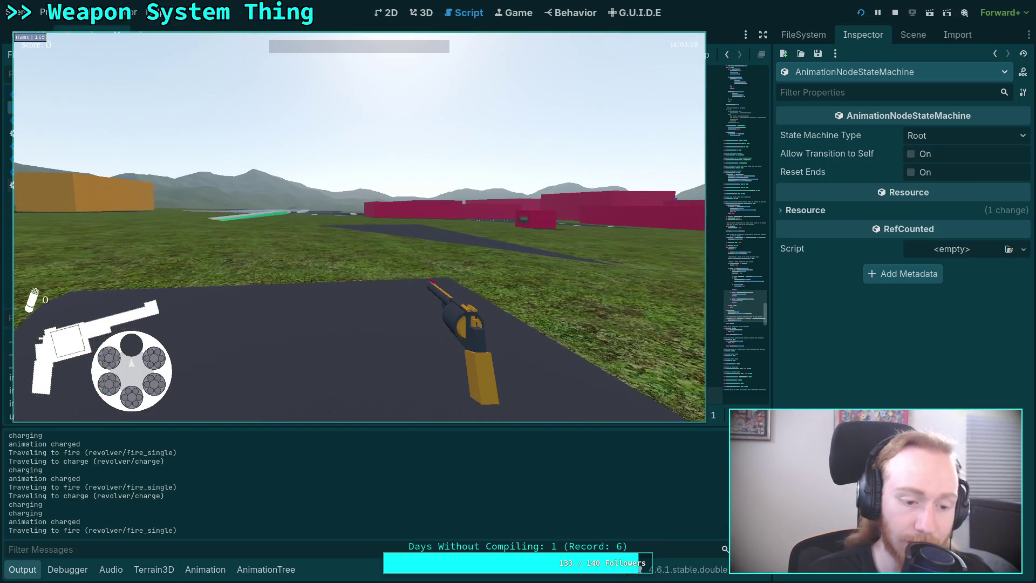
Aim and charge the revolver, then fire rapid shots to trigger the double fire.
{"action": "right_click", "coordinate": [359, 227]}
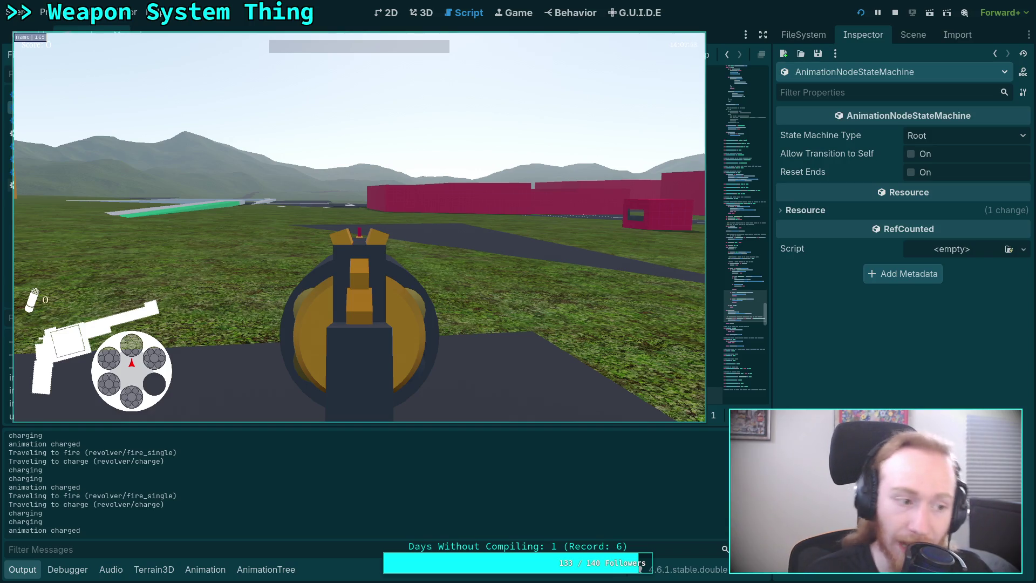
{"action": "left_click", "coordinate": [358, 227]}
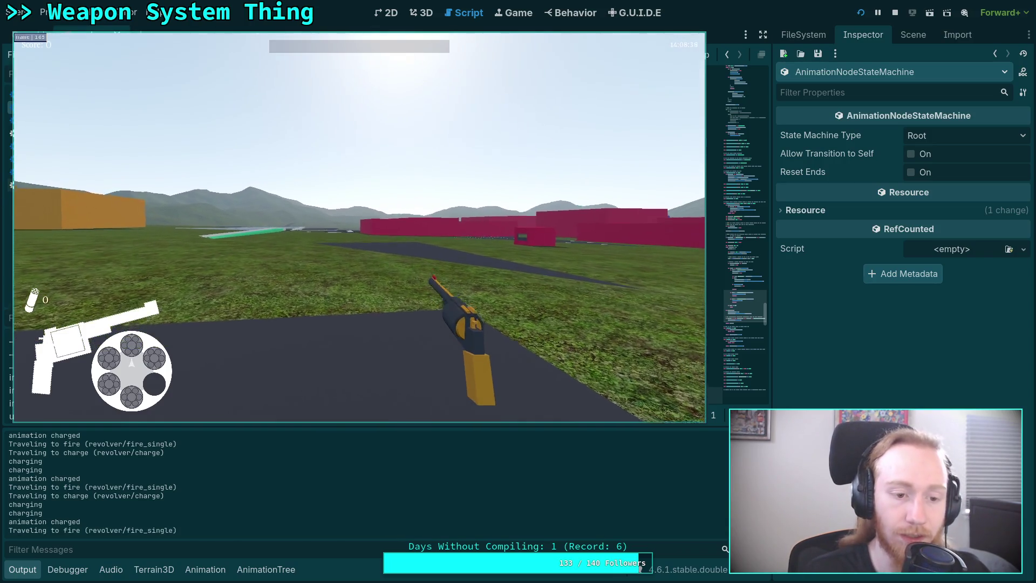
{"action": "left_click", "coordinate": [359, 226]}
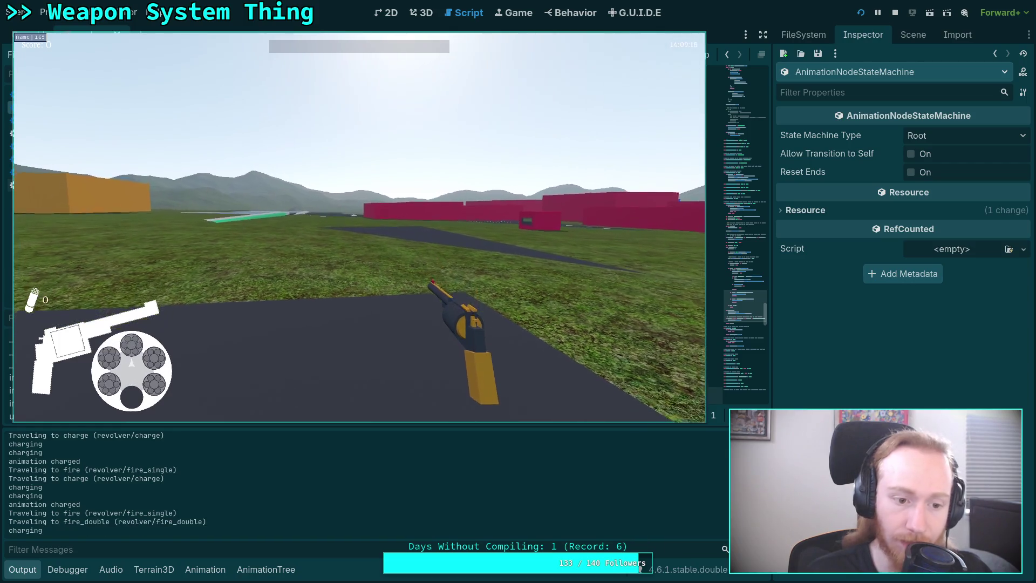
{"action": "left_click", "coordinate": [358, 226]}
{"action": "left_click", "coordinate": [358, 227]}
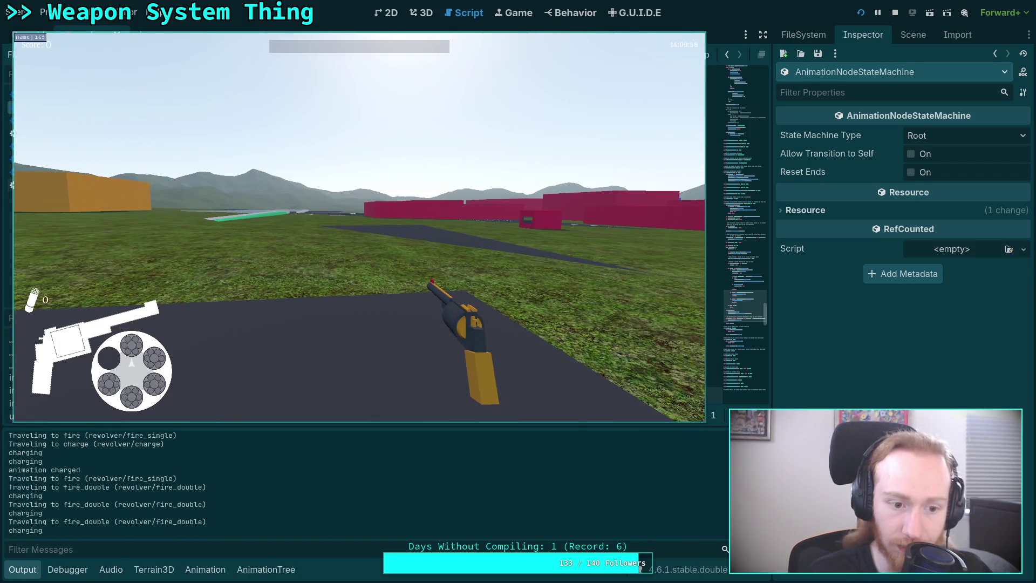
{"action": "left_click", "coordinate": [359, 227]}
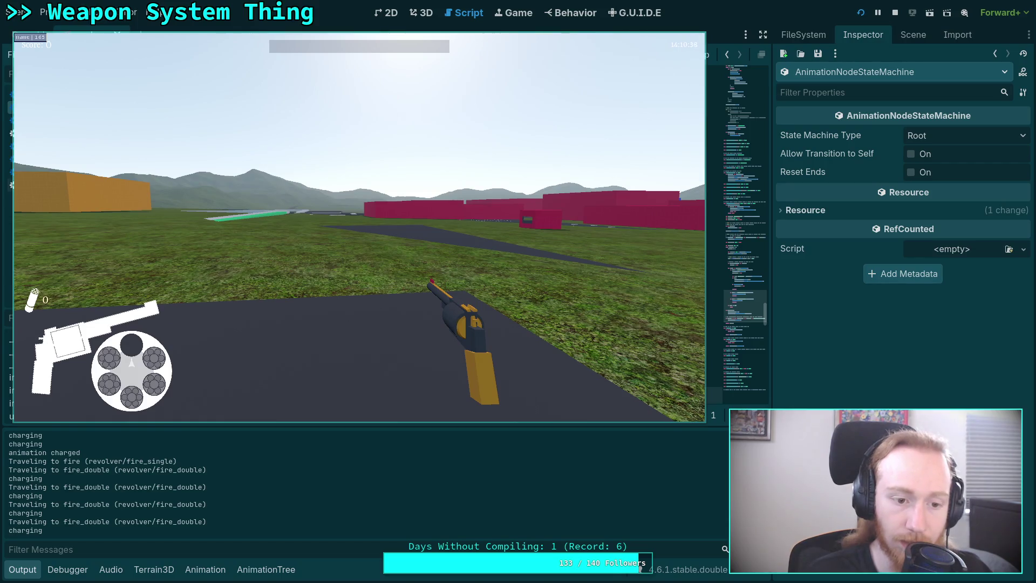
{"action": "left_click", "coordinate": [359, 227]}
{"action": "left_click", "coordinate": [359, 227]}
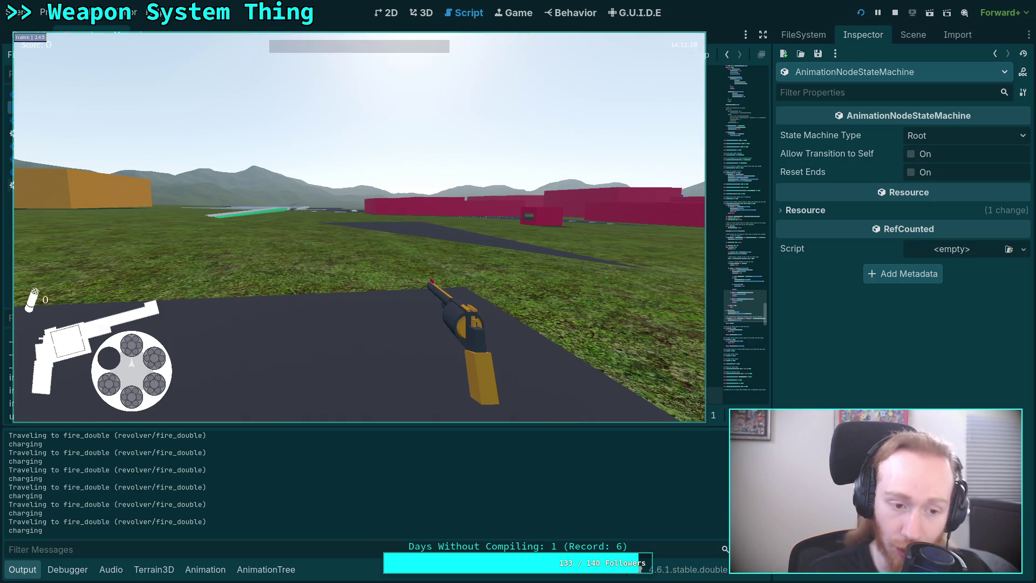
Aim again, then fire a single shot followed by a rapid burst to test double fire.
{"action": "right_click", "coordinate": [359, 227]}
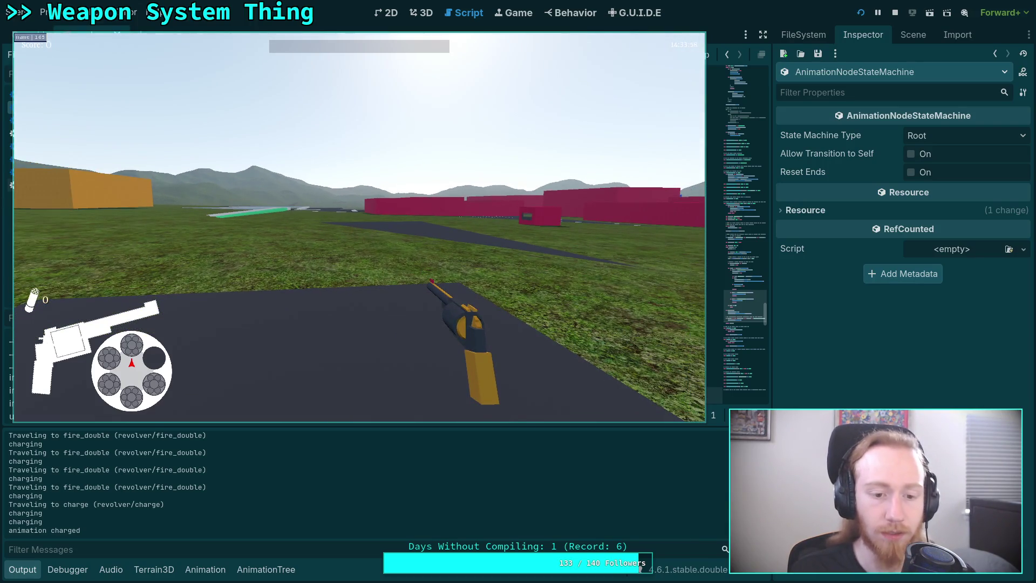
{"action": "left_click", "coordinate": [359, 226]}
{"action": "left_click", "coordinate": [360, 227]}
{"action": "left_click", "coordinate": [360, 227]}
{"action": "left_click", "coordinate": [360, 227]}
{"action": "left_click", "coordinate": [360, 227]}
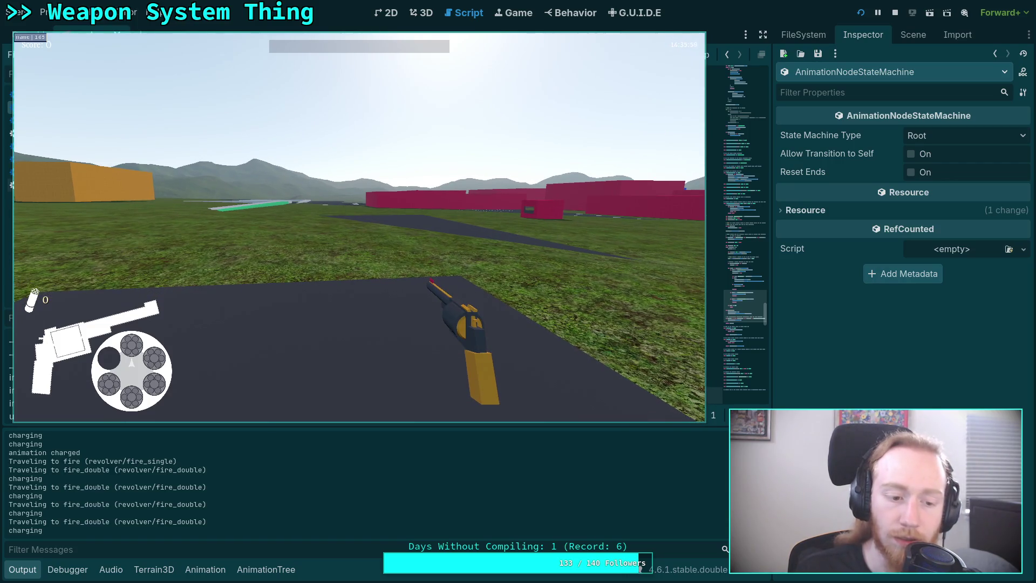
Pause, clear the Output log, resume, aim-charge the revolver once more, and pause again.
{"action": "key", "text": "Escape"}
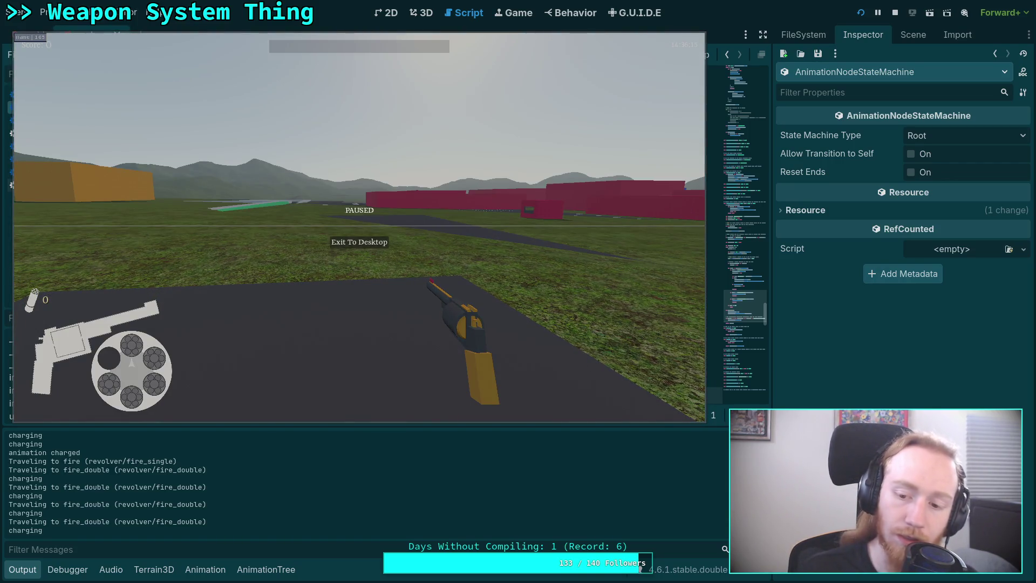
{"action": "key", "text": "ctrl+shift+k"}
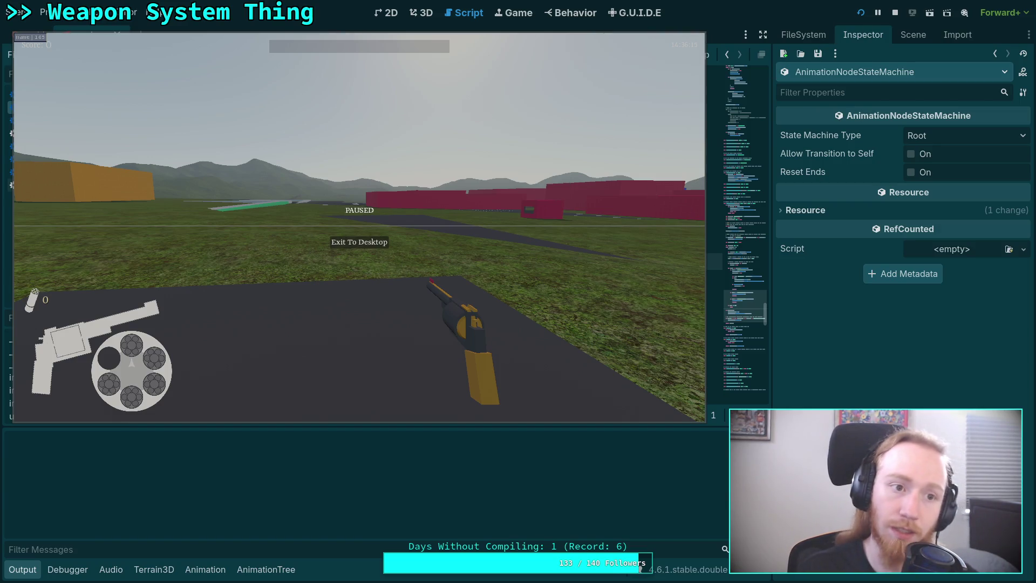
{"action": "key", "text": "Escape"}
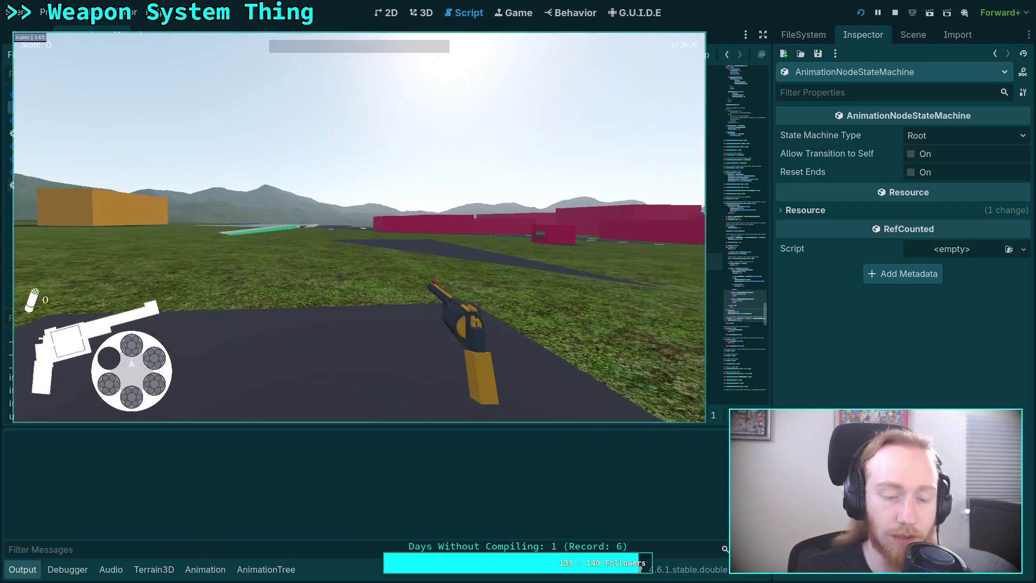
{"action": "right_click", "coordinate": [359, 227]}
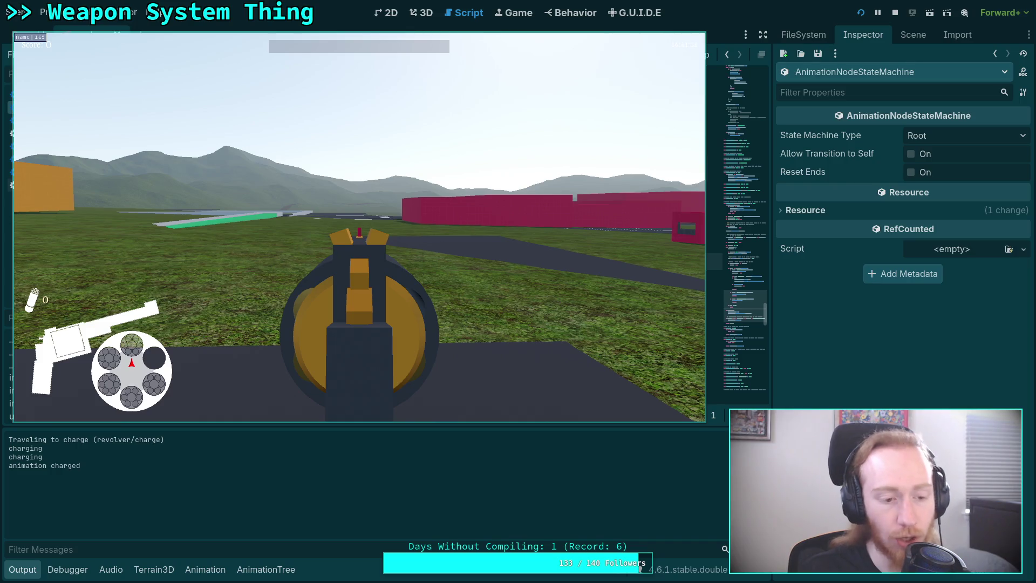
{"action": "key", "text": "Escape"}
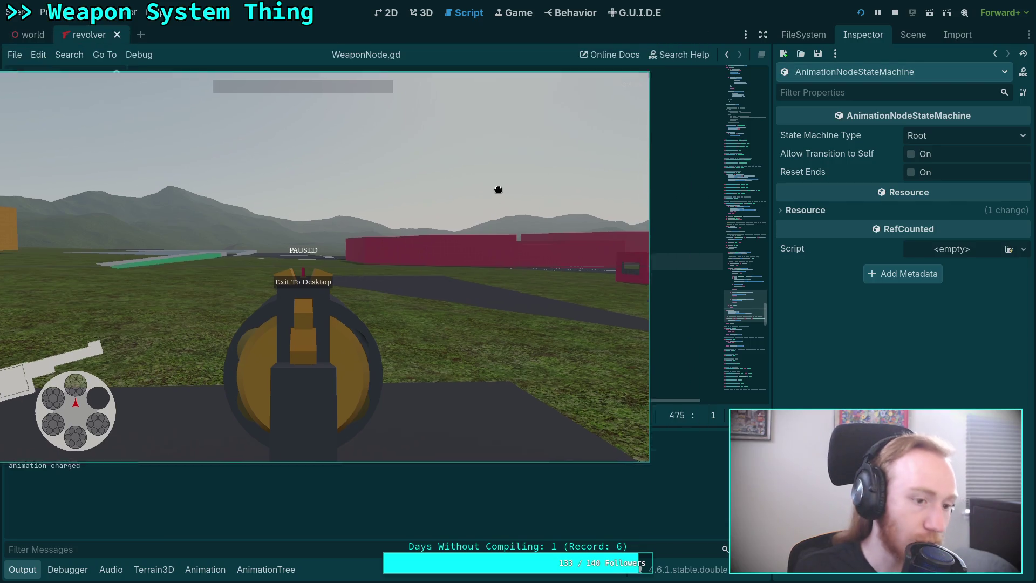
Stop the game and open revolver_weapon.gd at the print('charging') line in charge_weapon.
{"action": "key", "text": "F8"}
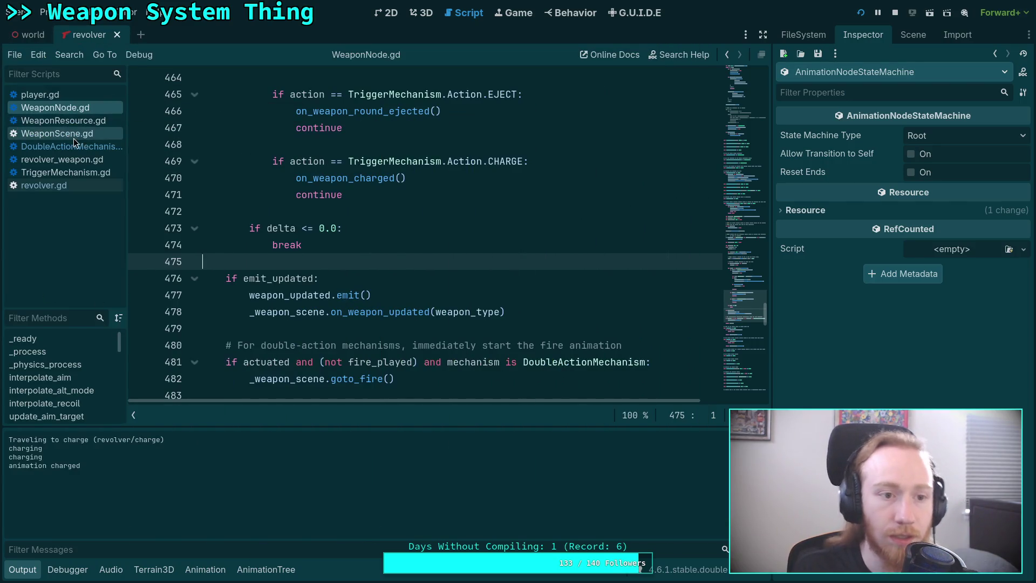
{"action": "left_click", "coordinate": [64, 160]}
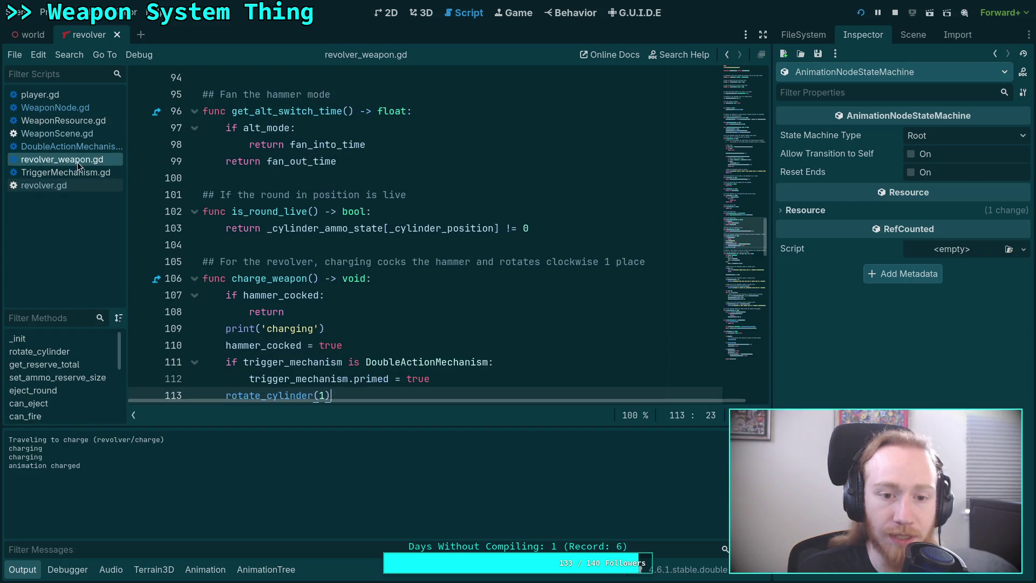
{"action": "scroll", "coordinate": [323, 266], "scroll_direction": "down", "scroll_amount": 2}
{"action": "left_click_drag", "start_coordinate": [326, 229], "coordinate": [223, 234]}
{"action": "left_click", "coordinate": [351, 211]}
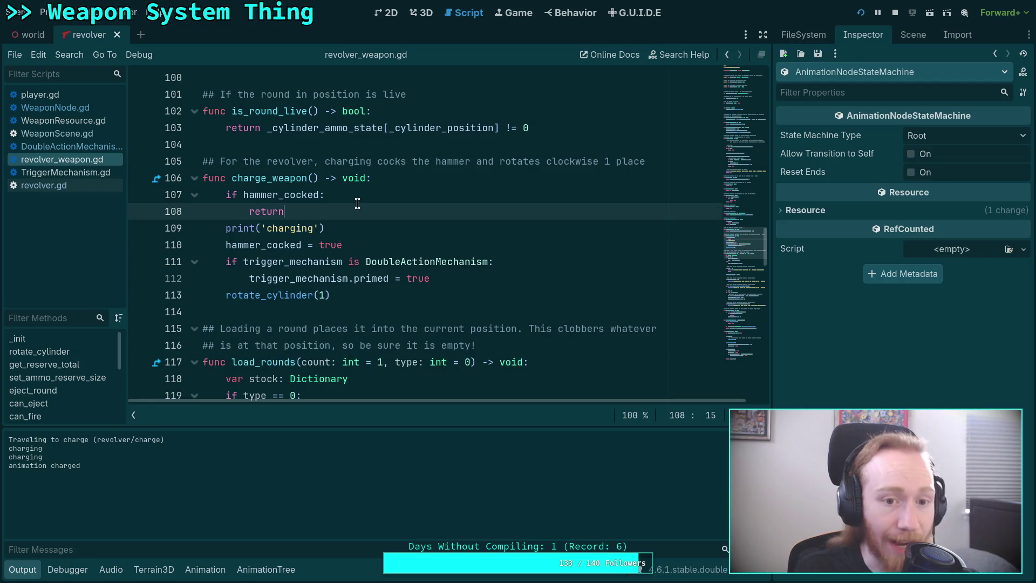
Relaunch the game, move its window beside the code, and switch to Neovim.
{"action": "key", "text": "F5"}
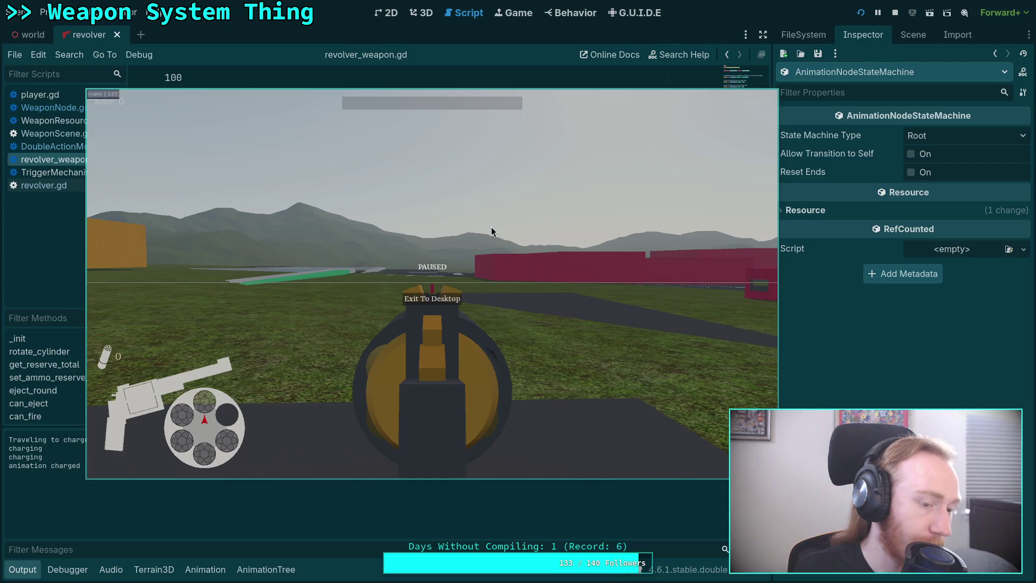
{"action": "left_click_drag", "start_coordinate": [411, 225], "coordinate": [526, 201]}
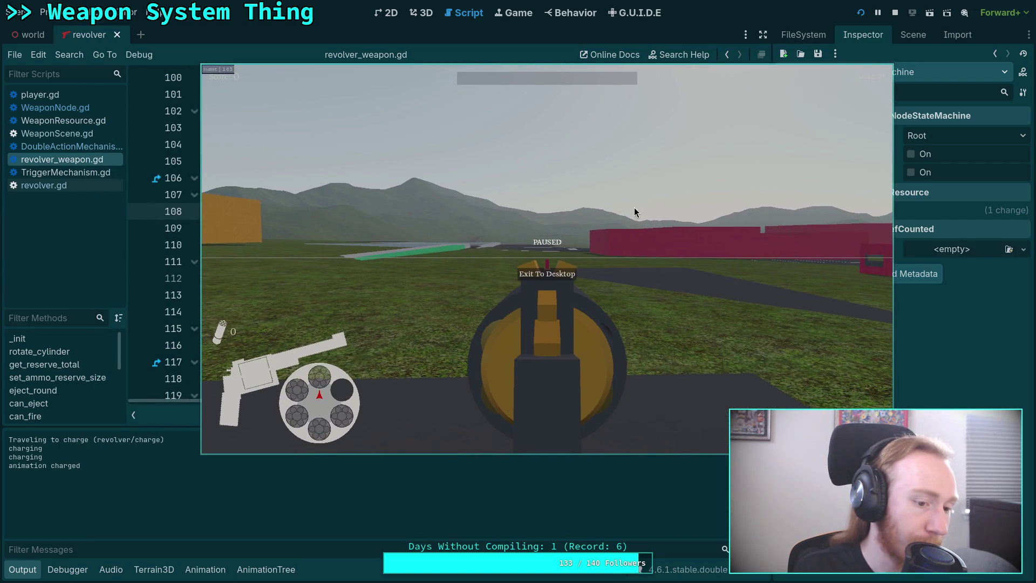
{"action": "key", "text": "super+1"}
Live-grep 'charging', preview the README, TriggerMechanism.gd and revolver_weapon.gd matches, then return to Godot.
{"action": "type", "text": "can_fan"}
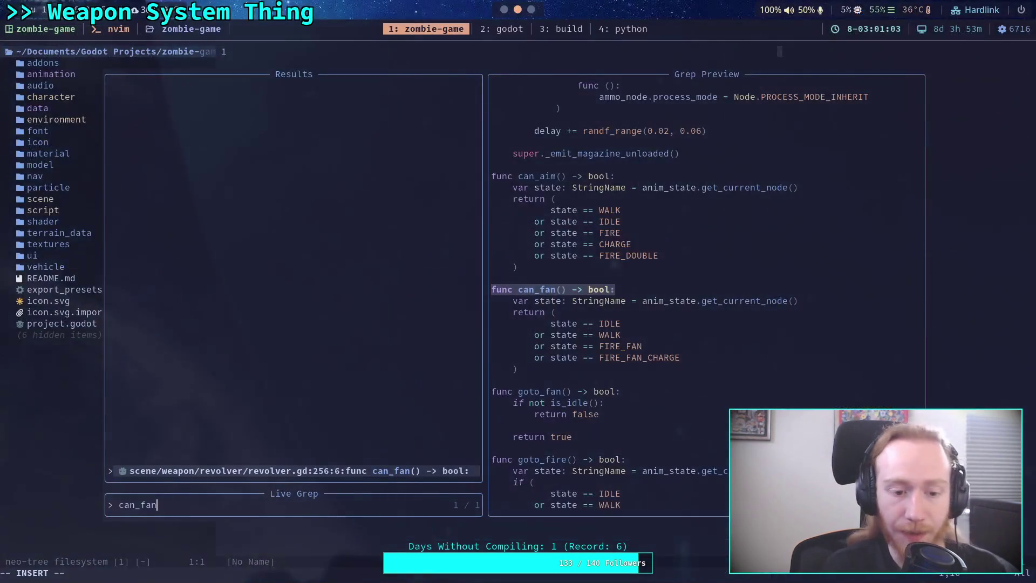
{"action": "key", "text": "BackSpace"}
{"action": "key", "text": "BackSpace"}
{"action": "key", "text": "BackSpace"}
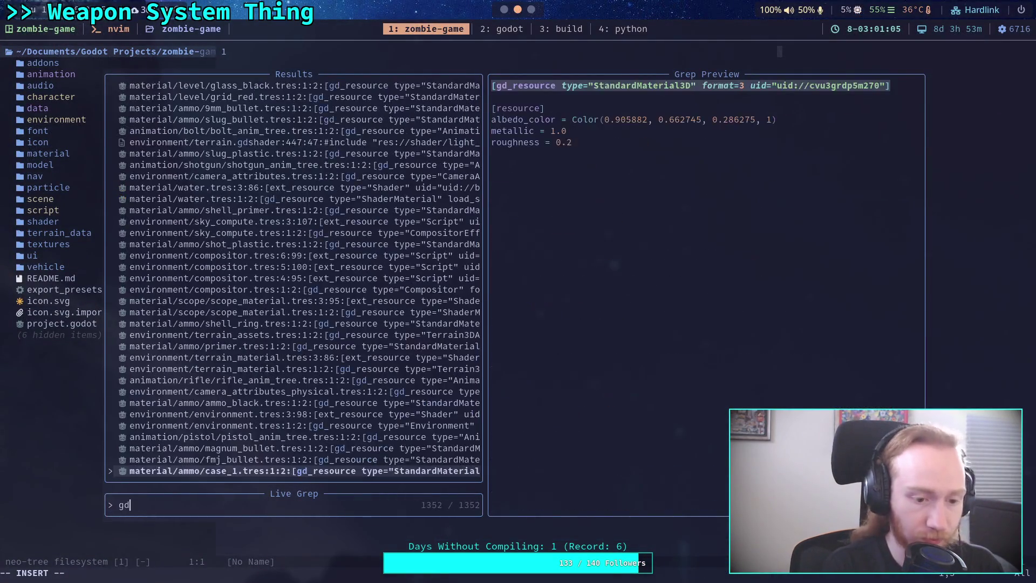
{"action": "type", "text": "harging"}
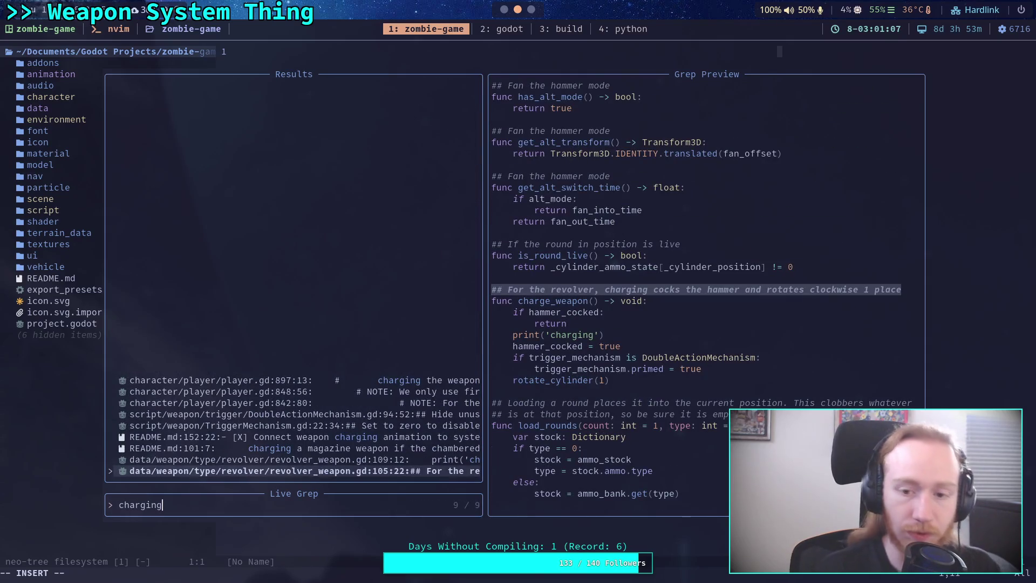
{"action": "type", "text": "'"}
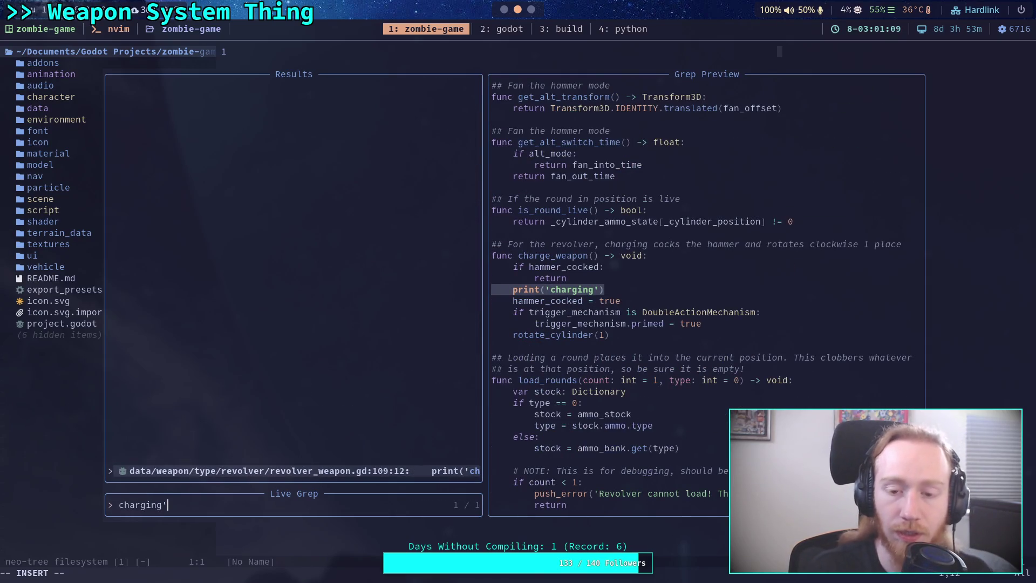
{"action": "key", "text": "BackSpace"}
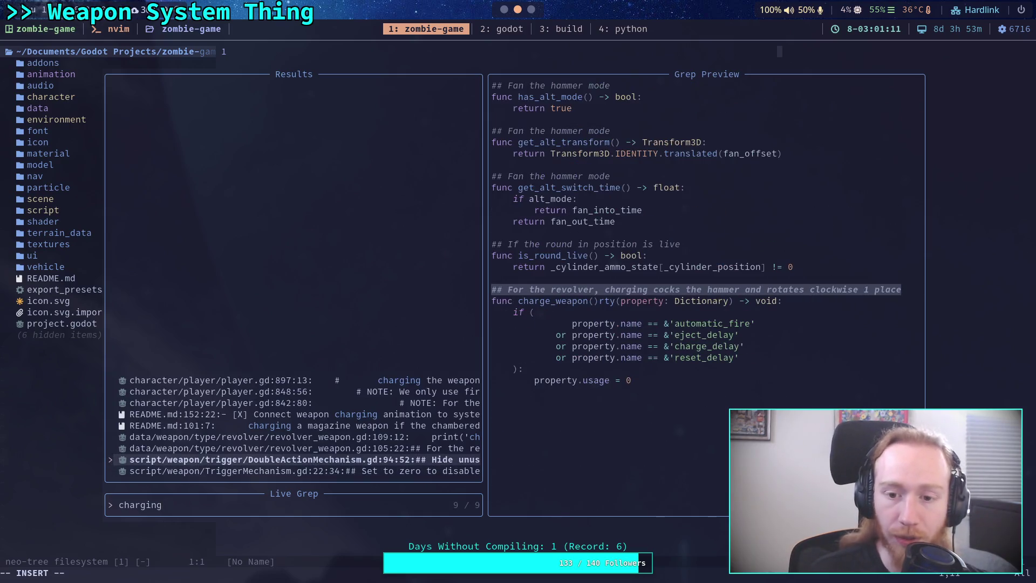
{"action": "key", "text": "Up"}
{"action": "key", "text": "Up"}
{"action": "key", "text": "Up"}
{"action": "key", "text": "Down"}
{"action": "key", "text": "Down"}
{"action": "key", "text": "Down"}
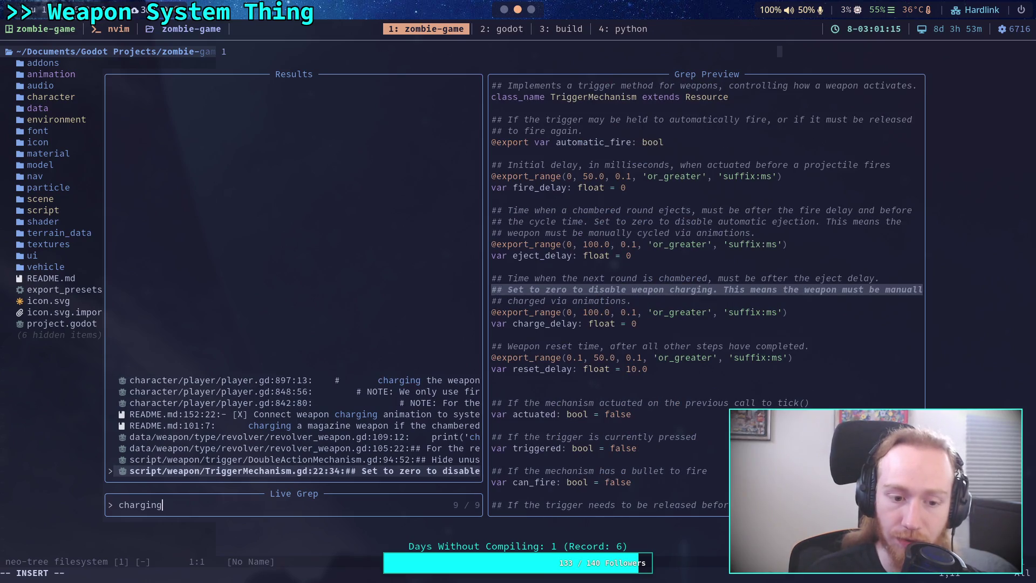
{"action": "key", "text": "Up"}
{"action": "key", "text": "Up"}
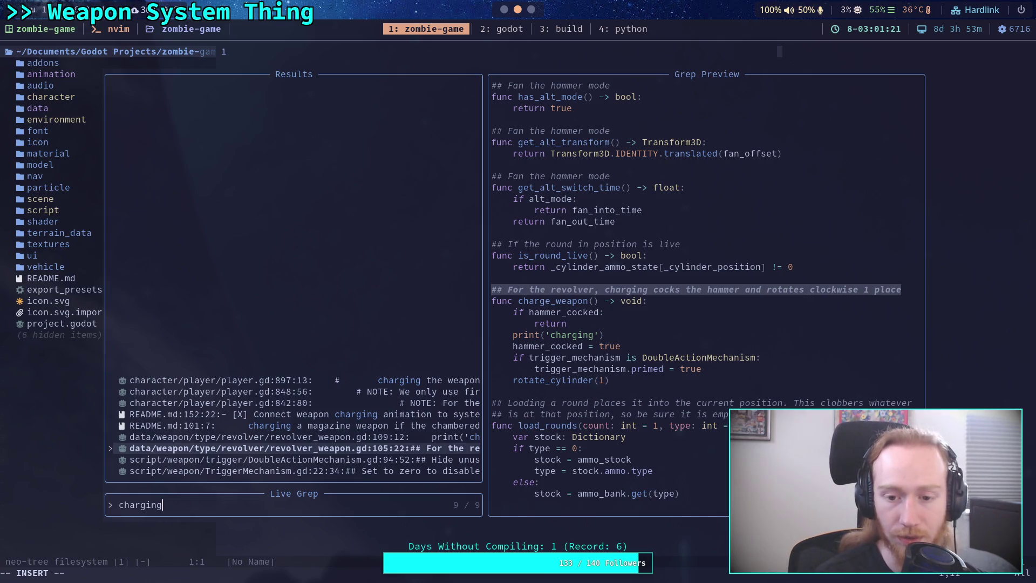
{"action": "key", "text": "Escape"}
{"action": "key", "text": "Escape"}
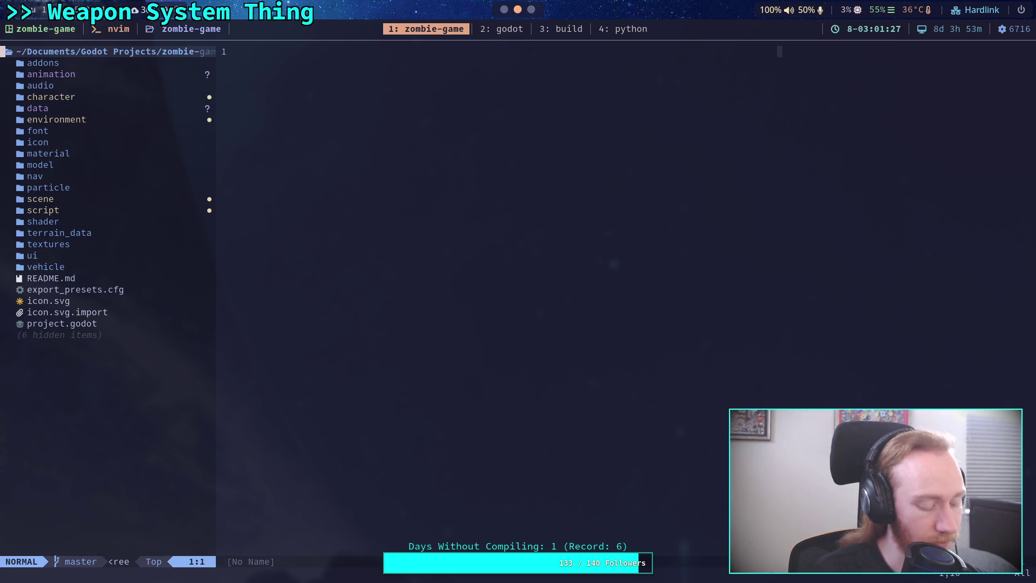
{"action": "key", "text": "super+2"}
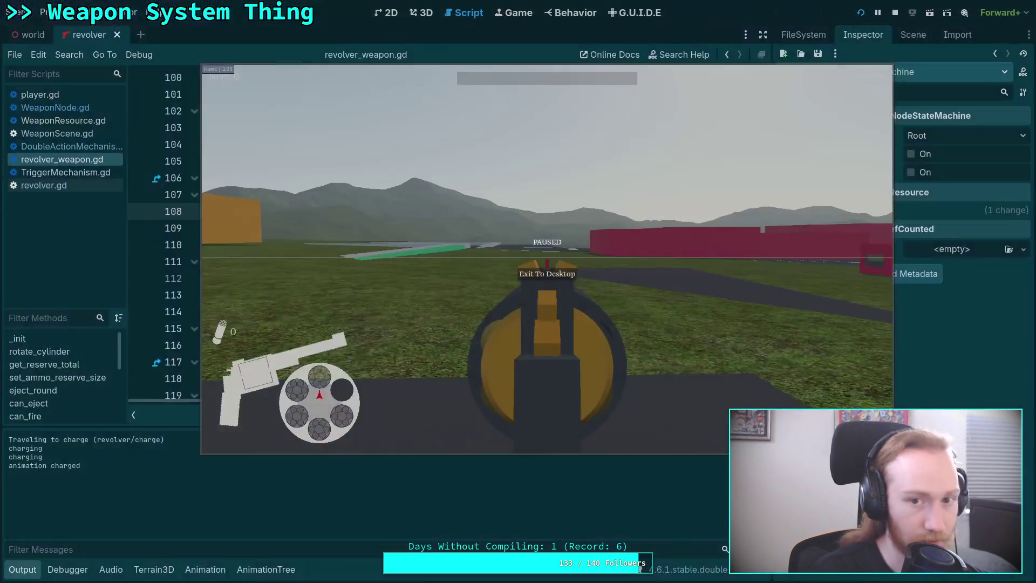
Quit the game and change line 109's message to 'charging: %.3f' with a % operator.
{"action": "left_click", "coordinate": [544, 275]}
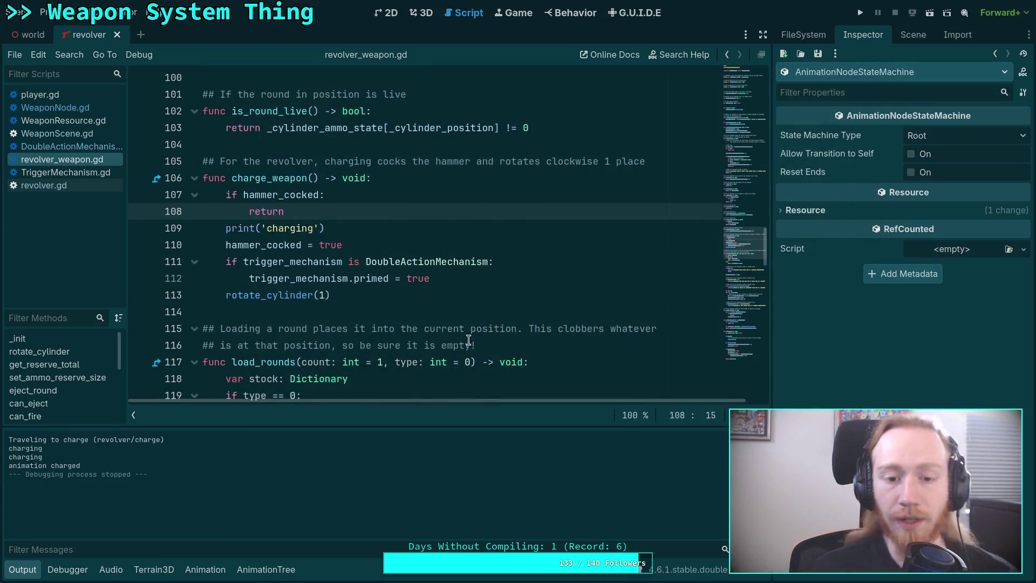
{"action": "left_click", "coordinate": [268, 228]}
{"action": "left_click", "coordinate": [314, 228]}
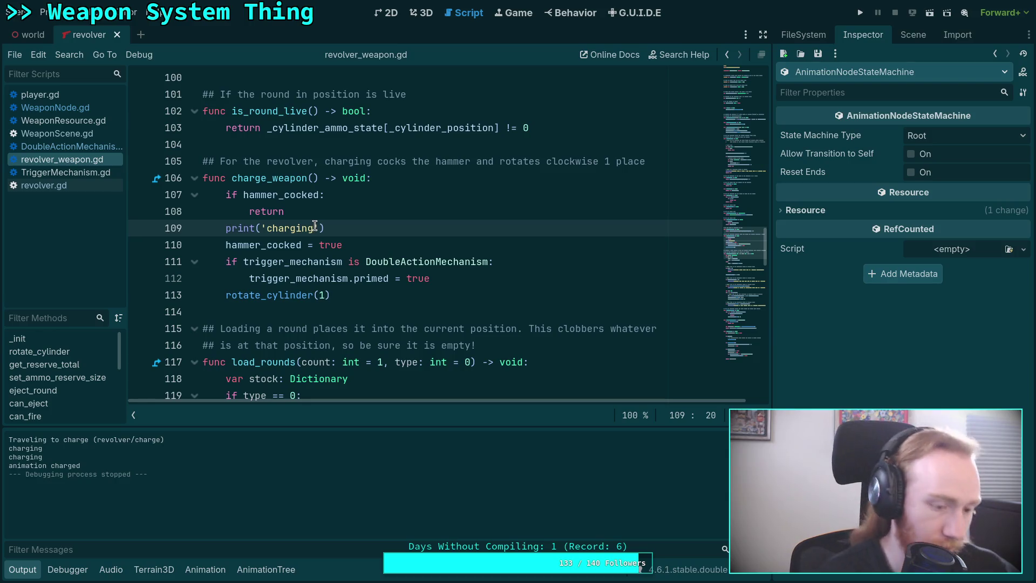
{"action": "type", "text": ": ' %"}
{"action": "left_click", "coordinate": [324, 228]}
{"action": "type", "text": "%."}
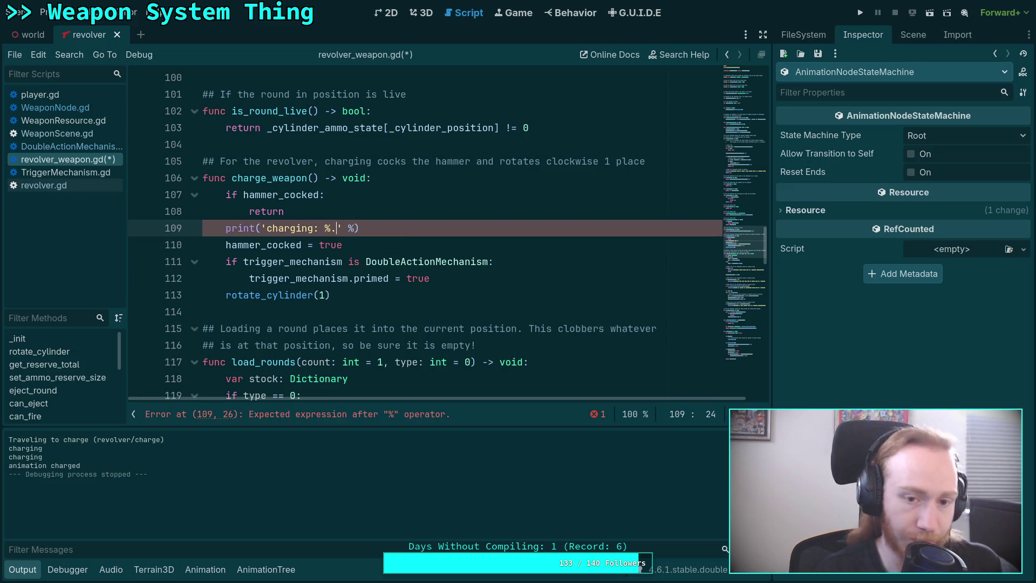
{"action": "type", "text": "3f"}
{"action": "key", "text": "Right"}
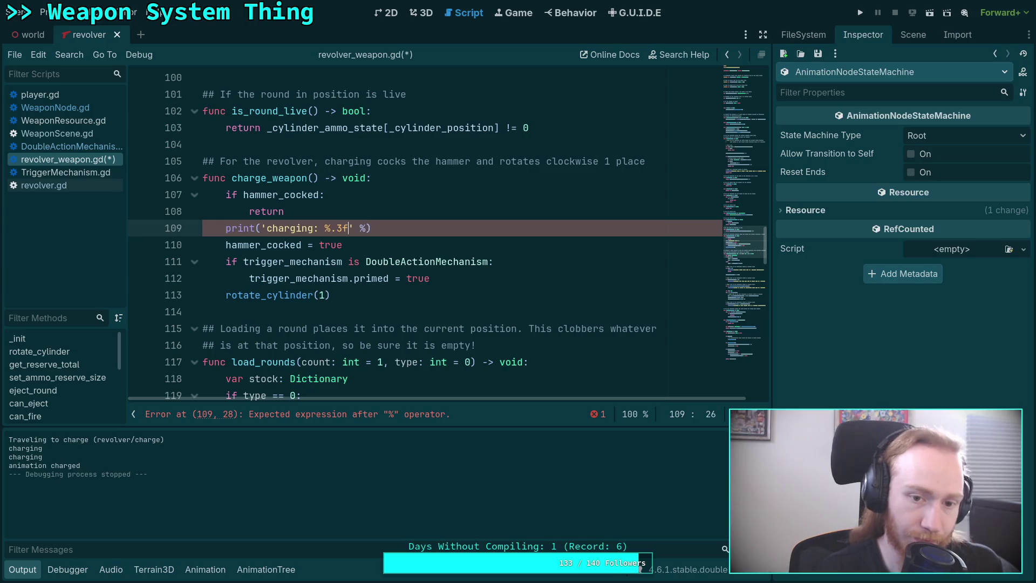
{"action": "key", "text": "Right"}
{"action": "key", "text": "Right"}
Supply the argument (float(Time.get_ticks_msec()) / 1000.0) and save the script.
{"action": "type", "text": "(Time"}
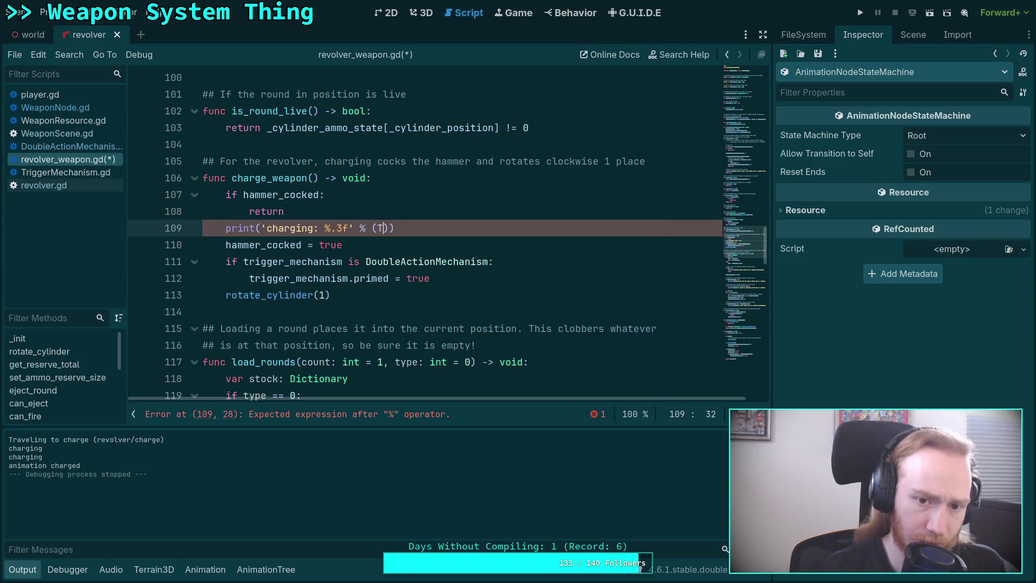
{"action": "type", "text": ".ms"}
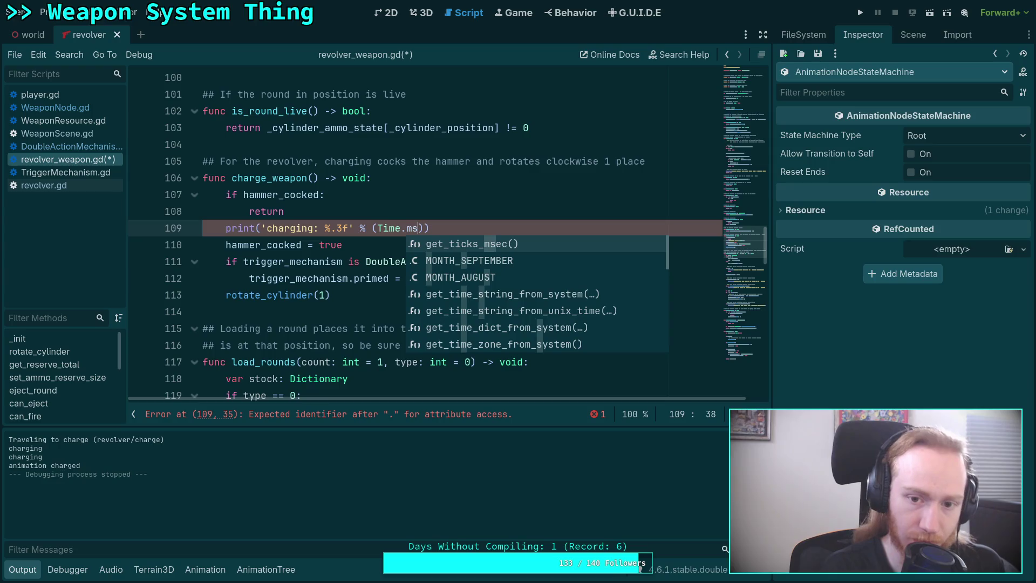
{"action": "key", "text": "Return"}
{"action": "type", "text": "/ 1000.0"}
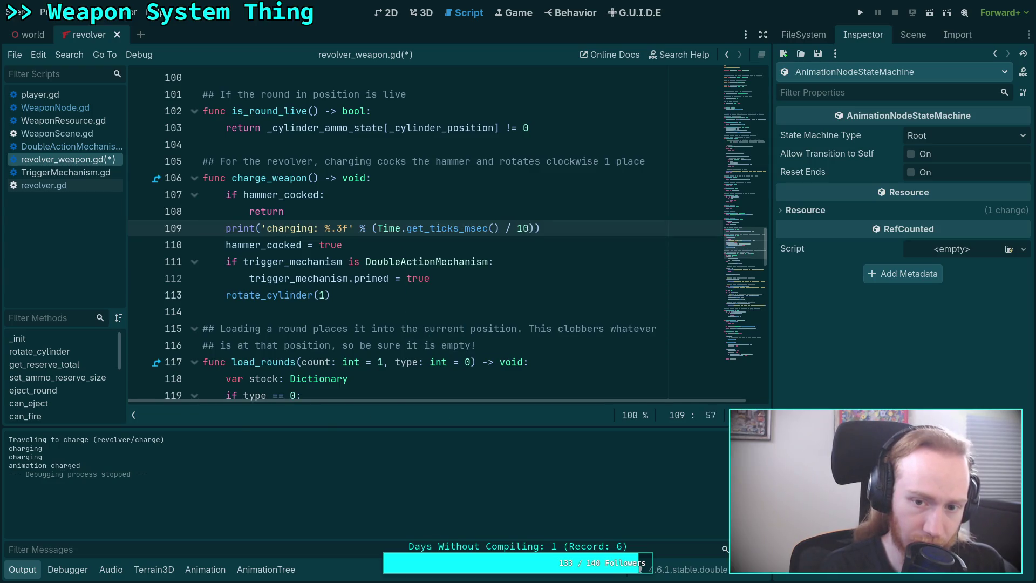
{"action": "key", "text": "Left"}
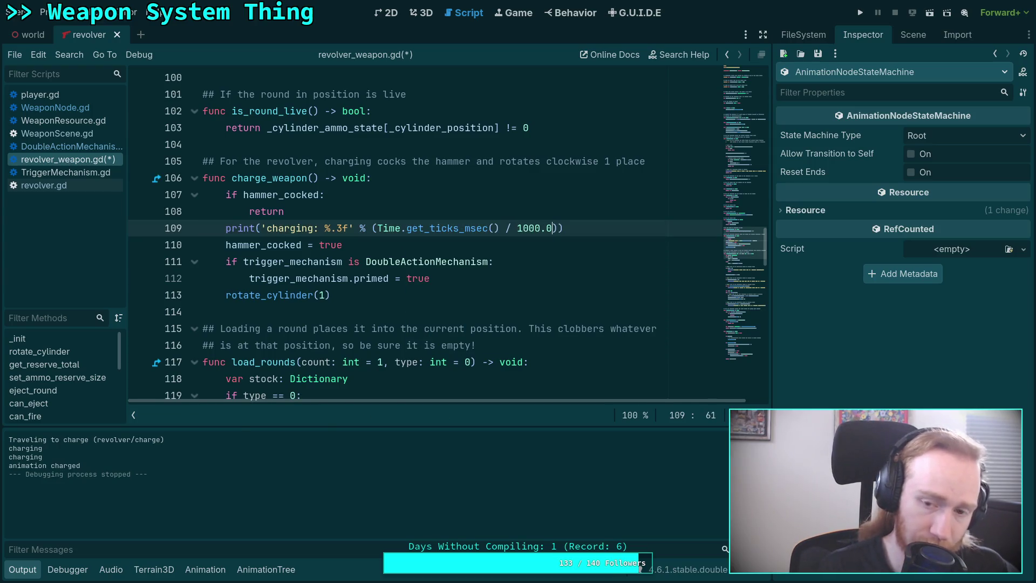
{"action": "left_click", "coordinate": [377, 228]}
{"action": "type", "text": "float"}
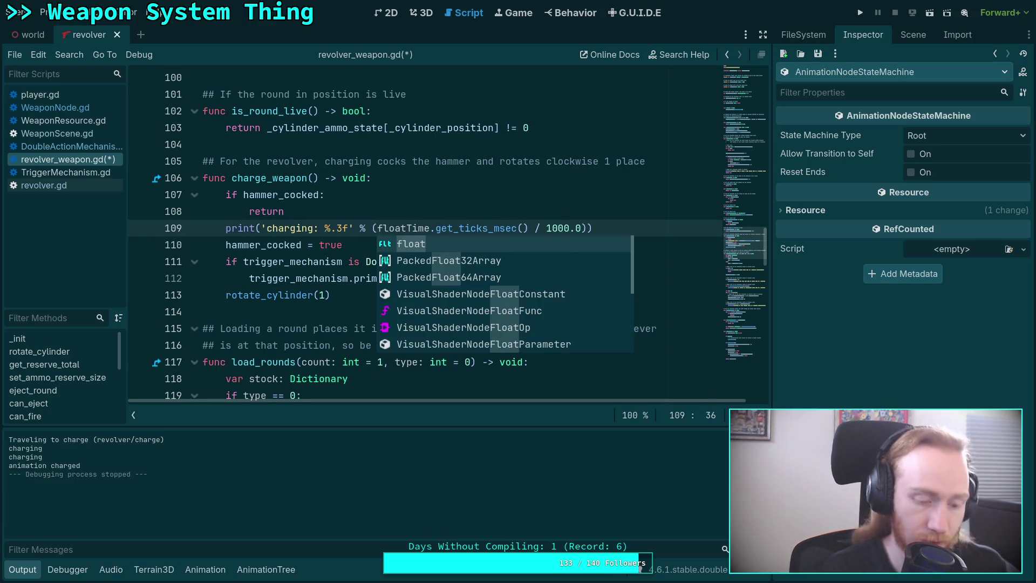
{"action": "type", "text": "("}
{"action": "key", "text": "ctrl+Right"}
{"action": "key", "text": "ctrl+Right"}
{"action": "key", "text": "ctrl+Right"}
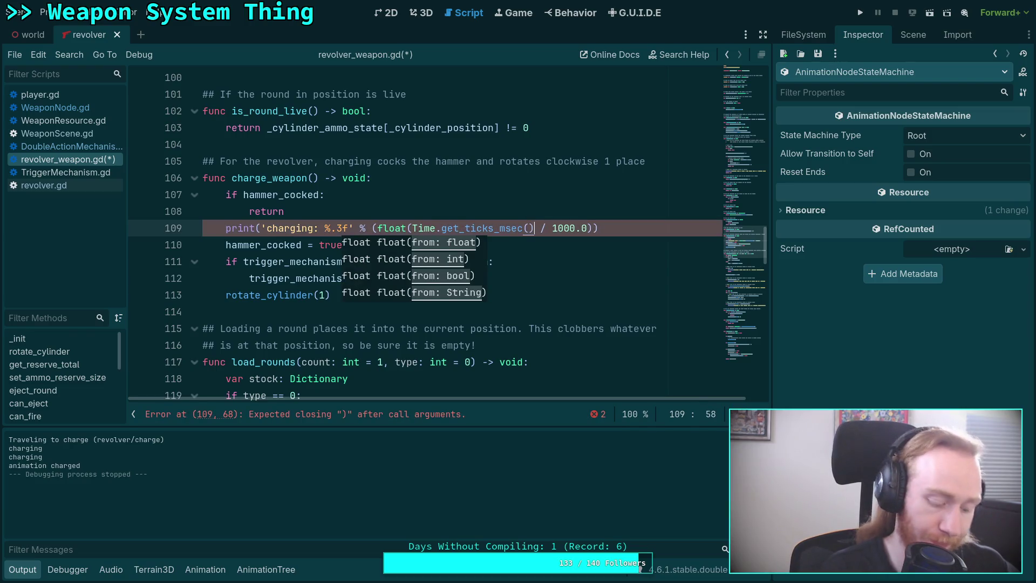
{"action": "type", "text": ")"}
{"action": "key", "text": "ctrl+s"}
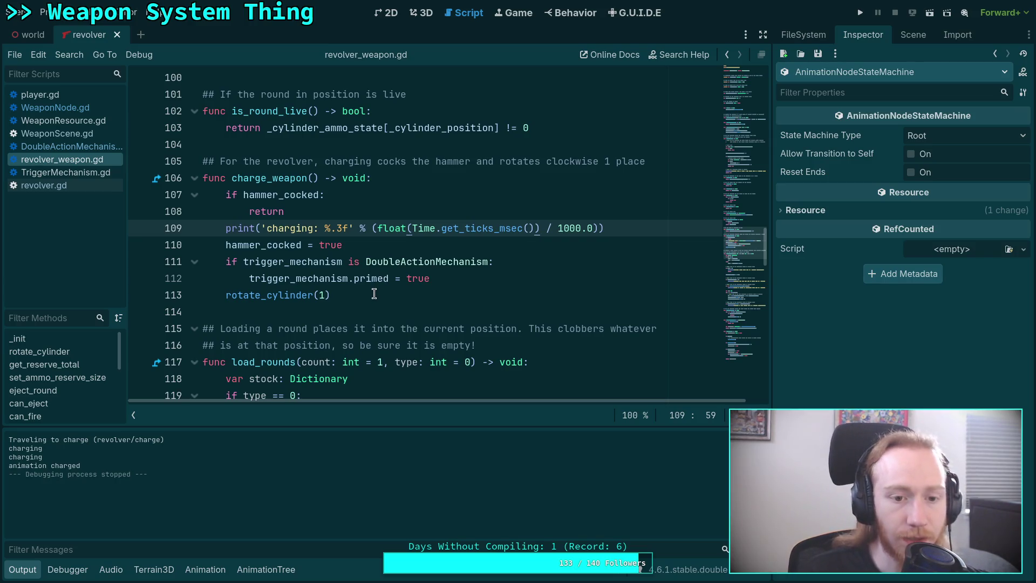
Add a print_stack() call on a new line below the charging print and save.
{"action": "left_click", "coordinate": [257, 227]}
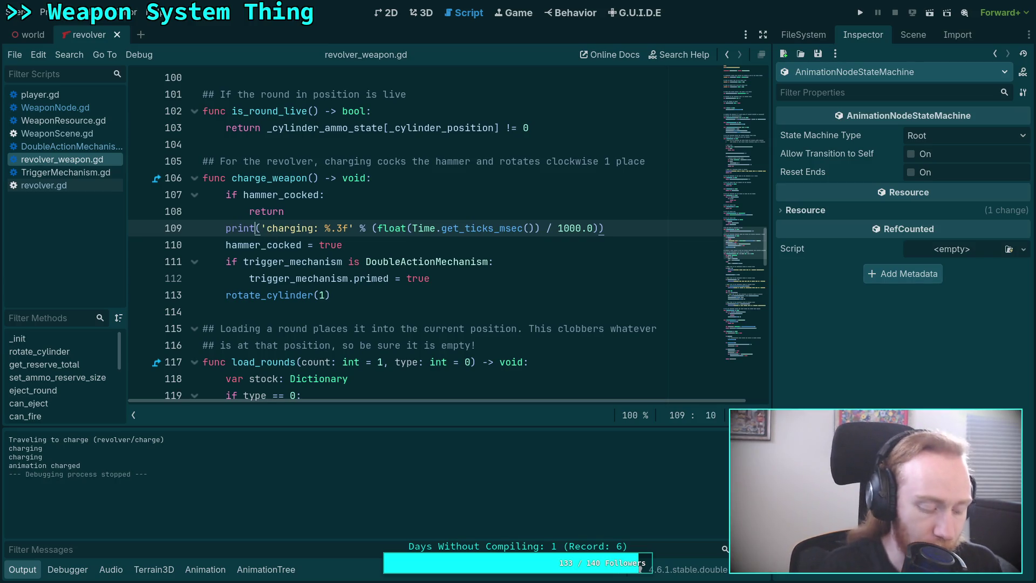
{"action": "key", "text": "ctrl+space"}
{"action": "key", "text": "Escape"}
{"action": "key", "text": "End"}
{"action": "key", "text": "Return"}
{"action": "type", "text": "print_stack"}
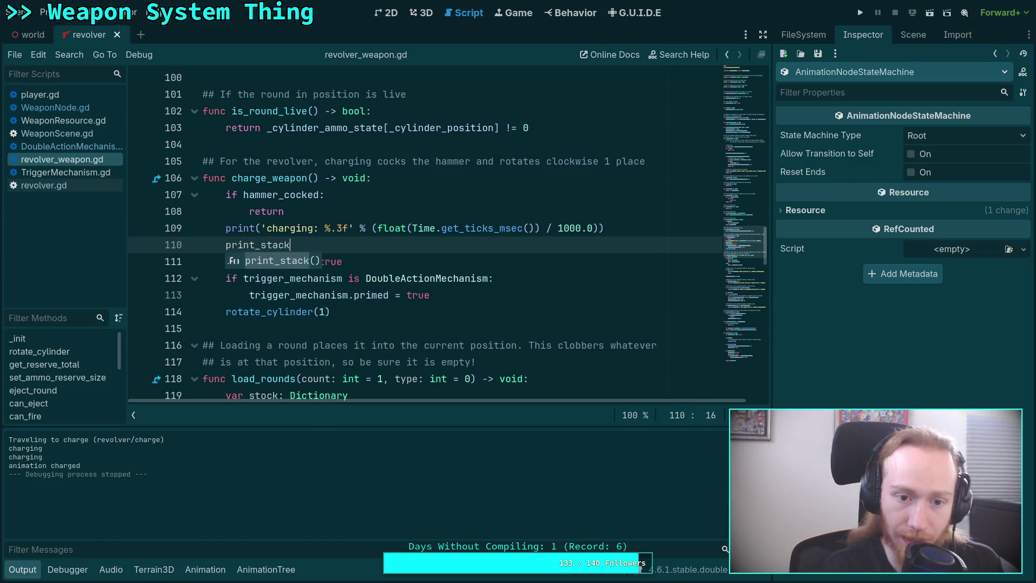
{"action": "key", "text": "Return"}
{"action": "key", "text": "ctrl+s"}
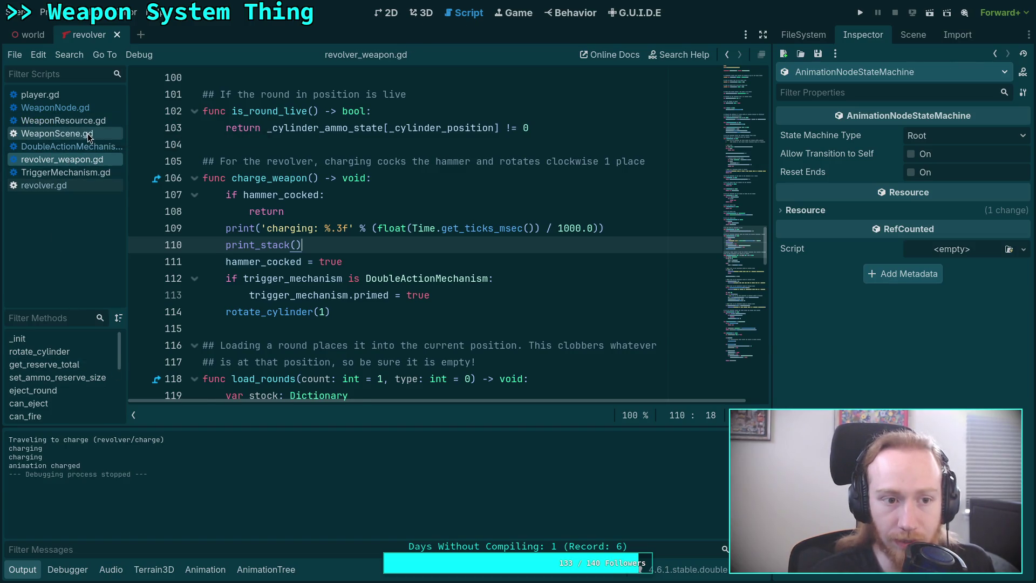
Open WeaponScene.gd and move the 'animation charged' print above charged.emit().
{"action": "left_click", "coordinate": [116, 135]}
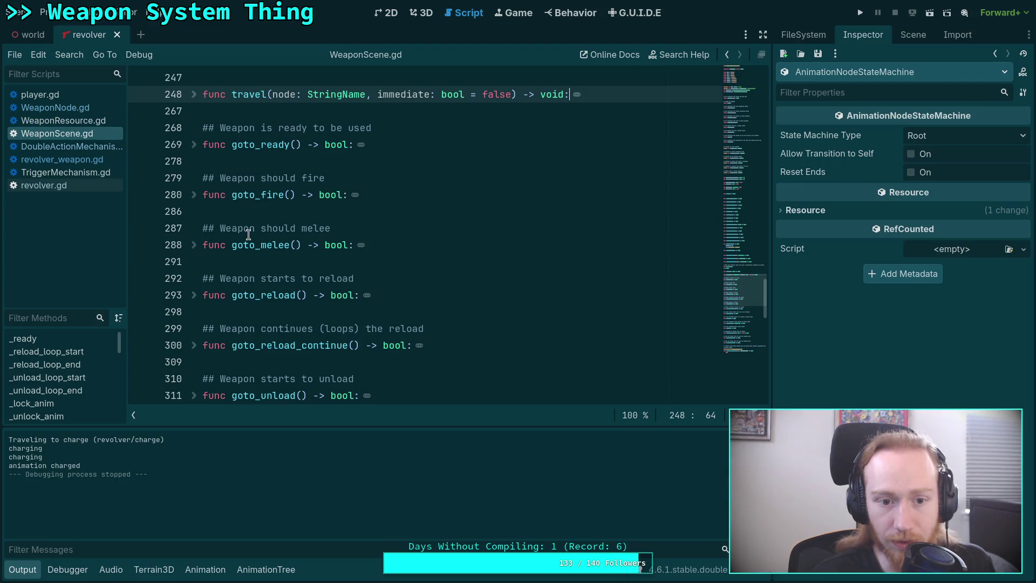
{"action": "scroll", "coordinate": [234, 252], "scroll_direction": "down", "scroll_amount": 4}
{"action": "scroll", "coordinate": [234, 252], "scroll_direction": "down", "scroll_amount": 3}
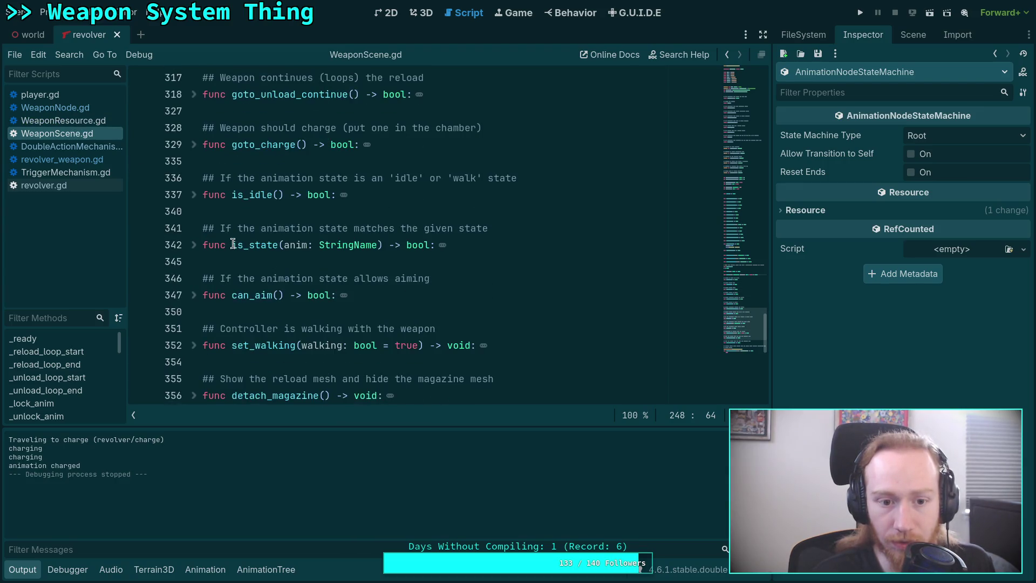
{"action": "scroll", "coordinate": [232, 243], "scroll_direction": "up", "scroll_amount": 12}
{"action": "scroll", "coordinate": [232, 241], "scroll_direction": "up", "scroll_amount": 3}
{"action": "left_click", "coordinate": [277, 212]}
{"action": "key", "text": "alt+Up"}
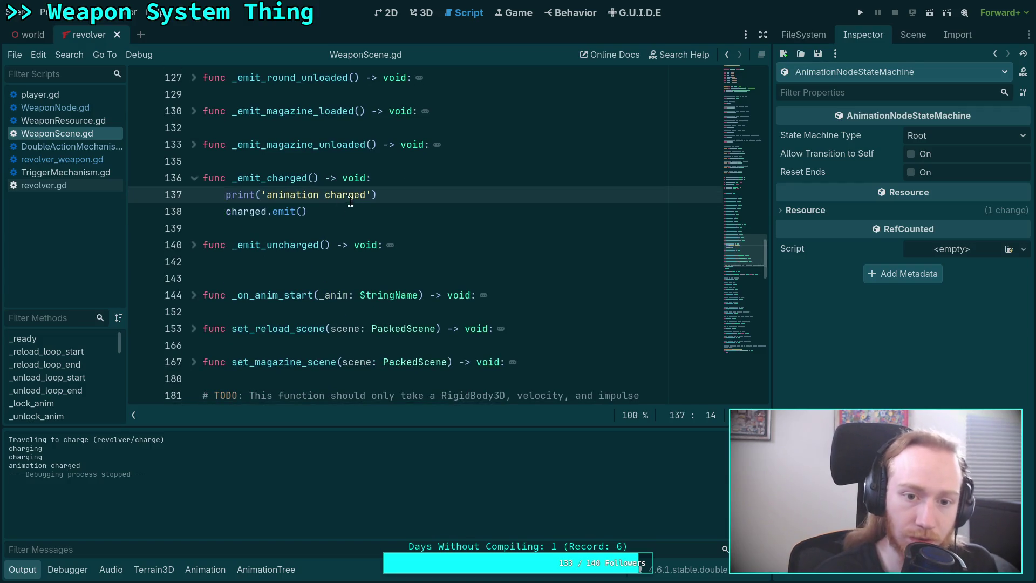
Reword the message to 'animation charging: %.3f'.
{"action": "left_click", "coordinate": [355, 194]}
{"action": "key", "text": "Delete"}
{"action": "key", "text": "Delete"}
{"action": "type", "text": "ing"}
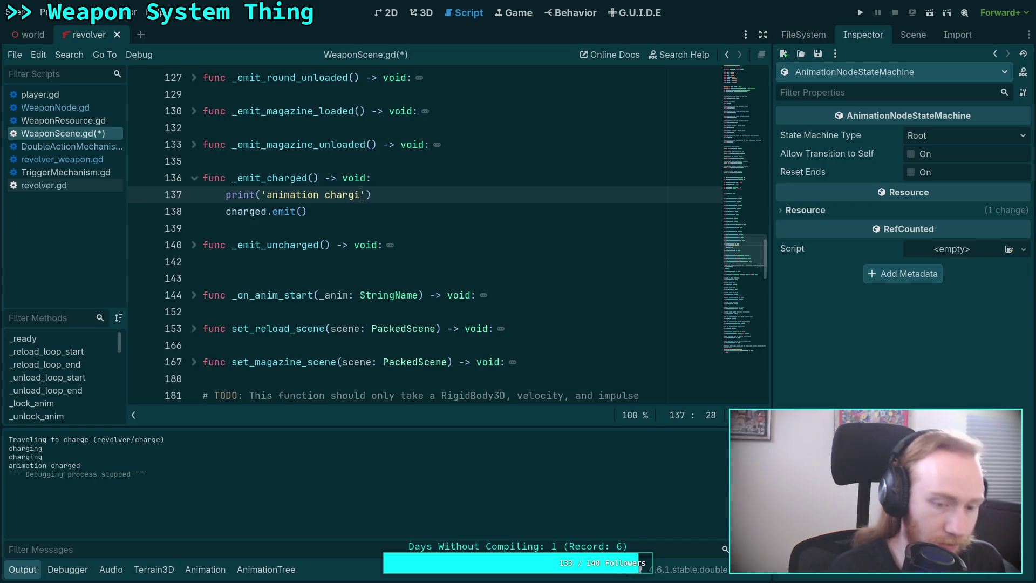
{"action": "key", "text": "Left"}
{"action": "type", "text": ":"}
{"action": "key", "text": "Right"}
{"action": "type", "text": "%s"}
{"action": "key", "text": "BackSpace"}
{"action": "type", "text": ".4"}
{"action": "key", "text": "BackSpace"}
{"action": "type", "text": "43"}
{"action": "key", "text": "BackSpace"}
{"action": "key", "text": "BackSpace"}
{"action": "type", "text": "3f"}
{"action": "key", "text": "Right"}
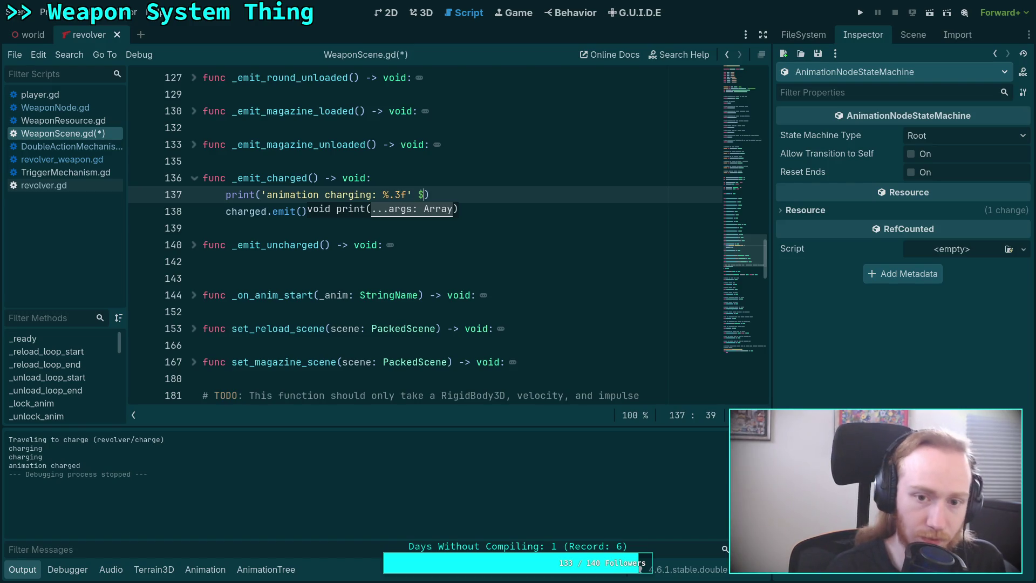
Add % (float(Time.get_ticks_msec()) / 1000.0) as the argument, save, and launch the game.
{"action": "type", "text": "% "}
{"action": "type", "text": "(Tim"}
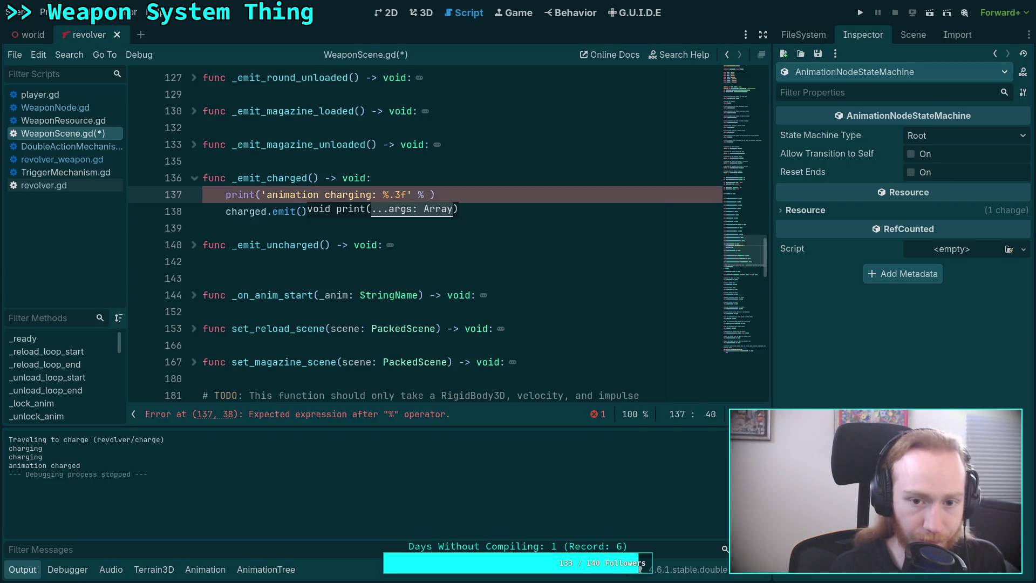
{"action": "type", "text": "e.msec"}
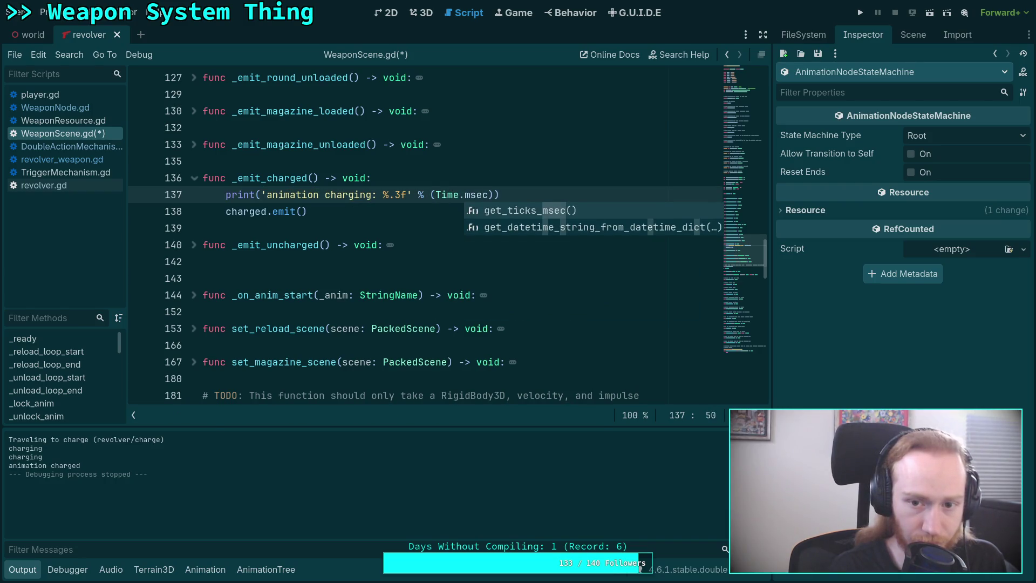
{"action": "key", "text": "Return"}
{"action": "type", "text": "/ 1000.0"}
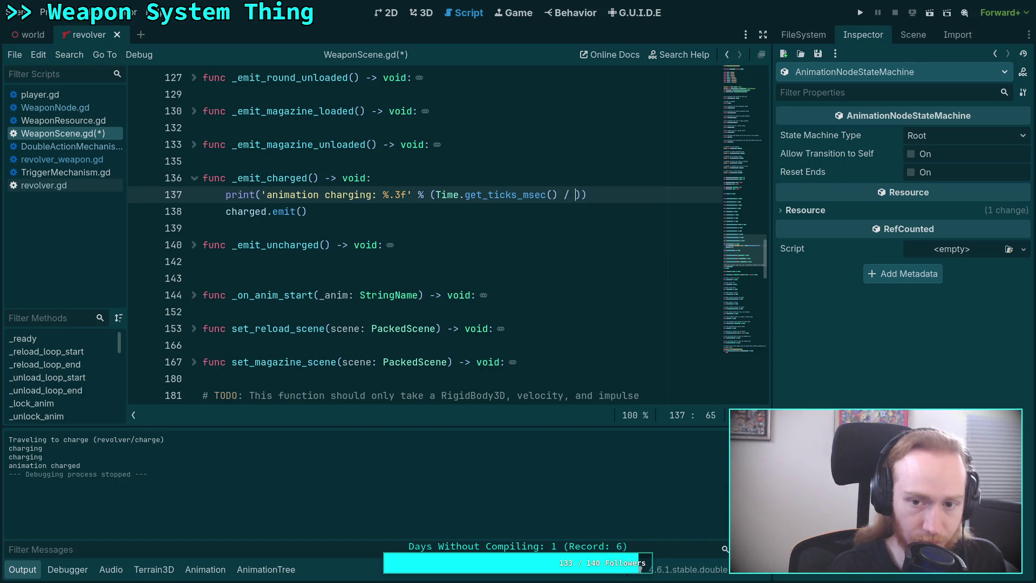
{"action": "key", "text": "Left"}
{"action": "left_click", "coordinate": [558, 195]}
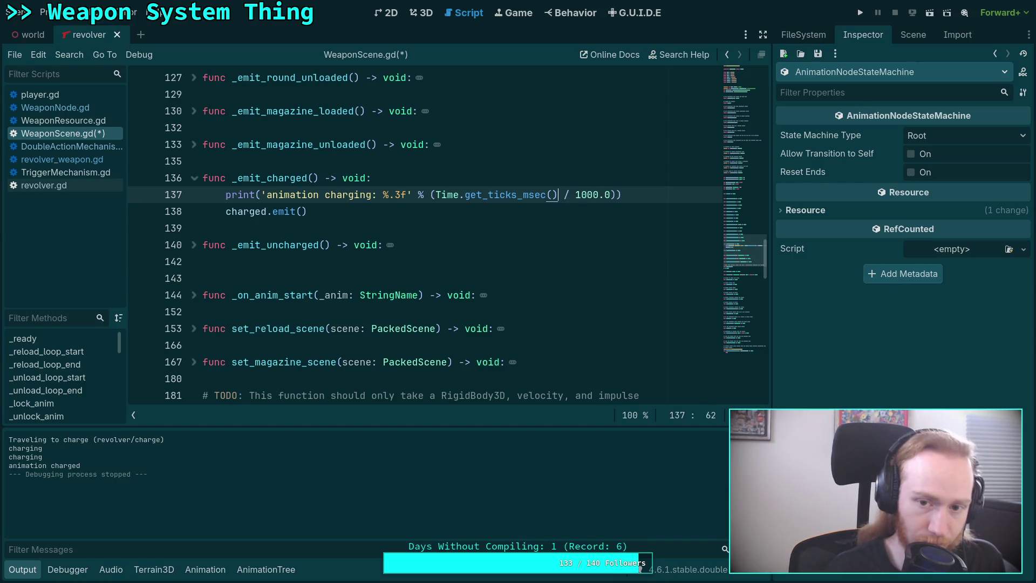
{"action": "type", "text": ")"}
{"action": "left_click", "coordinate": [435, 194]}
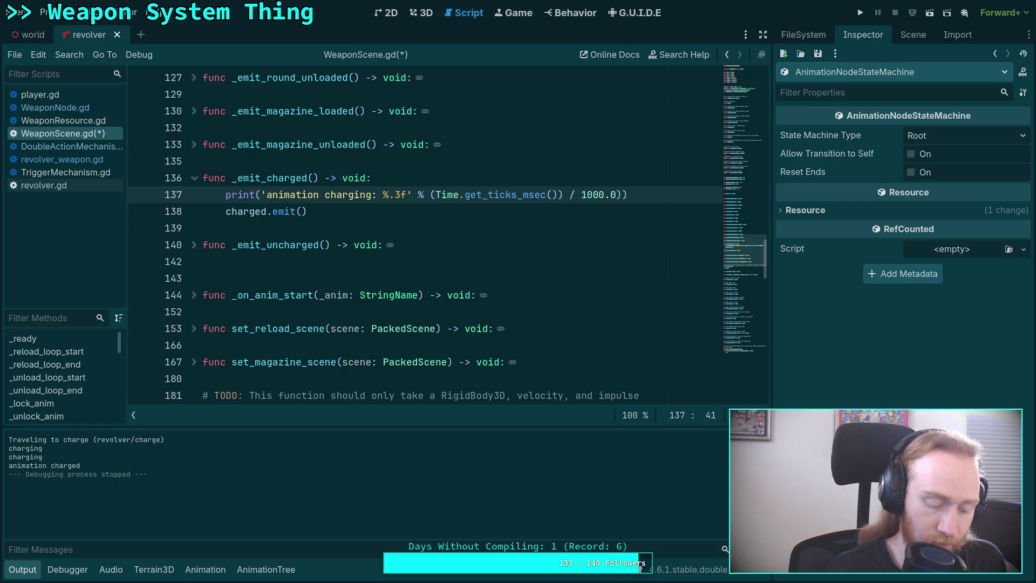
{"action": "type", "text": "float("}
{"action": "key", "text": "ctrl+s"}
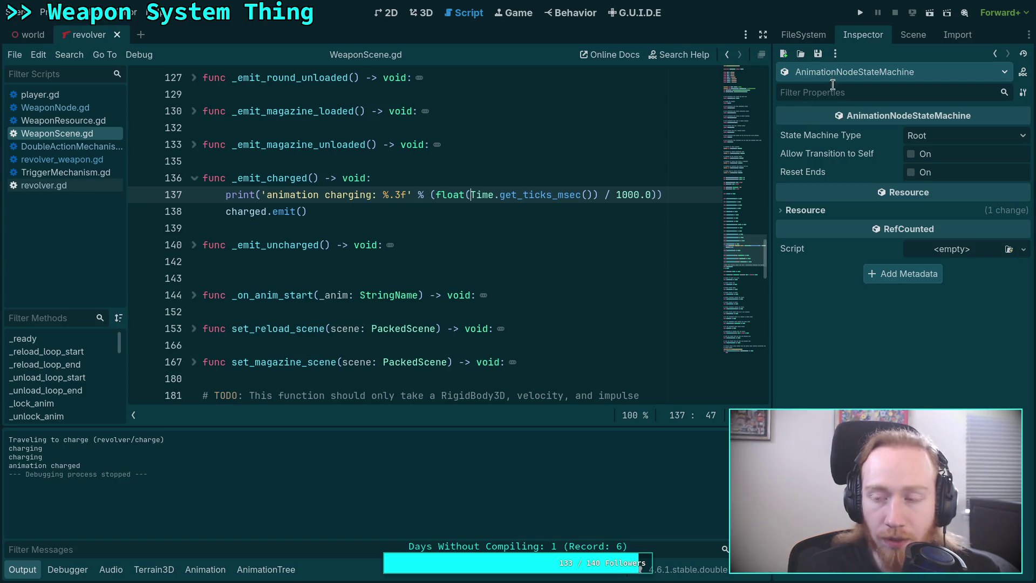
{"action": "left_click", "coordinate": [860, 13]}
{"action": "left_click_drag", "start_coordinate": [471, 316], "coordinate": [412, 235]}
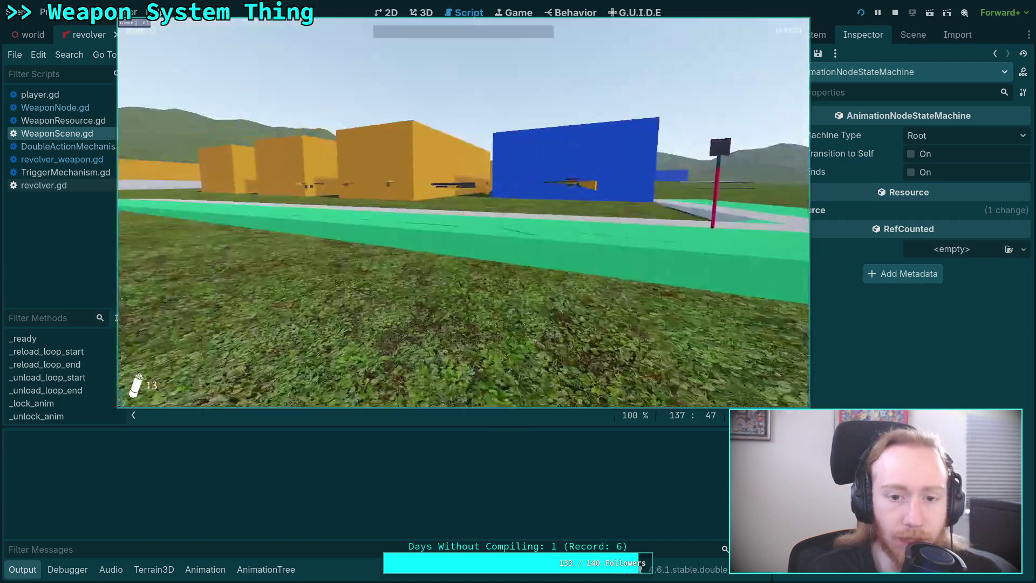
Pick up and charge the revolver, pause, and scroll the Output panel through the charging stack traces.
{"action": "key", "text": "e"}
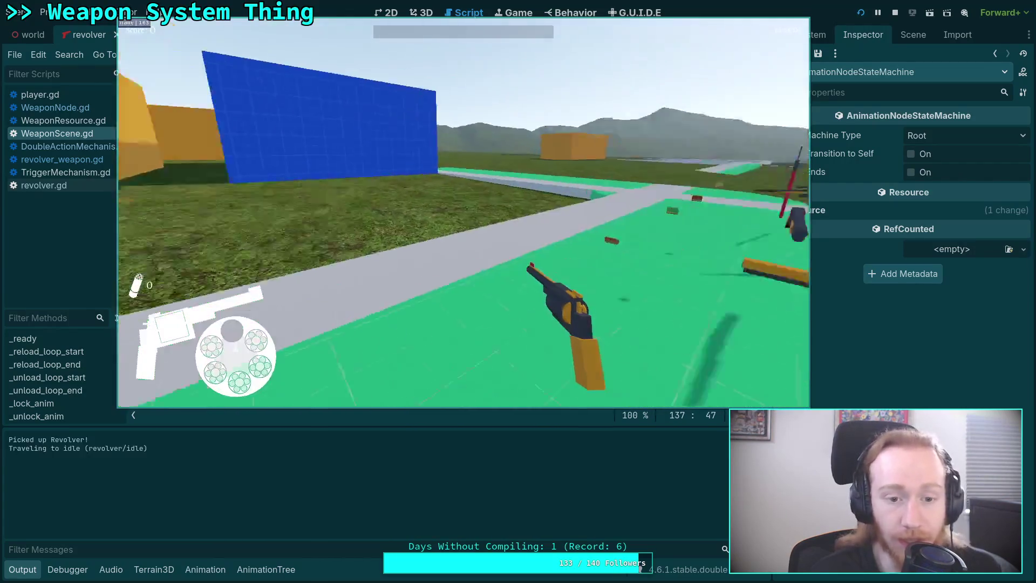
{"action": "key", "text": "w"}
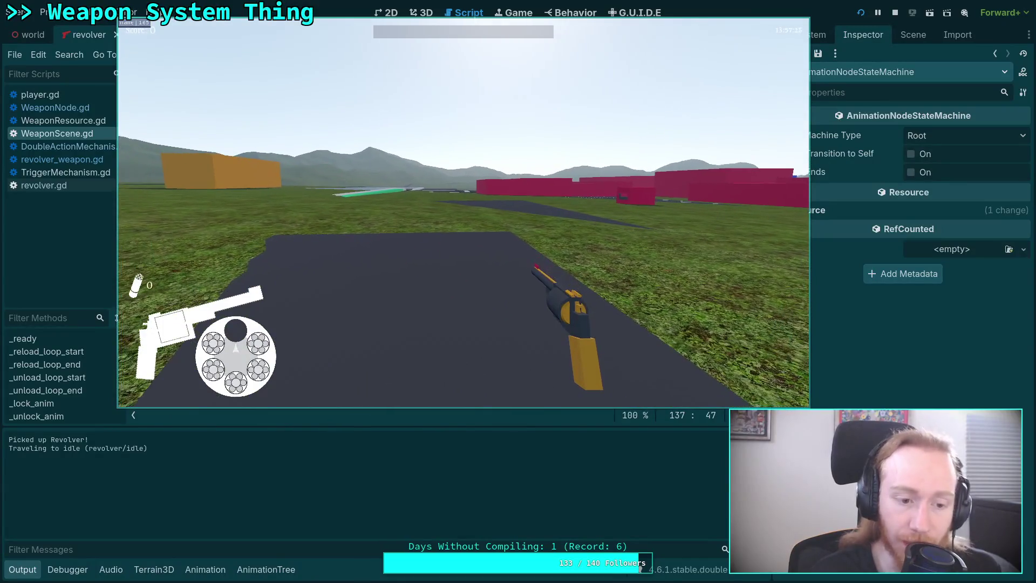
{"action": "left_click", "coordinate": [464, 213]}
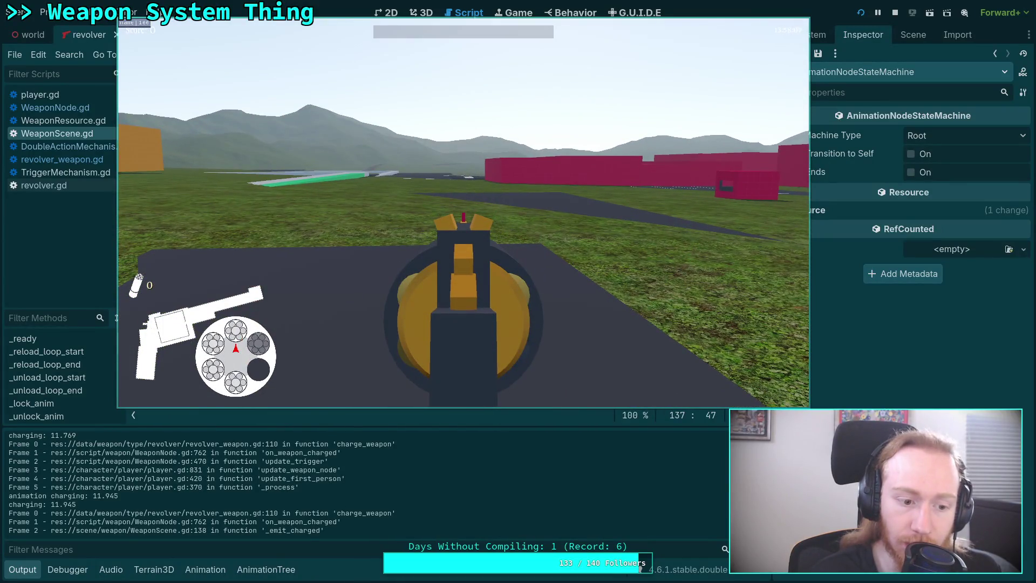
{"action": "key", "text": "Escape"}
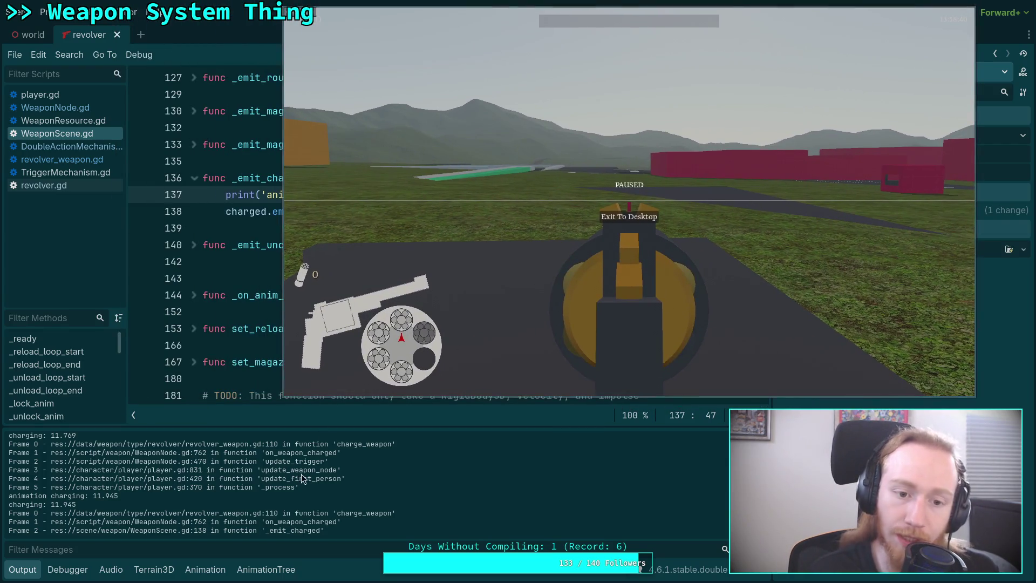
{"action": "scroll", "coordinate": [262, 462], "scroll_direction": "up", "scroll_amount": 2}
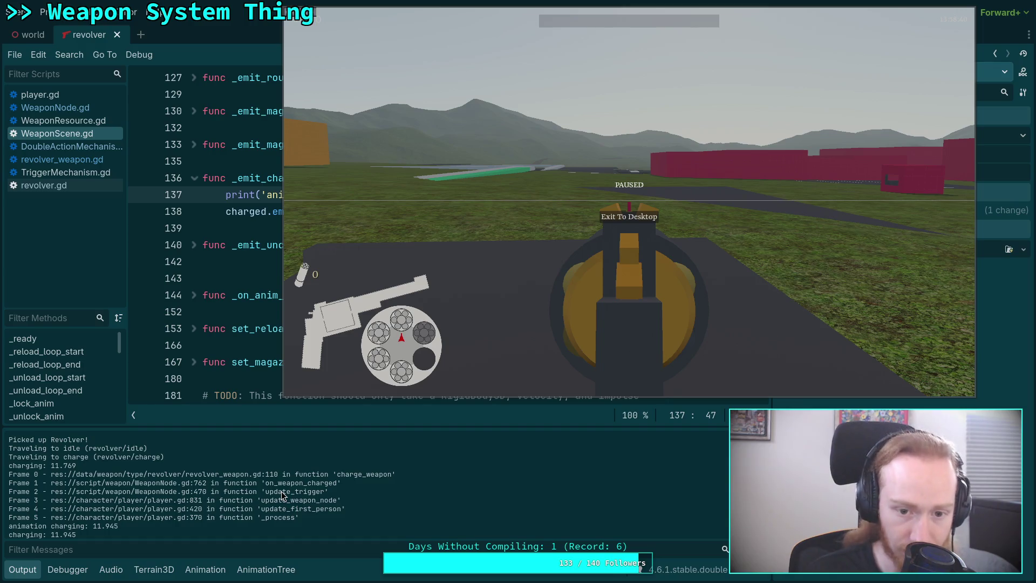
{"action": "scroll", "coordinate": [247, 505], "scroll_direction": "down", "scroll_amount": 2}
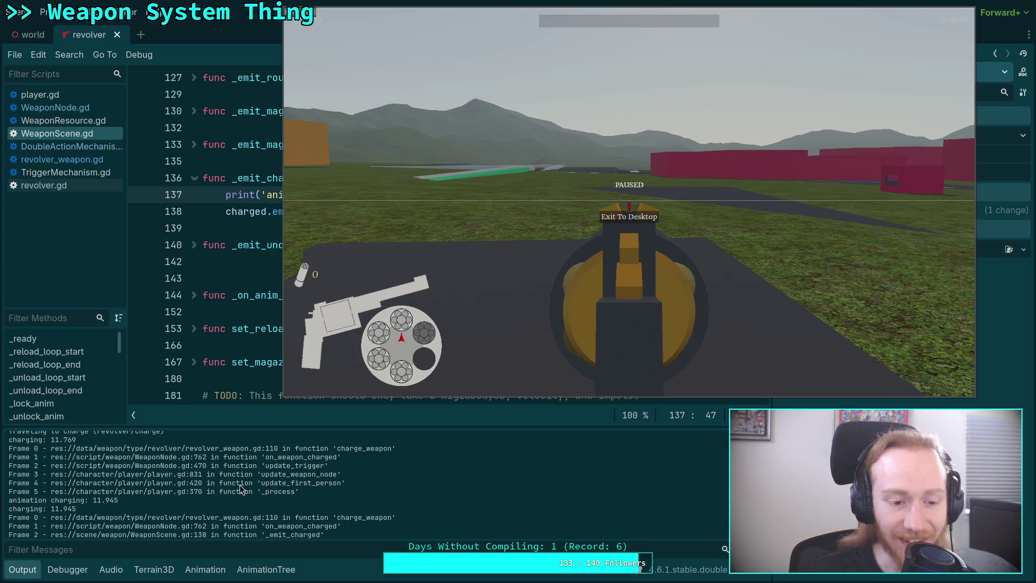
{"action": "scroll", "coordinate": [238, 491], "scroll_direction": "down", "scroll_amount": 1}
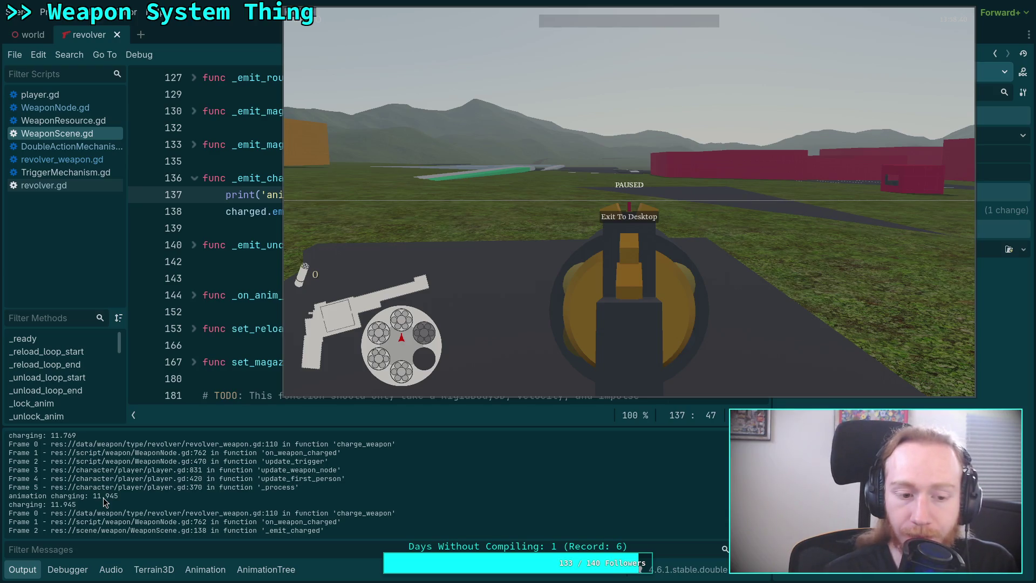
Quit the game, open revolver.gd, and collapse goto_fire, update_cylinder_spin and update_hammer.
{"action": "left_click", "coordinate": [637, 218]}
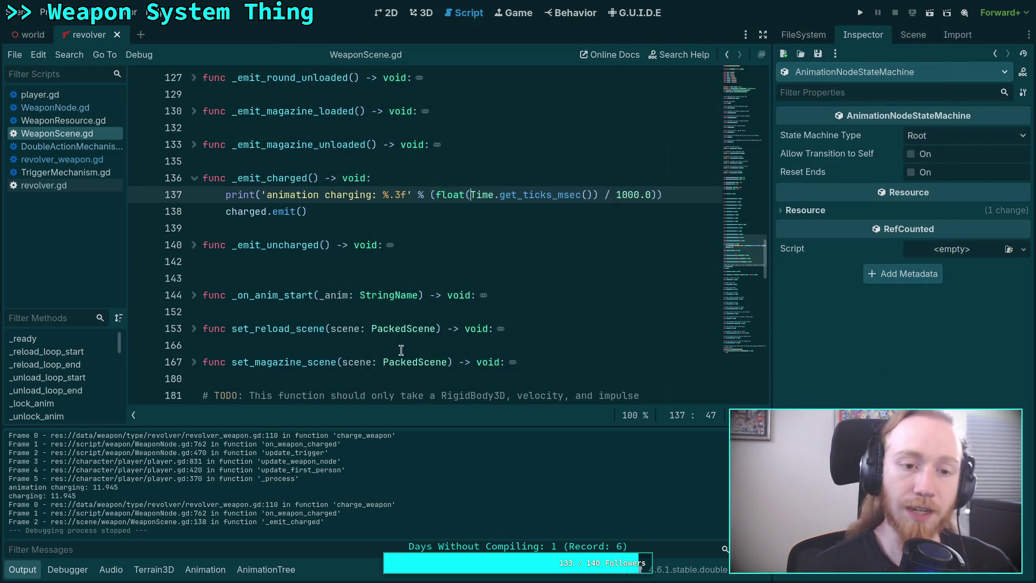
{"action": "left_click", "coordinate": [66, 184]}
{"action": "scroll", "coordinate": [389, 311], "scroll_direction": "up", "scroll_amount": 4}
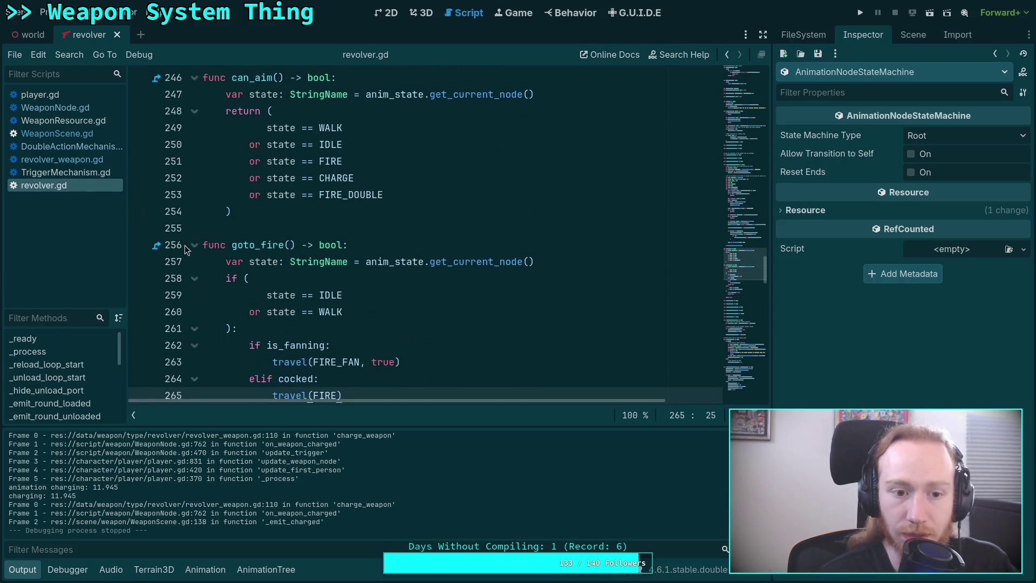
{"action": "left_click", "coordinate": [195, 245]}
{"action": "scroll", "coordinate": [286, 278], "scroll_direction": "down", "scroll_amount": 3}
{"action": "scroll", "coordinate": [286, 278], "scroll_direction": "down", "scroll_amount": 4}
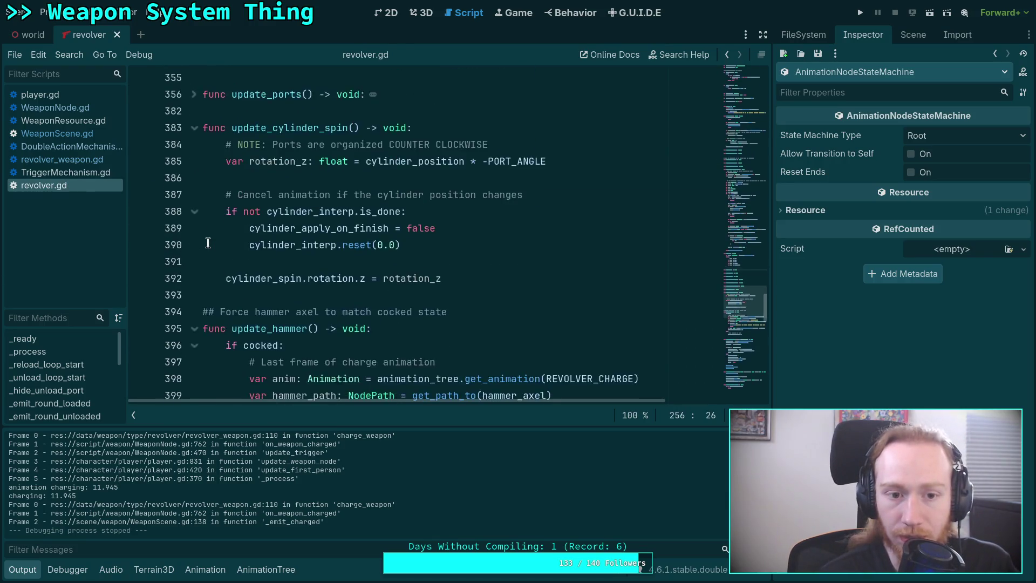
{"action": "scroll", "coordinate": [193, 195], "scroll_direction": "up", "scroll_amount": 1}
{"action": "left_click", "coordinate": [194, 178]}
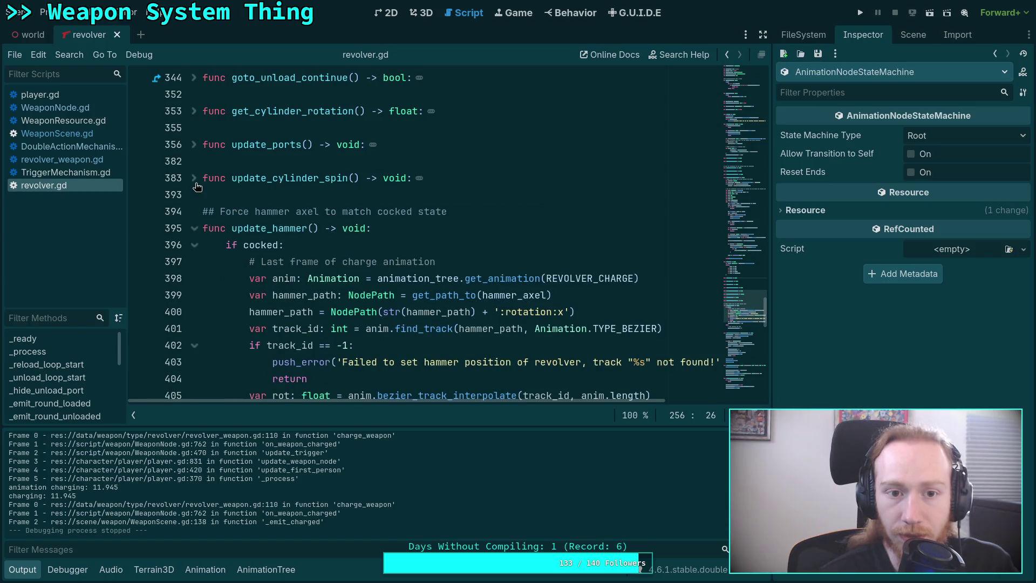
{"action": "left_click", "coordinate": [194, 228]}
Scroll through revolver.gd past the collapsed functions, reviewing the code around line 416.
{"action": "scroll", "coordinate": [246, 272], "scroll_direction": "down", "scroll_amount": 3}
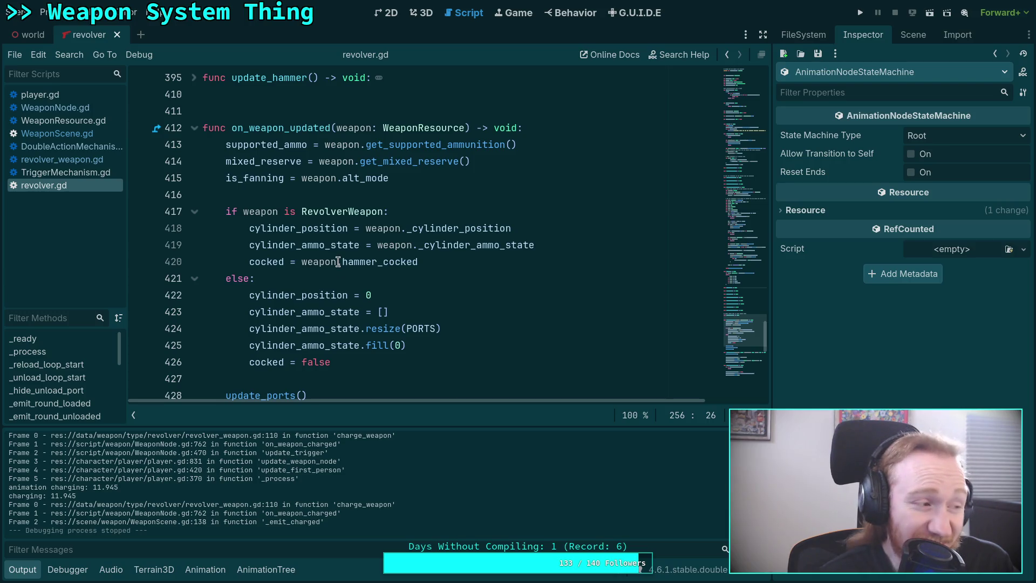
{"action": "left_click", "coordinate": [322, 197]}
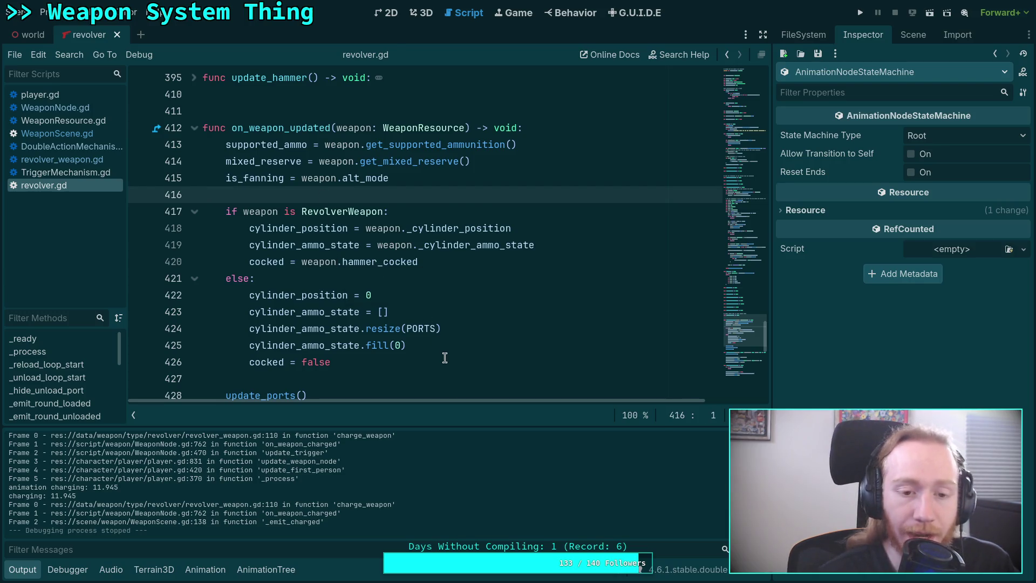
{"action": "scroll", "coordinate": [445, 356], "scroll_direction": "down", "scroll_amount": 1}
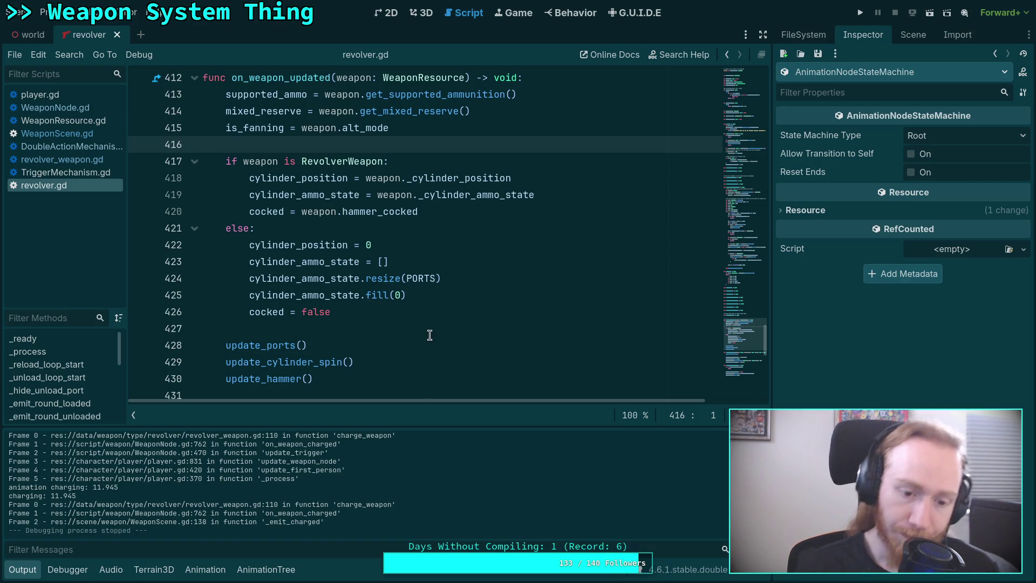
{"action": "mouse_move", "coordinate": [748, 341]}
{"action": "left_mouse_down"}
{"action": "mouse_move", "coordinate": [753, 114]}
{"action": "mouse_move", "coordinate": [744, 144]}
{"action": "left_mouse_up"}
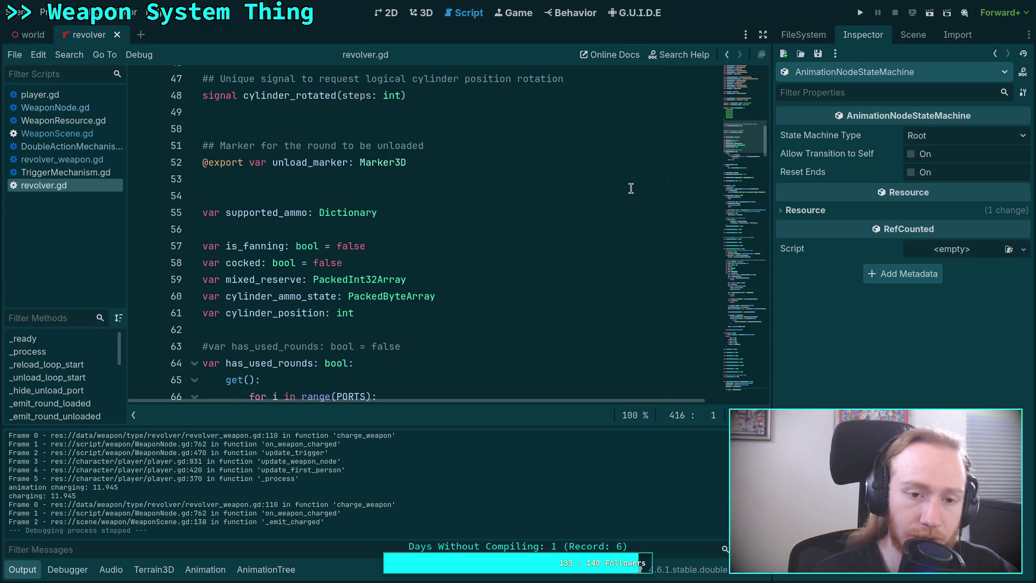
{"action": "scroll", "coordinate": [474, 276], "scroll_direction": "down", "scroll_amount": 3}
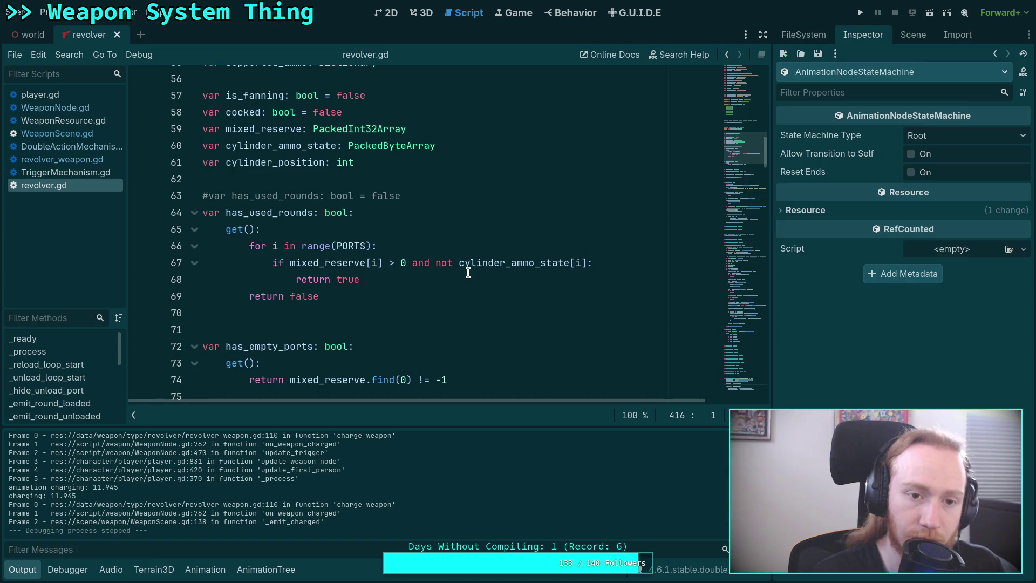
{"action": "scroll", "coordinate": [468, 273], "scroll_direction": "down", "scroll_amount": 2}
{"action": "scroll", "coordinate": [468, 273], "scroll_direction": "up", "scroll_amount": 7}
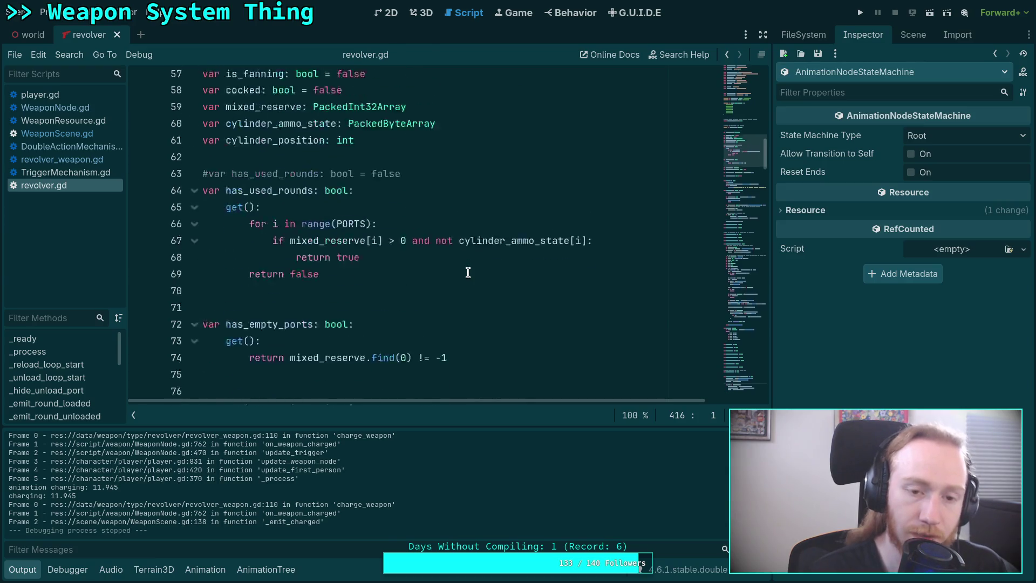
{"action": "scroll", "coordinate": [468, 272], "scroll_direction": "up", "scroll_amount": 5}
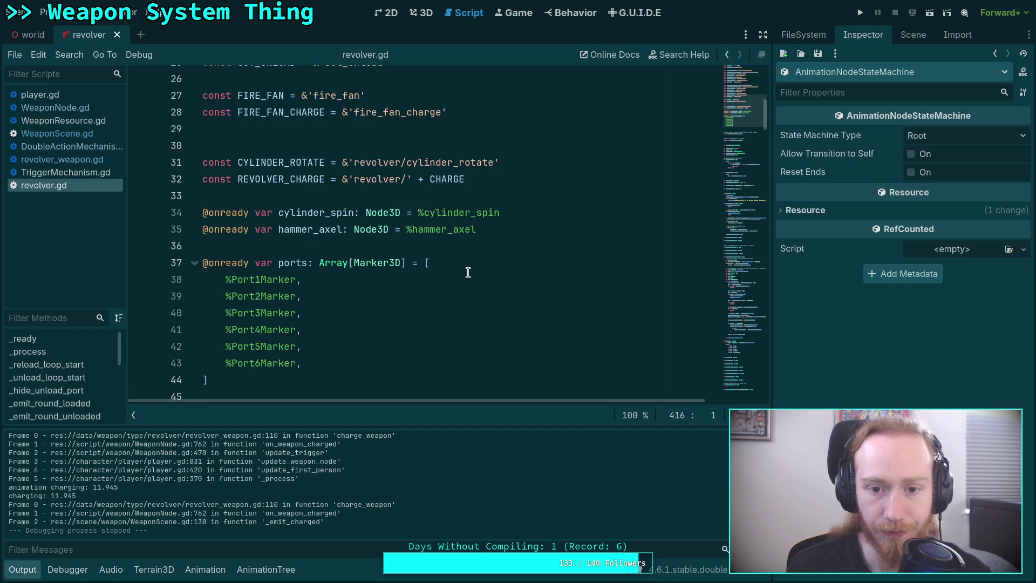
{"action": "scroll", "coordinate": [468, 273], "scroll_direction": "down", "scroll_amount": 12}
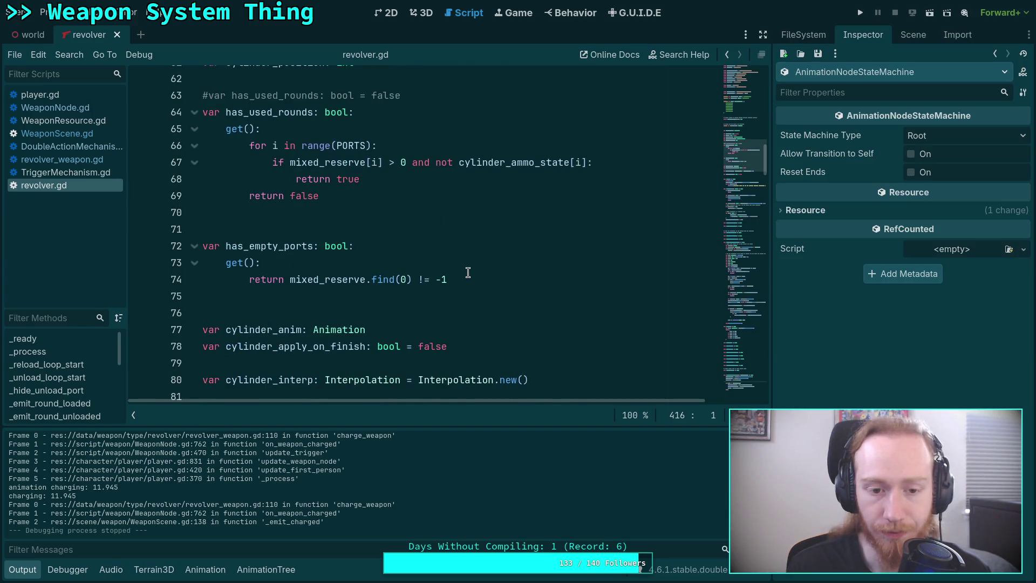
{"action": "scroll", "coordinate": [467, 272], "scroll_direction": "down", "scroll_amount": 8}
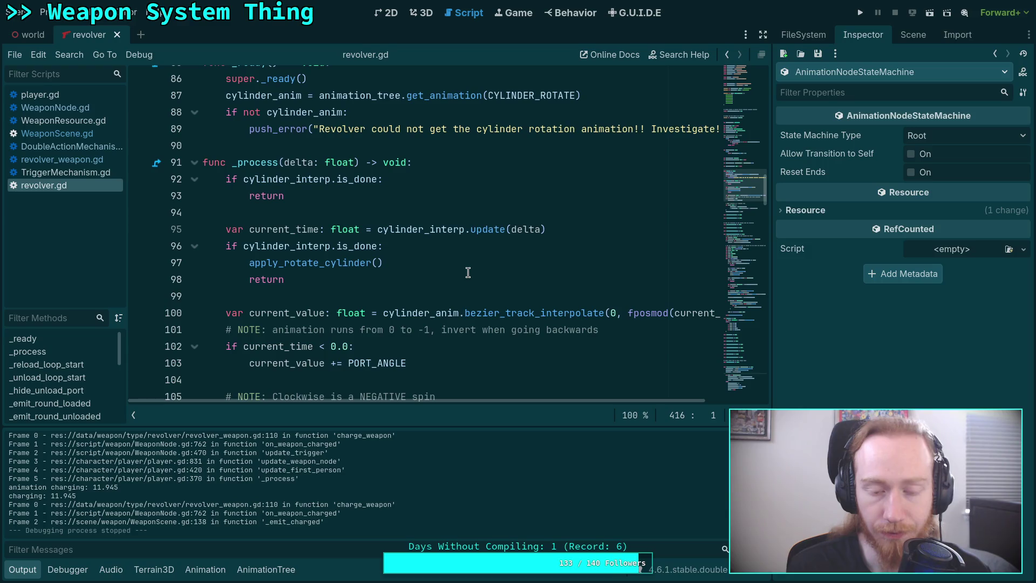
{"action": "scroll", "coordinate": [468, 272], "scroll_direction": "up", "scroll_amount": 2}
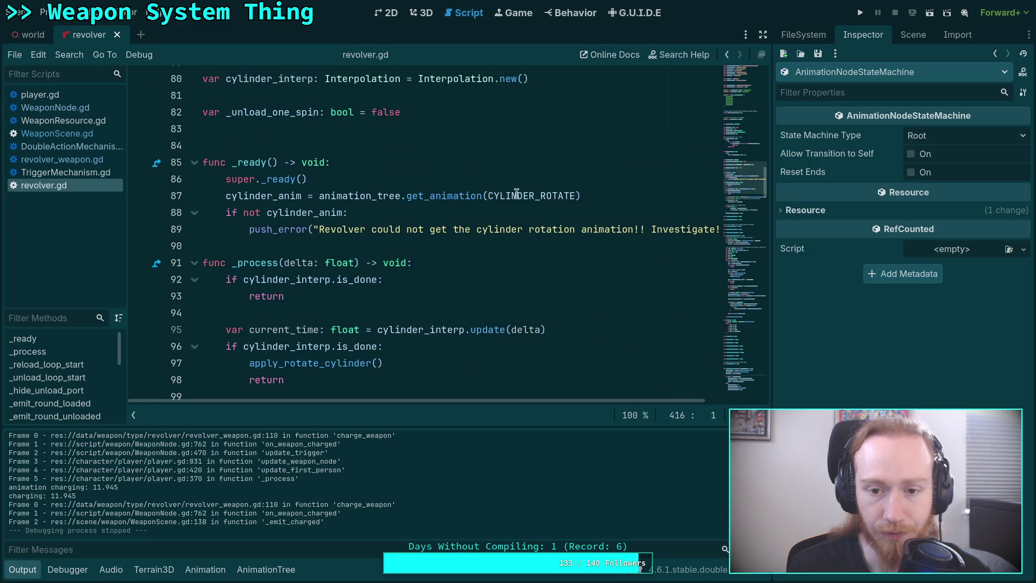
Scroll down to on_weapon_updated at line 412 and open a new indented line after line 419.
{"action": "mouse_move", "coordinate": [517, 193]}
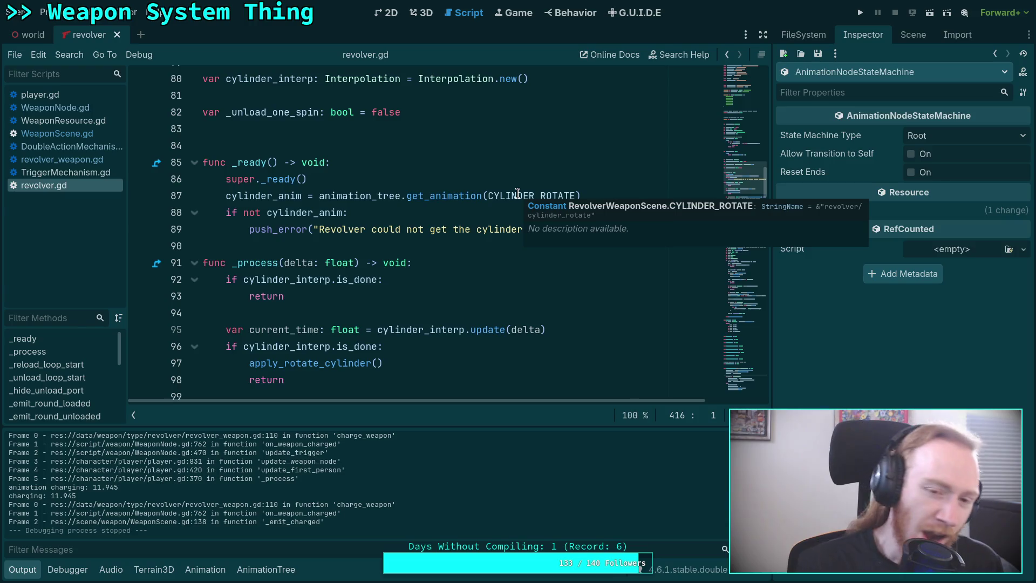
{"action": "scroll", "coordinate": [402, 359], "scroll_direction": "down", "scroll_amount": 4}
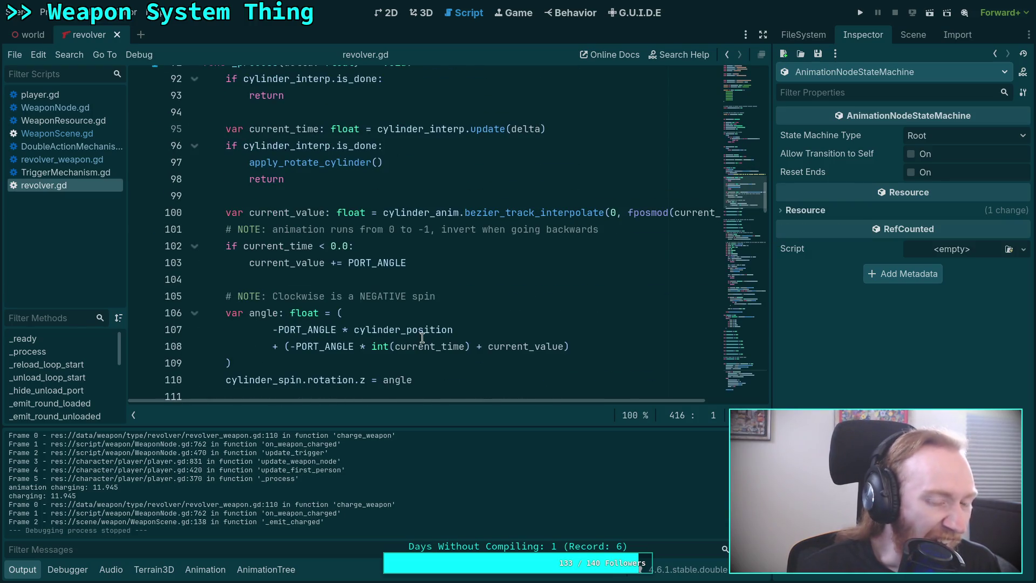
{"action": "scroll", "coordinate": [426, 335], "scroll_direction": "down", "scroll_amount": 6}
{"action": "scroll", "coordinate": [435, 322], "scroll_direction": "down", "scroll_amount": 15}
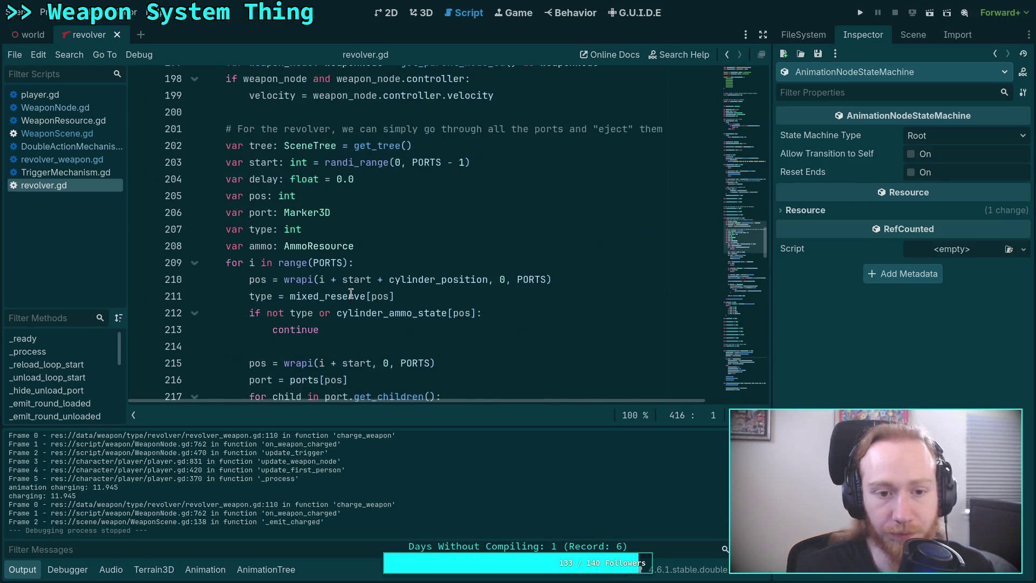
{"action": "scroll", "coordinate": [351, 292], "scroll_direction": "down", "scroll_amount": 6}
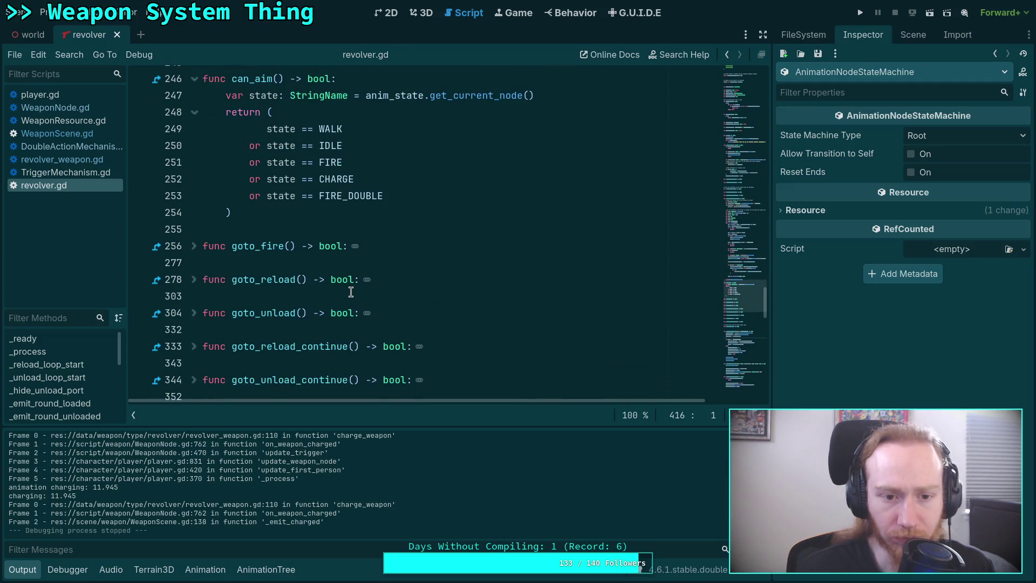
{"action": "scroll", "coordinate": [351, 292], "scroll_direction": "down", "scroll_amount": 10}
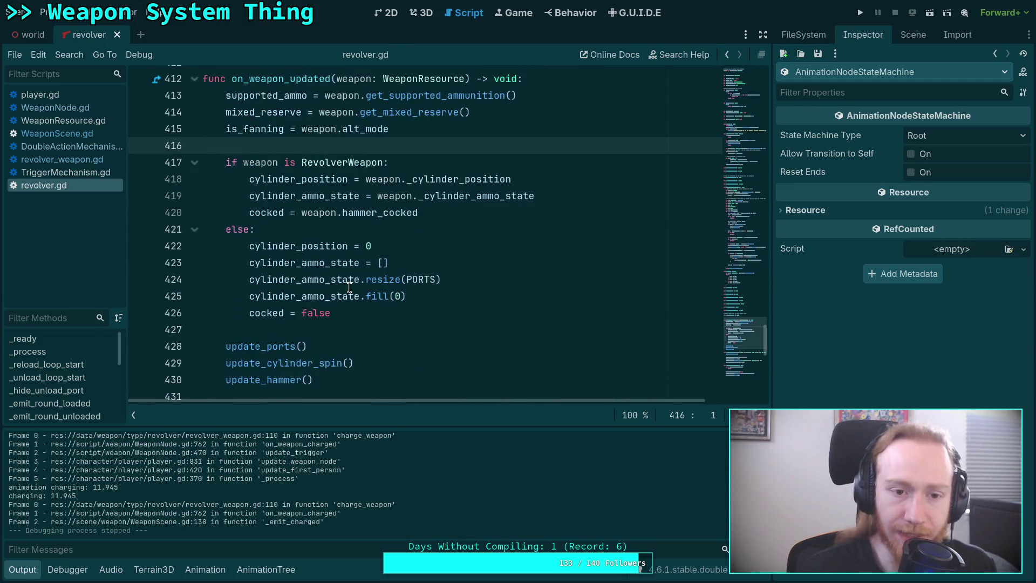
{"action": "left_click", "coordinate": [475, 212]}
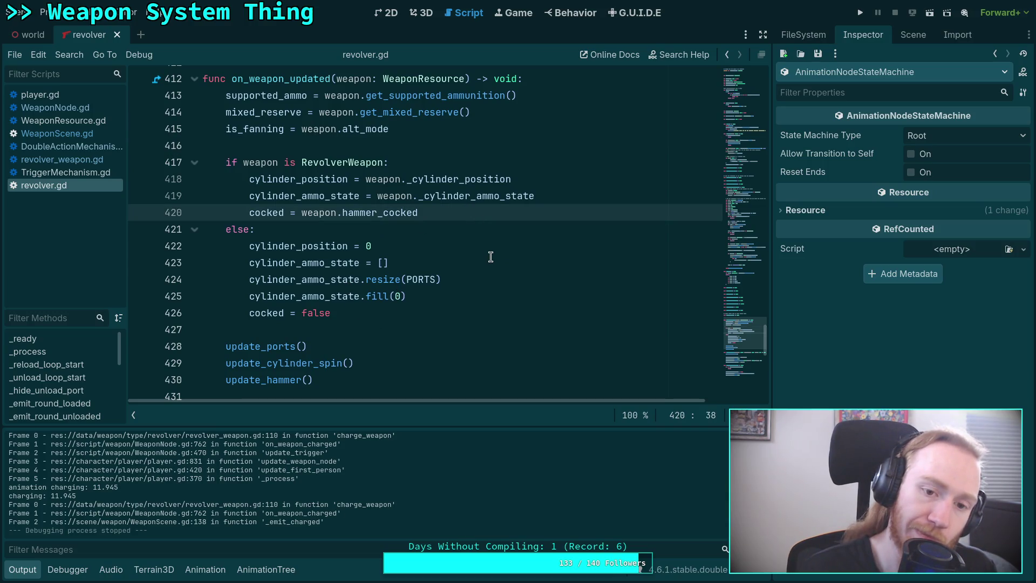
{"action": "left_click", "coordinate": [568, 195]}
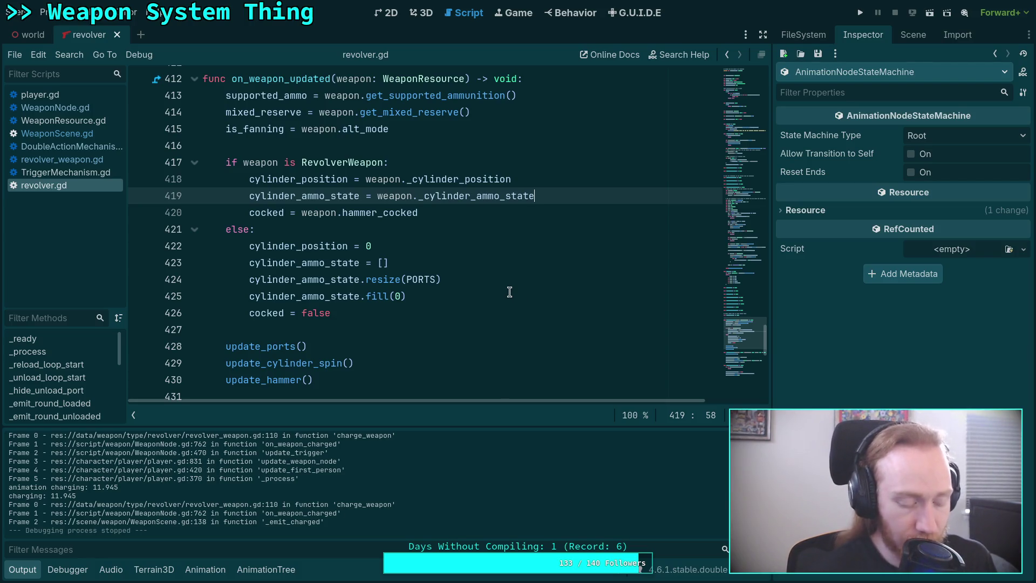
{"action": "key", "text": "Return"}
Discard the unfinished 'if not' condition line in on_weapon_updated.
{"action": "type", "text": "if "}
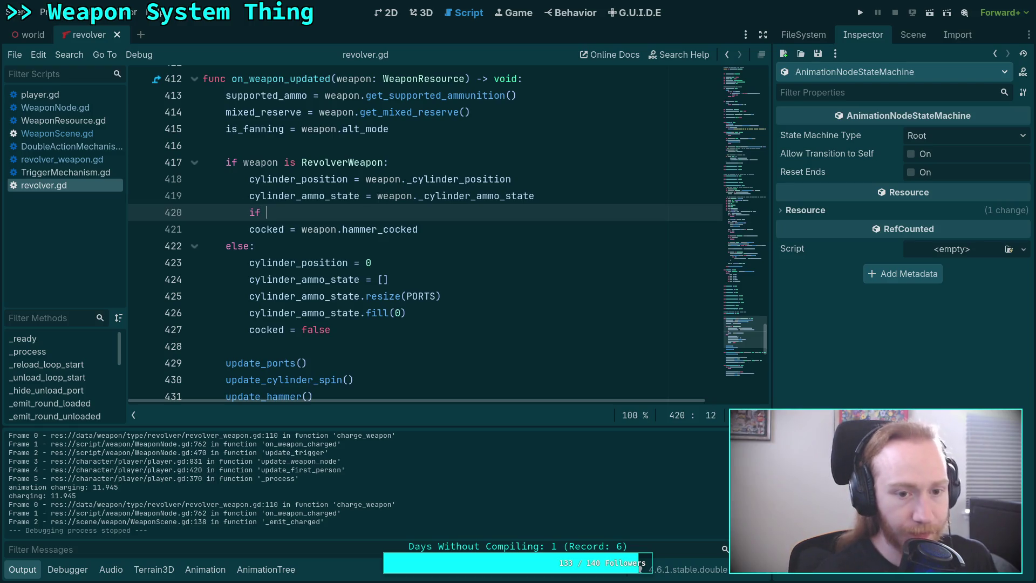
{"action": "type", "text": "not"}
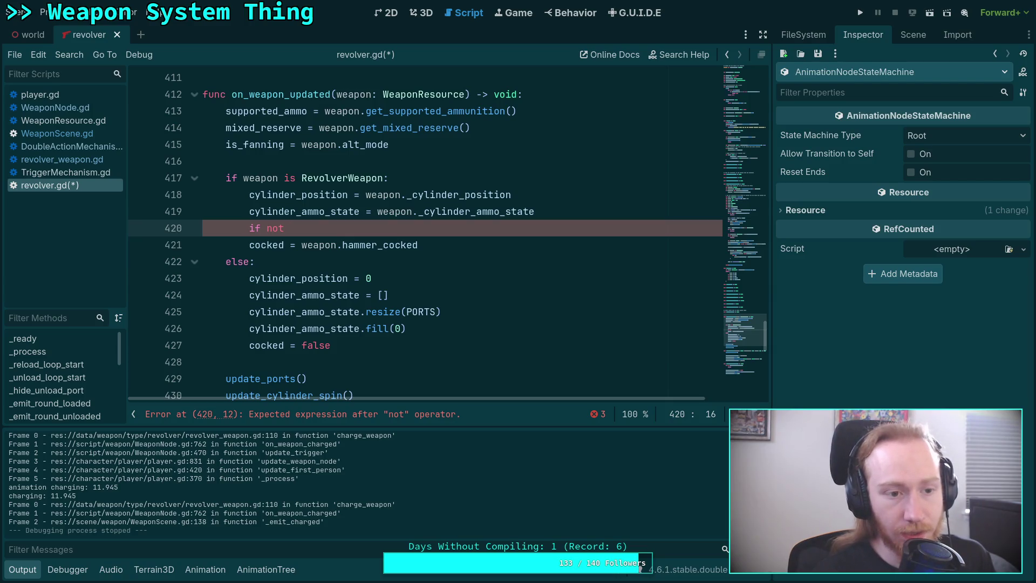
{"action": "key", "text": "BackSpace"}
{"action": "key", "text": "BackSpace"}
{"action": "key", "text": "BackSpace"}
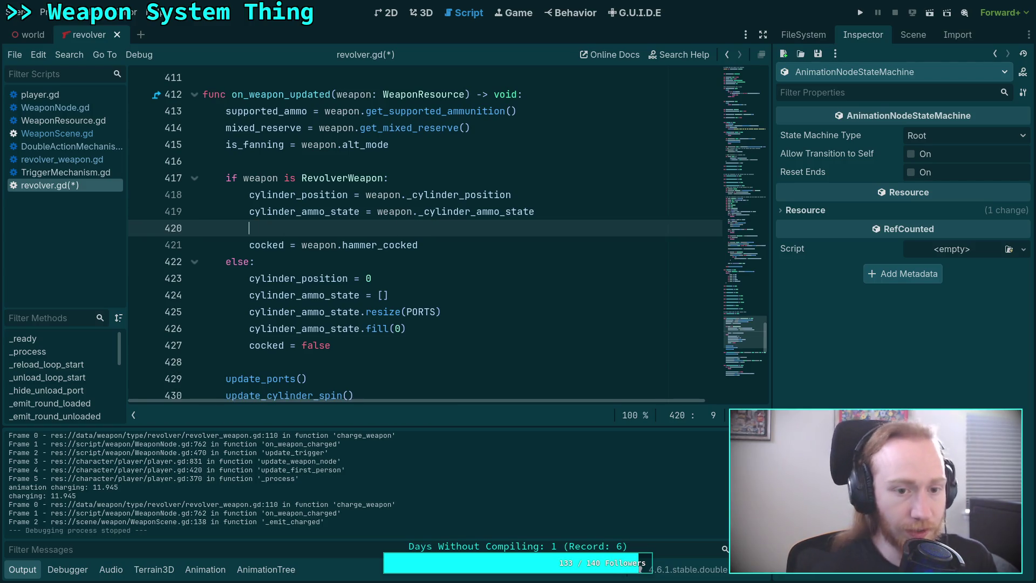
{"action": "key", "text": "BackSpace"}
Make print('scene update: %.3f' % (float(Time.get_ticks_msec()) / 1000.0)) the first line of on_weapon_updated, then save revolver.gd.
{"action": "left_click", "coordinate": [548, 100]}
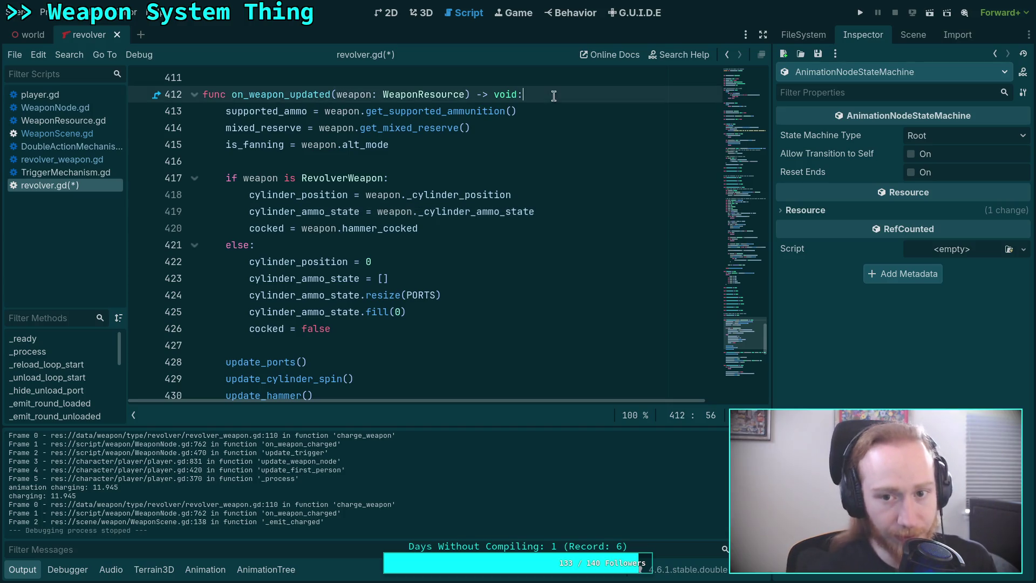
{"action": "key", "text": "Return"}
{"action": "type", "text": "print('"}
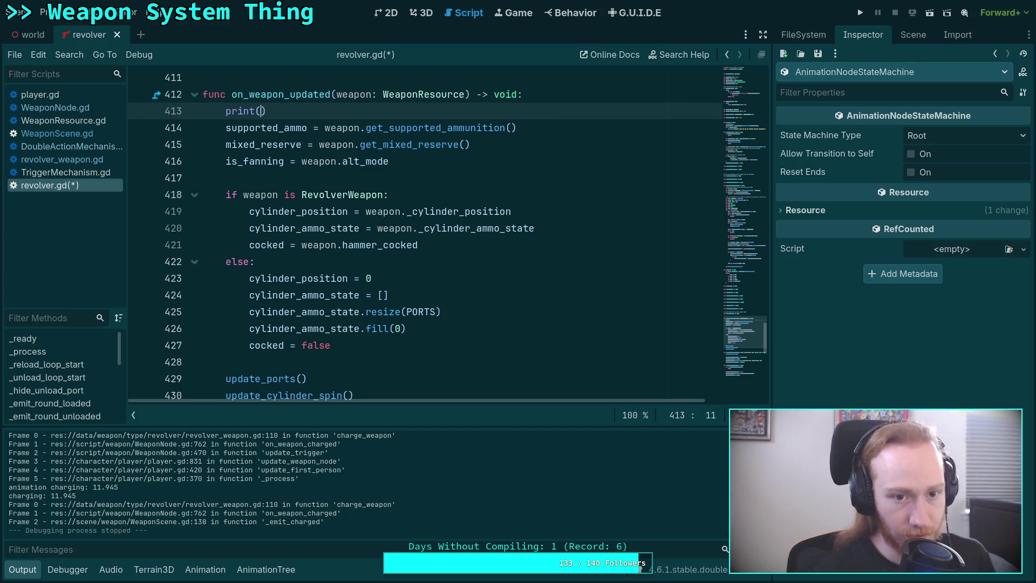
{"action": "type", "text": "scene"}
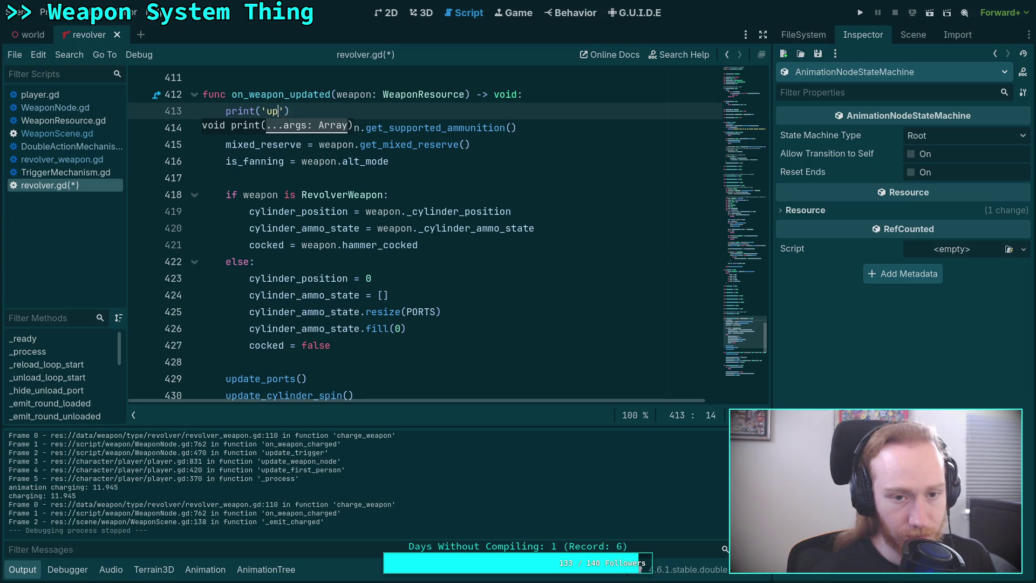
{"action": "type", "text": " update: "}
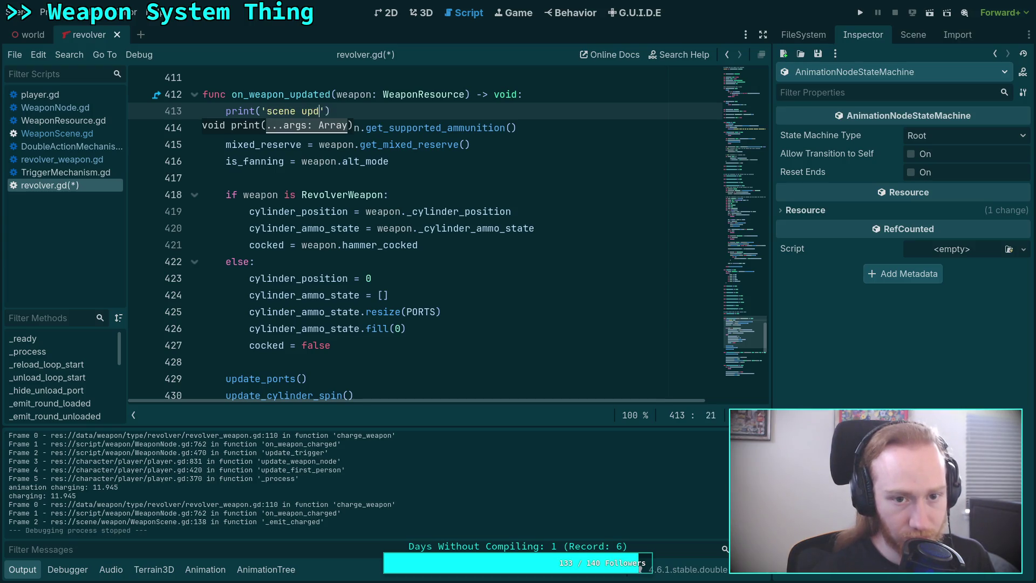
{"action": "type", "text": "%"}
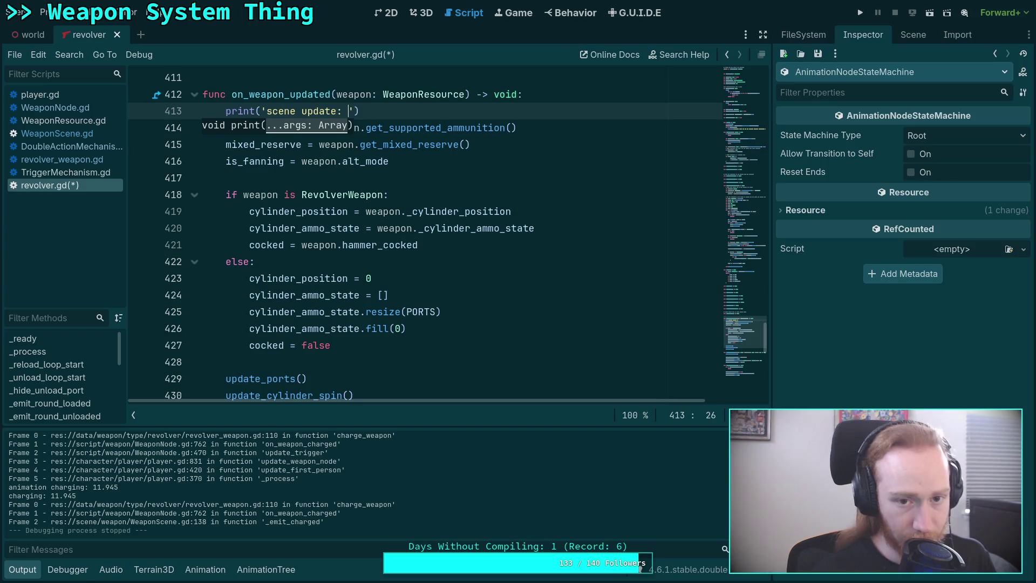
{"action": "type", "text": ".3f'"}
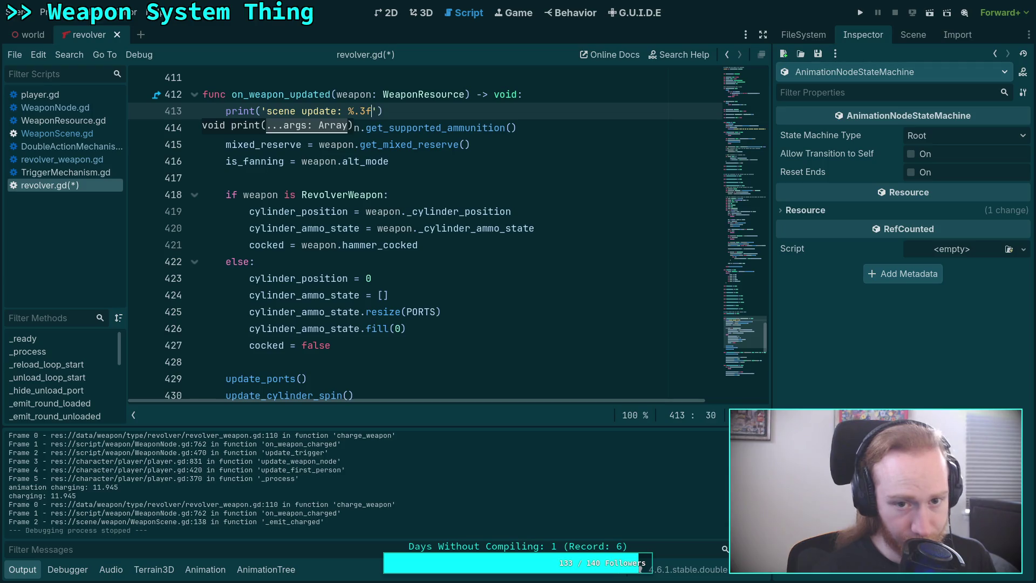
{"action": "type", "text": " %"}
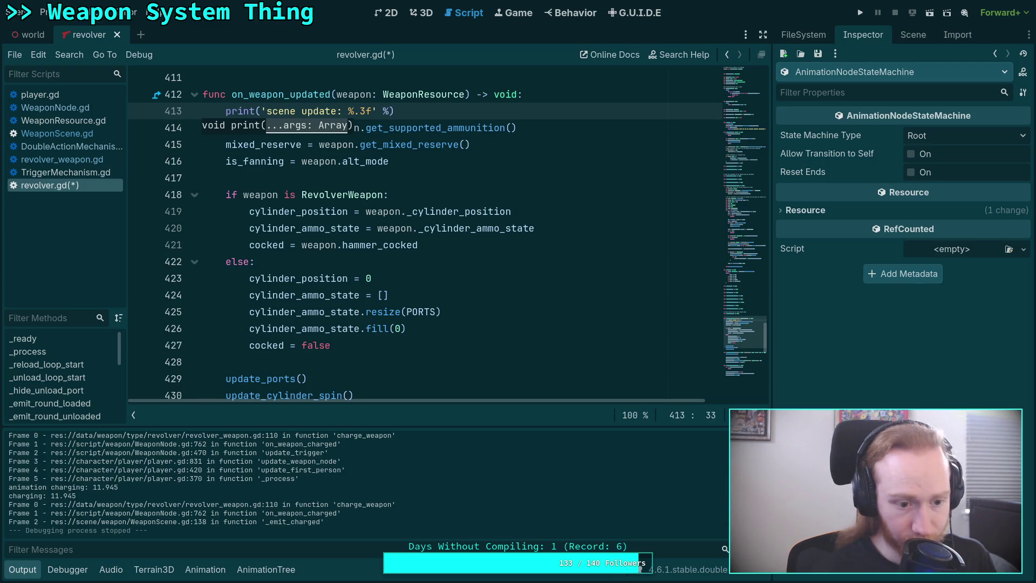
{"action": "type", "text": " (float("}
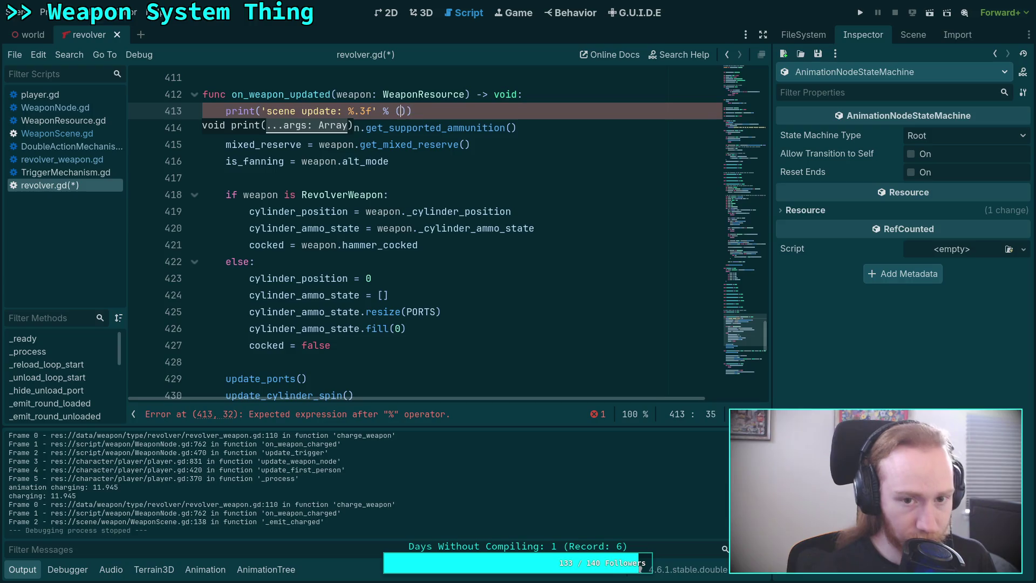
{"action": "type", "text": "Time.get_ti"}
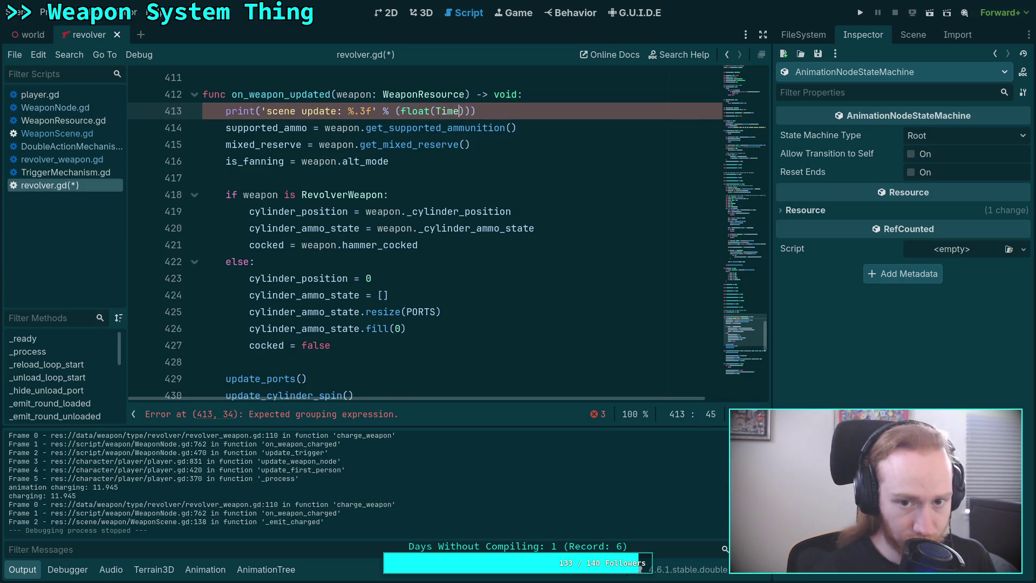
{"action": "key", "text": "Return"}
{"action": "type", "text": ") / 1"}
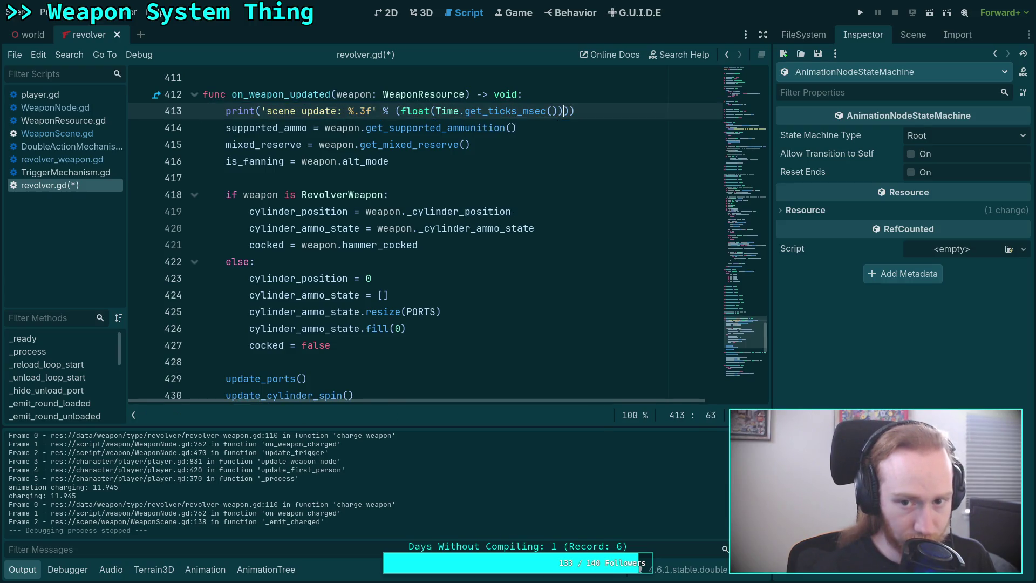
{"action": "type", "text": "000.0"}
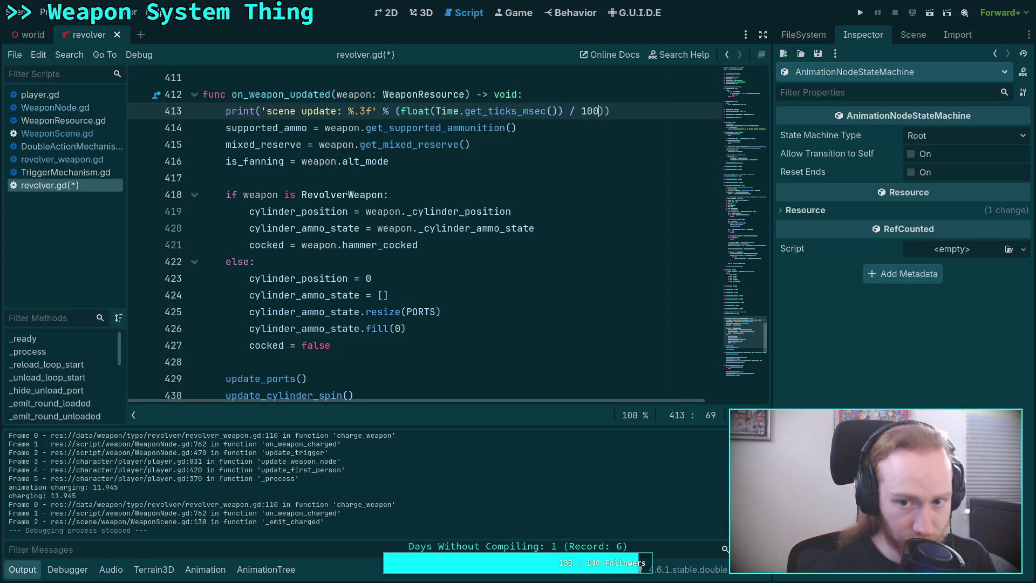
{"action": "key", "text": "ctrl+s"}
Run the project, walk over to pick up the revolver, and pause the game.
{"action": "left_click", "coordinate": [860, 13]}
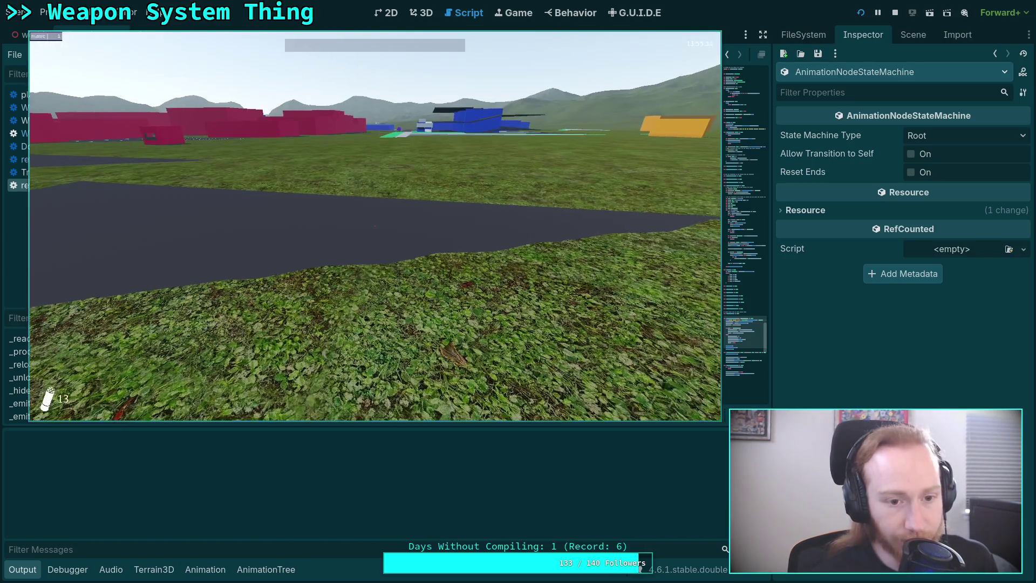
{"action": "key", "text": "w"}
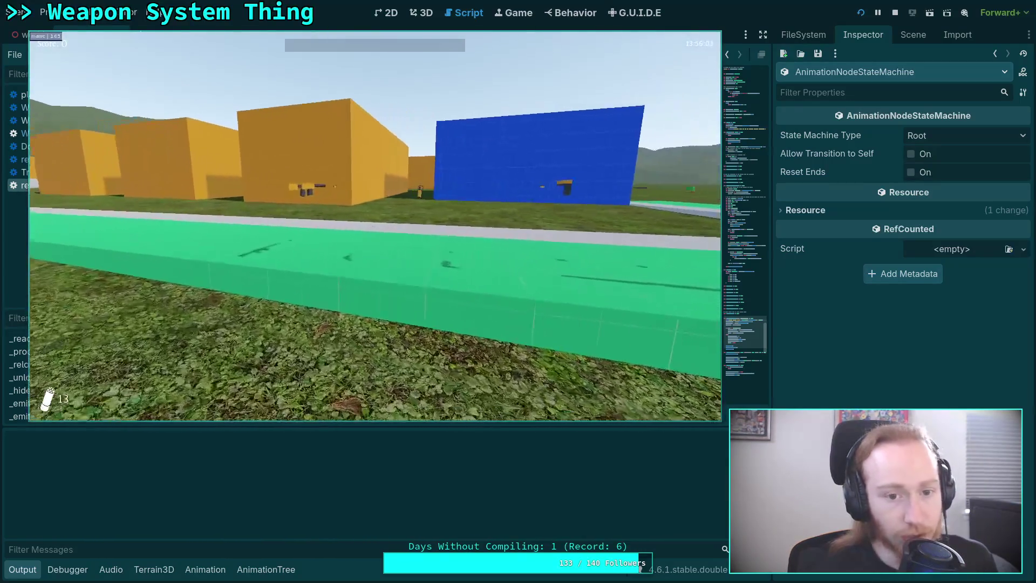
{"action": "key", "text": "w"}
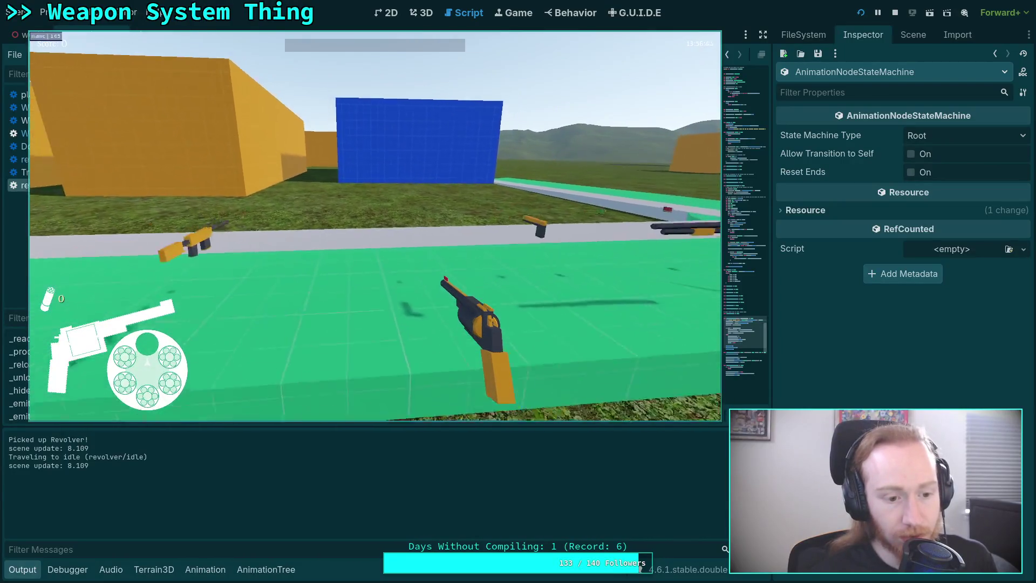
{"action": "key", "text": "w"}
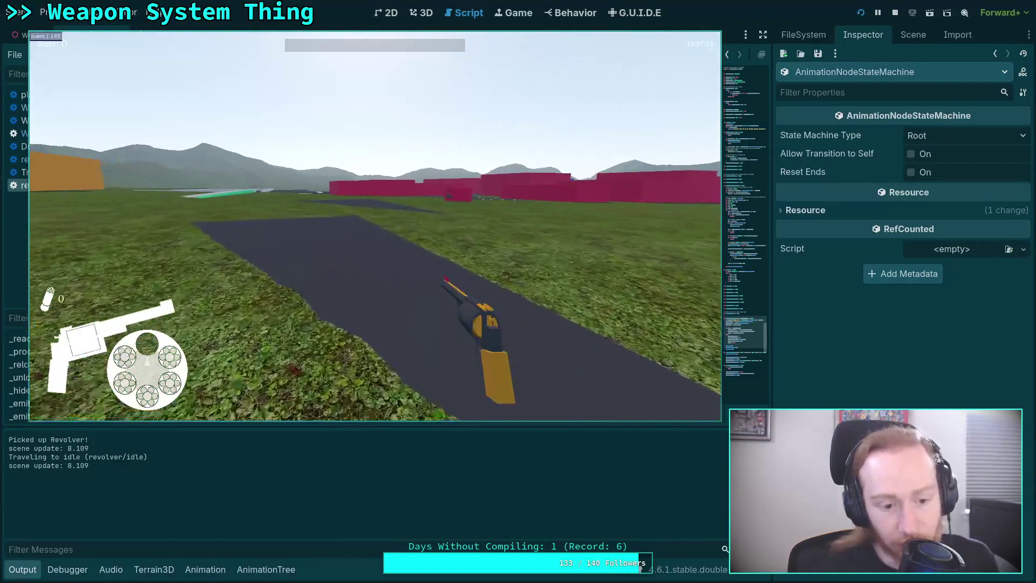
{"action": "key", "text": "w"}
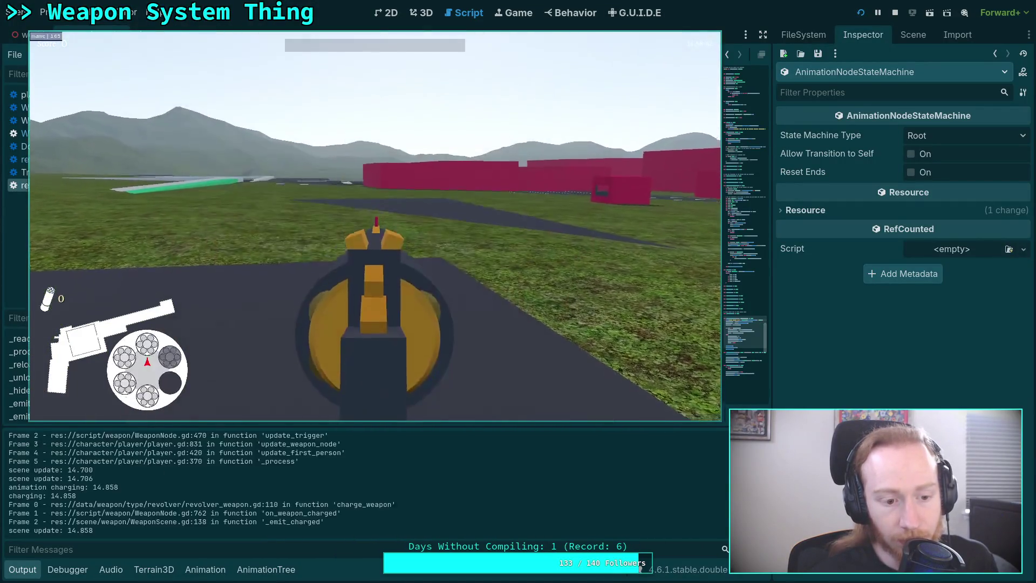
{"action": "key", "text": "Escape"}
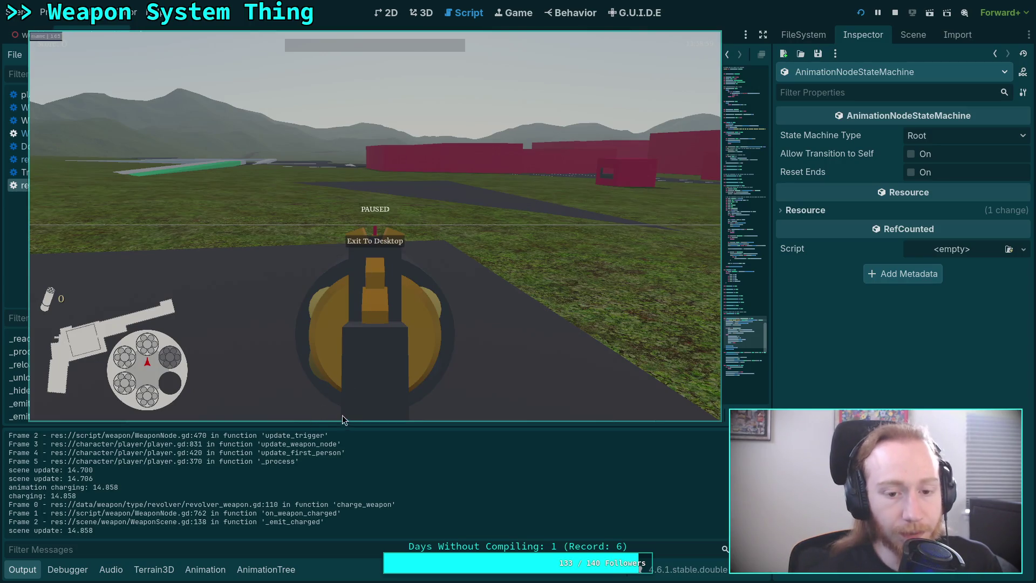
Move the game window aside and read the repeated 'scene update' timestamps in Output.
{"action": "left_click_drag", "start_coordinate": [251, 294], "coordinate": [641, 278]}
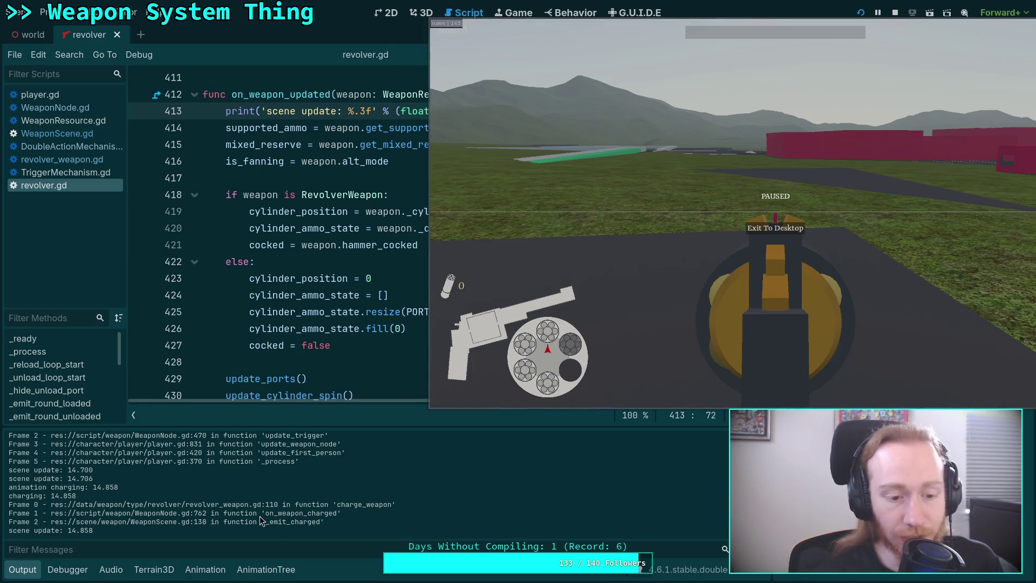
{"action": "scroll", "coordinate": [262, 518], "scroll_direction": "up", "scroll_amount": 3}
{"action": "scroll", "coordinate": [261, 518], "scroll_direction": "up", "scroll_amount": 1}
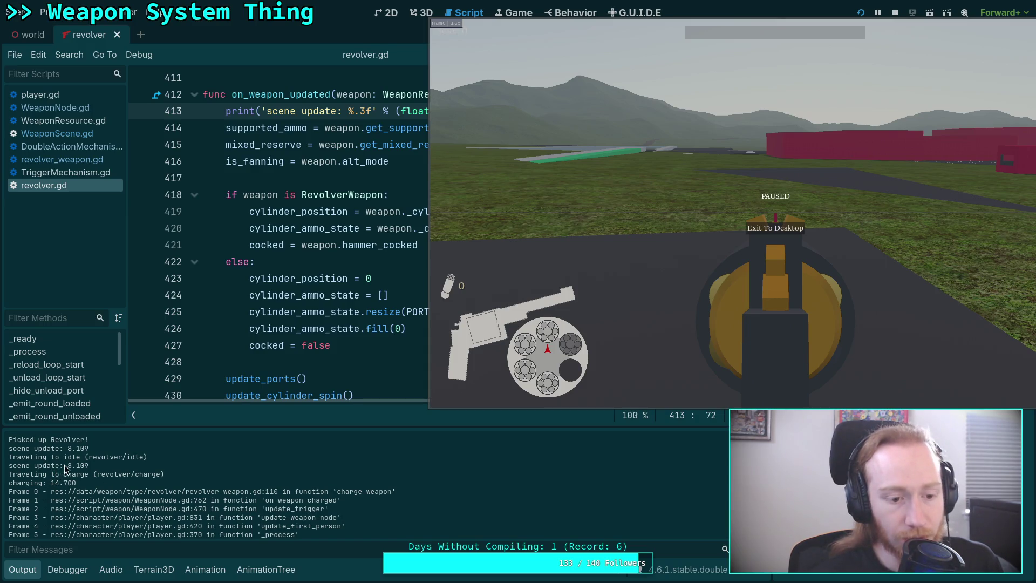
{"action": "scroll", "coordinate": [57, 475], "scroll_direction": "down", "scroll_amount": 1}
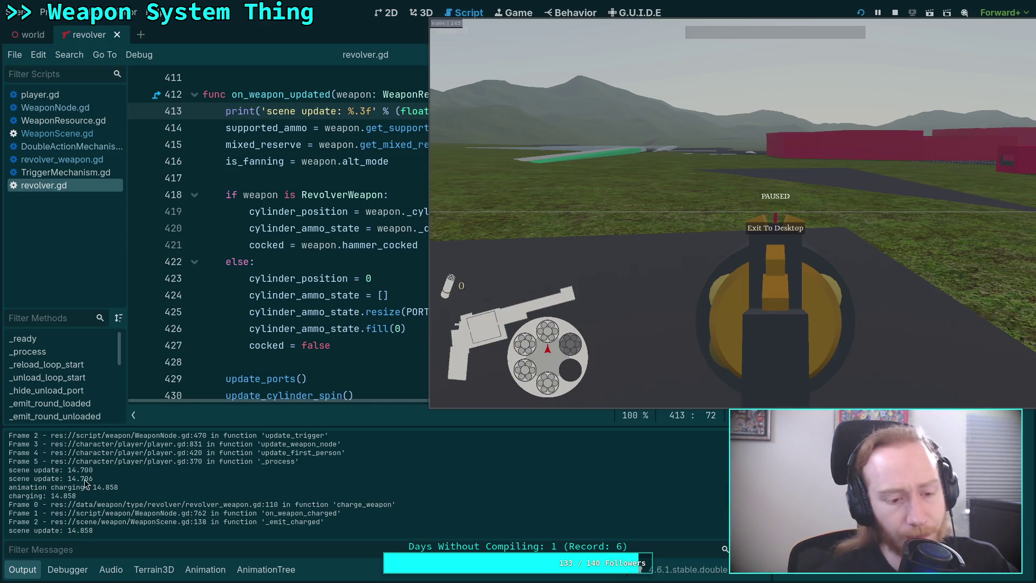
{"action": "scroll", "coordinate": [84, 483], "scroll_direction": "up", "scroll_amount": 2}
{"action": "scroll", "coordinate": [82, 482], "scroll_direction": "down", "scroll_amount": 2}
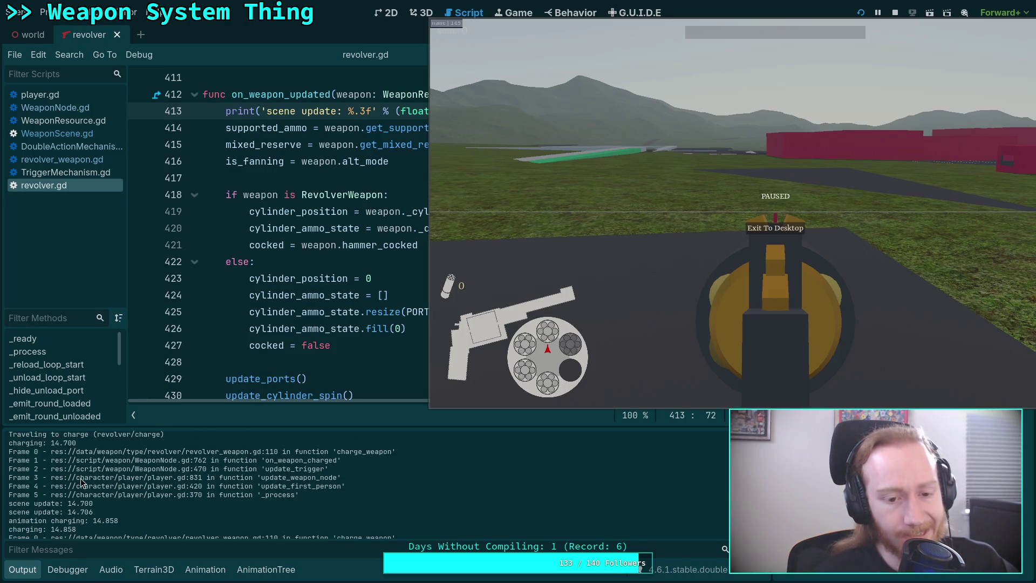
Close the game, add print_stack() below the scene update print, save revolver.gd and rerun.
{"action": "left_click", "coordinate": [776, 228]}
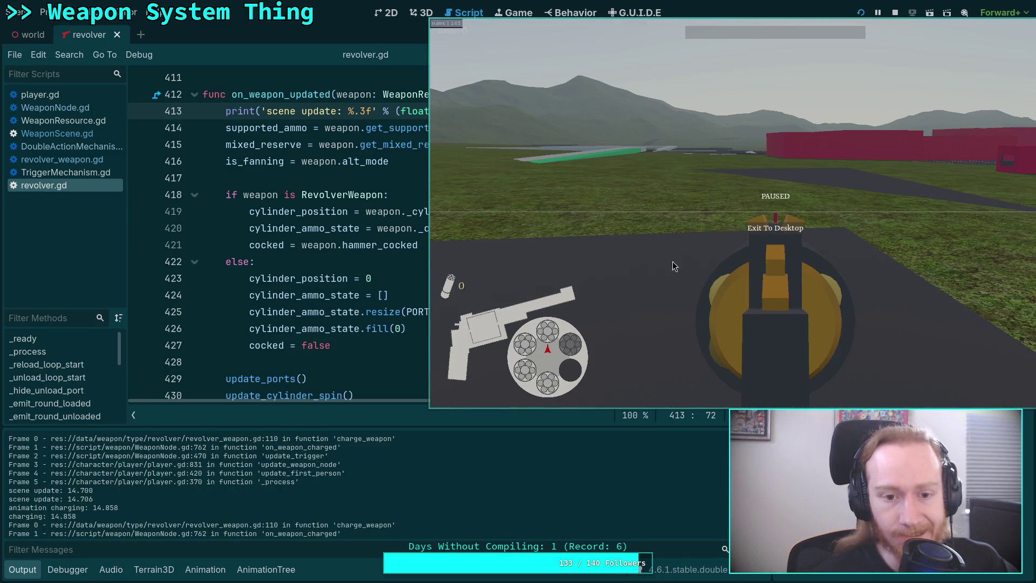
{"action": "left_click", "coordinate": [658, 110]}
{"action": "key", "text": "Return"}
{"action": "type", "text": "printS"}
{"action": "key", "text": "BackSpace"}
{"action": "type", "text": "_st"}
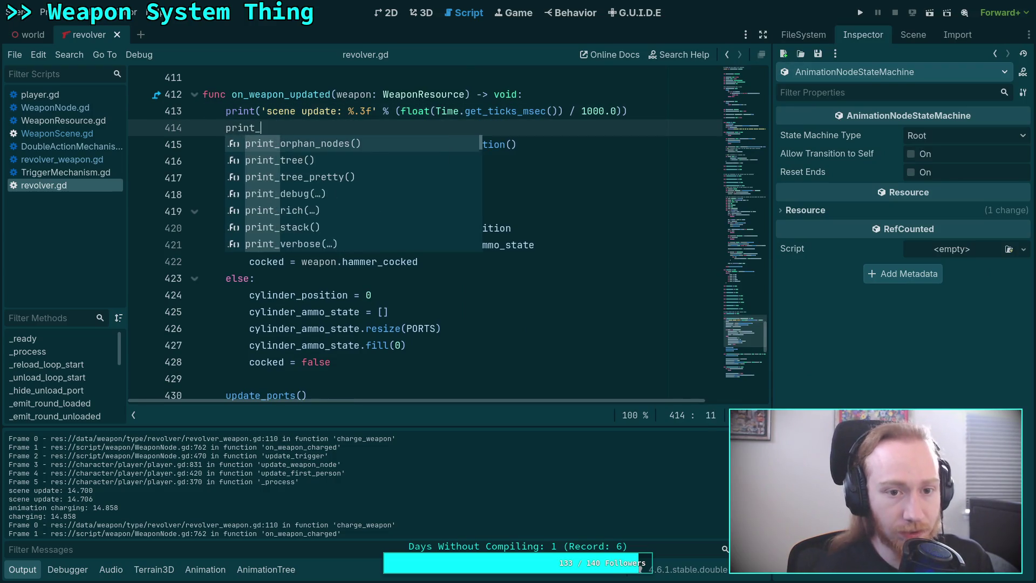
{"action": "key", "text": "Return"}
{"action": "key", "text": "ctrl+s"}
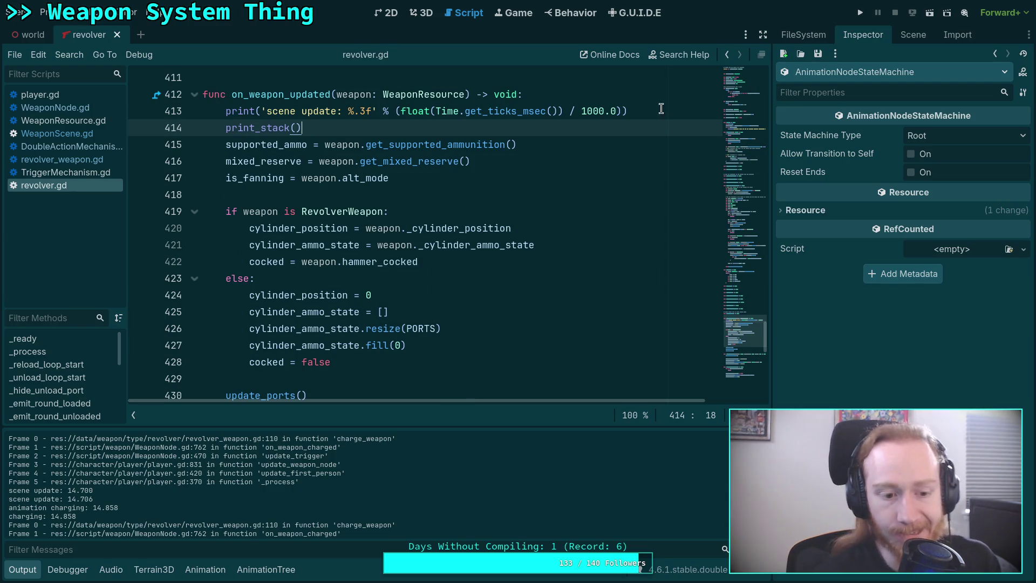
{"action": "left_click", "coordinate": [860, 12]}
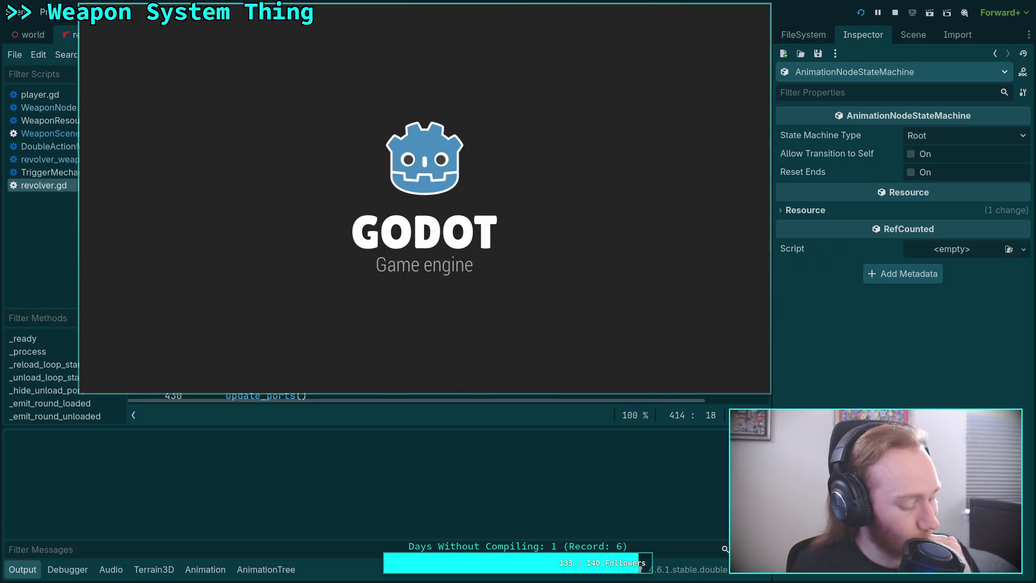
Pick up the pistol and revolver, aim the revolver to charge it, then pause.
{"action": "key", "text": "w"}
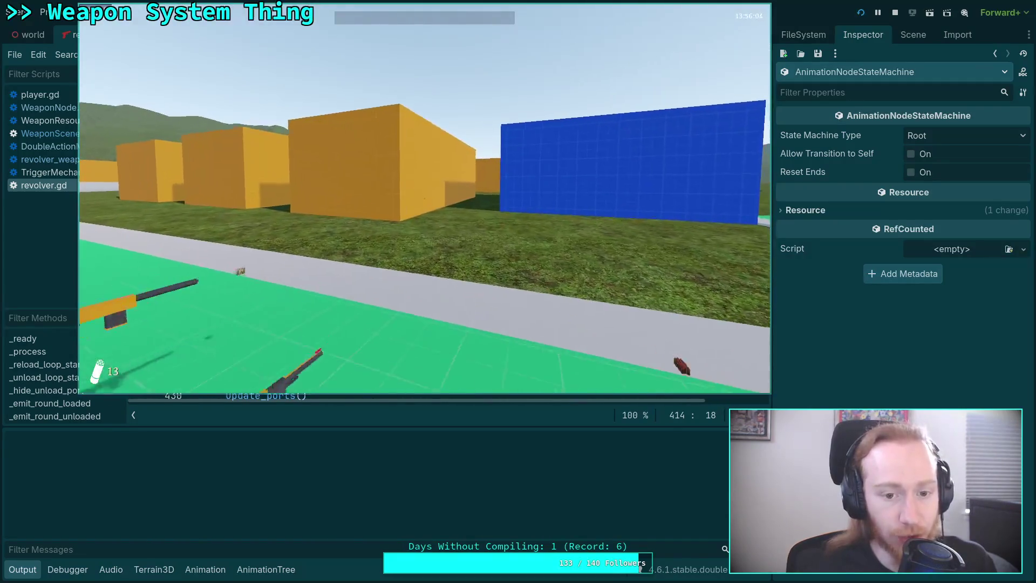
{"action": "key", "text": "w"}
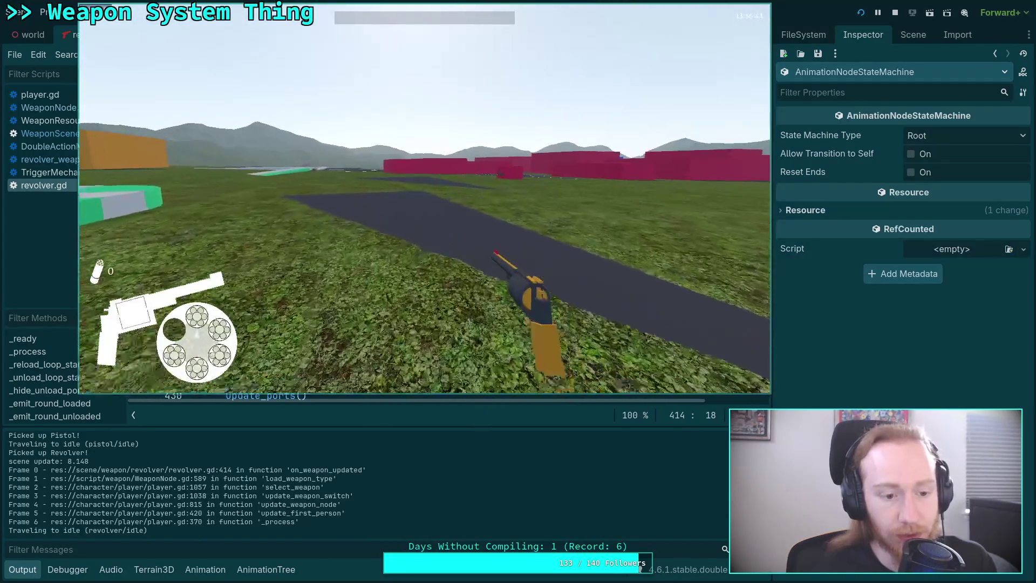
{"action": "key", "text": "Escape"}
{"action": "key", "text": "Escape"}
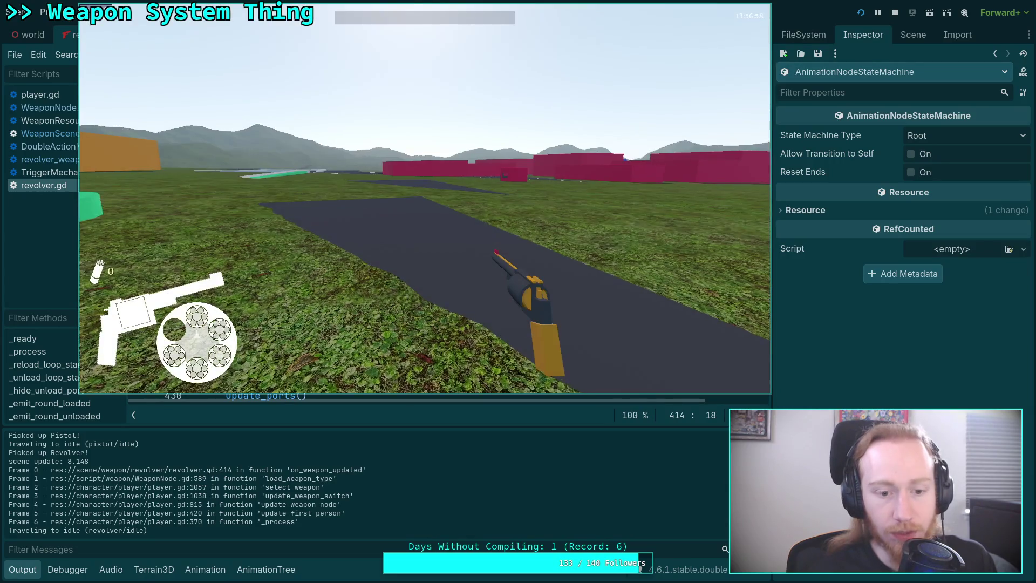
{"action": "right_click", "coordinate": [425, 198]}
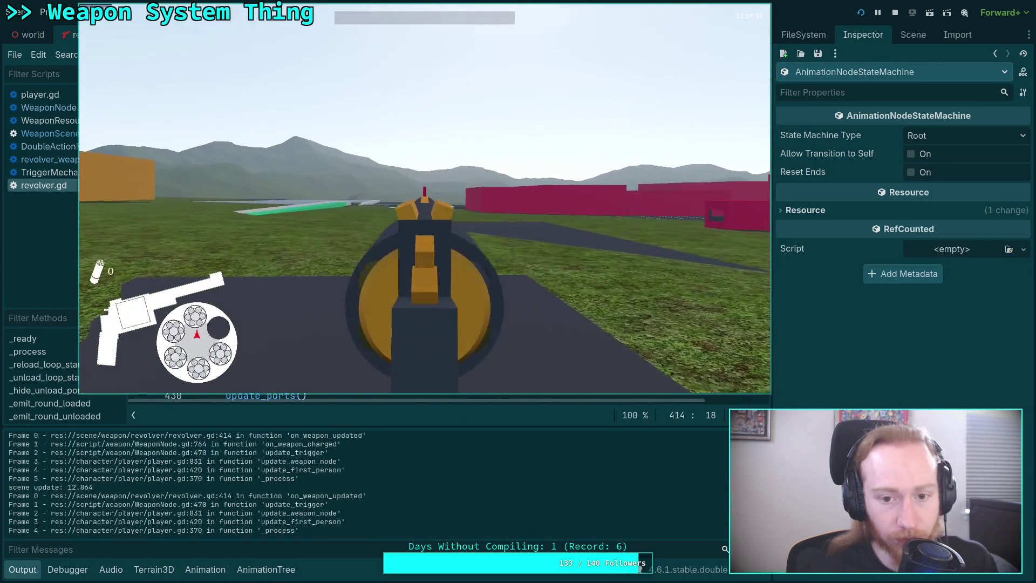
{"action": "key", "text": "Escape"}
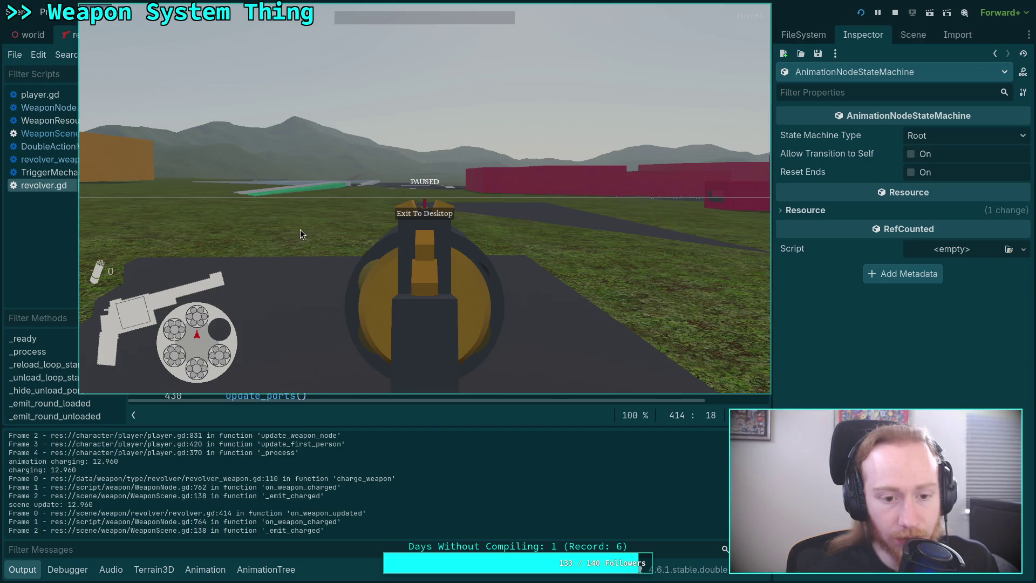
Move the game window aside and highlight the 'scene update: 8.148' stack trace in Output.
{"action": "left_click_drag", "start_coordinate": [291, 229], "coordinate": [570, 229]}
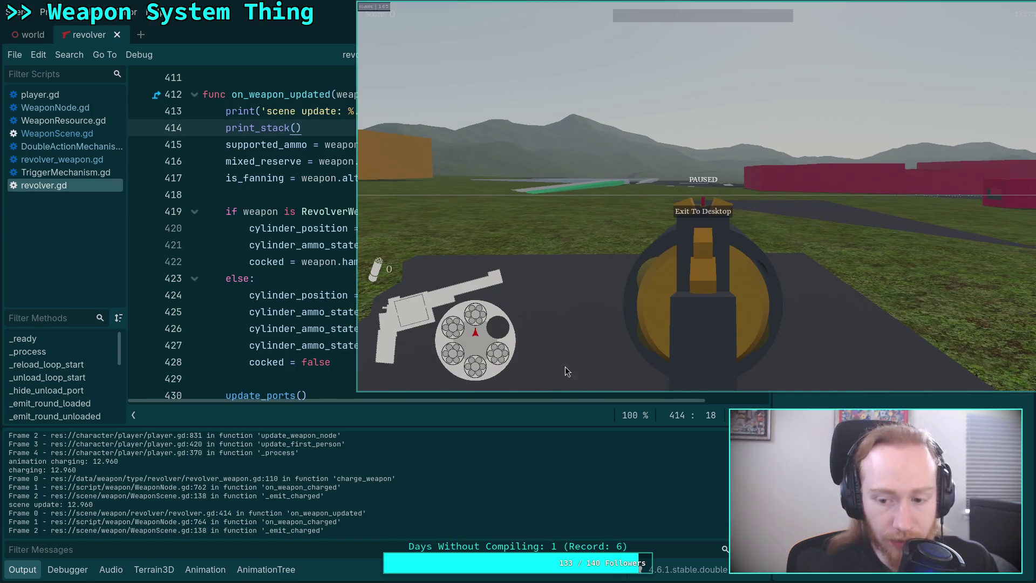
{"action": "left_click", "coordinate": [495, 354]}
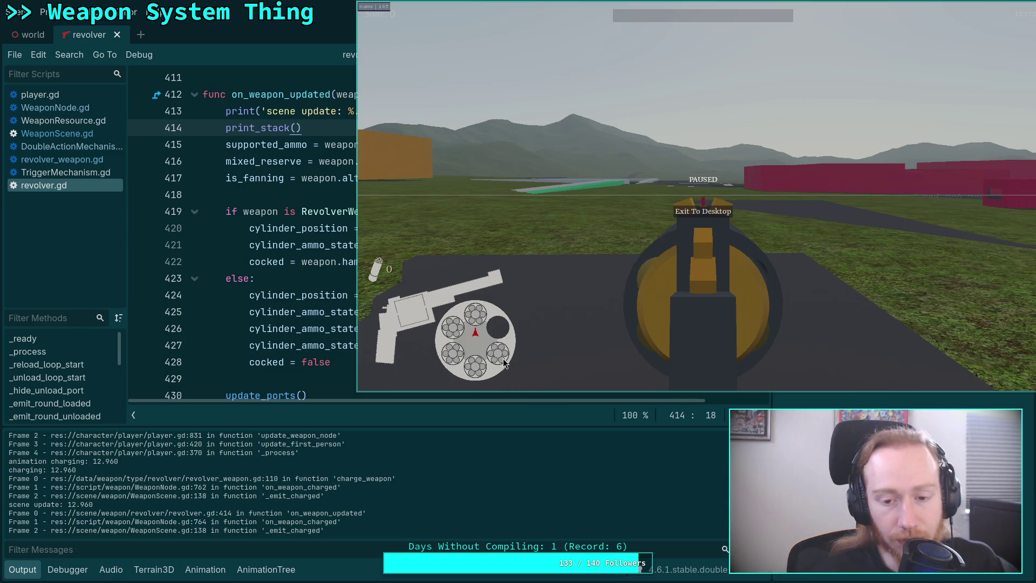
{"action": "left_click", "coordinate": [315, 507]}
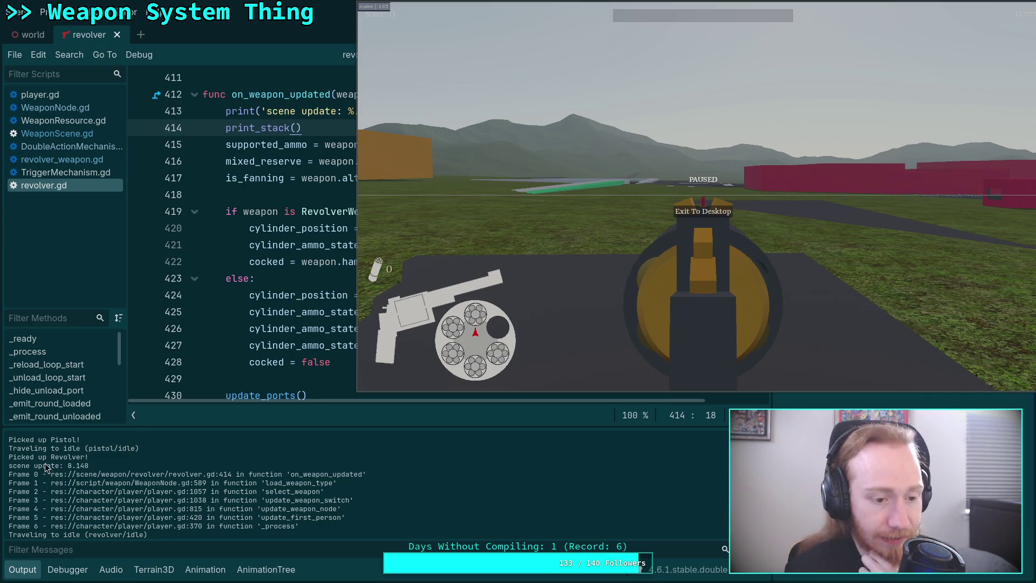
{"action": "left_click_drag", "start_coordinate": [90, 466], "coordinate": [11, 468]}
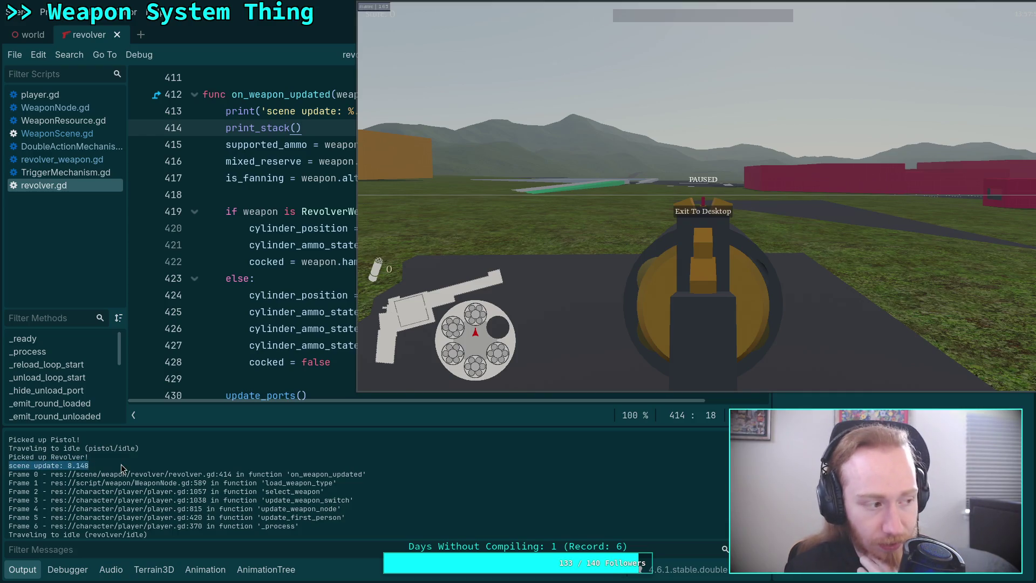
{"action": "left_click", "coordinate": [122, 464]}
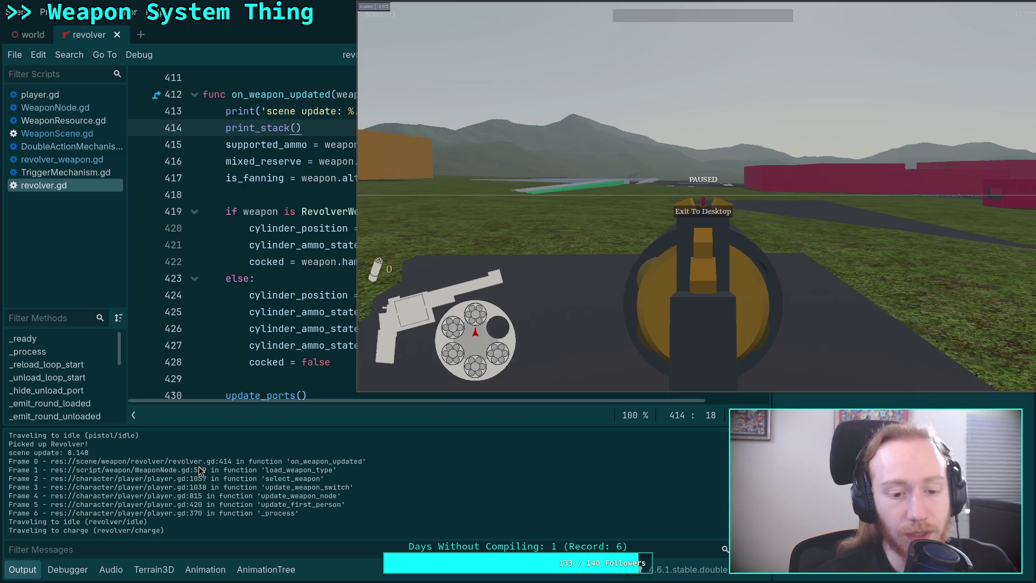
{"action": "scroll", "coordinate": [217, 485], "scroll_direction": "up", "scroll_amount": 1}
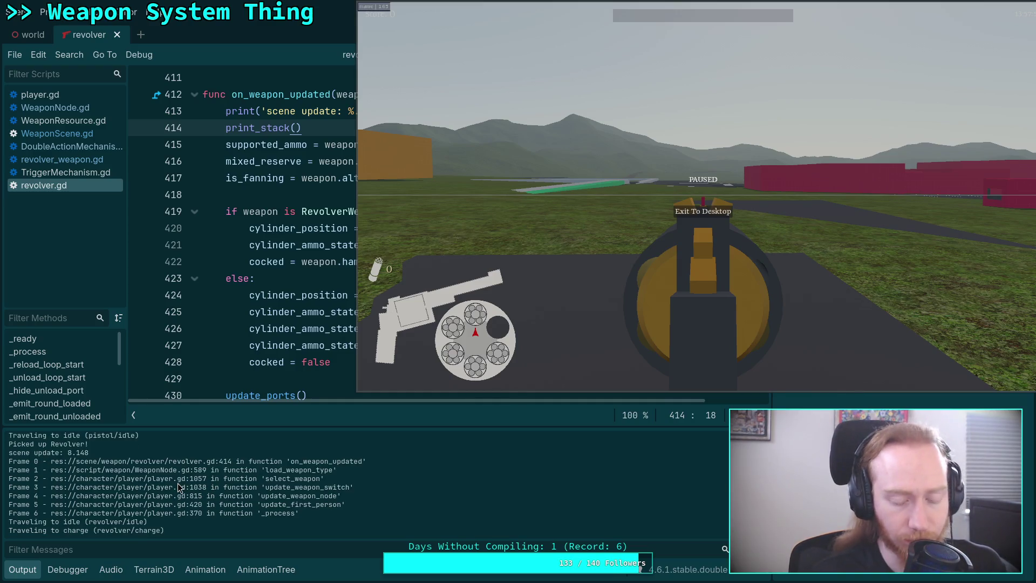
{"action": "scroll", "coordinate": [162, 518], "scroll_direction": "up", "scroll_amount": 2}
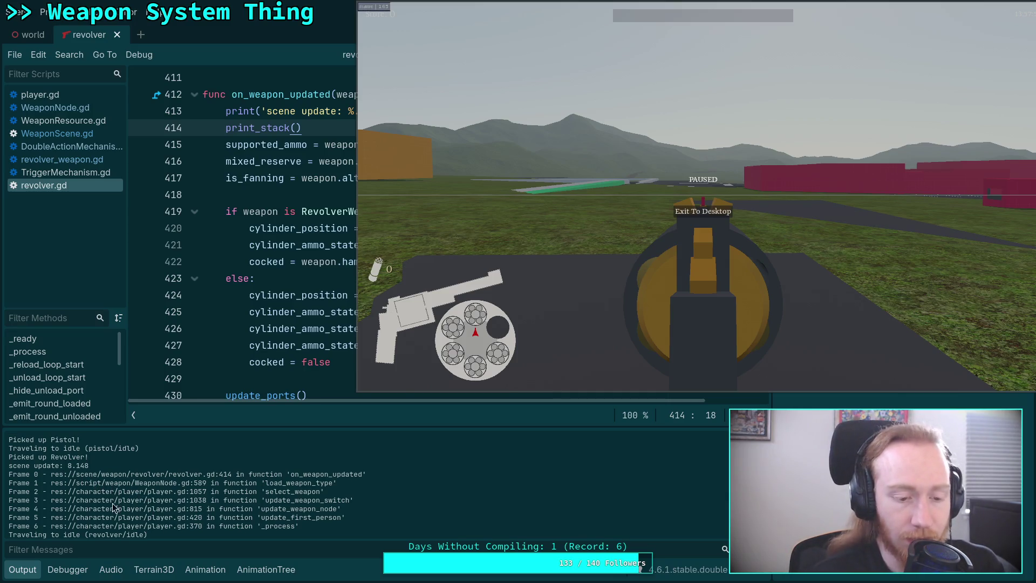
{"action": "scroll", "coordinate": [74, 474], "scroll_direction": "down", "scroll_amount": 2}
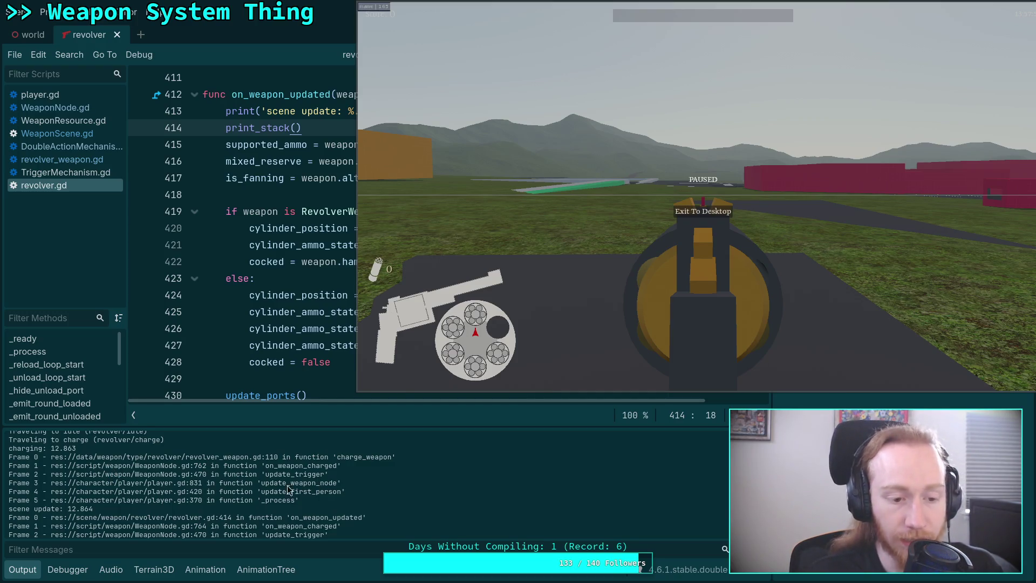
{"action": "scroll", "coordinate": [313, 486], "scroll_direction": "down", "scroll_amount": 3}
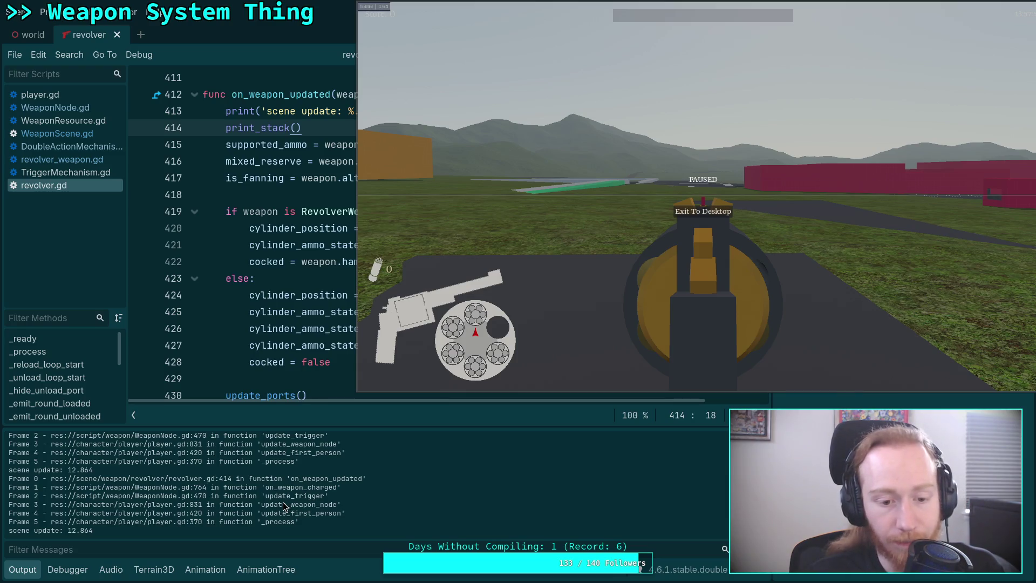
{"action": "scroll", "coordinate": [282, 498], "scroll_direction": "up", "scroll_amount": 1}
{"action": "scroll", "coordinate": [291, 507], "scroll_direction": "down", "scroll_amount": 1}
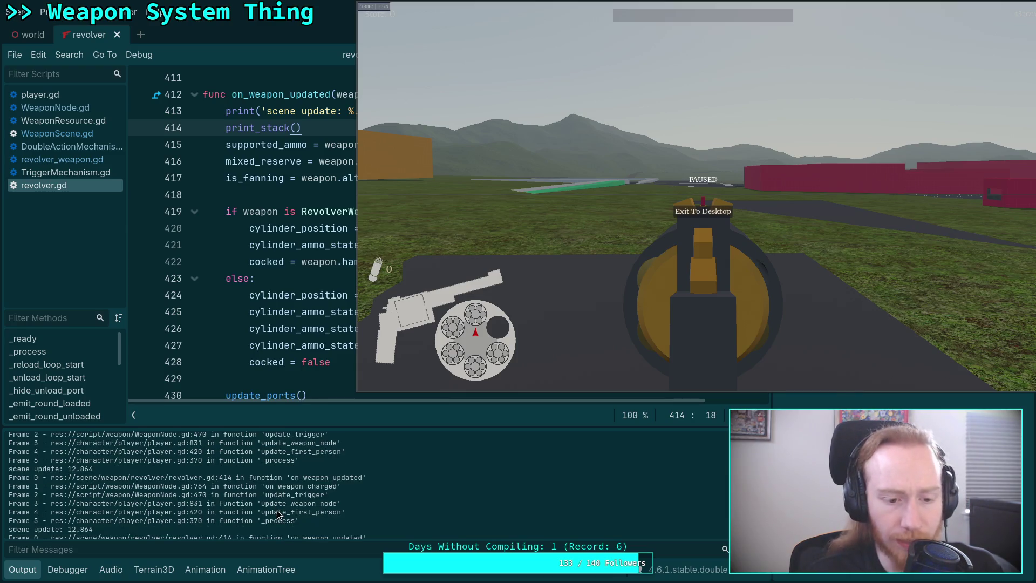
{"action": "scroll", "coordinate": [316, 521], "scroll_direction": "up", "scroll_amount": 1}
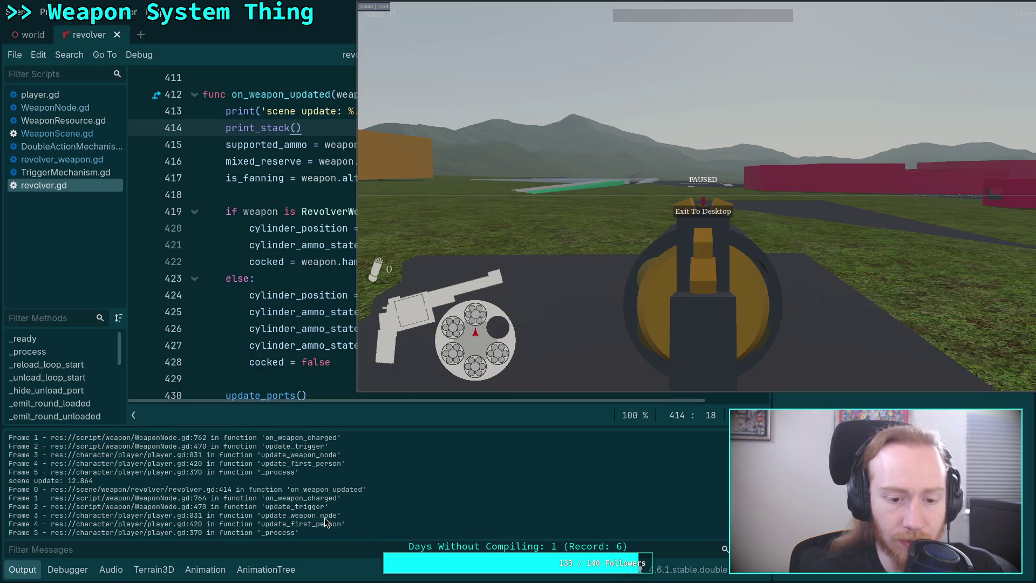
{"action": "scroll", "coordinate": [319, 526], "scroll_direction": "up", "scroll_amount": 1}
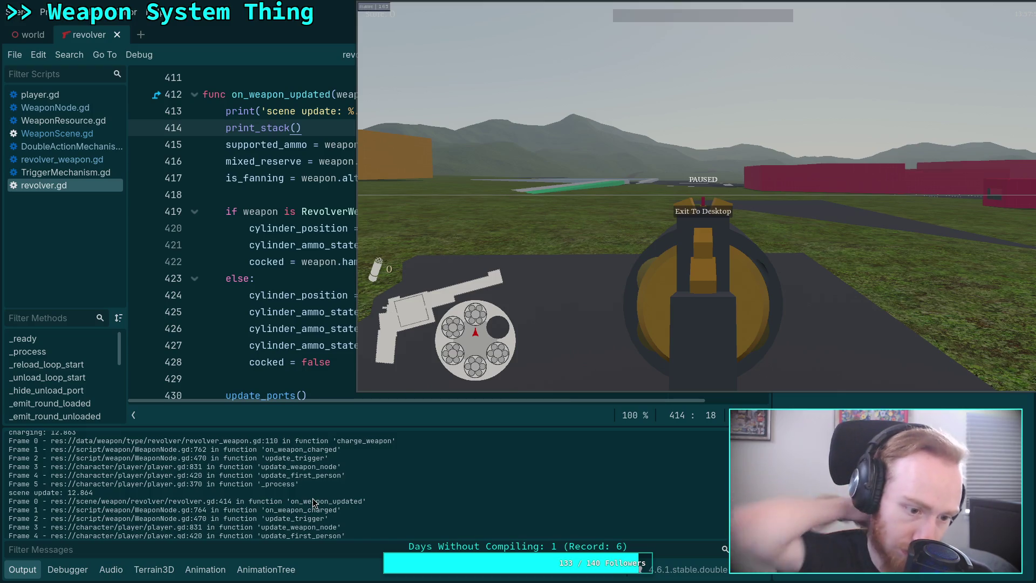
{"action": "scroll", "coordinate": [217, 495], "scroll_direction": "up", "scroll_amount": 2}
{"action": "scroll", "coordinate": [217, 496], "scroll_direction": "down", "scroll_amount": 5}
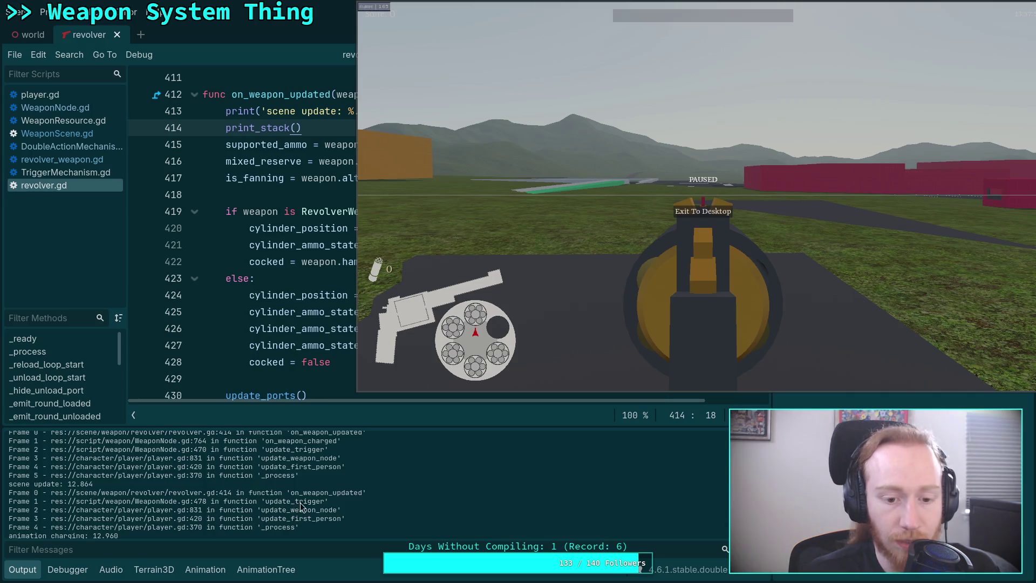
{"action": "scroll", "coordinate": [315, 507], "scroll_direction": "up", "scroll_amount": 1}
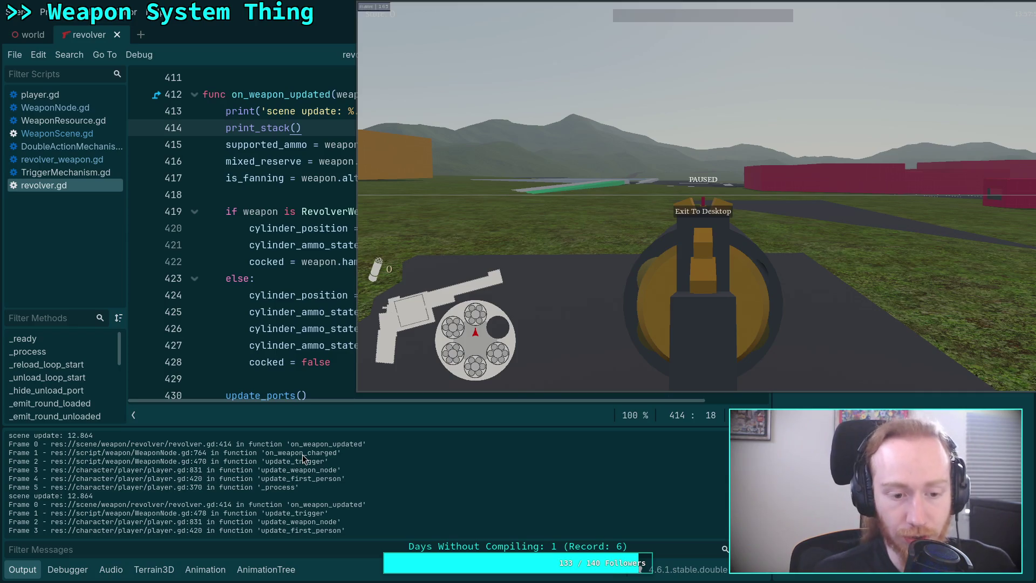
{"action": "left_click", "coordinate": [719, 211]}
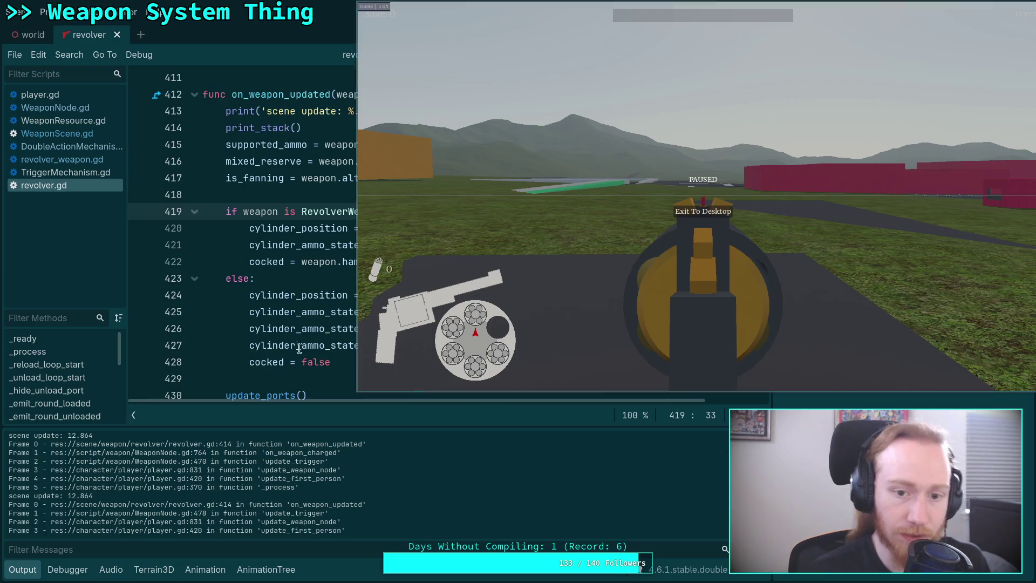
Leave the paused game and stop the run.
{"action": "key", "text": "Escape"}
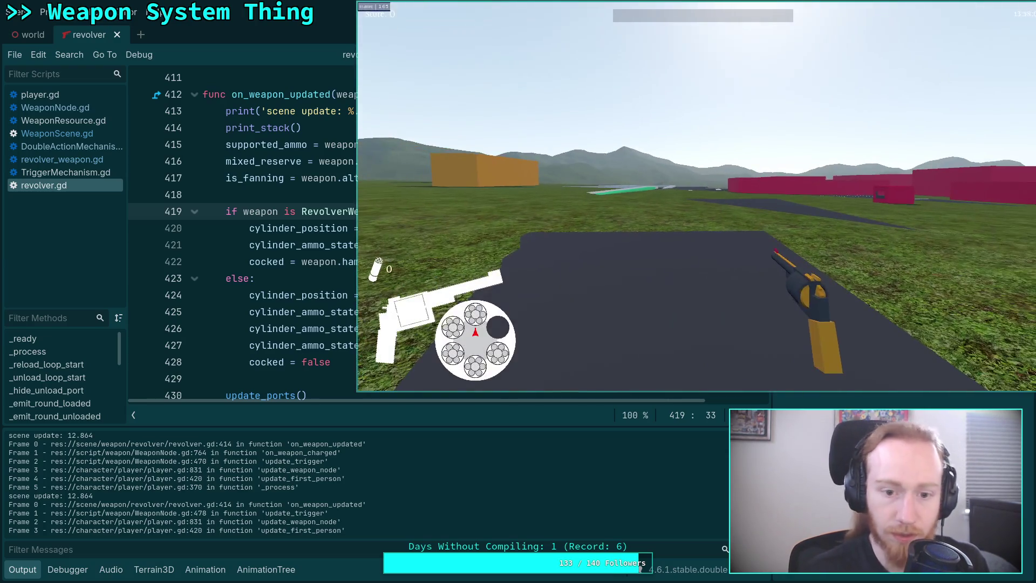
{"action": "key", "text": "Escape"}
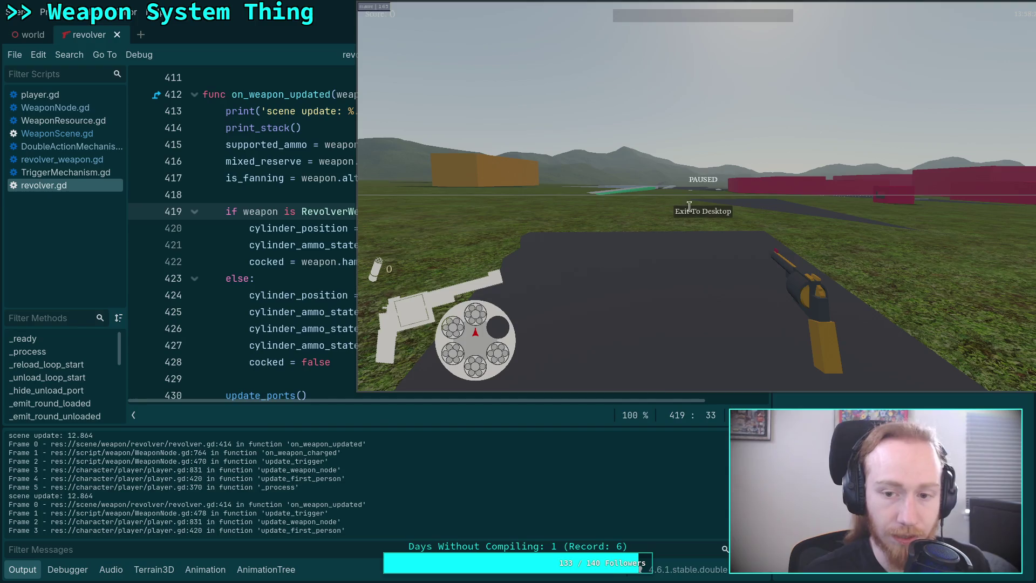
{"action": "left_click", "coordinate": [508, 193]}
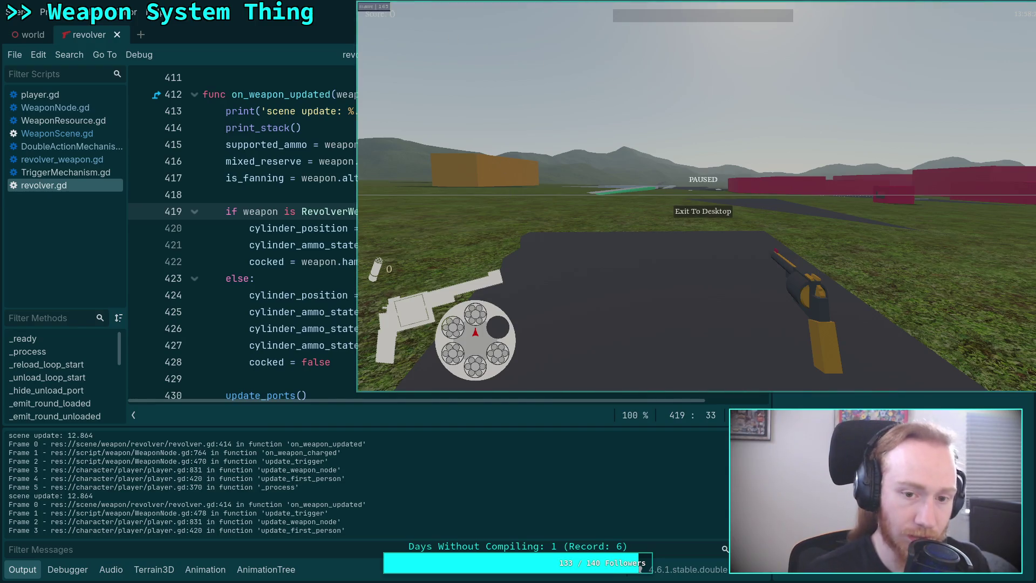
{"action": "key", "text": "Escape"}
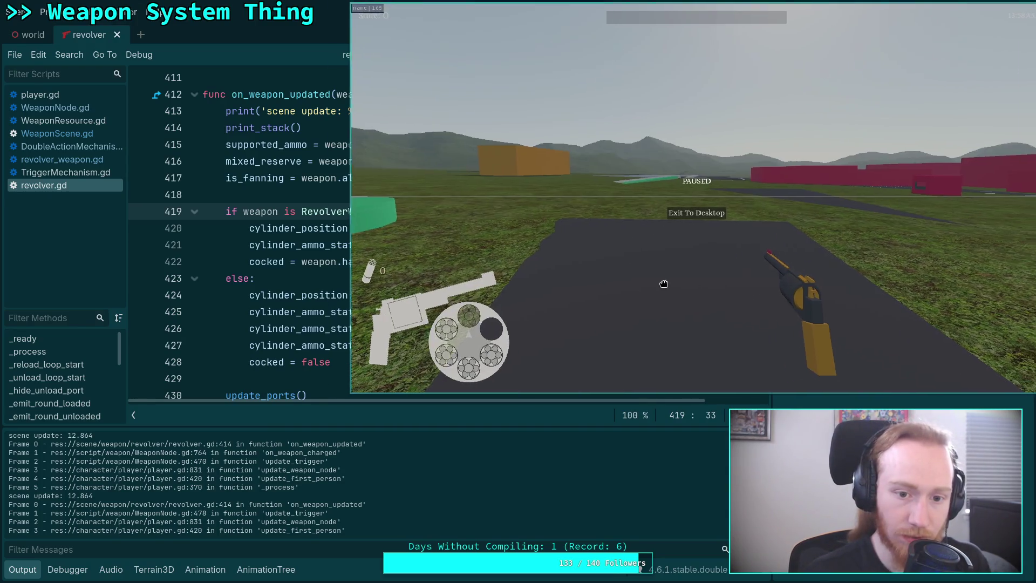
{"action": "key", "text": "alt+Tab"}
{"action": "key", "text": "alt+Tab"}
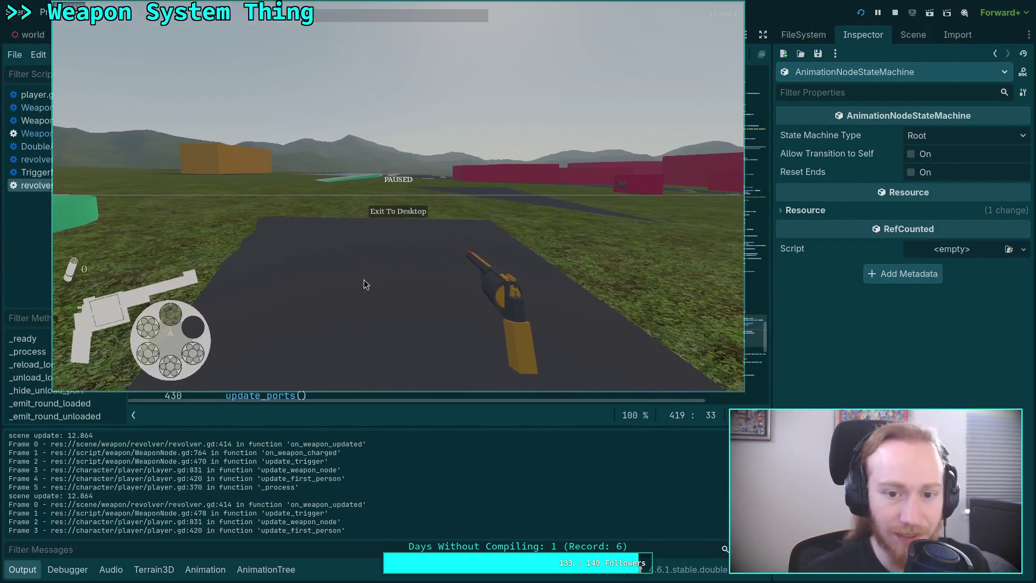
{"action": "left_click", "coordinate": [396, 211]}
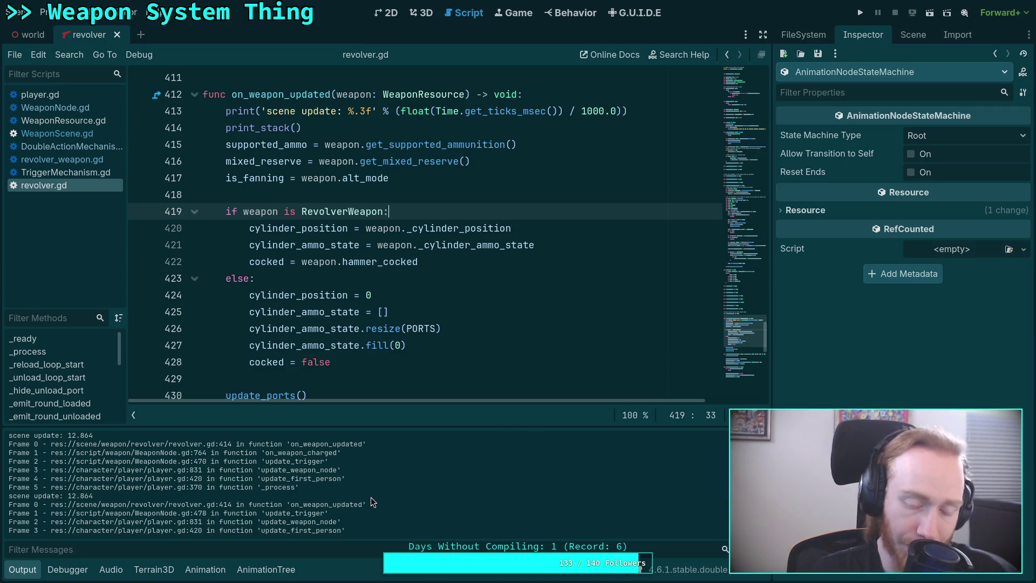
Enlarge the Output panel and open WeaponNode.gd from the script list.
{"action": "left_click_drag", "start_coordinate": [429, 427], "coordinate": [442, 410]}
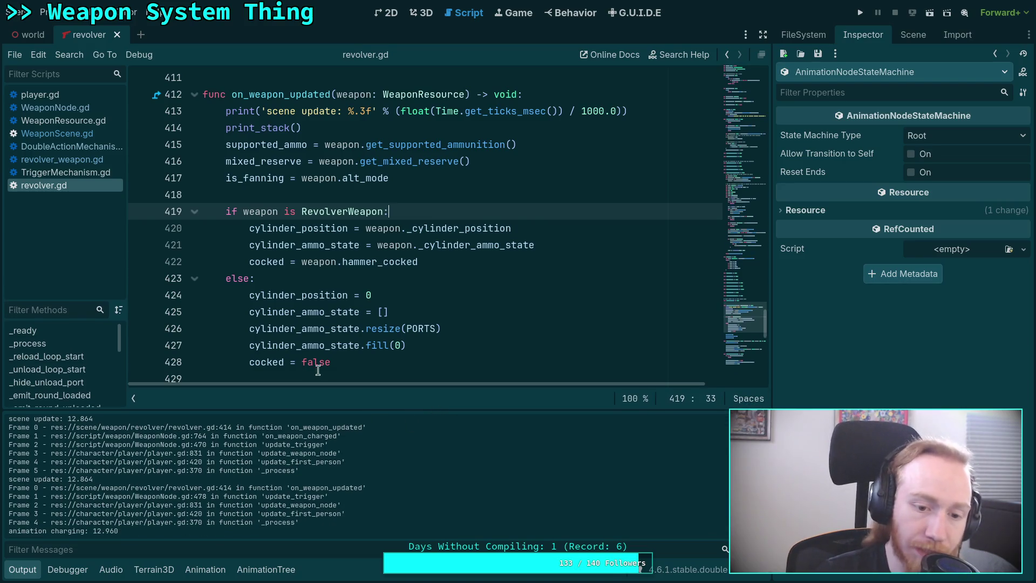
{"action": "left_click", "coordinate": [299, 262]}
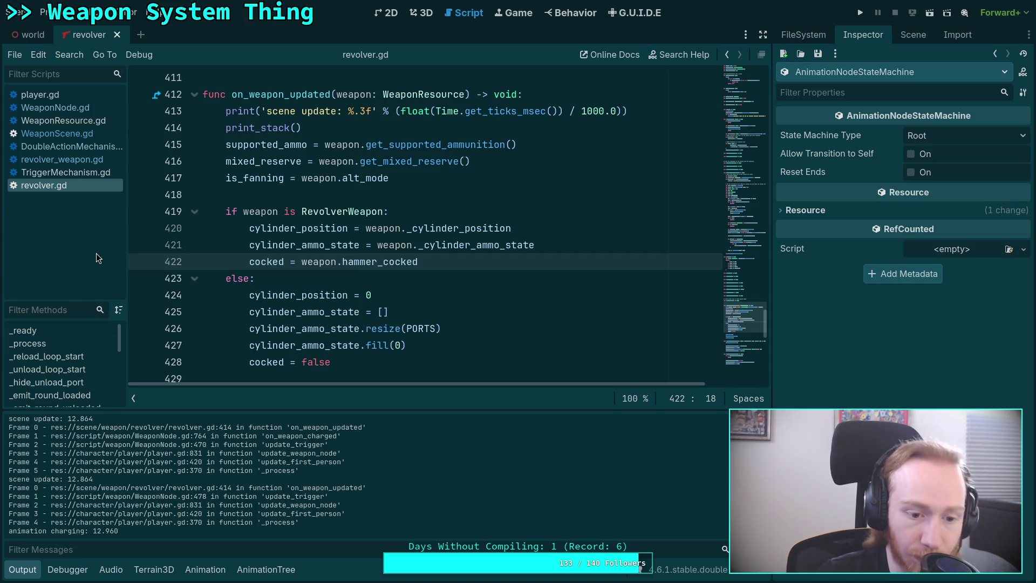
{"action": "left_click", "coordinate": [85, 108]}
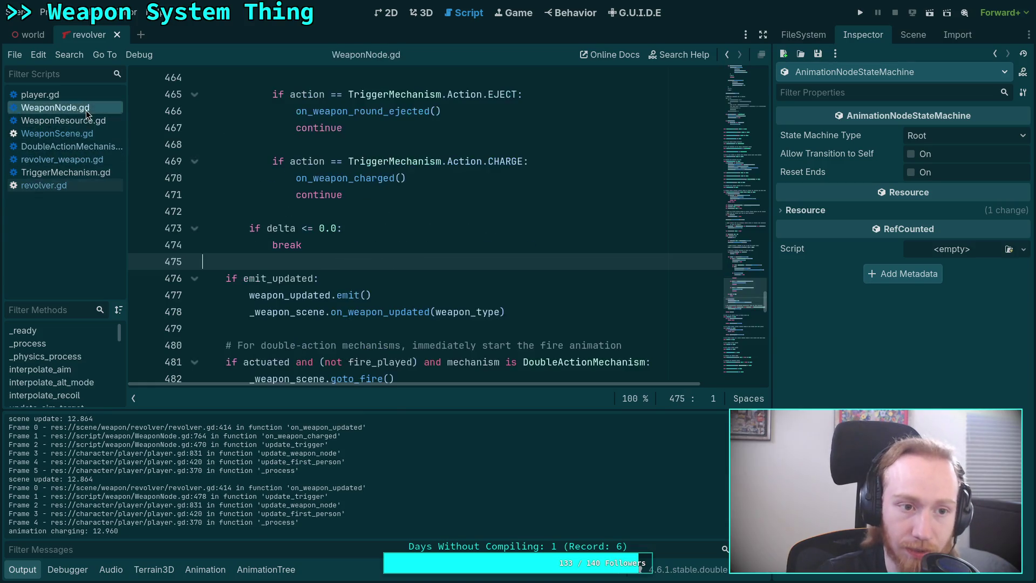
Look up the on_weapon_charged definition via Lookup Symbol.
{"action": "double_click", "coordinate": [325, 295]}
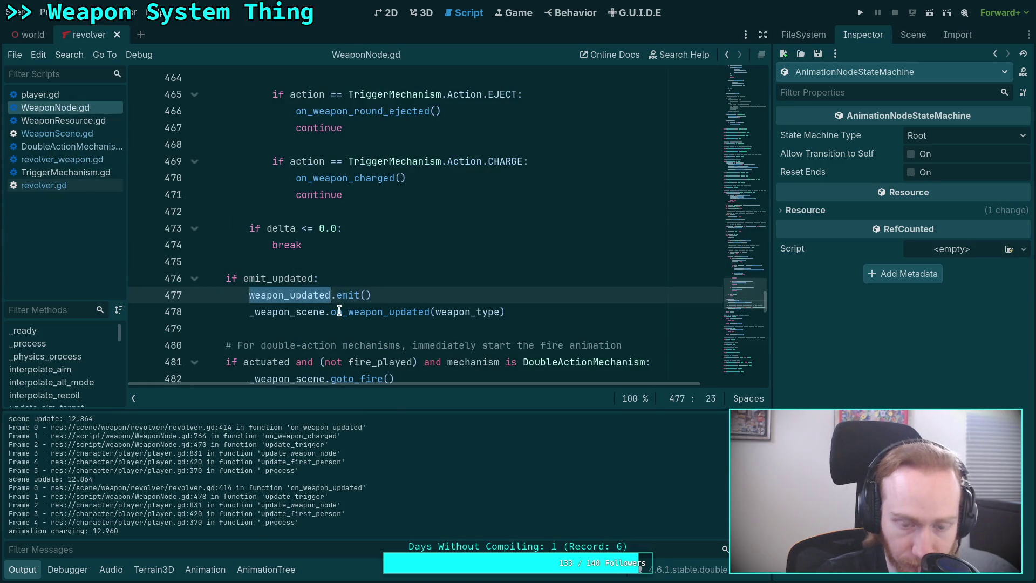
{"action": "scroll", "coordinate": [335, 303], "scroll_direction": "up", "scroll_amount": 1}
{"action": "double_click", "coordinate": [355, 228]}
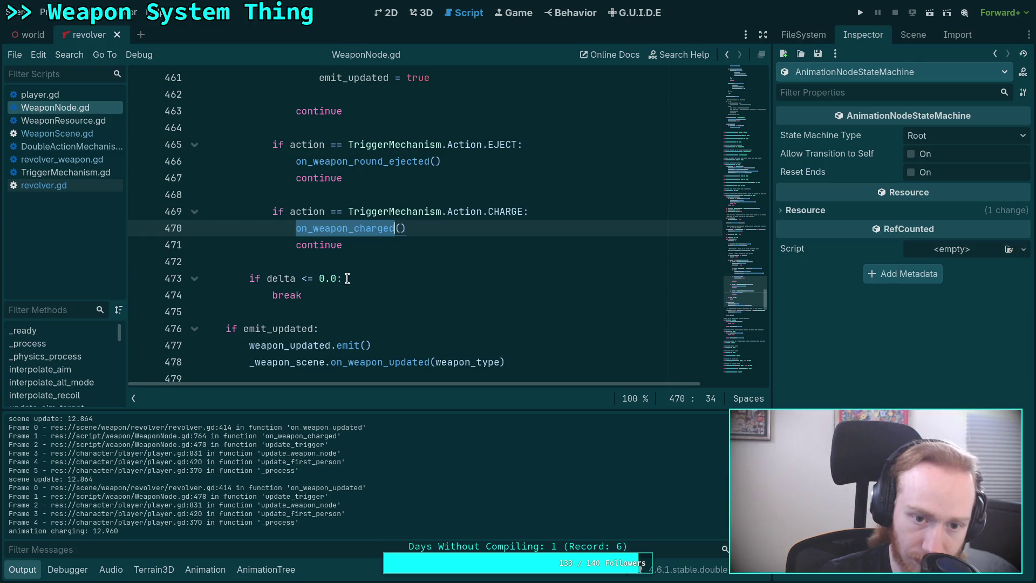
{"action": "scroll", "coordinate": [347, 279], "scroll_direction": "up", "scroll_amount": 1}
{"action": "scroll", "coordinate": [347, 279], "scroll_direction": "down", "scroll_amount": 2}
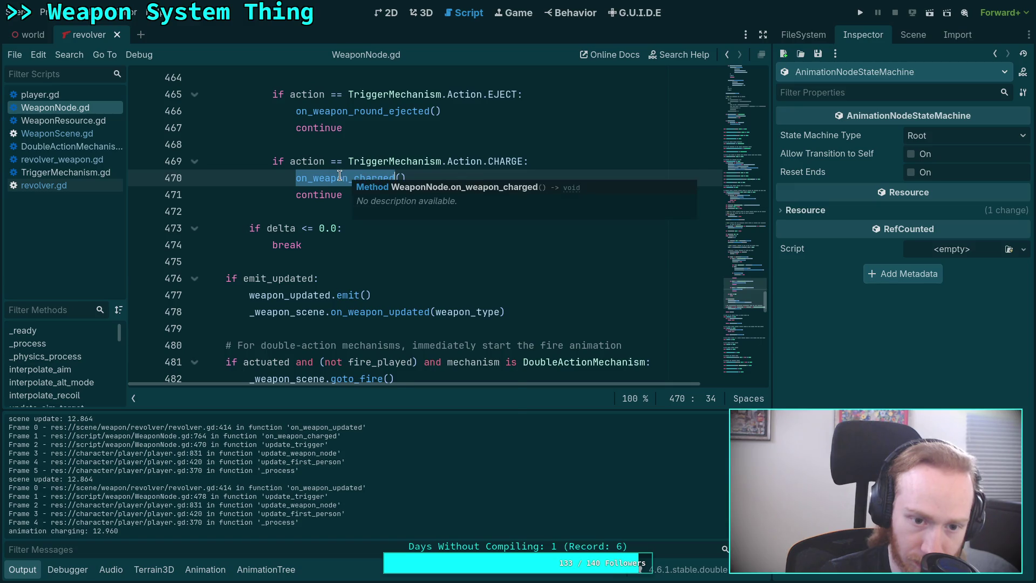
{"action": "right_click", "coordinate": [341, 175]}
{"action": "left_click", "coordinate": [390, 403]}
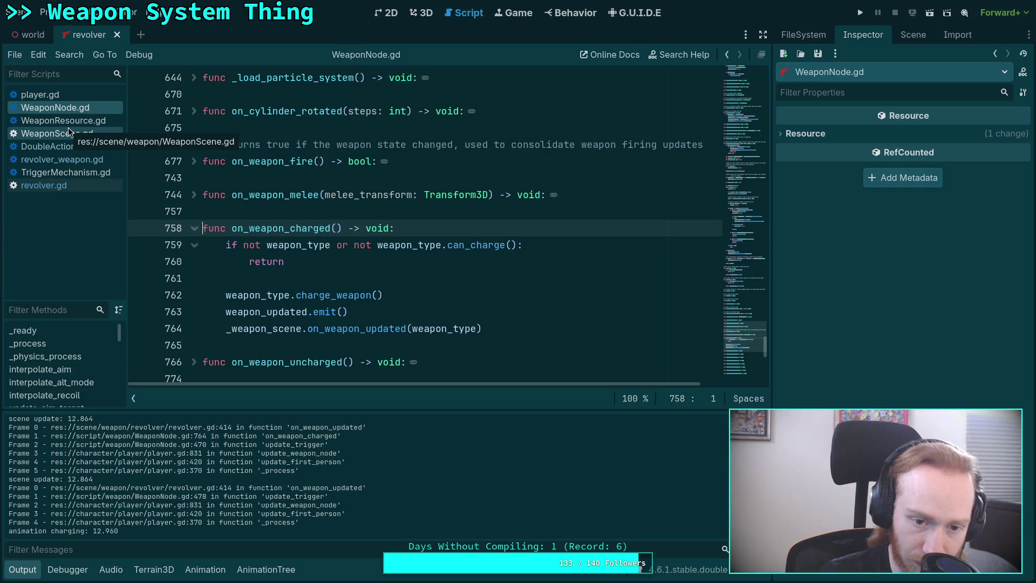
Look up the on_weapon_round_ejected definition and view its body.
{"action": "left_click", "coordinate": [384, 328]}
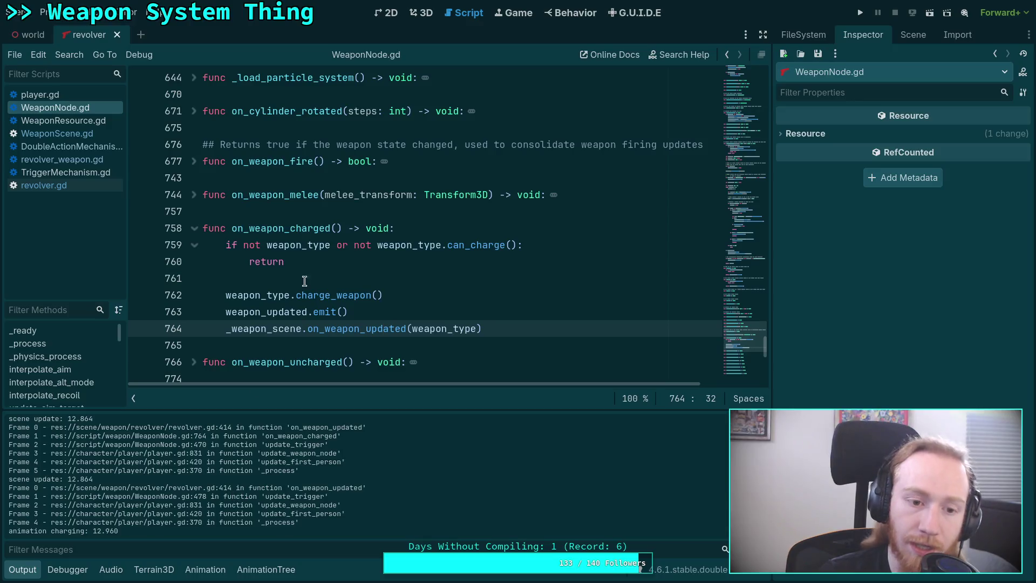
{"action": "mouse_move", "coordinate": [730, 349]}
{"action": "left_mouse_down"}
{"action": "mouse_move", "coordinate": [729, 194]}
{"action": "mouse_move", "coordinate": [730, 264]}
{"action": "mouse_move", "coordinate": [729, 238]}
{"action": "mouse_move", "coordinate": [729, 251]}
{"action": "left_mouse_up"}
{"action": "scroll", "coordinate": [480, 275], "scroll_direction": "down", "scroll_amount": 10}
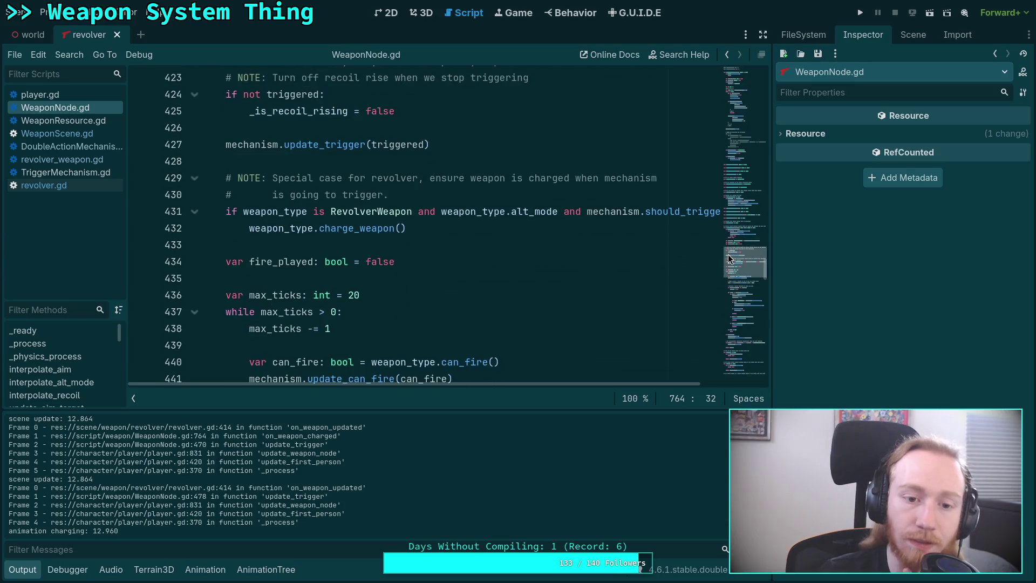
{"action": "scroll", "coordinate": [372, 268], "scroll_direction": "down", "scroll_amount": 1}
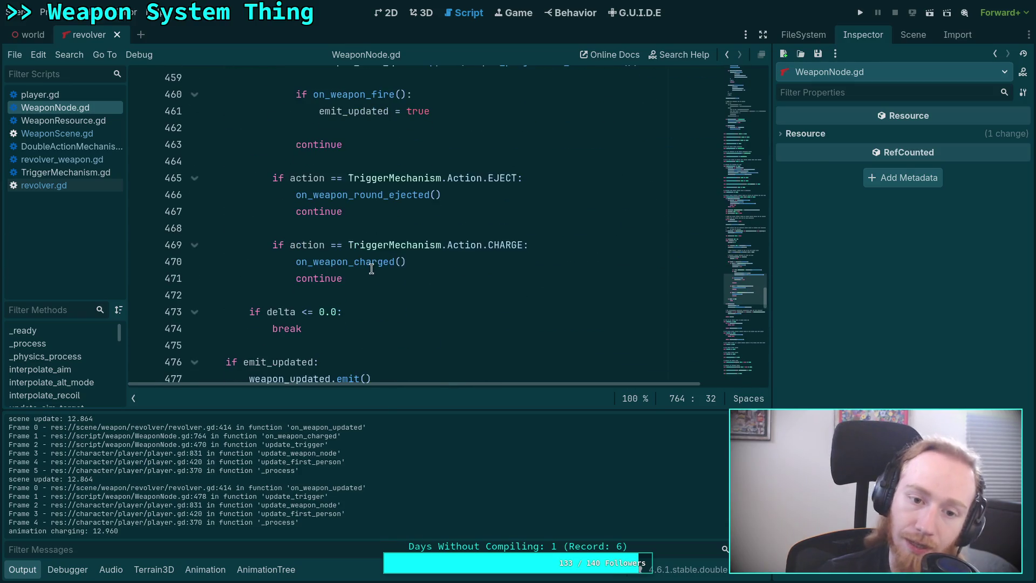
{"action": "scroll", "coordinate": [376, 262], "scroll_direction": "up", "scroll_amount": 2}
{"action": "right_click", "coordinate": [351, 304]}
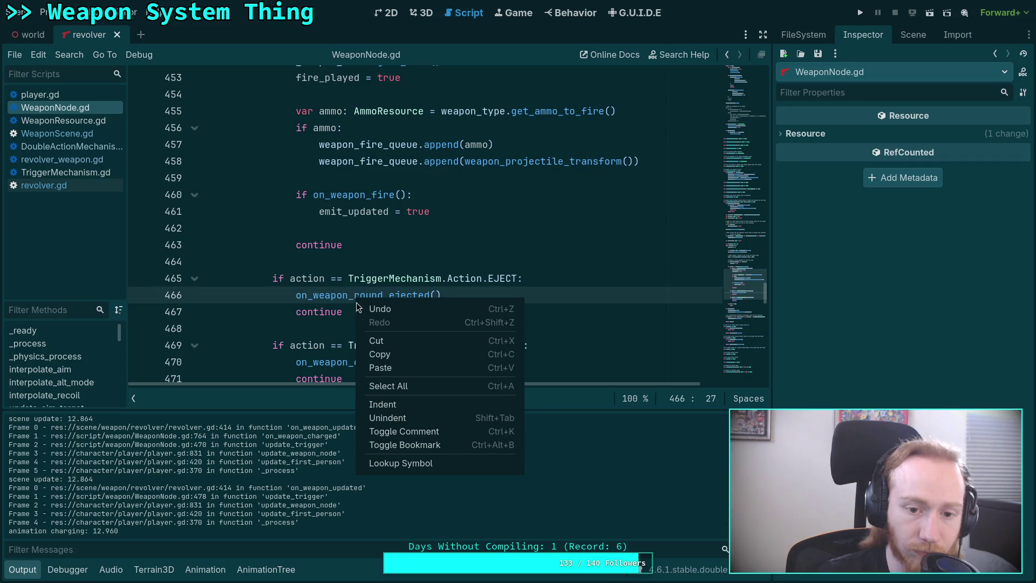
{"action": "left_click", "coordinate": [374, 461]}
{"action": "scroll", "coordinate": [348, 308], "scroll_direction": "down", "scroll_amount": 3}
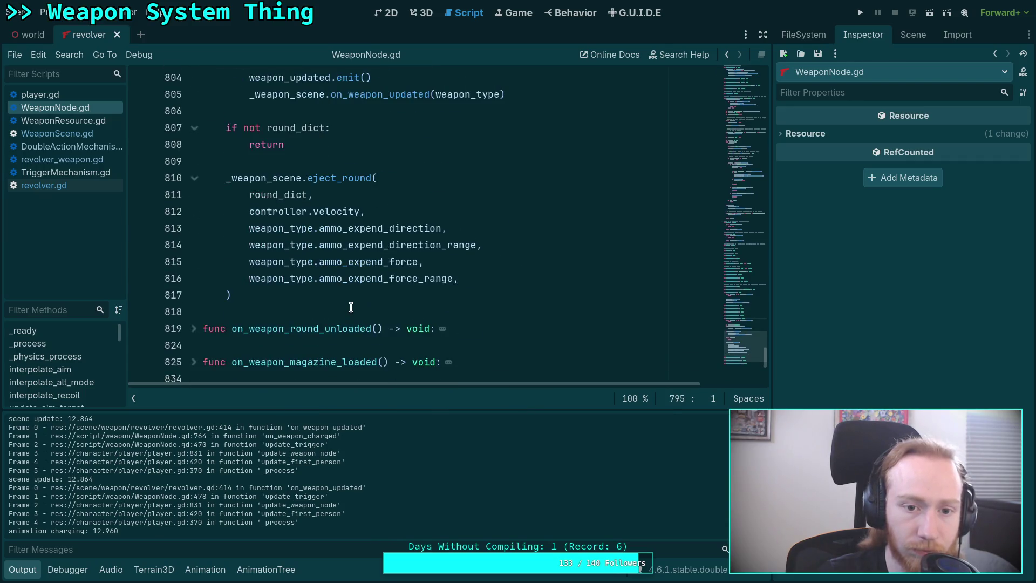
{"action": "scroll", "coordinate": [351, 308], "scroll_direction": "up", "scroll_amount": 2}
Search WeaponNode.gd for weapon_updated and step through its matches.
{"action": "left_click", "coordinate": [386, 194]}
{"action": "double_click", "coordinate": [305, 178]}
{"action": "scroll", "coordinate": [405, 270], "scroll_direction": "up", "scroll_amount": 3}
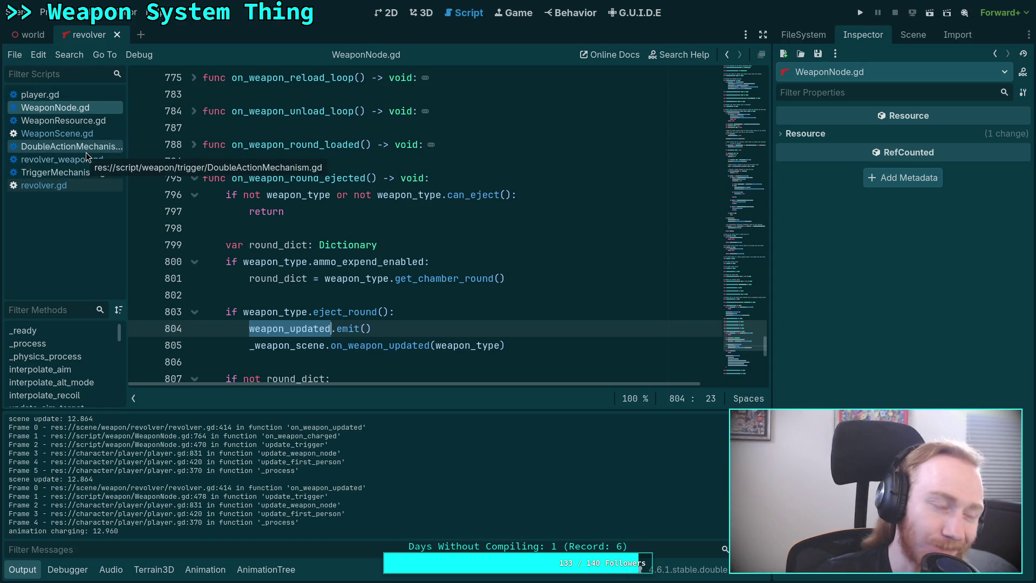
{"action": "mouse_move", "coordinate": [315, 326]}
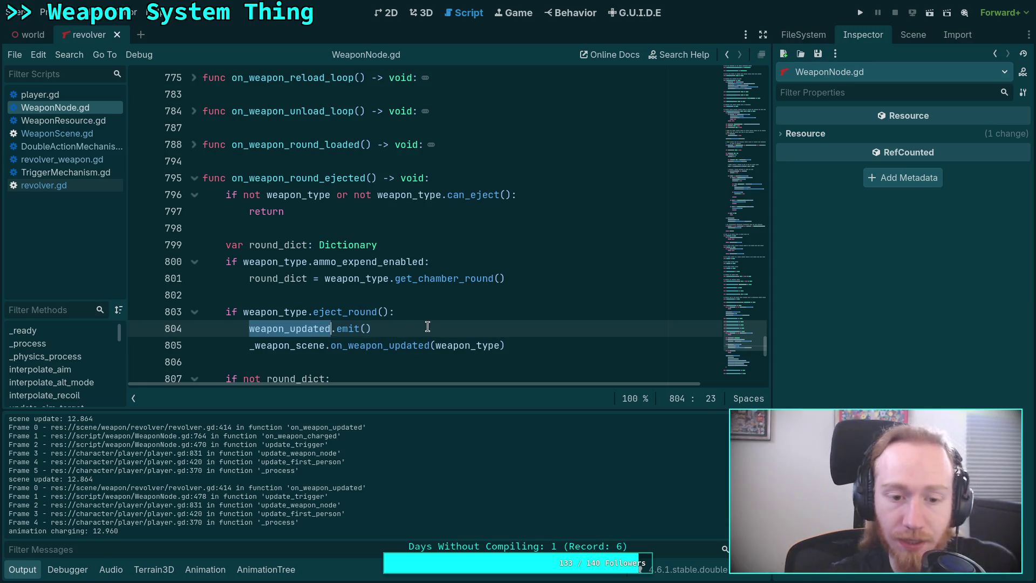
{"action": "key", "text": "ctrl+f"}
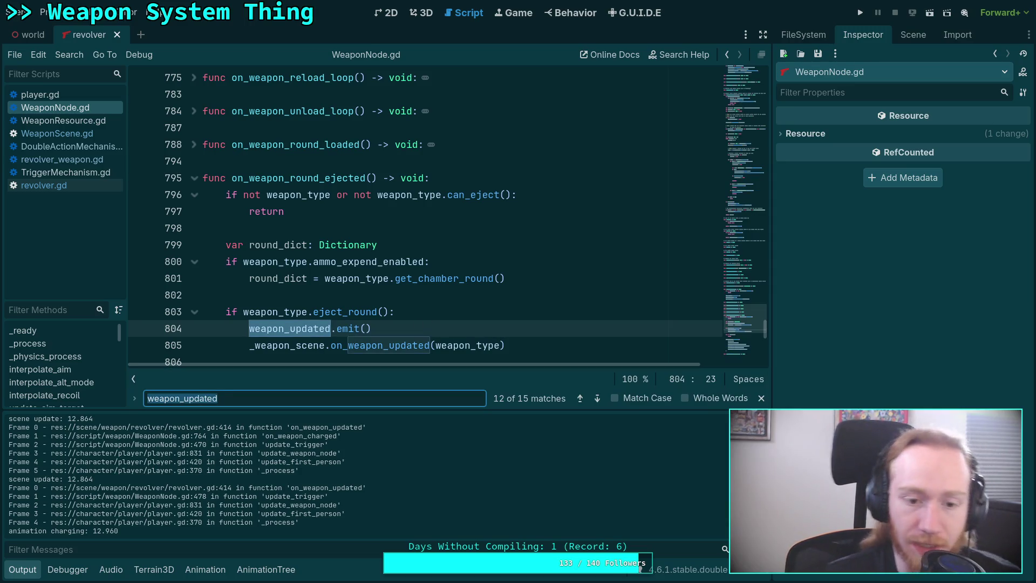
{"action": "scroll", "coordinate": [606, 326], "scroll_direction": "down", "scroll_amount": 1}
{"action": "left_click", "coordinate": [597, 399]}
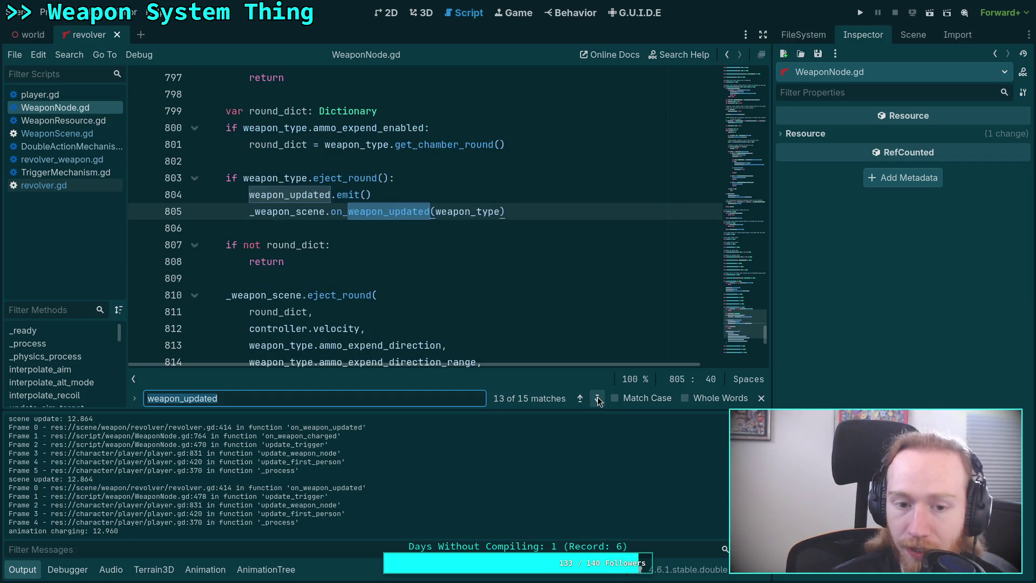
{"action": "left_click", "coordinate": [597, 399]}
{"action": "left_click", "coordinate": [597, 399]}
{"action": "left_click", "coordinate": [598, 398]}
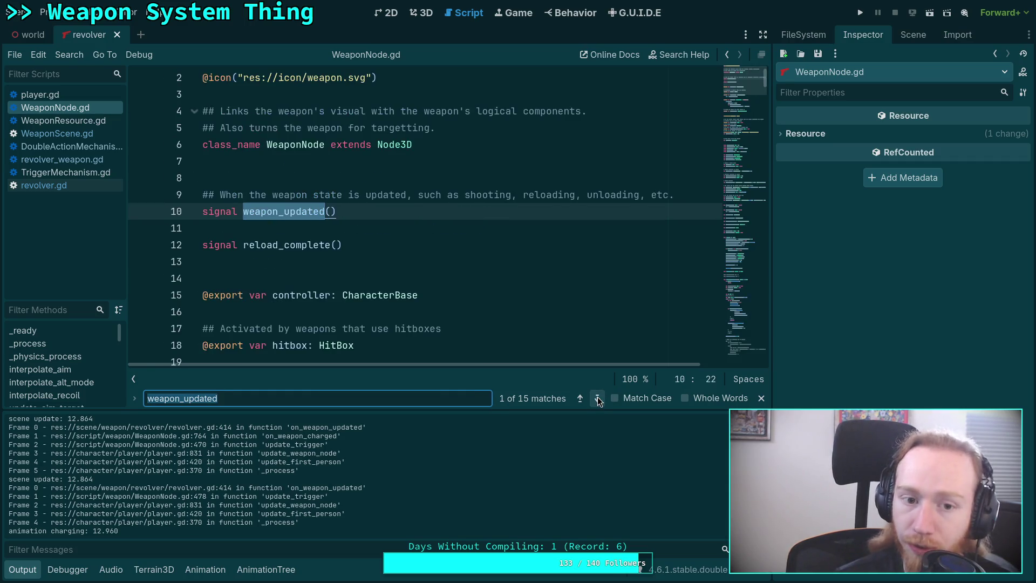
{"action": "left_click", "coordinate": [597, 399]}
{"action": "left_click", "coordinate": [598, 399]}
{"action": "left_click", "coordinate": [580, 398]}
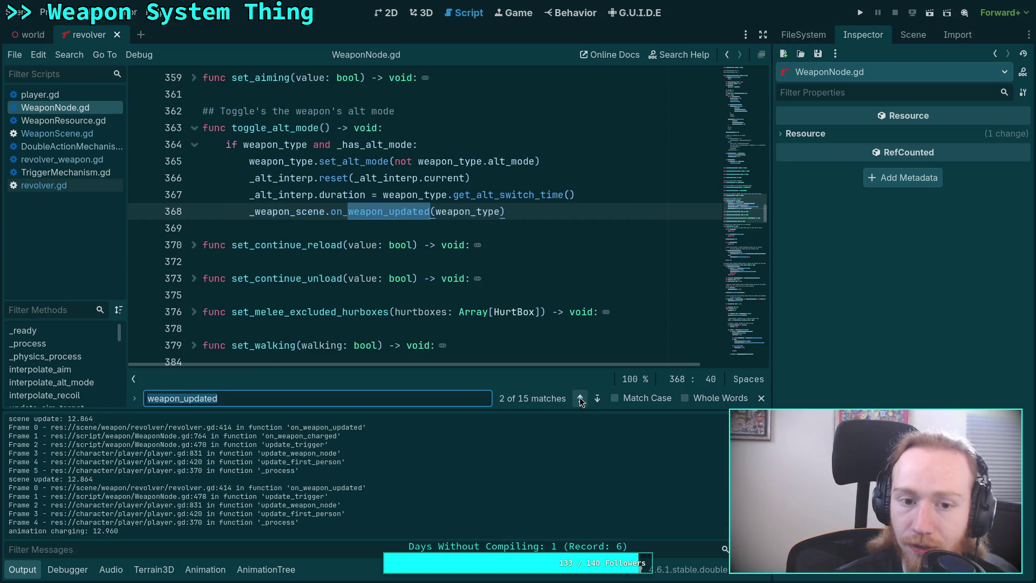
{"action": "left_click", "coordinate": [598, 399]}
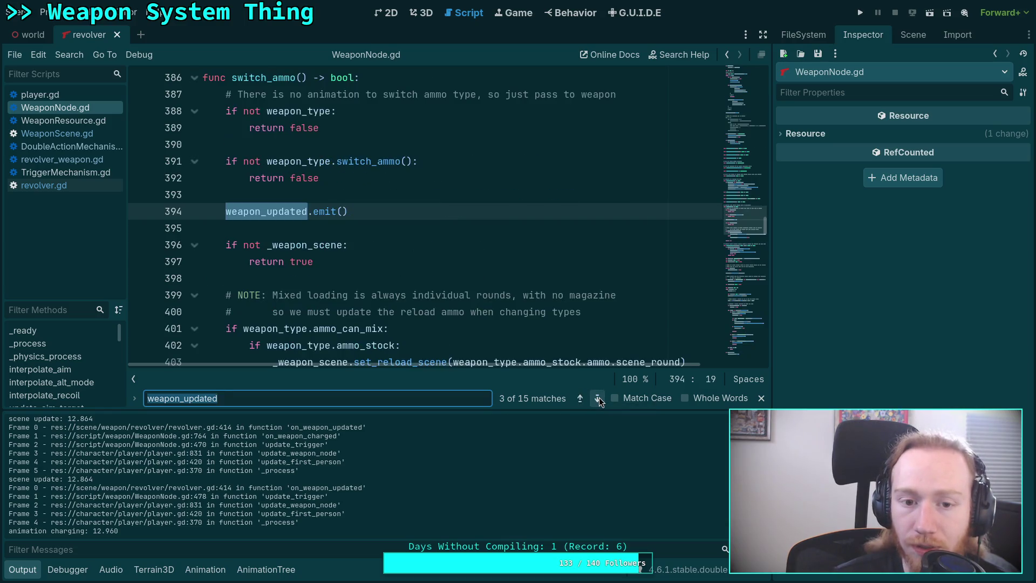
Narrow the search to weapon_updated.emit and jump to the call on line 477.
{"action": "left_click", "coordinate": [274, 404]}
{"action": "type", "text": ".emit"}
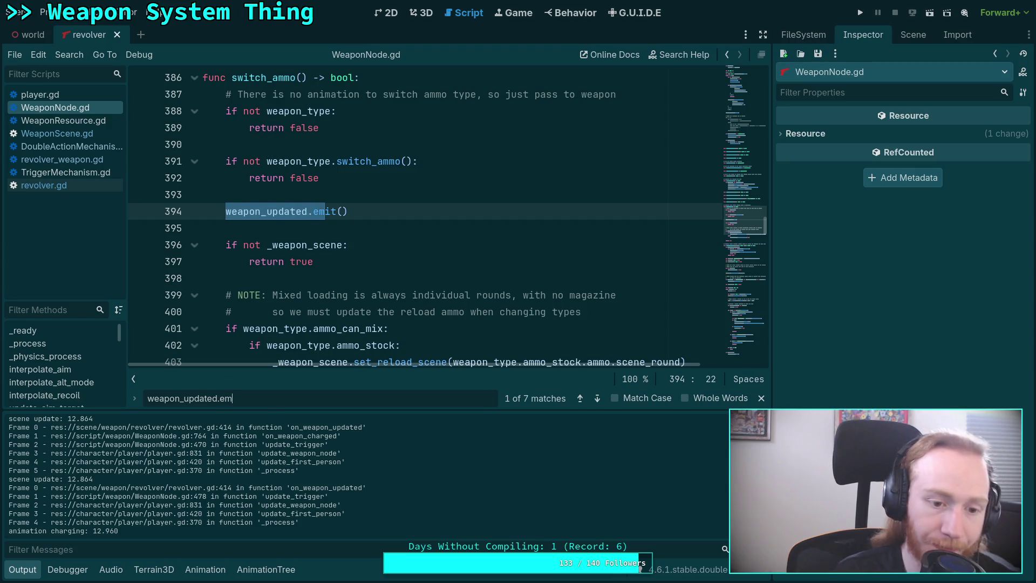
{"action": "scroll", "coordinate": [350, 278], "scroll_direction": "down", "scroll_amount": 2}
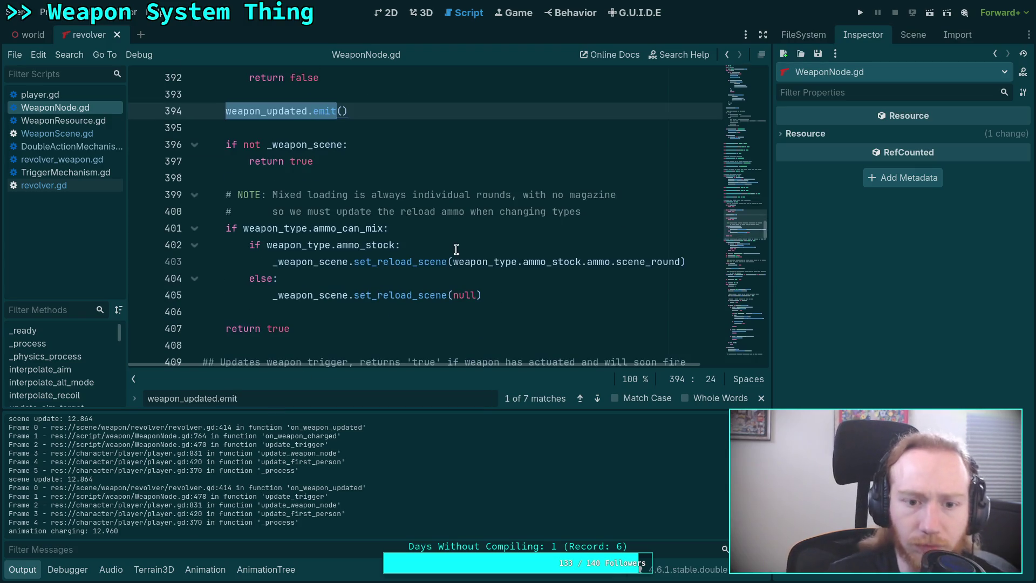
{"action": "scroll", "coordinate": [422, 285], "scroll_direction": "up", "scroll_amount": 1}
{"action": "scroll", "coordinate": [420, 285], "scroll_direction": "down", "scroll_amount": 1}
{"action": "scroll", "coordinate": [404, 279], "scroll_direction": "up", "scroll_amount": 2}
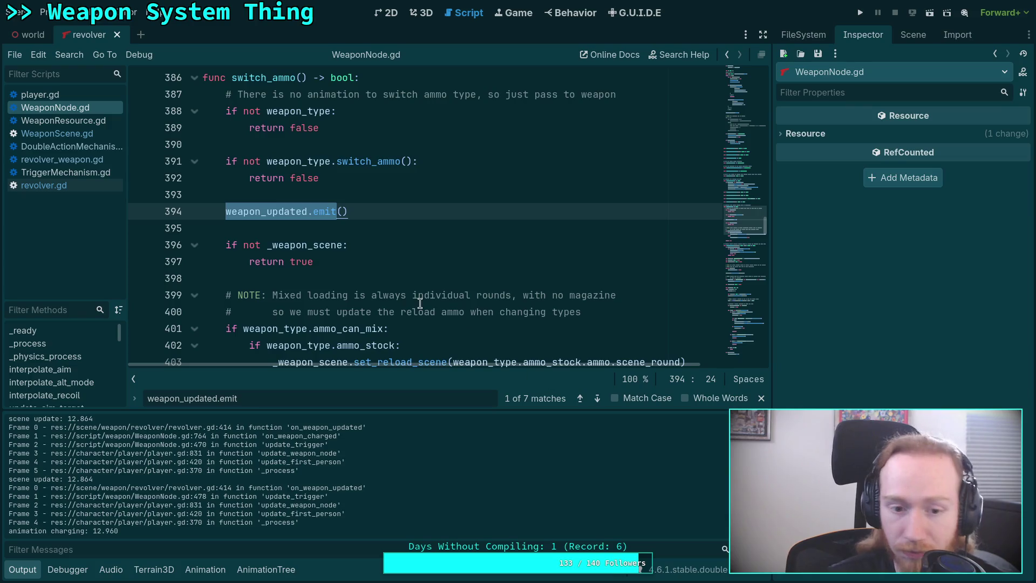
{"action": "scroll", "coordinate": [420, 303], "scroll_direction": "down", "scroll_amount": 2}
{"action": "scroll", "coordinate": [455, 315], "scroll_direction": "down", "scroll_amount": 2}
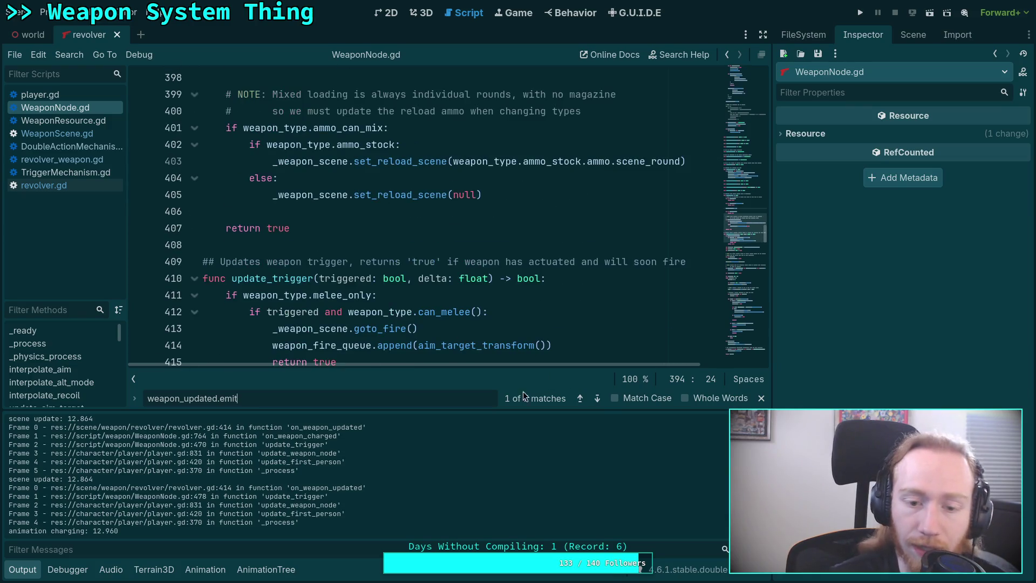
{"action": "left_click", "coordinate": [597, 400]}
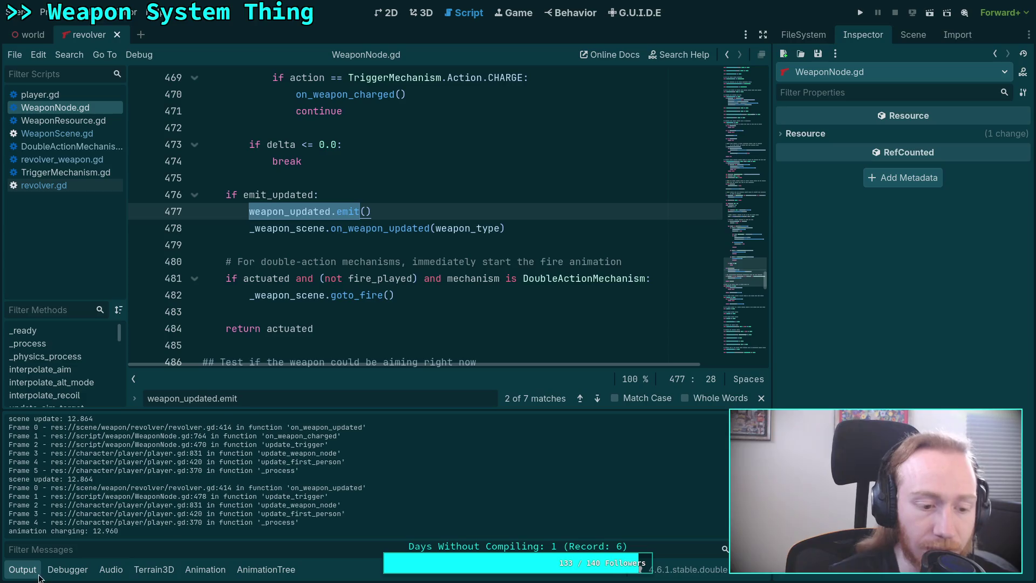
Collapse the Output panel, review the script, and place the caret on blank line 670.
{"action": "left_click", "coordinate": [39, 576]}
{"action": "scroll", "coordinate": [620, 404], "scroll_direction": "down", "scroll_amount": 9}
{"action": "scroll", "coordinate": [592, 409], "scroll_direction": "down", "scroll_amount": 7}
{"action": "scroll", "coordinate": [279, 324], "scroll_direction": "down", "scroll_amount": 1}
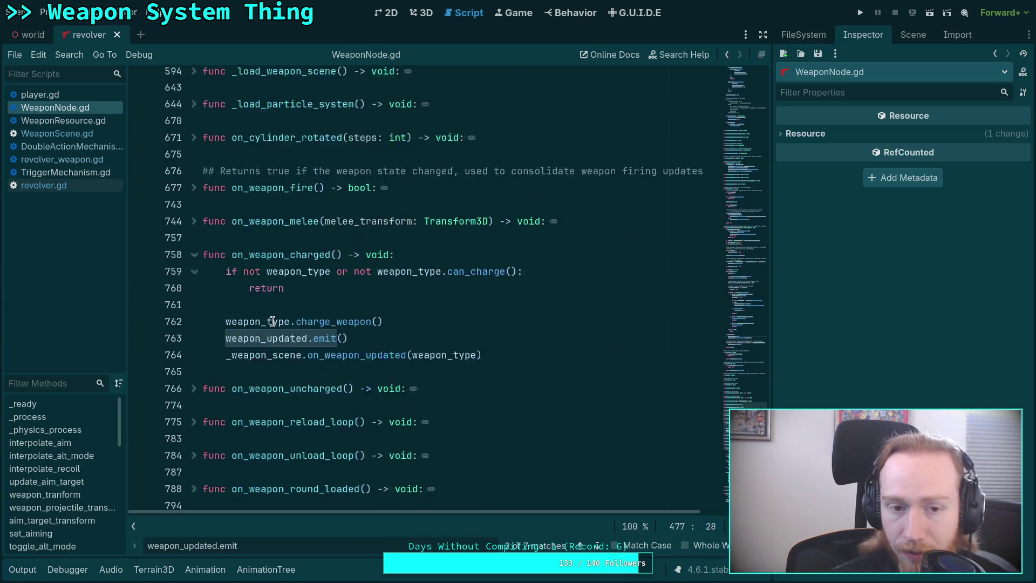
{"action": "scroll", "coordinate": [272, 316], "scroll_direction": "up", "scroll_amount": 2}
{"action": "scroll", "coordinate": [287, 247], "scroll_direction": "down", "scroll_amount": 3}
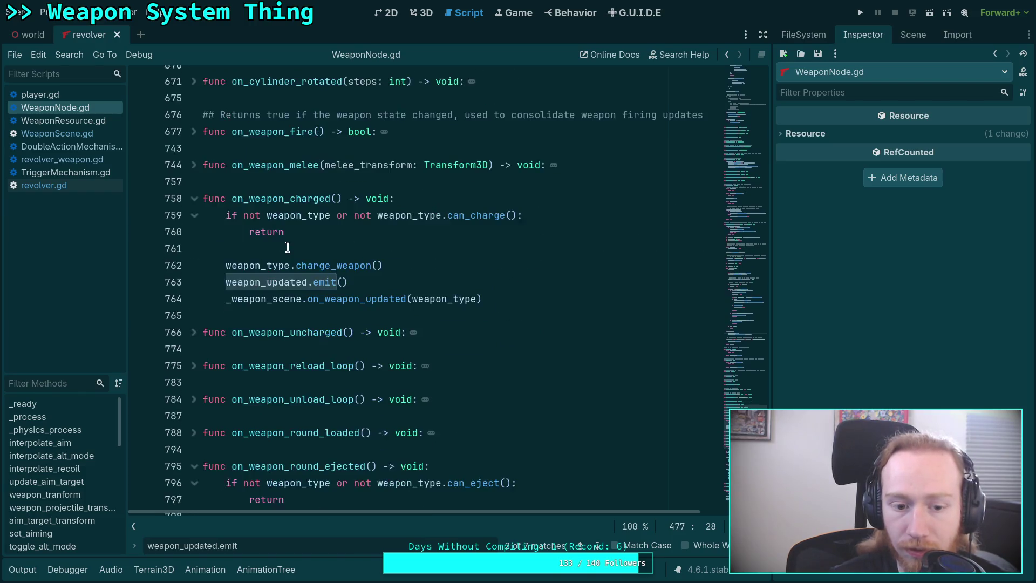
{"action": "scroll", "coordinate": [287, 247], "scroll_direction": "down", "scroll_amount": 2}
{"action": "scroll", "coordinate": [288, 247], "scroll_direction": "up", "scroll_amount": 5}
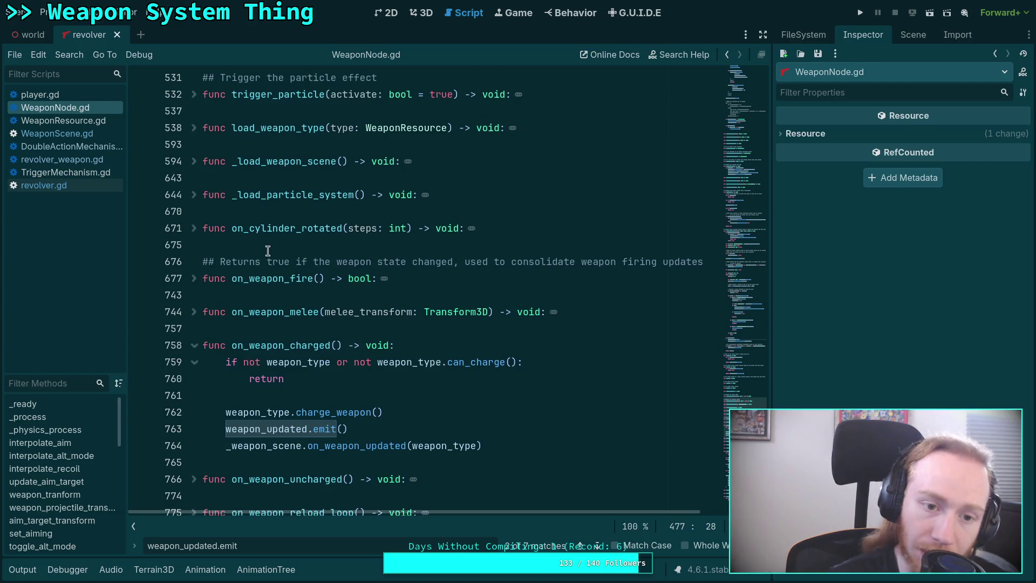
{"action": "scroll", "coordinate": [268, 250], "scroll_direction": "up", "scroll_amount": 5}
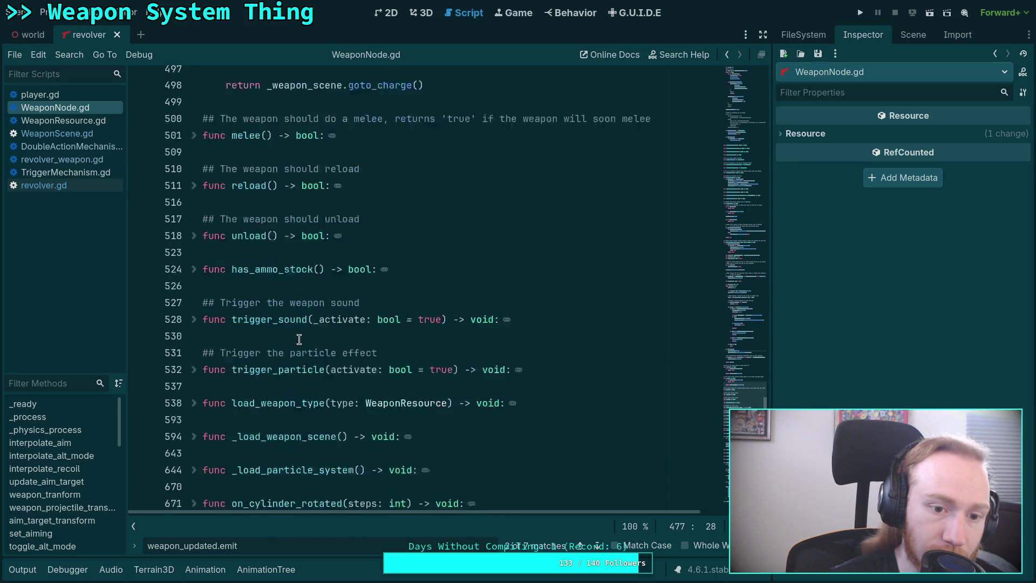
{"action": "scroll", "coordinate": [299, 339], "scroll_direction": "down", "scroll_amount": 3}
{"action": "left_click", "coordinate": [289, 394]}
{"action": "left_click", "coordinate": [398, 363]}
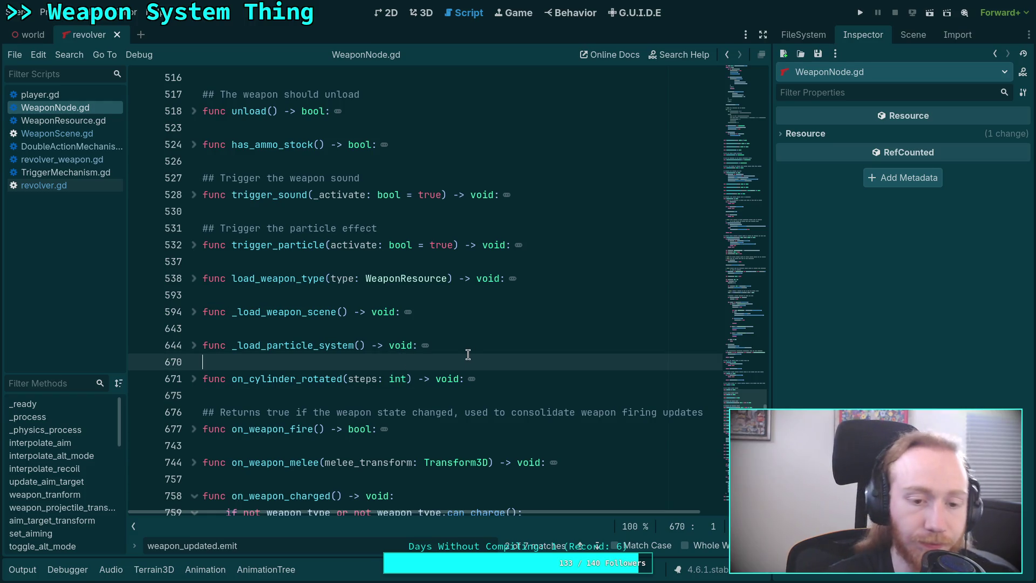
Declare an empty func emit_weapon_update() -> void: after _load_particle_system at line 671.
{"action": "key", "text": "Return"}
{"action": "key", "text": "Return"}
{"action": "key", "text": "Up"}
{"action": "type", "text": "func"}
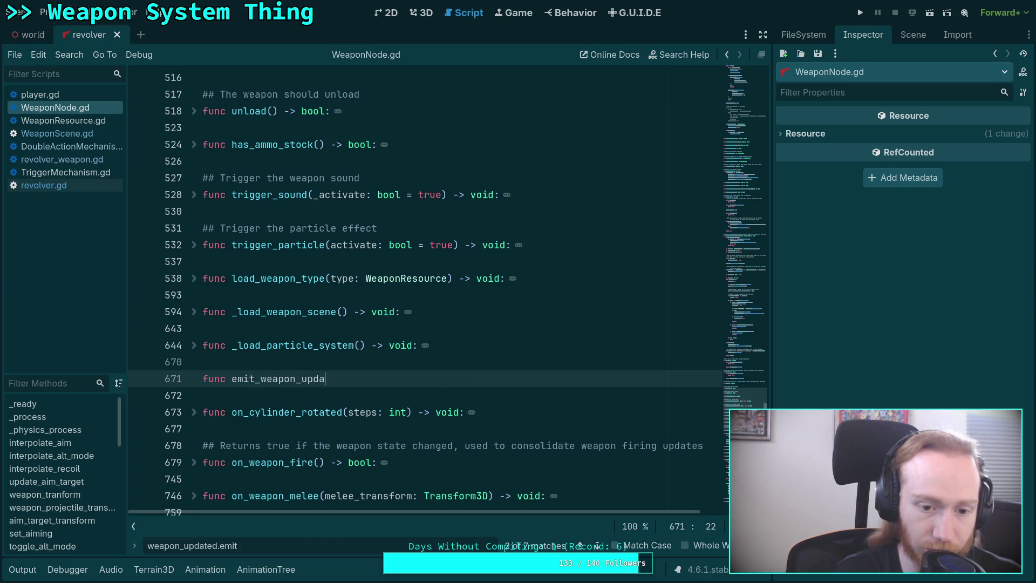
{"action": "type", "text": "oid:"}
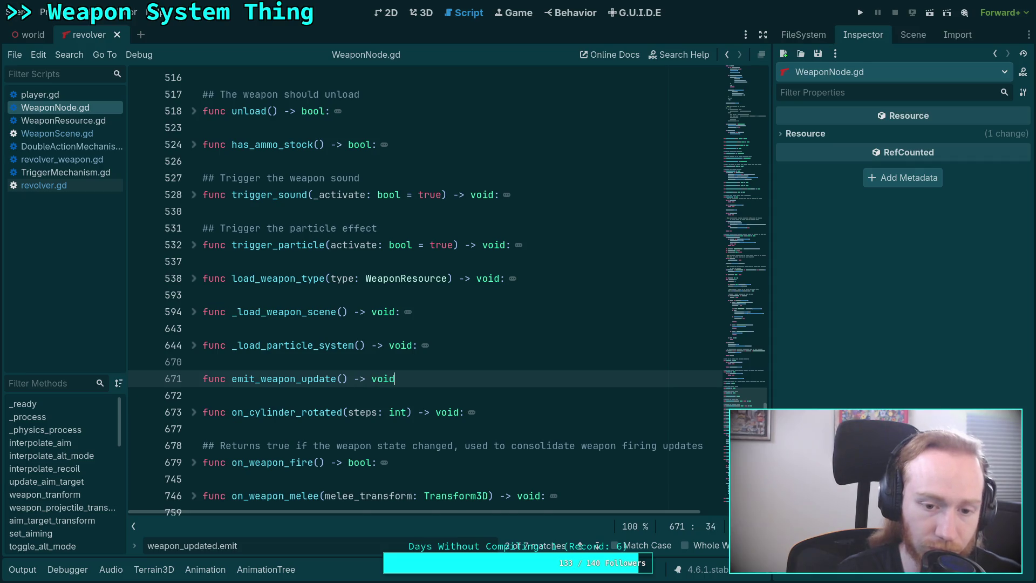
{"action": "key", "text": "Return"}
{"action": "key", "text": "BackSpace"}
{"action": "key", "text": "BackSpace"}
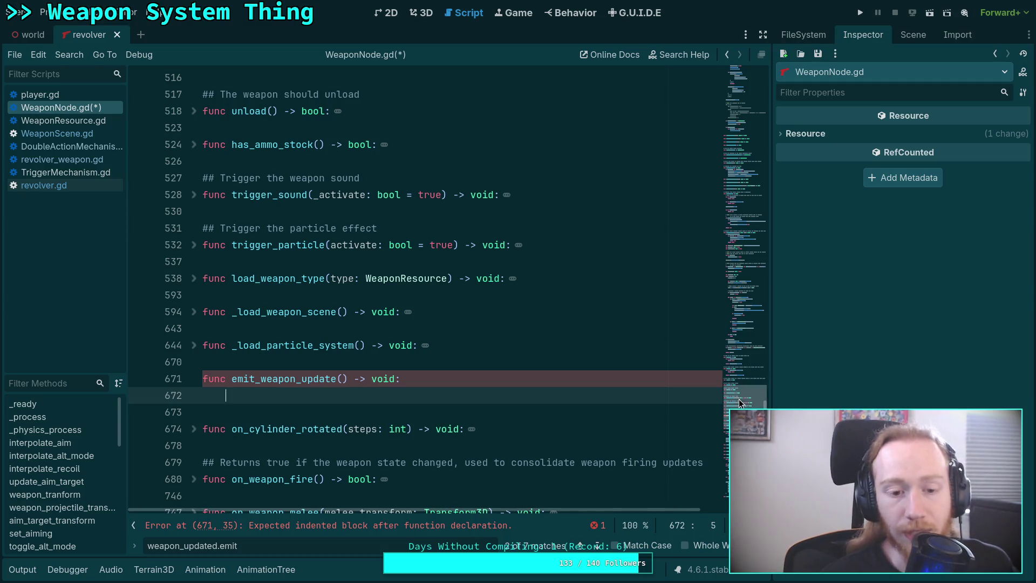
{"action": "scroll", "coordinate": [739, 399], "scroll_direction": "down", "scroll_amount": 4}
{"action": "mouse_move", "coordinate": [739, 399]}
{"action": "left_mouse_down"}
{"action": "mouse_move", "coordinate": [704, 259]}
{"action": "mouse_move", "coordinate": [728, 223]}
{"action": "mouse_move", "coordinate": [730, 192]}
{"action": "left_mouse_up"}
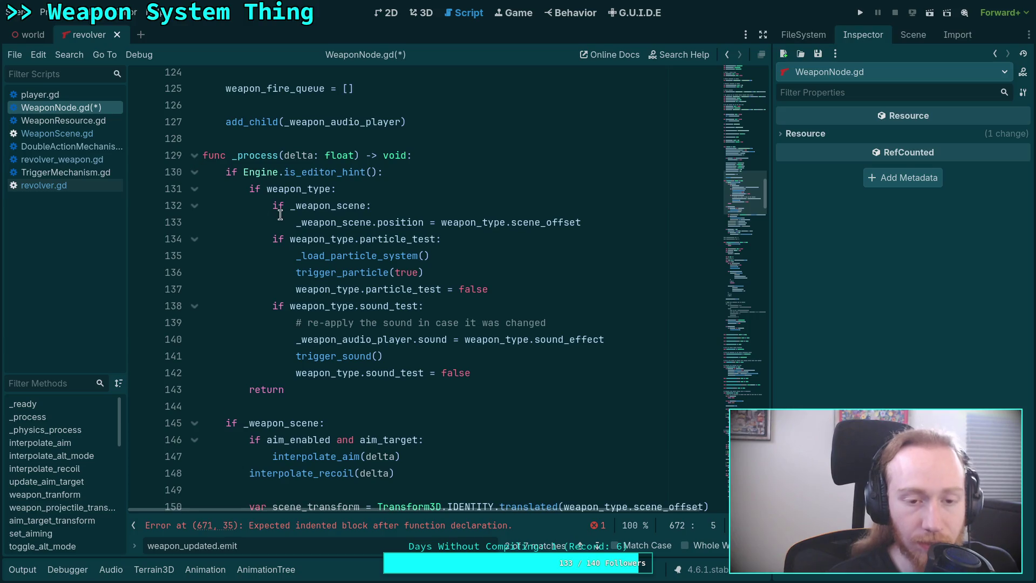
Scroll through WeaponNode.gd's process code, folding the _physics_process function.
{"action": "scroll", "coordinate": [242, 274], "scroll_direction": "down", "scroll_amount": 9}
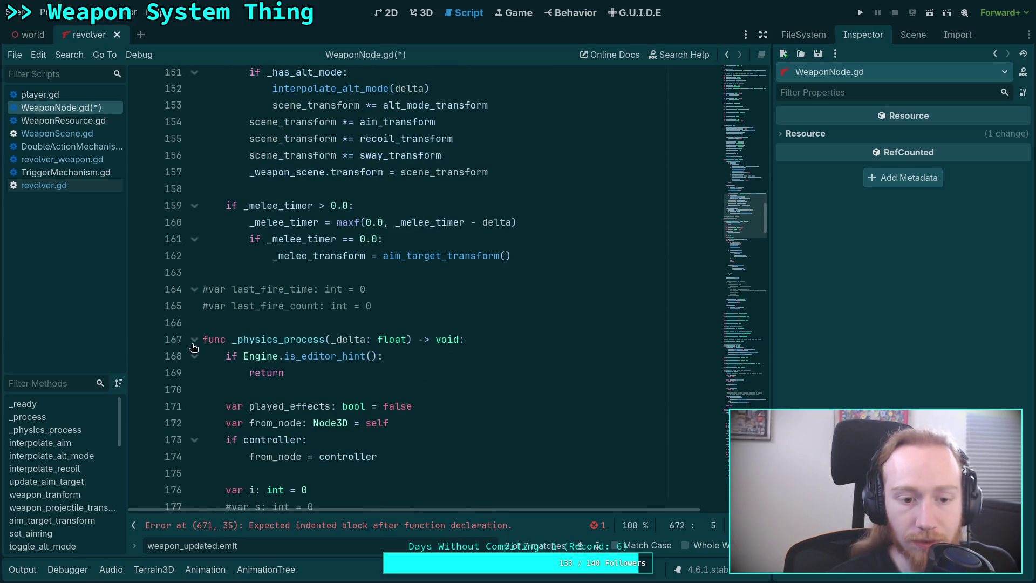
{"action": "scroll", "coordinate": [197, 340], "scroll_direction": "down", "scroll_amount": 4}
{"action": "scroll", "coordinate": [200, 325], "scroll_direction": "down", "scroll_amount": 3}
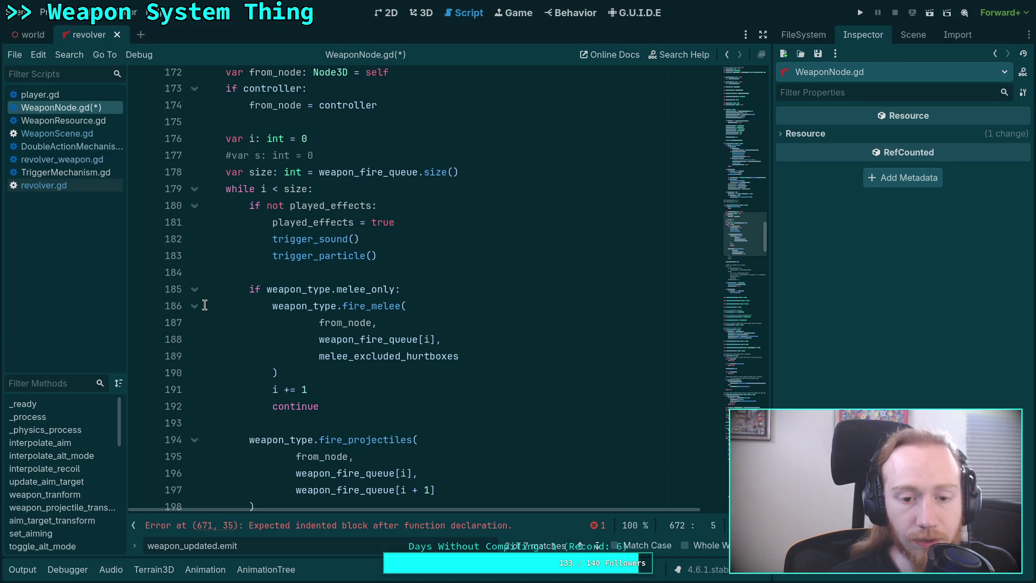
{"action": "scroll", "coordinate": [204, 305], "scroll_direction": "down", "scroll_amount": 3}
{"action": "scroll", "coordinate": [205, 306], "scroll_direction": "down", "scroll_amount": 7}
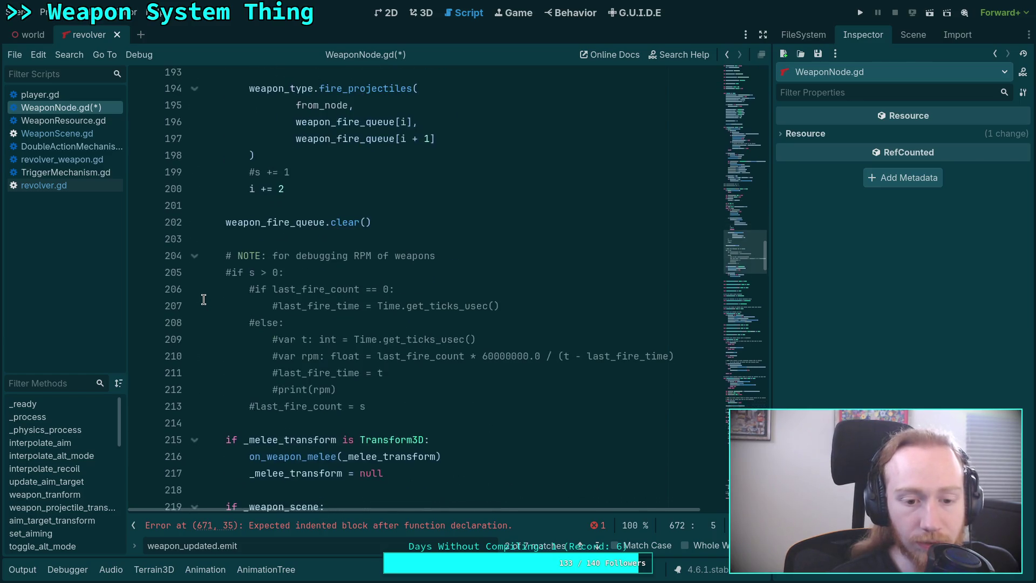
{"action": "scroll", "coordinate": [202, 297], "scroll_direction": "up", "scroll_amount": 3}
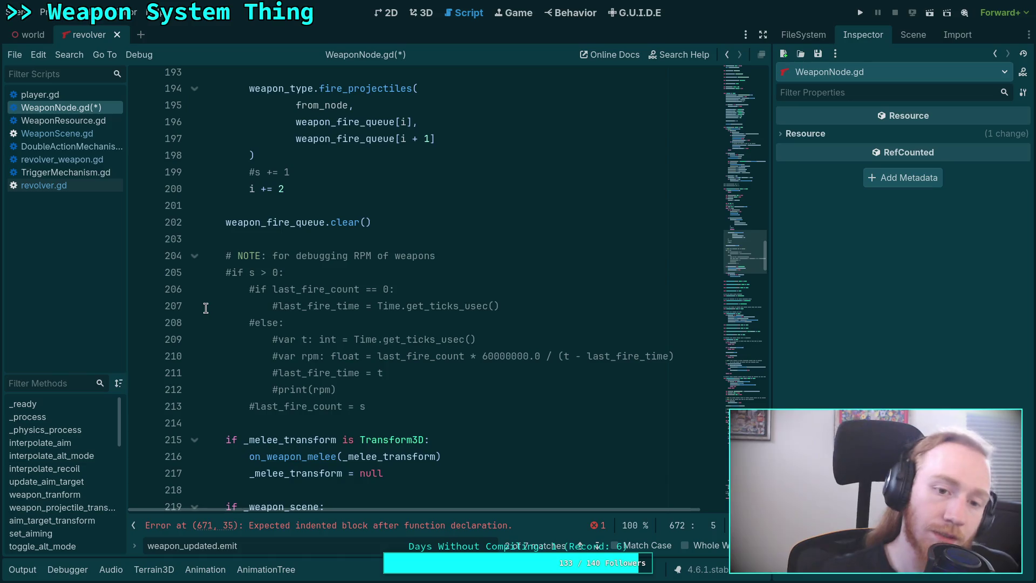
{"action": "scroll", "coordinate": [318, 302], "scroll_direction": "down", "scroll_amount": 4}
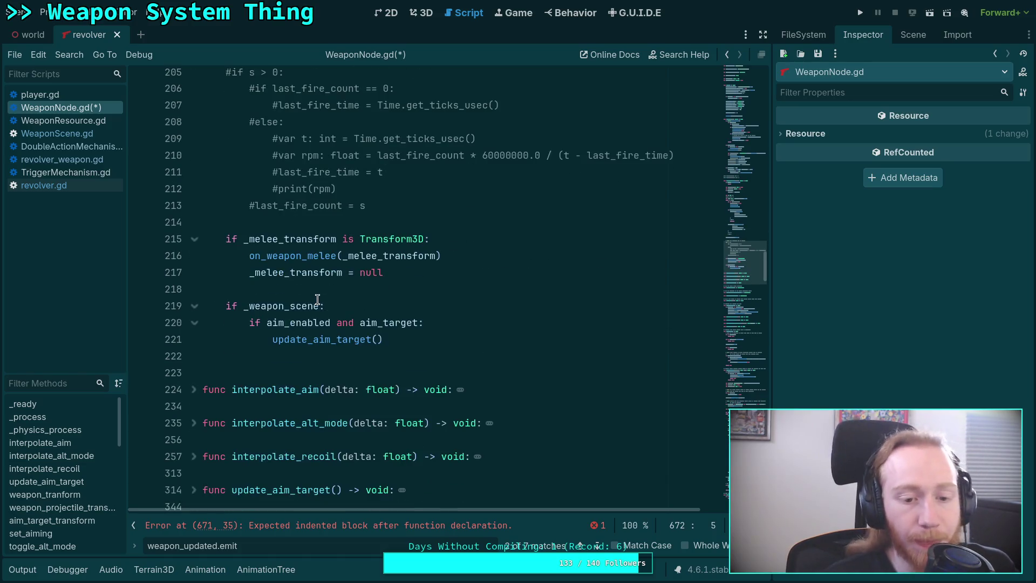
{"action": "scroll", "coordinate": [325, 400], "scroll_direction": "up", "scroll_amount": 13}
{"action": "scroll", "coordinate": [222, 349], "scroll_direction": "up", "scroll_amount": 5}
{"action": "left_click", "coordinate": [194, 319]}
{"action": "scroll", "coordinate": [274, 335], "scroll_direction": "up", "scroll_amount": 5}
{"action": "scroll", "coordinate": [267, 332], "scroll_direction": "up", "scroll_amount": 4}
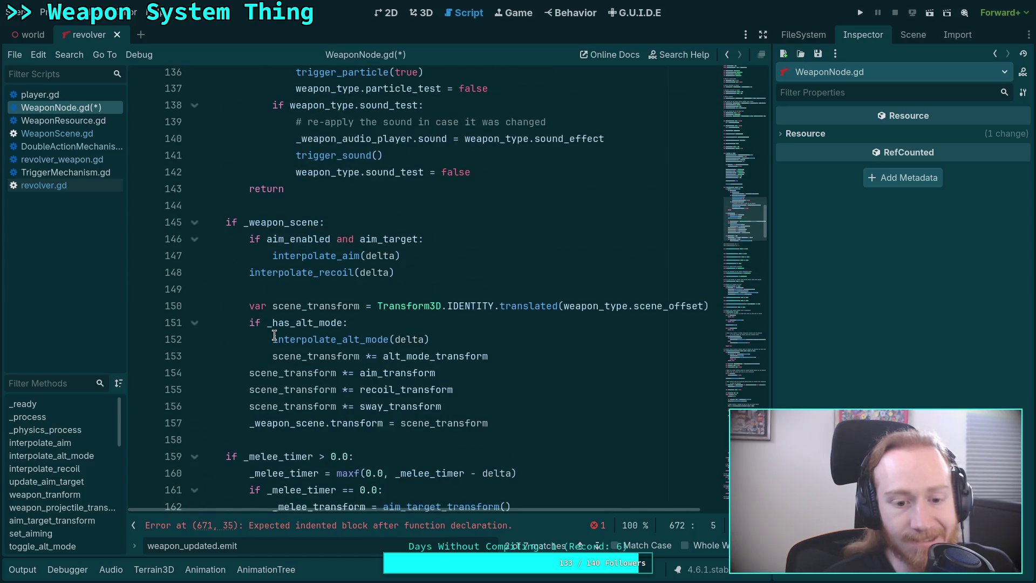
{"action": "scroll", "coordinate": [258, 326], "scroll_direction": "down", "scroll_amount": 2}
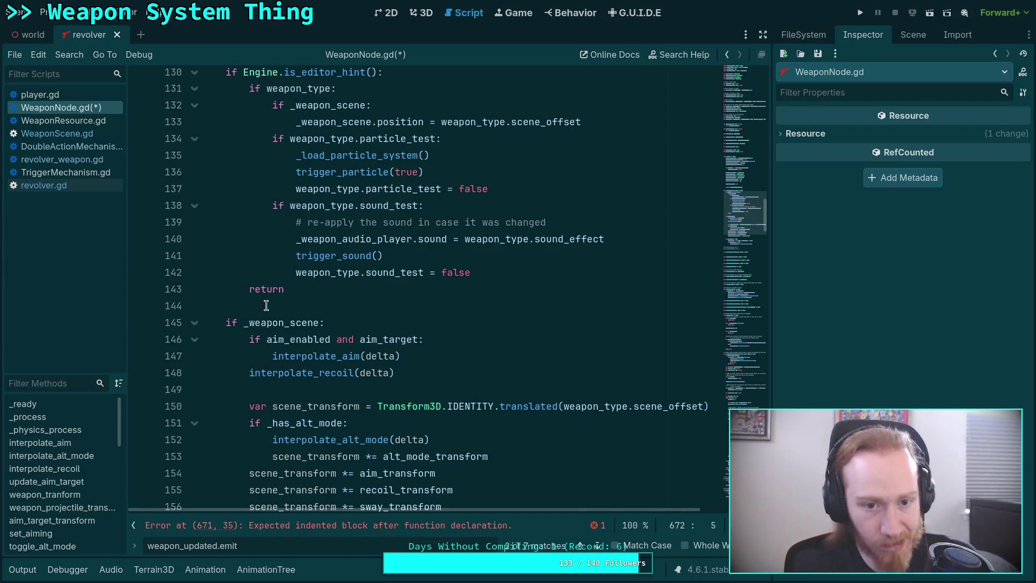
{"action": "scroll", "coordinate": [287, 350], "scroll_direction": "down", "scroll_amount": 2}
{"action": "scroll", "coordinate": [287, 351], "scroll_direction": "down", "scroll_amount": 2}
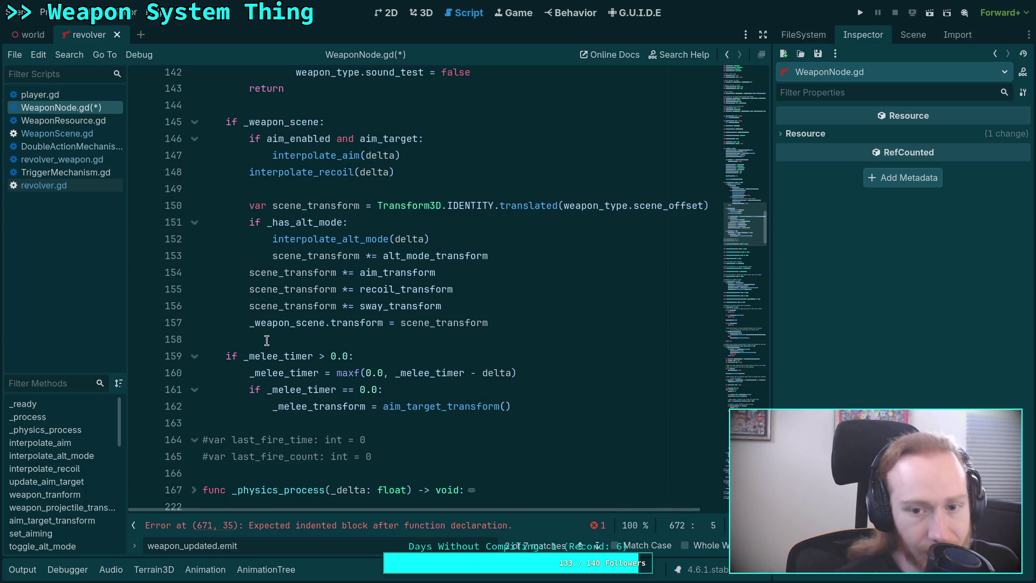
{"action": "scroll", "coordinate": [267, 340], "scroll_direction": "up", "scroll_amount": 7}
Fold _process, recheck and fold _physics_process, then switch to player.gd's update_weapon_node.
{"action": "left_click", "coordinate": [195, 210]}
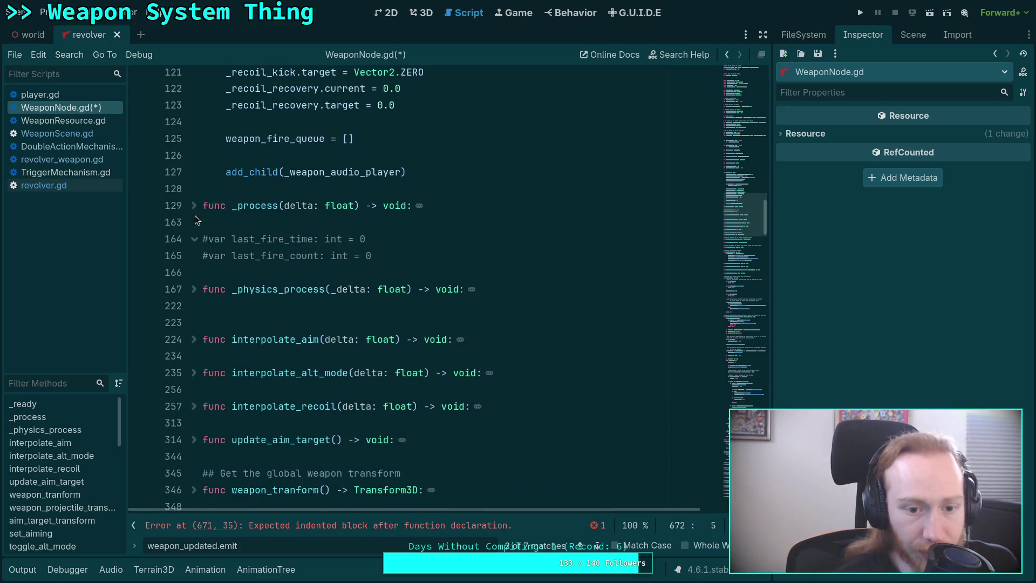
{"action": "left_click", "coordinate": [194, 291]}
{"action": "scroll", "coordinate": [229, 305], "scroll_direction": "down", "scroll_amount": 20}
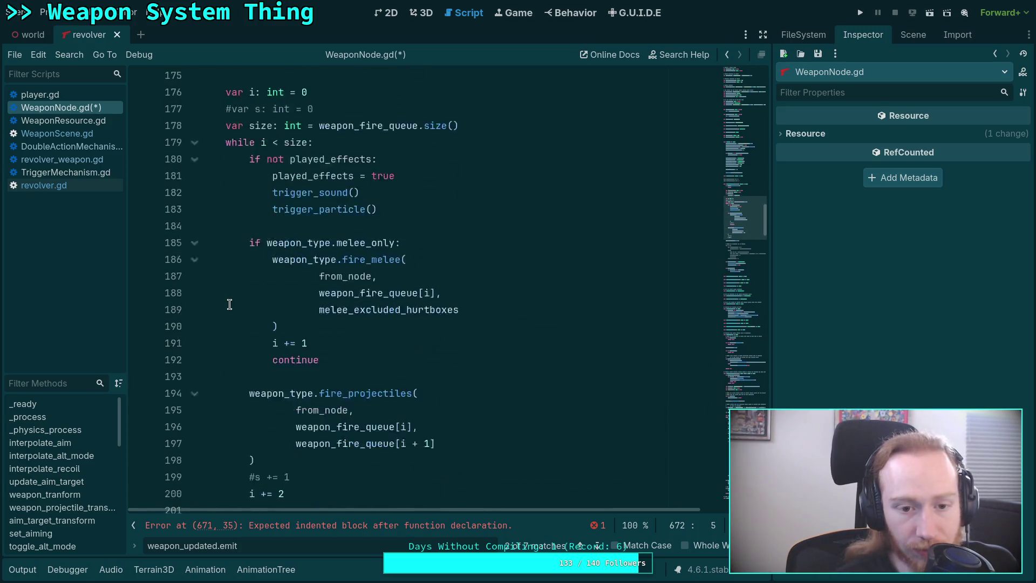
{"action": "scroll", "coordinate": [229, 305], "scroll_direction": "down", "scroll_amount": 3}
{"action": "scroll", "coordinate": [229, 304], "scroll_direction": "down", "scroll_amount": 1}
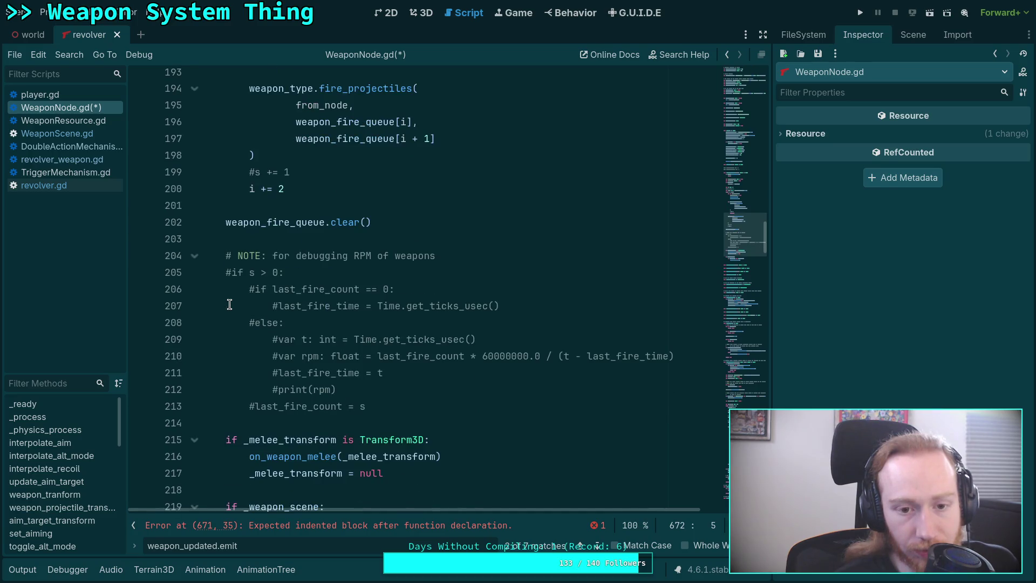
{"action": "scroll", "coordinate": [229, 305], "scroll_direction": "down", "scroll_amount": 1}
{"action": "scroll", "coordinate": [229, 305], "scroll_direction": "down", "scroll_amount": 5}
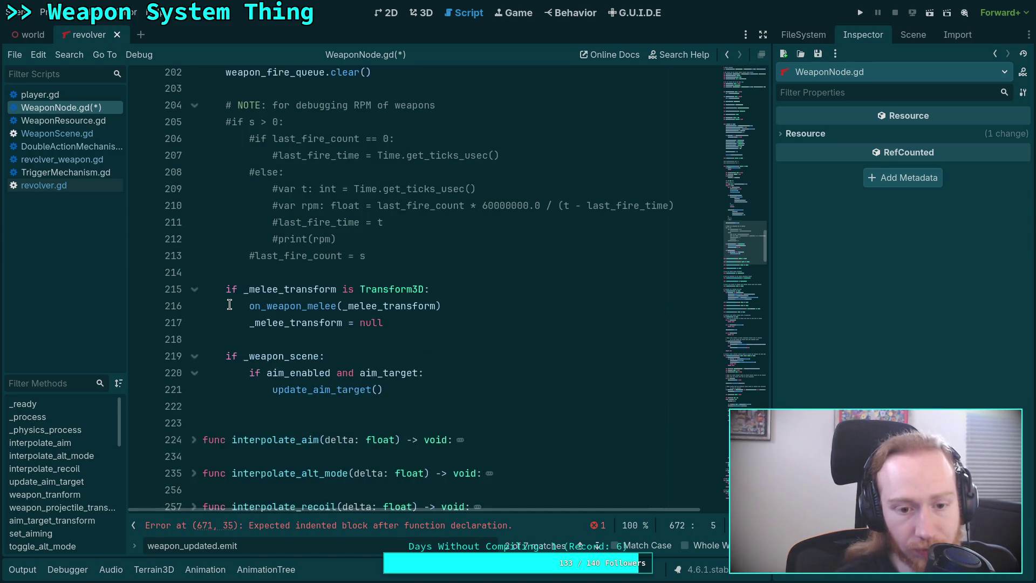
{"action": "left_click", "coordinate": [231, 303]}
{"action": "scroll", "coordinate": [231, 307], "scroll_direction": "up", "scroll_amount": 4}
{"action": "scroll", "coordinate": [229, 305], "scroll_direction": "up", "scroll_amount": 12}
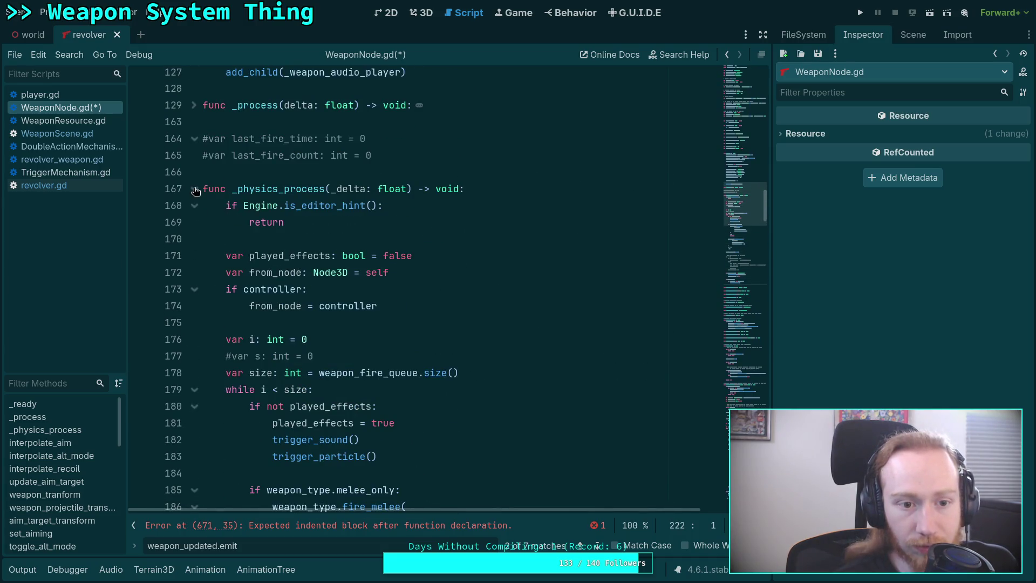
{"action": "left_click", "coordinate": [194, 188]}
{"action": "left_click", "coordinate": [70, 100]}
{"action": "scroll", "coordinate": [313, 339], "scroll_direction": "up", "scroll_amount": 20}
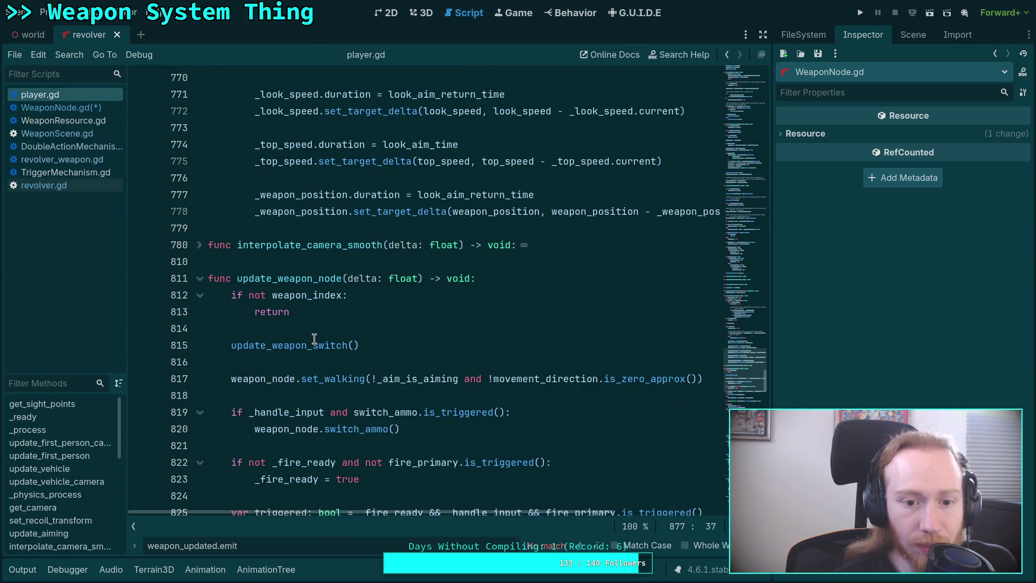
Highlight the update_weapon_node and update_first_person calls in player.gd to see how they drive the weapon.
{"action": "double_click", "coordinate": [292, 279]}
{"action": "scroll", "coordinate": [410, 378], "scroll_direction": "up", "scroll_amount": 20}
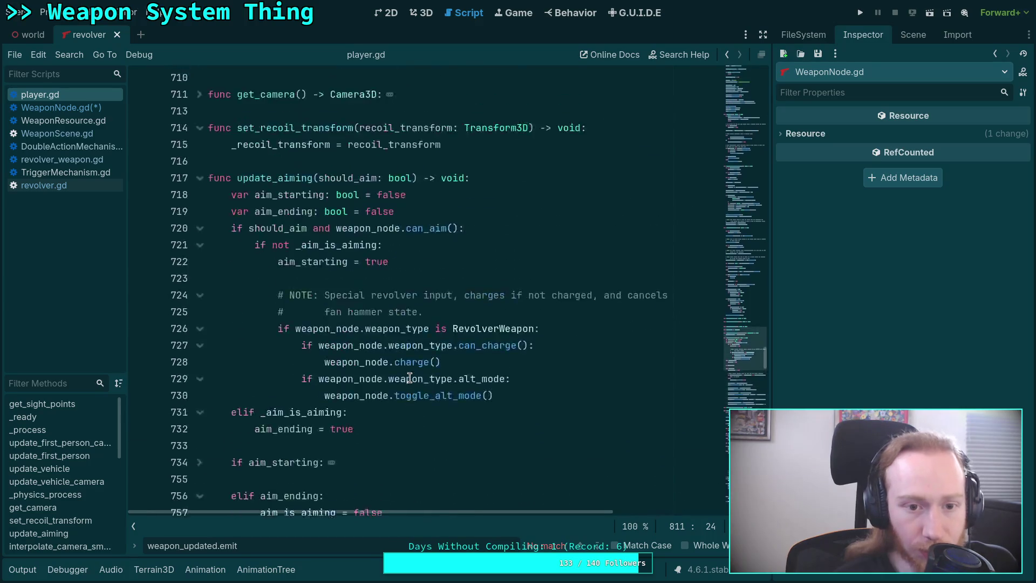
{"action": "scroll", "coordinate": [407, 375], "scroll_direction": "up", "scroll_amount": 9}
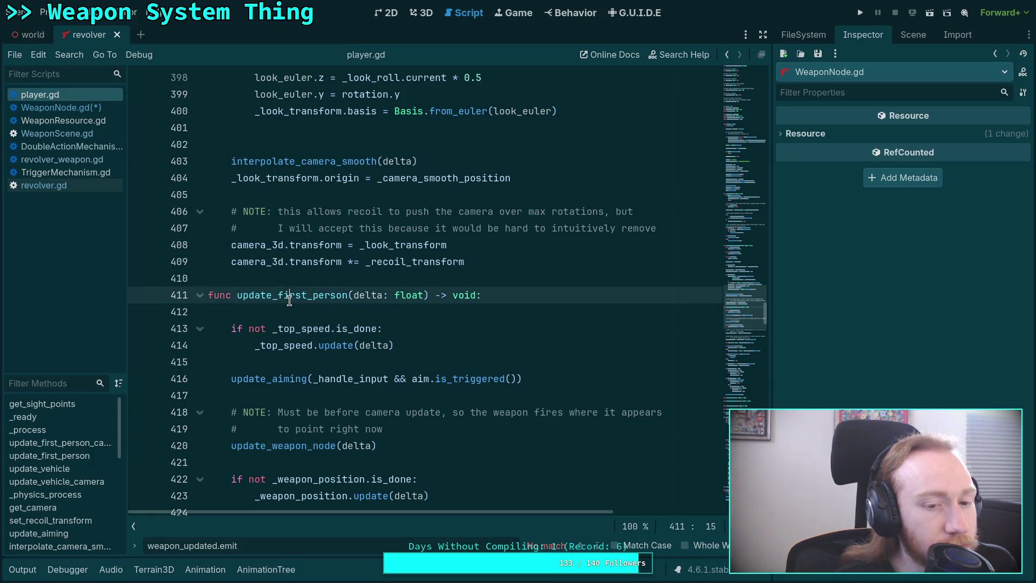
{"action": "double_click", "coordinate": [292, 295]}
{"action": "scroll", "coordinate": [374, 317], "scroll_direction": "up", "scroll_amount": 9}
{"action": "scroll", "coordinate": [374, 317], "scroll_direction": "up", "scroll_amount": 8}
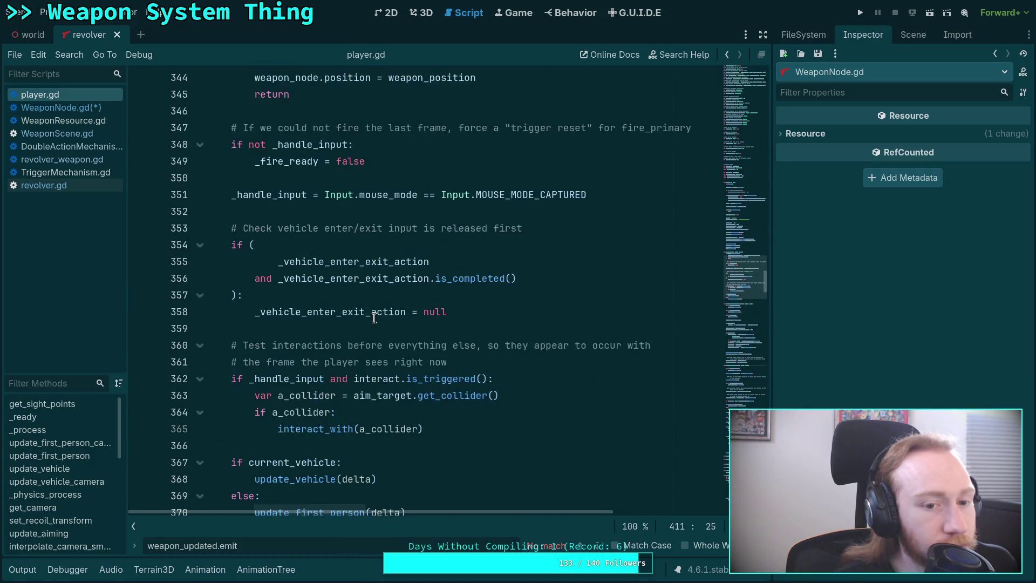
{"action": "scroll", "coordinate": [374, 317], "scroll_direction": "down", "scroll_amount": 6}
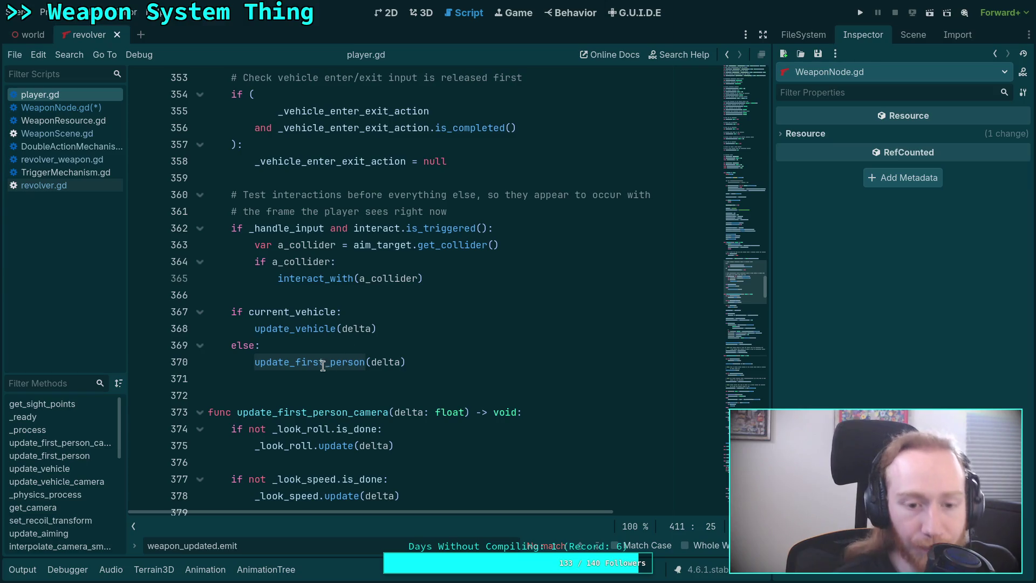
{"action": "scroll", "coordinate": [324, 356], "scroll_direction": "down", "scroll_amount": 13}
{"action": "scroll", "coordinate": [324, 347], "scroll_direction": "down", "scroll_amount": 20}
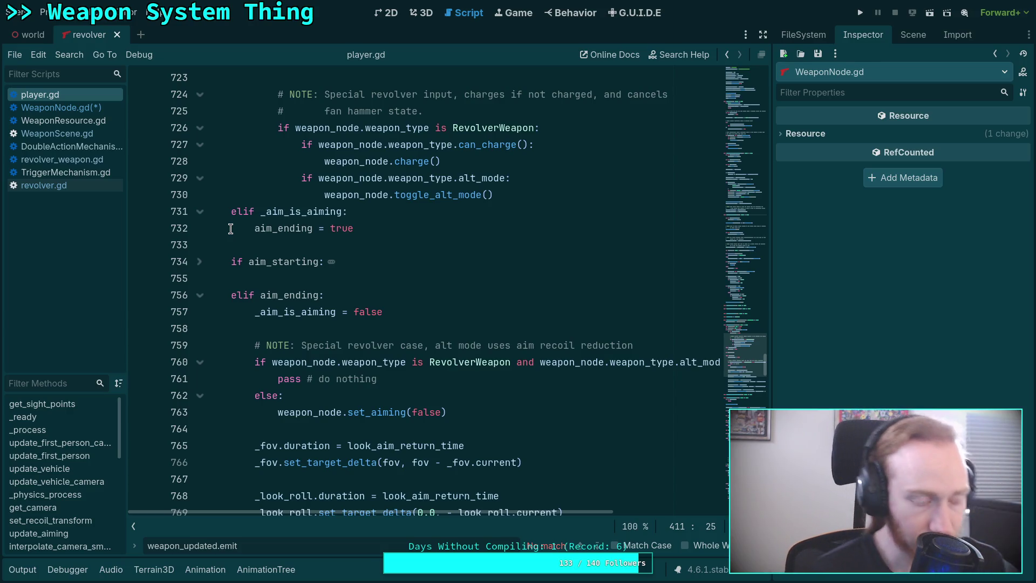
Scroll down through player.gd's input handling, then return to WeaponNode.gd.
{"action": "scroll", "coordinate": [230, 229], "scroll_direction": "down", "scroll_amount": 20}
{"action": "scroll", "coordinate": [295, 283], "scroll_direction": "down", "scroll_amount": 15}
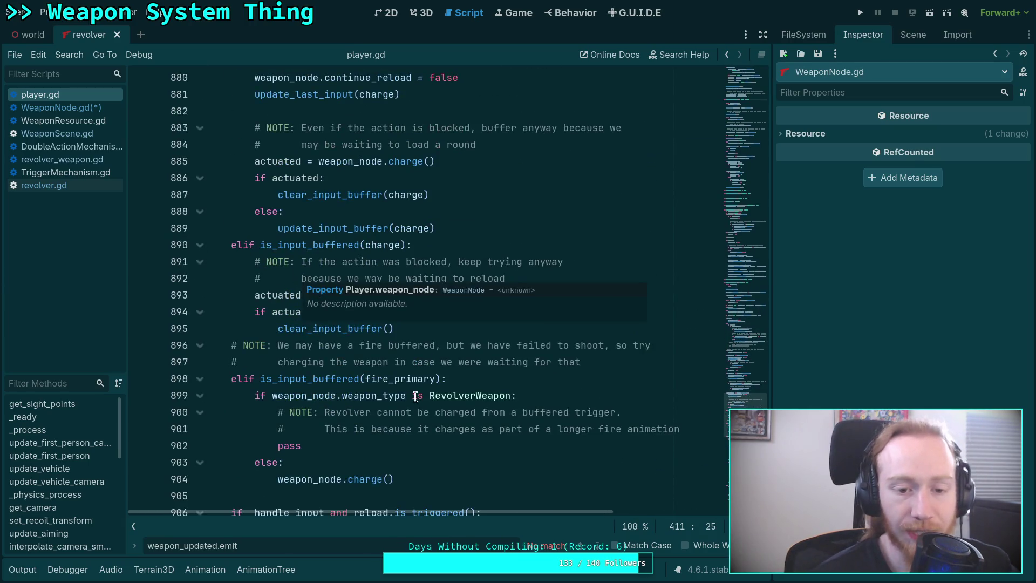
{"action": "scroll", "coordinate": [416, 397], "scroll_direction": "down", "scroll_amount": 20}
{"action": "scroll", "coordinate": [417, 321], "scroll_direction": "down", "scroll_amount": 10}
{"action": "scroll", "coordinate": [456, 321], "scroll_direction": "up", "scroll_amount": 10}
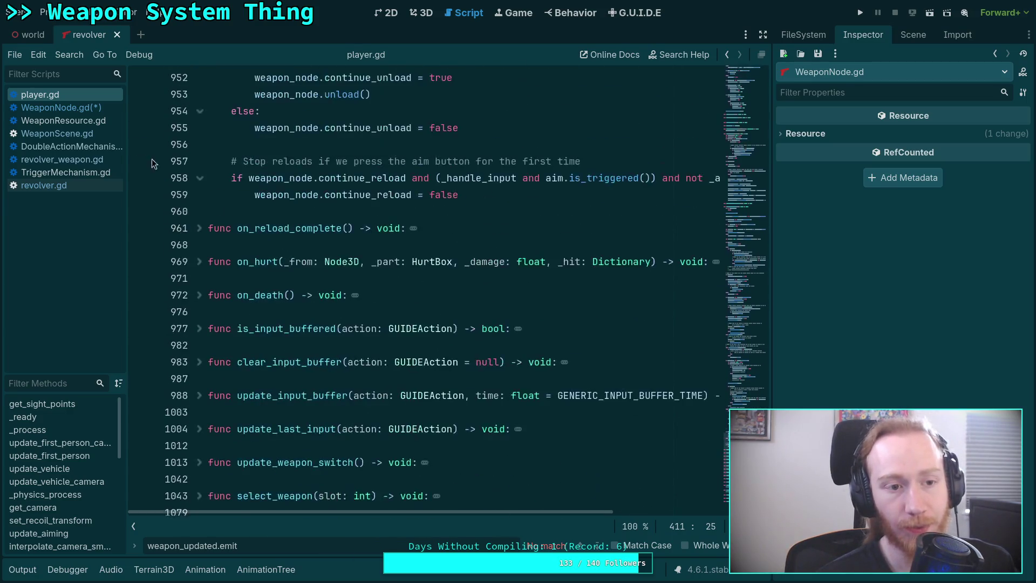
{"action": "left_click", "coordinate": [59, 108]}
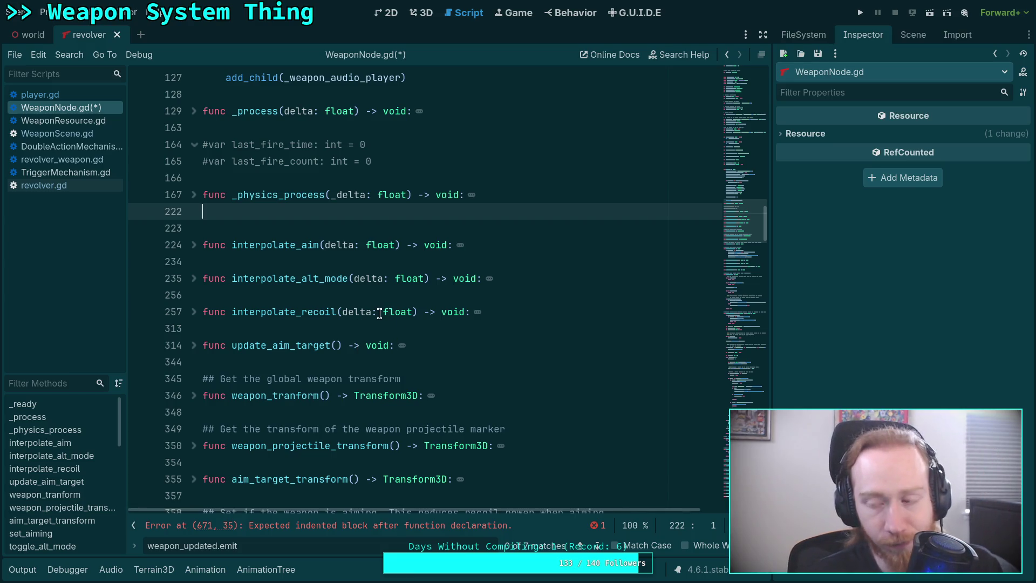
Insert a blank line above the empty emit_weapon_update() stub, moving it from line 671 to 672.
{"action": "scroll", "coordinate": [378, 316], "scroll_direction": "down", "scroll_amount": 10}
{"action": "scroll", "coordinate": [410, 324], "scroll_direction": "down", "scroll_amount": 15}
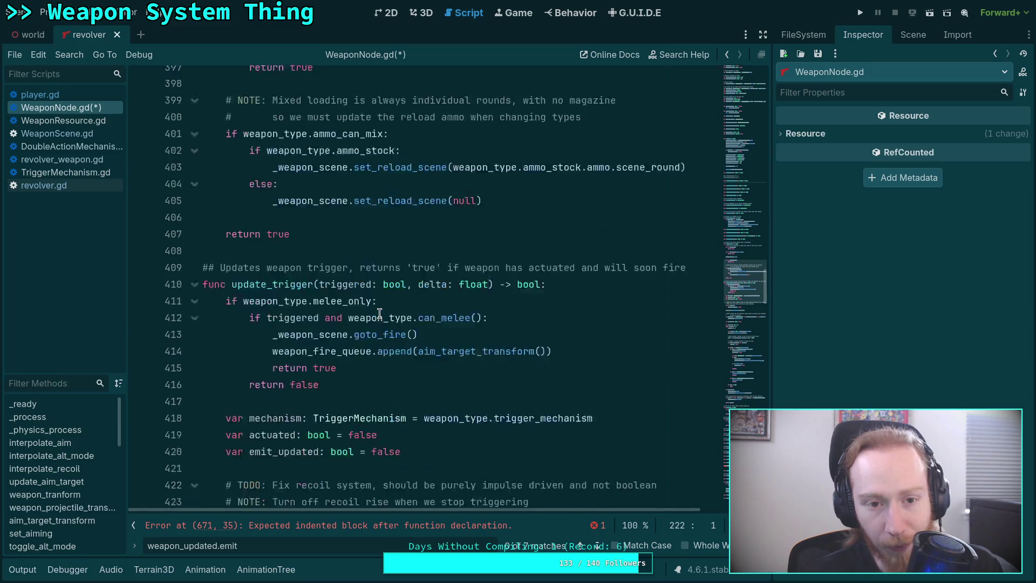
{"action": "scroll", "coordinate": [450, 338], "scroll_direction": "down", "scroll_amount": 15}
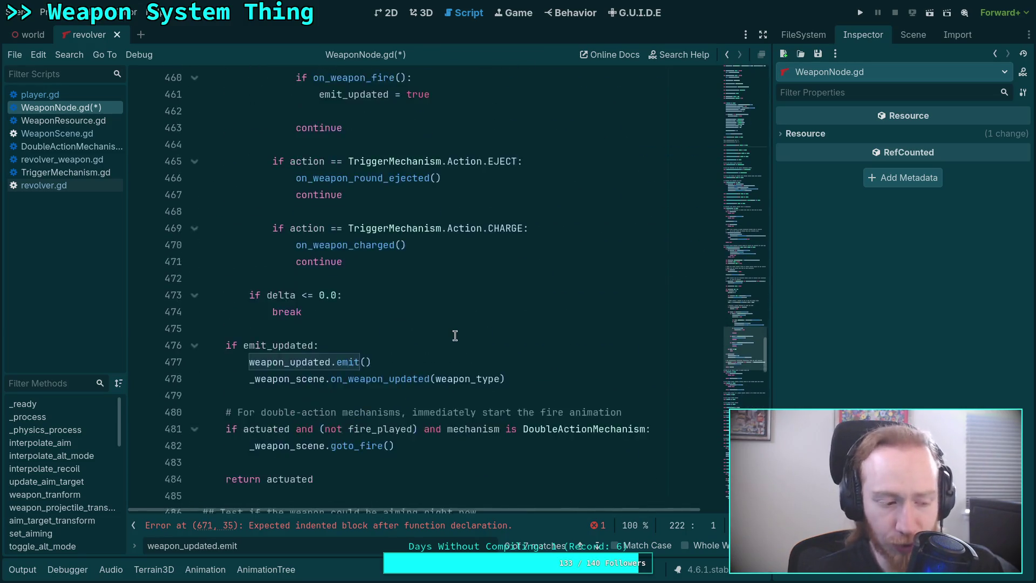
{"action": "scroll", "coordinate": [454, 335], "scroll_direction": "down", "scroll_amount": 6}
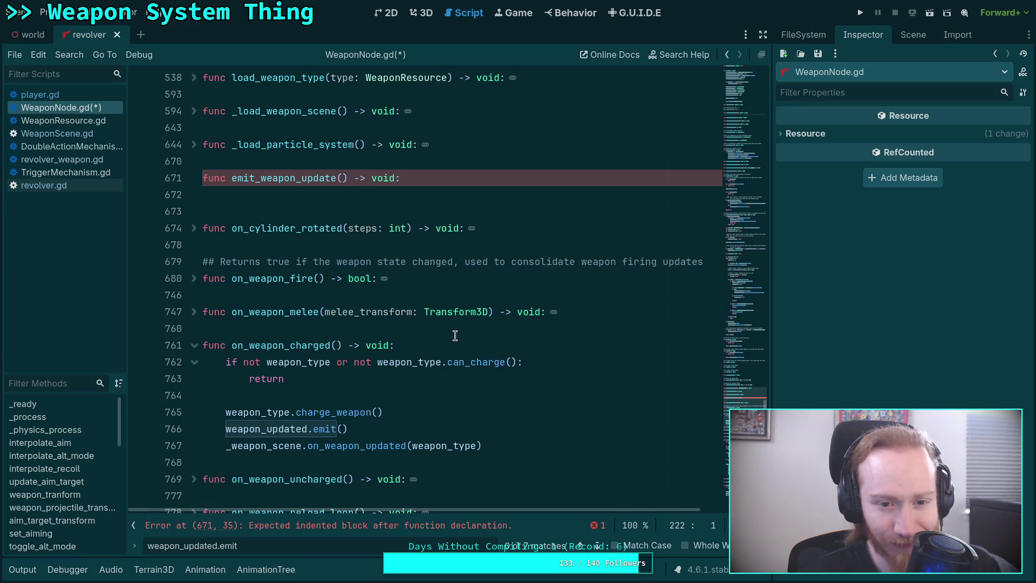
{"action": "left_click", "coordinate": [318, 199]}
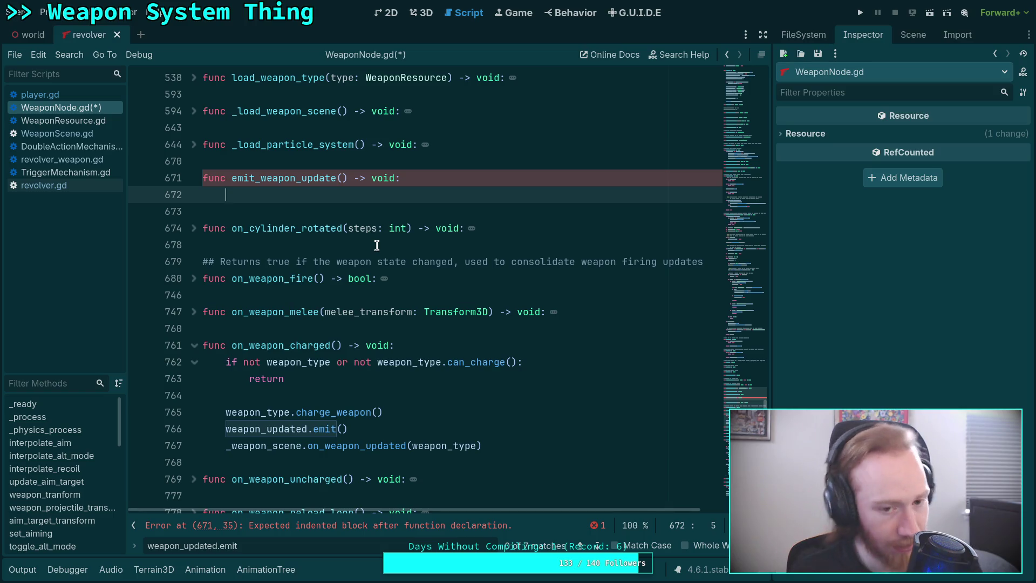
{"action": "key", "text": "Up"}
{"action": "key", "text": "Up"}
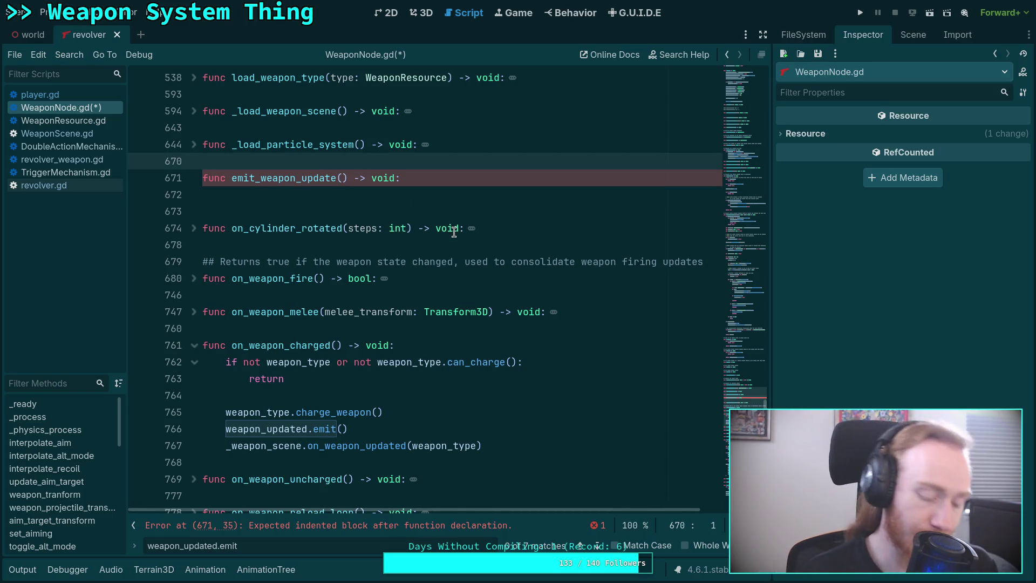
{"action": "key", "text": "Return"}
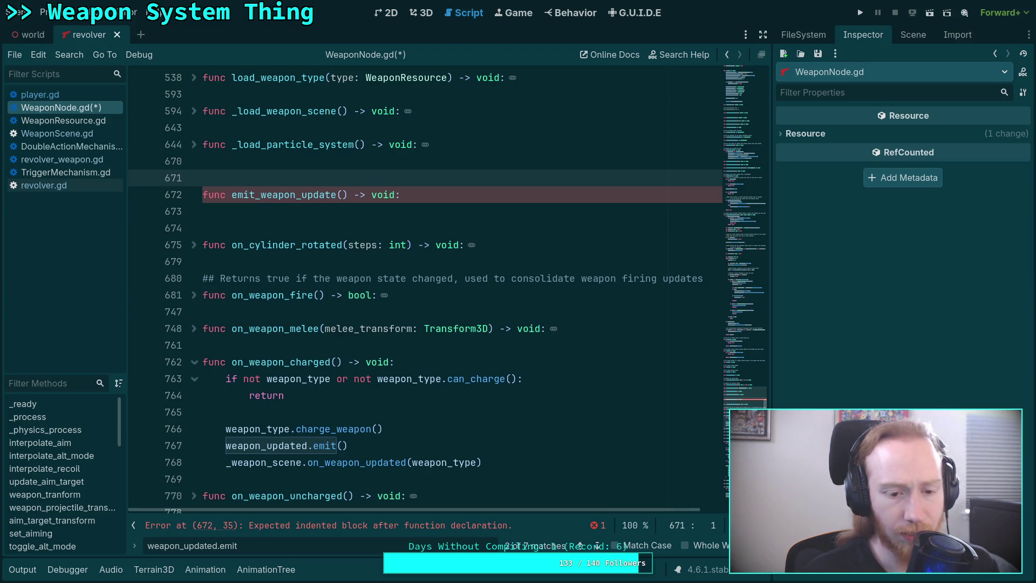
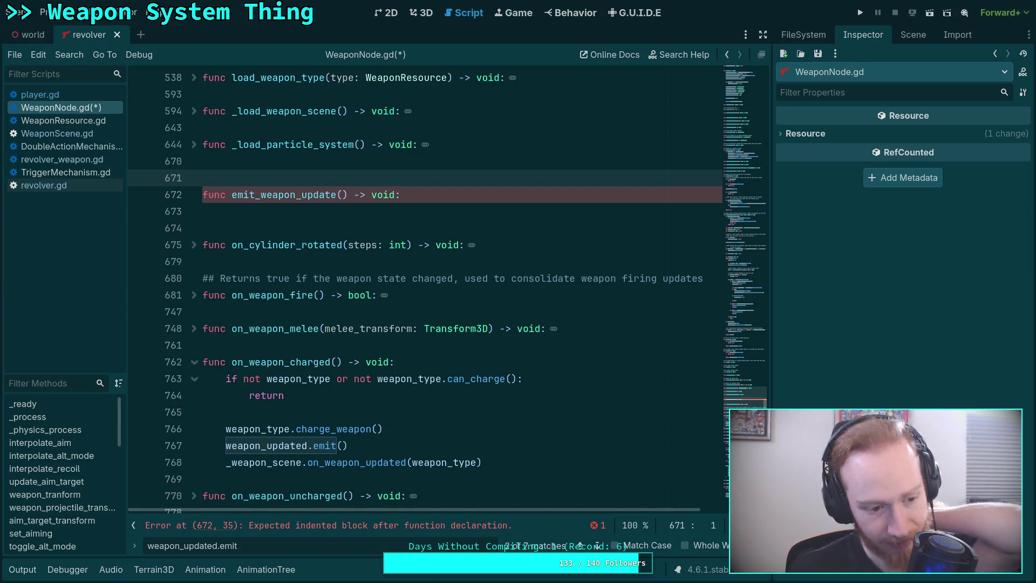
Remove the blank line above emit_weapon_update and move the two update lines from on_weapon_charged into its body.
{"action": "key", "text": "Delete"}
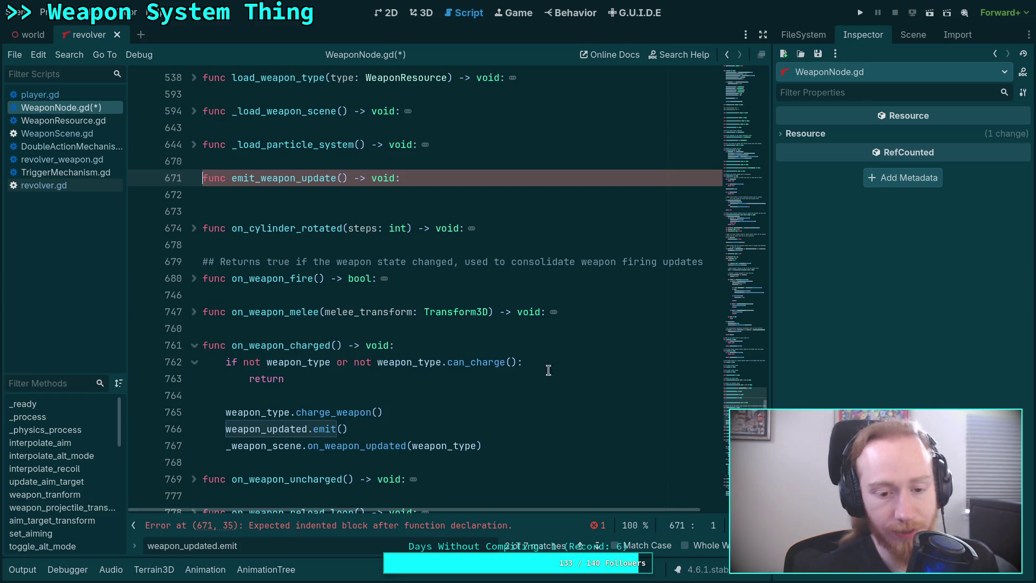
{"action": "left_click_drag", "start_coordinate": [517, 445], "coordinate": [226, 430]}
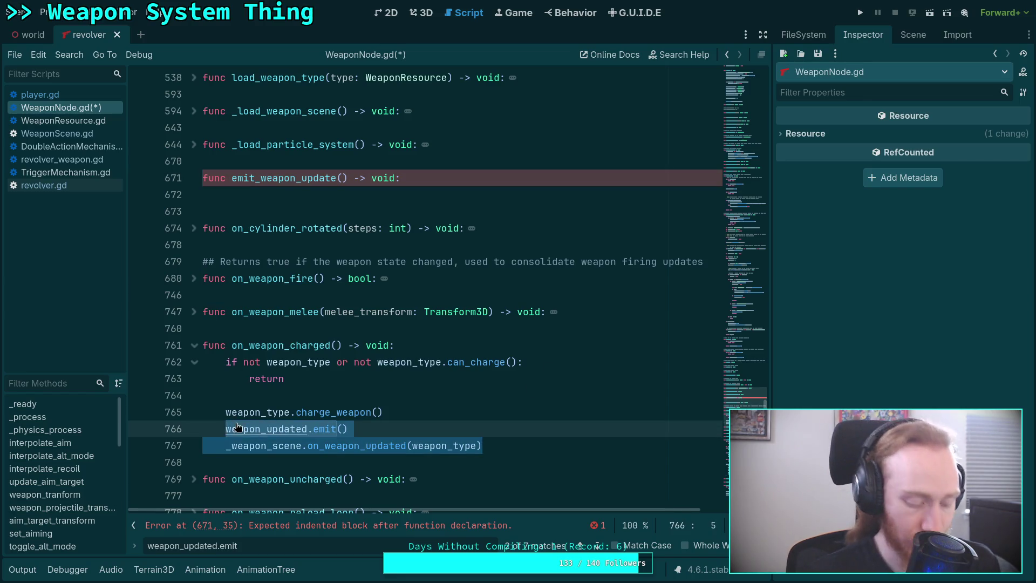
{"action": "key", "text": "ctrl+x"}
{"action": "left_click", "coordinate": [289, 193]}
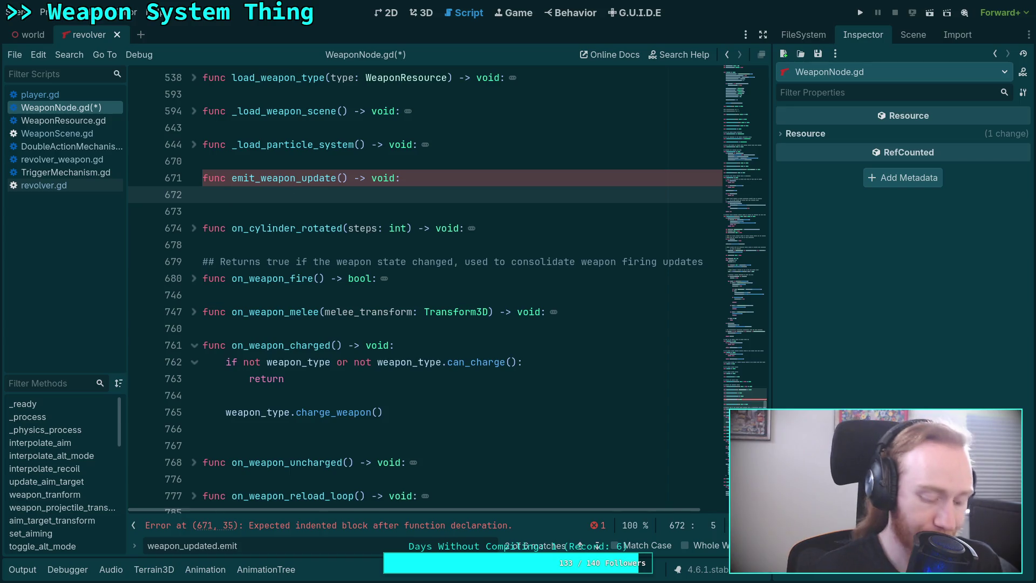
{"action": "key", "text": "ctrl+v"}
Call emit_weapon_update() on the emptied line in on_weapon_charged.
{"action": "left_click", "coordinate": [352, 438]}
{"action": "type", "text": "emit_"}
{"action": "key", "text": "Return"}
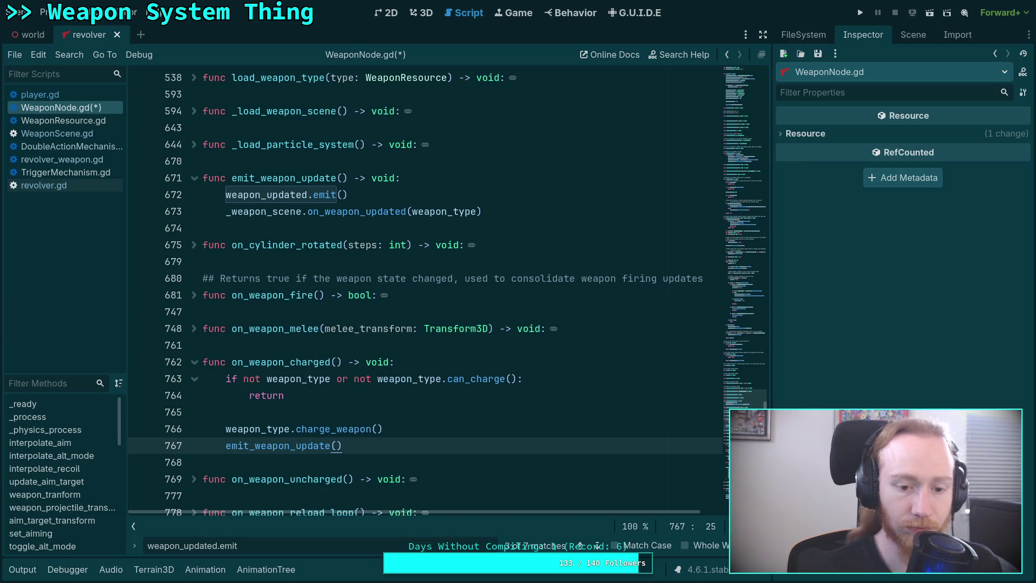
Replace the weapon_updated.emit() calls on lines 776 and 796 with emit_weapon_update().
{"action": "left_click", "coordinate": [598, 546]}
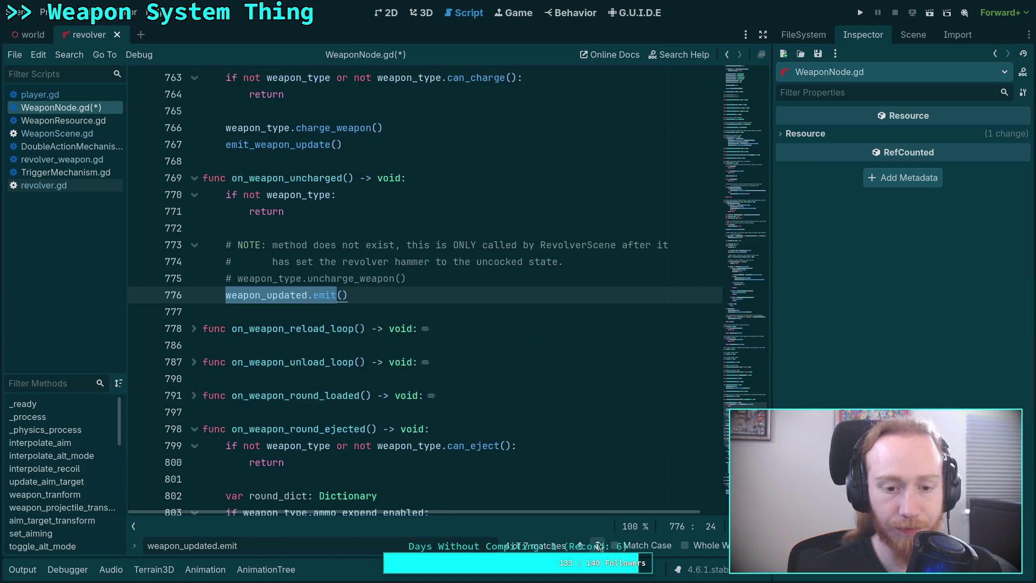
{"action": "key", "text": "ctrl+shift+Left"}
{"action": "key", "text": "ctrl+shift+Left"}
{"action": "key", "text": "ctrl+shift+Left"}
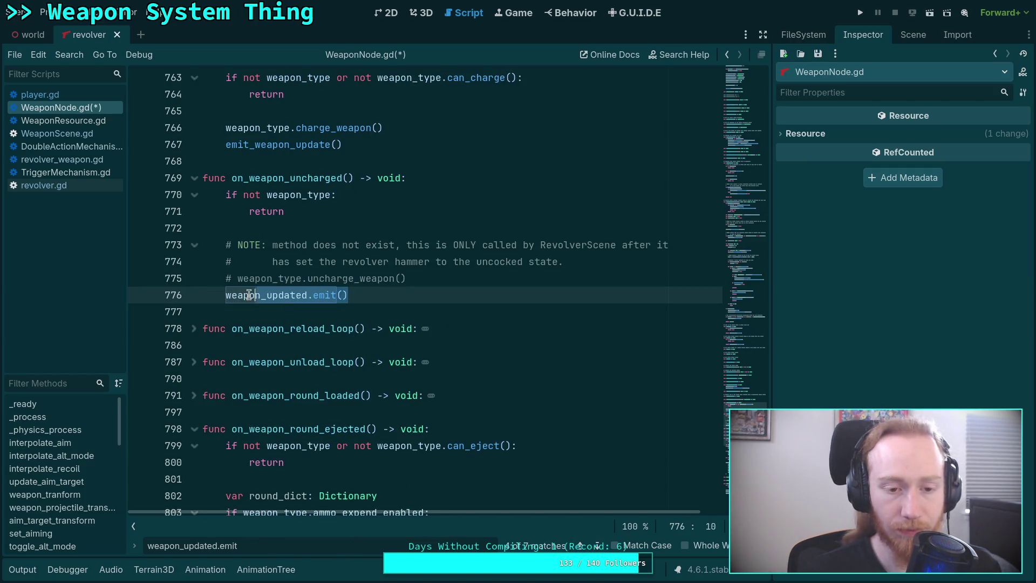
{"action": "type", "text": "weapon"}
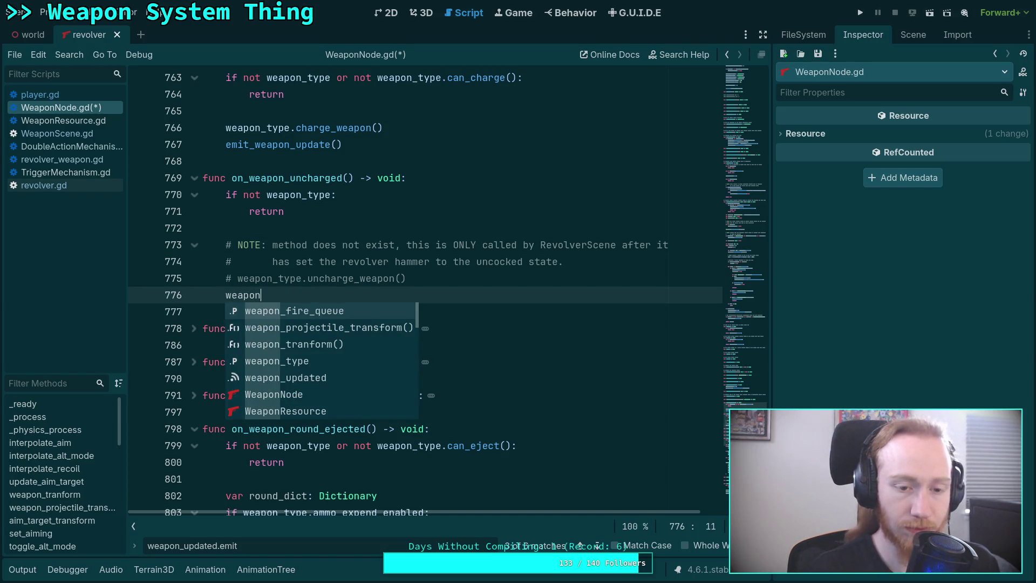
{"action": "key", "text": "BackSpace"}
{"action": "key", "text": "BackSpace"}
{"action": "key", "text": "BackSpace"}
{"action": "type", "text": "emit_"}
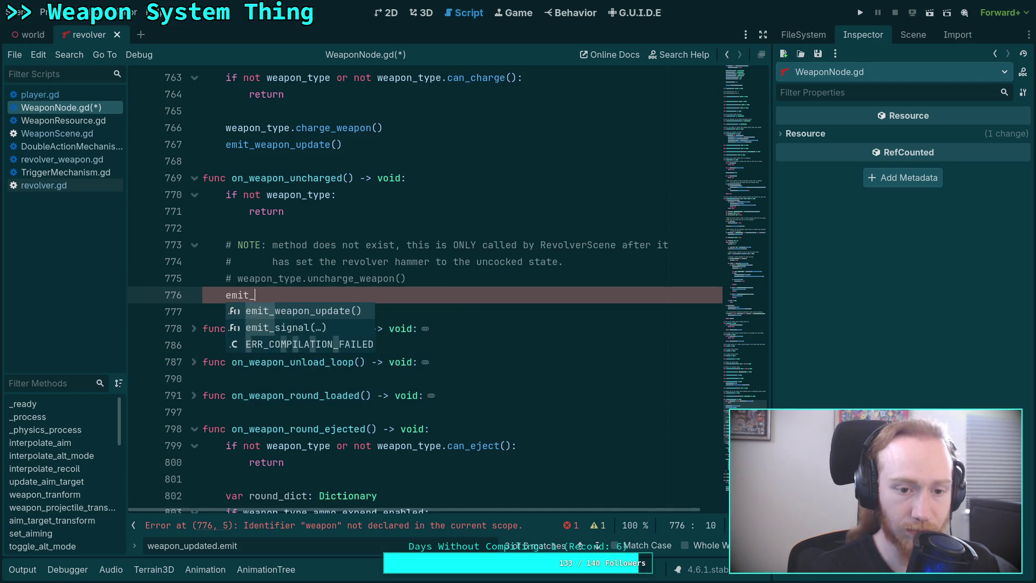
{"action": "key", "text": "Return"}
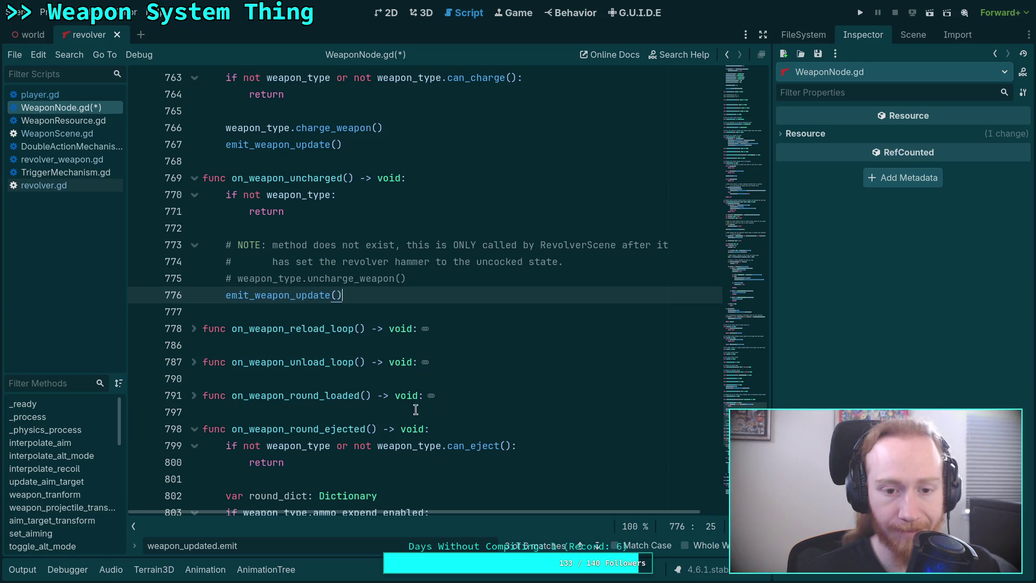
{"action": "left_click", "coordinate": [579, 541]}
{"action": "mouse_move", "coordinate": [357, 310]}
{"action": "left_mouse_down"}
{"action": "mouse_move", "coordinate": [342, 294]}
{"action": "mouse_move", "coordinate": [223, 296]}
{"action": "left_mouse_up"}
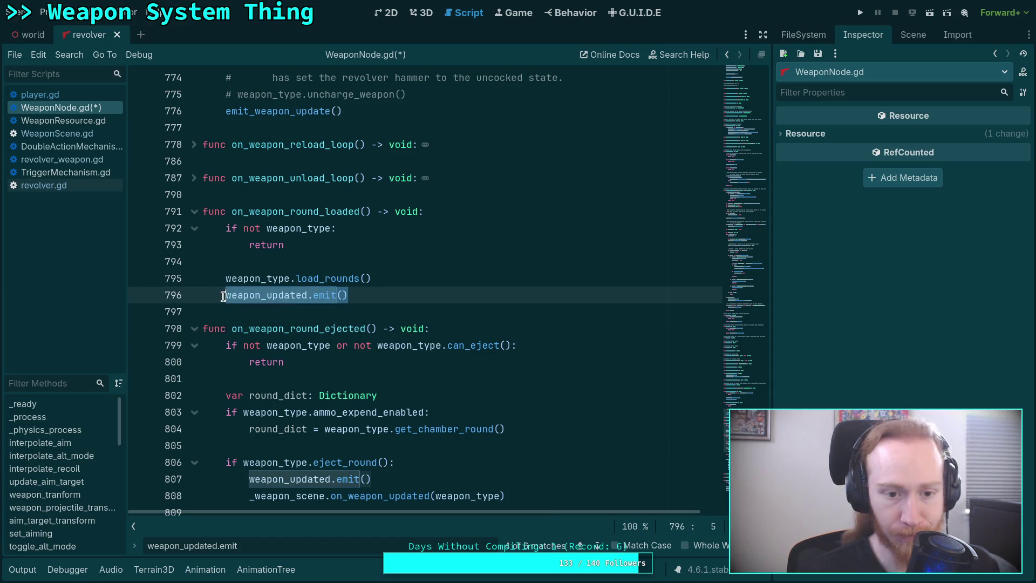
{"action": "type", "text": "emit"}
{"action": "key", "text": "Return"}
Replace the update lines in on_weapon_round_ejected and on_weapon_magazine_unloaded with emit_weapon_update().
{"action": "left_click", "coordinate": [597, 545]}
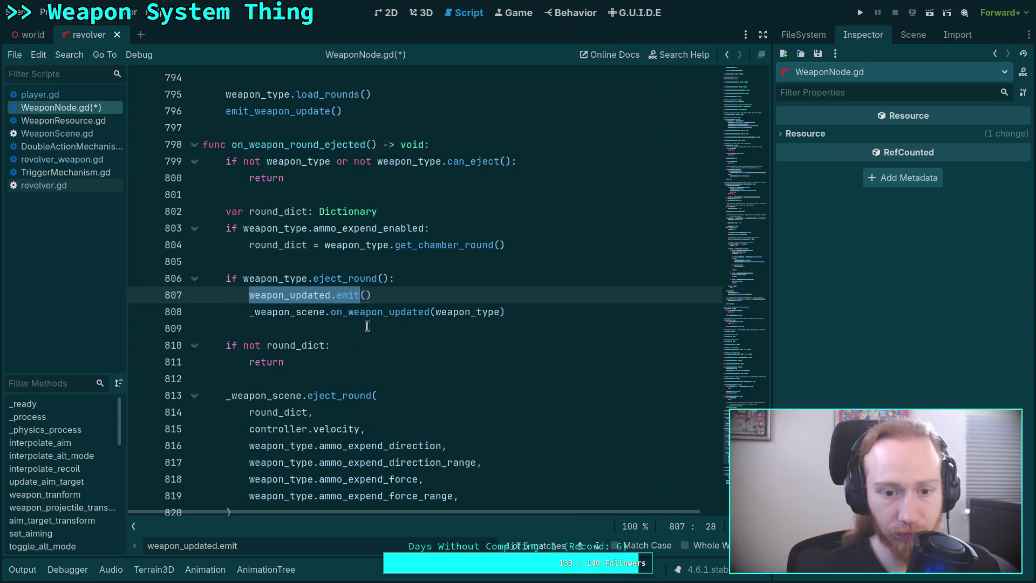
{"action": "left_click", "coordinate": [519, 311]}
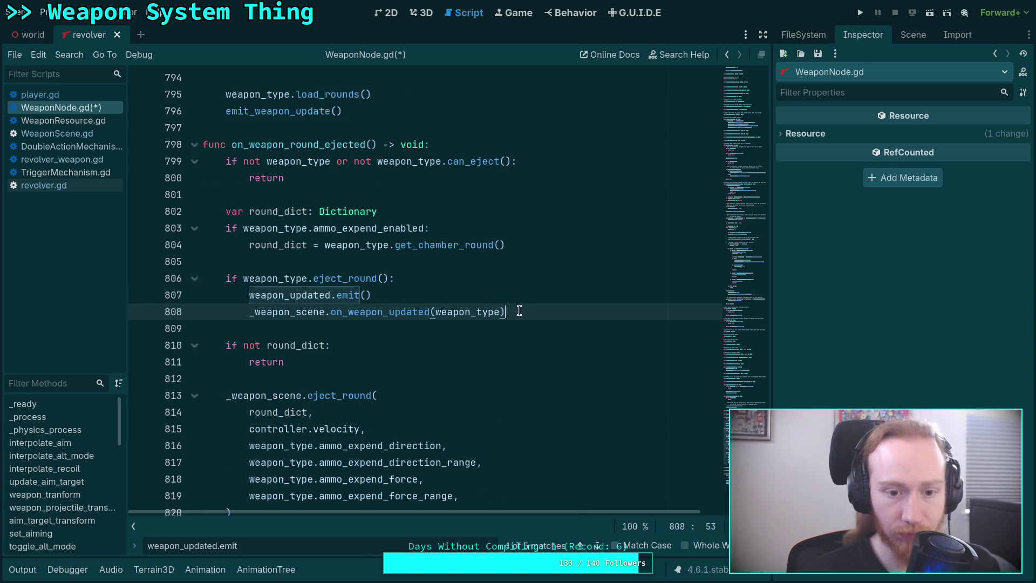
{"action": "left_click_drag", "start_coordinate": [519, 311], "coordinate": [249, 295]}
{"action": "type", "text": "emit_w"}
{"action": "key", "text": "Return"}
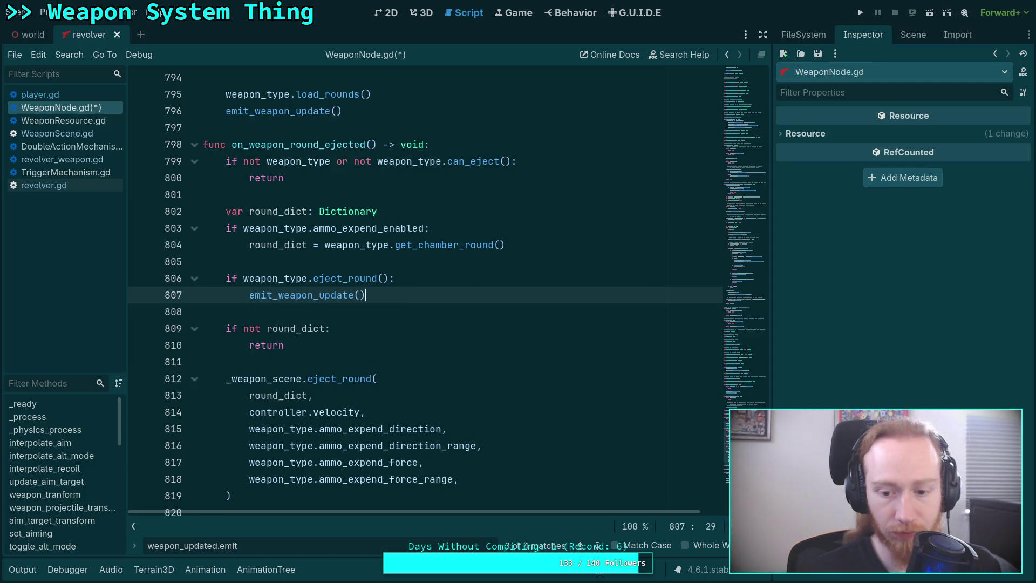
{"action": "key", "text": "F3"}
{"action": "left_click", "coordinate": [363, 295]}
{"action": "mouse_move", "coordinate": [510, 310]}
{"action": "left_mouse_down"}
{"action": "mouse_move", "coordinate": [313, 312]}
{"action": "mouse_move", "coordinate": [225, 295]}
{"action": "left_mouse_up"}
{"action": "type", "text": "emit_w"}
{"action": "key", "text": "Return"}
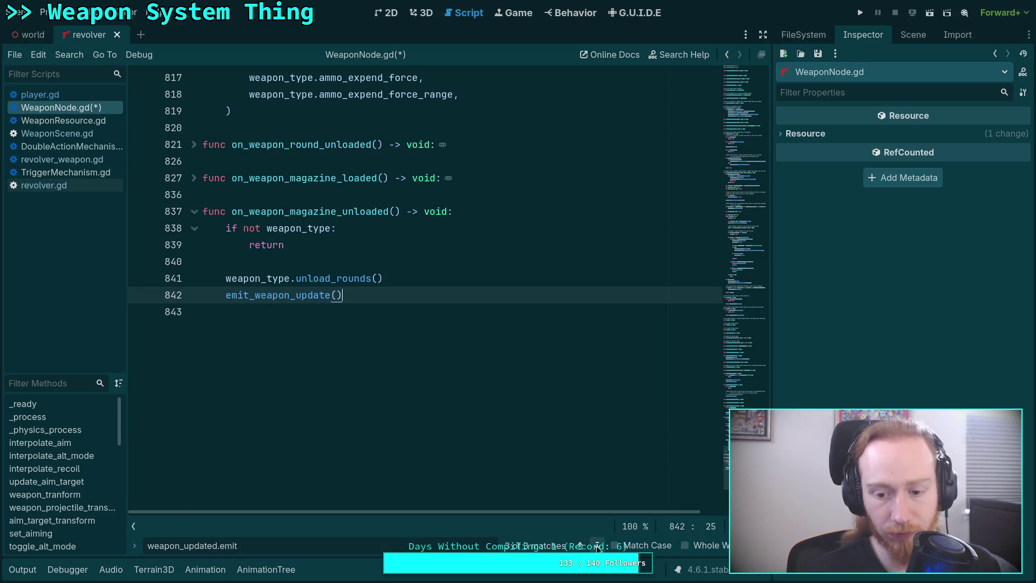
Replace the weapon_updated.emit() call on line 477 with emit_weapon_update().
{"action": "left_click", "coordinate": [597, 545]}
{"action": "left_click", "coordinate": [598, 546]}
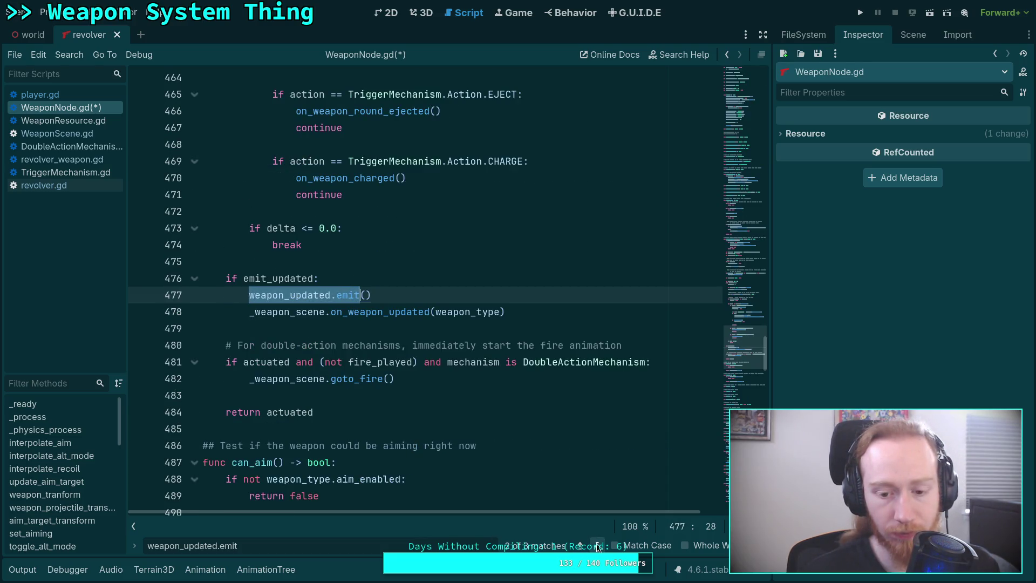
{"action": "scroll", "coordinate": [405, 298], "scroll_direction": "up", "scroll_amount": 1}
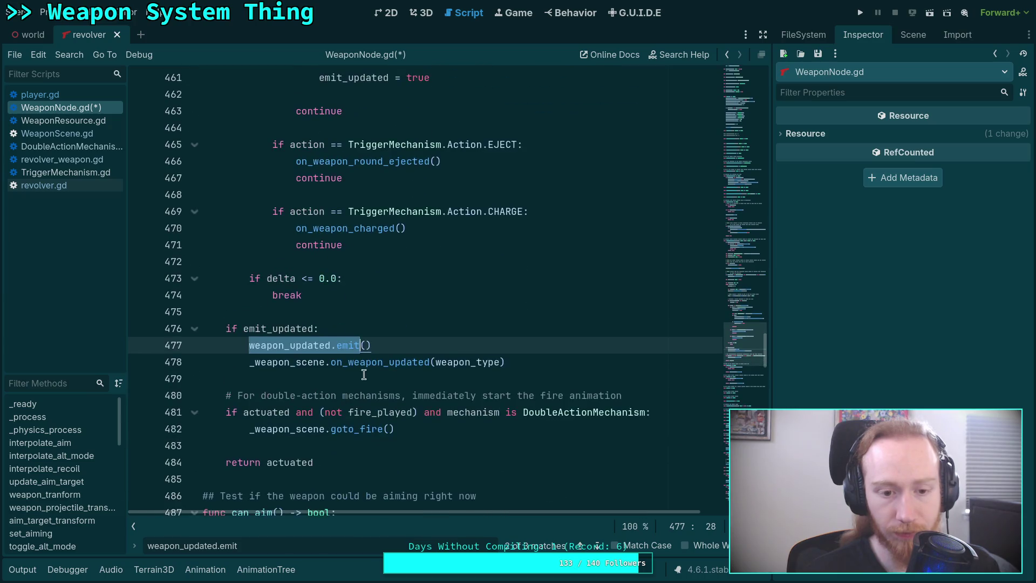
{"action": "left_click_drag", "start_coordinate": [532, 359], "coordinate": [250, 345]}
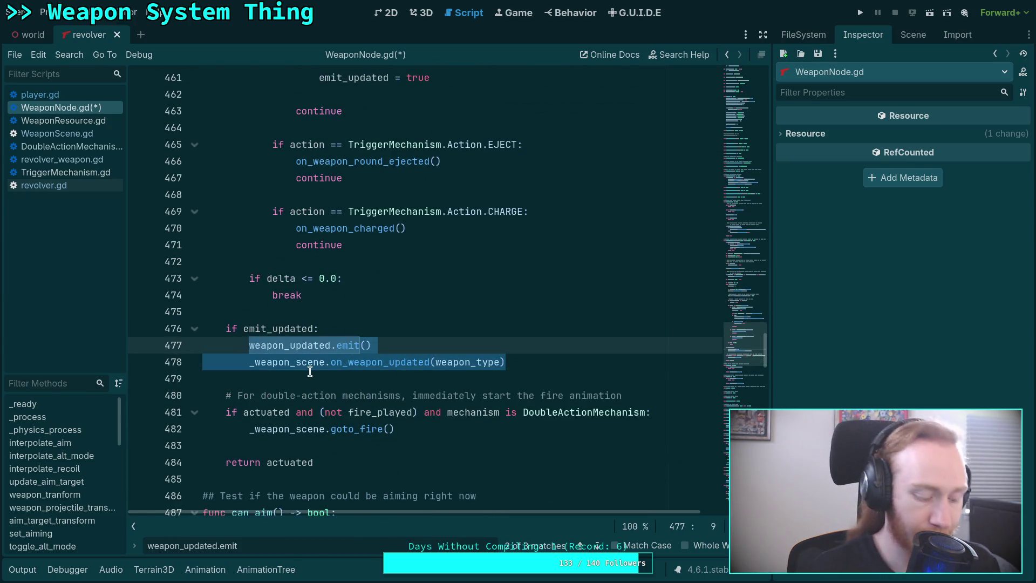
{"action": "type", "text": "emite_"}
{"action": "key", "text": "BackSpace"}
{"action": "key", "text": "BackSpace"}
{"action": "key", "text": "Return"}
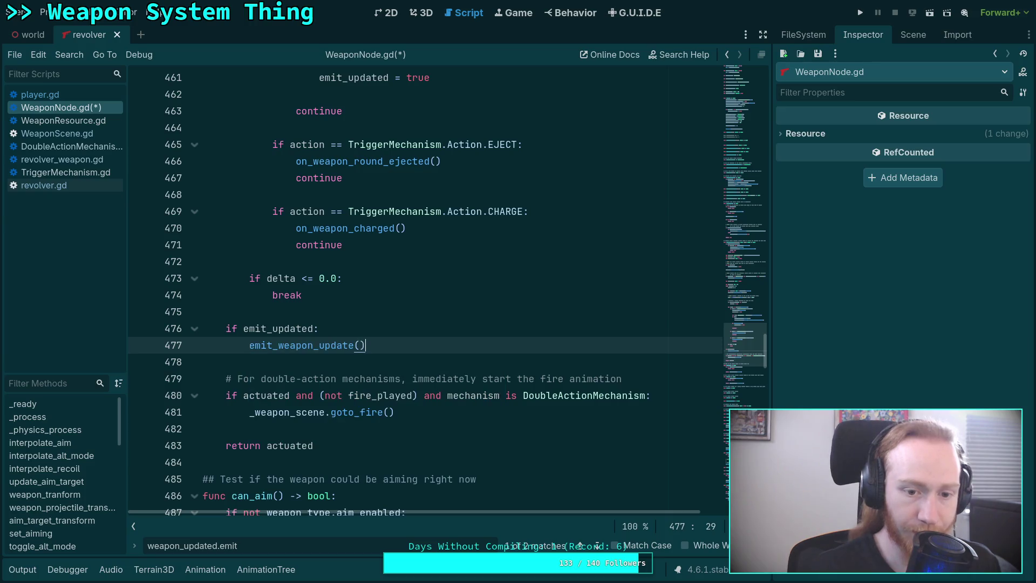
Replace the weapon_updated.emit() call on line 394 with emit_weapon_update().
{"action": "left_click", "coordinate": [596, 546]}
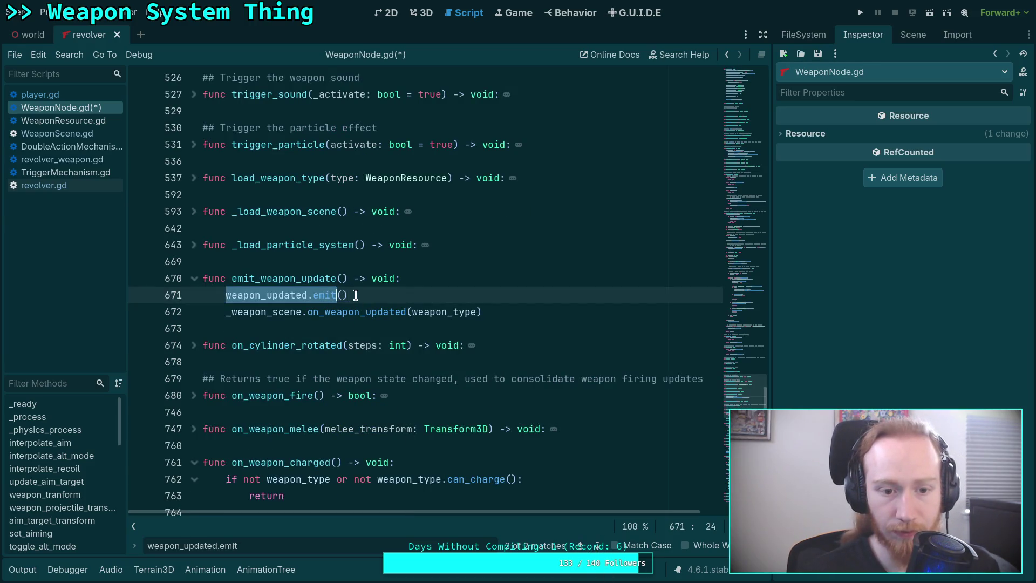
{"action": "left_click", "coordinate": [596, 545]}
{"action": "left_click", "coordinate": [360, 295]}
{"action": "mouse_move", "coordinate": [360, 295]}
{"action": "left_mouse_down"}
{"action": "mouse_move", "coordinate": [214, 295]}
{"action": "mouse_move", "coordinate": [226, 294]}
{"action": "left_mouse_up"}
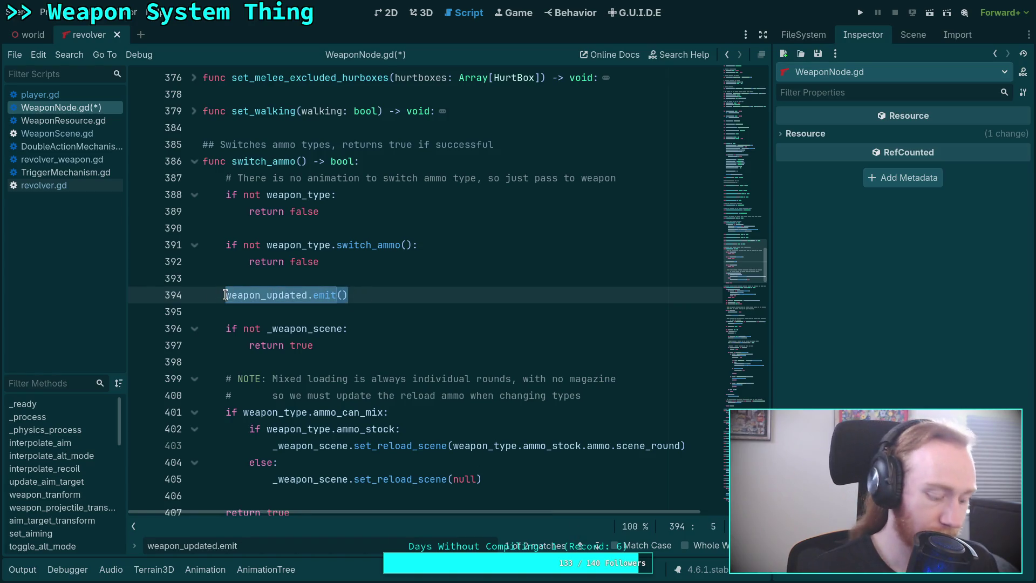
{"action": "type", "text": "emit_we"}
{"action": "key", "text": "Return"}
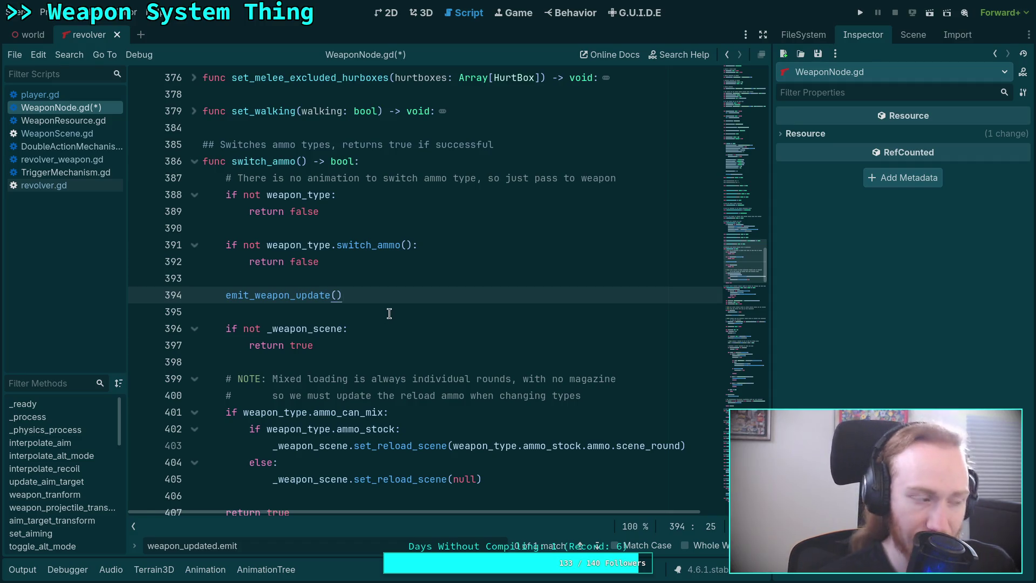
{"action": "scroll", "coordinate": [390, 313], "scroll_direction": "down", "scroll_amount": 5}
Confirm only the line 671 occurrence remains and close the search.
{"action": "mouse_move", "coordinate": [388, 309]}
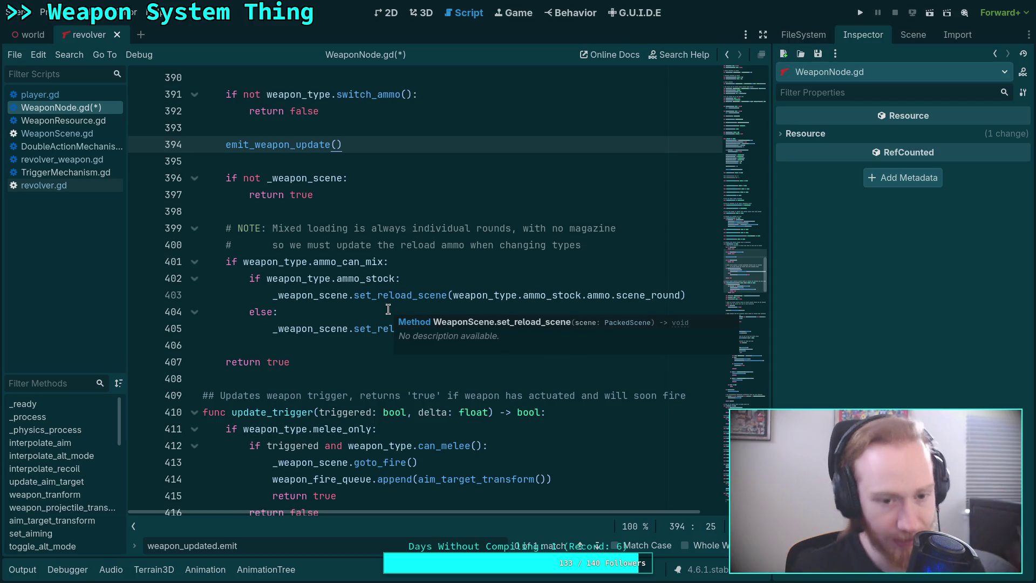
{"action": "scroll", "coordinate": [300, 350], "scroll_direction": "up", "scroll_amount": 3}
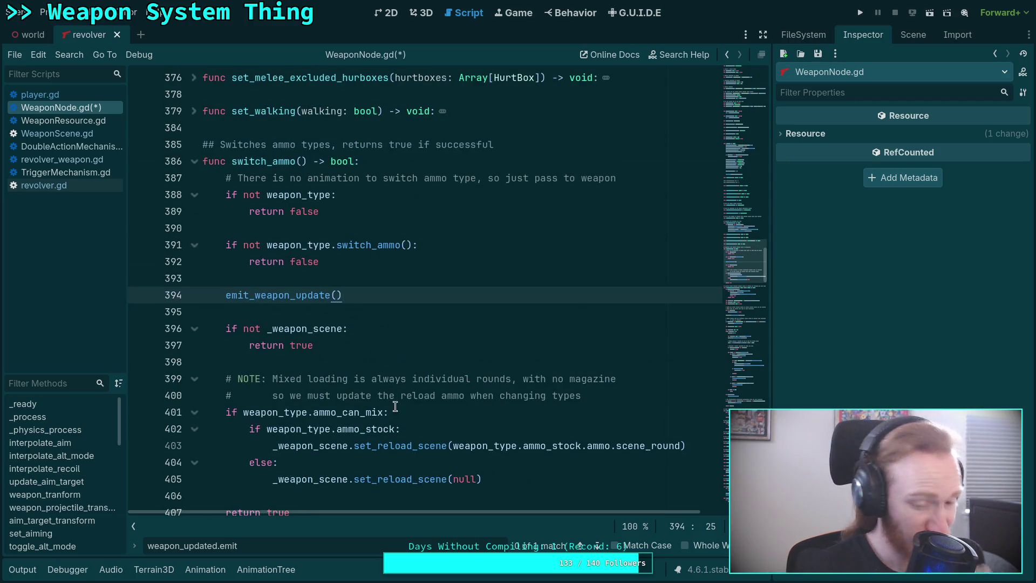
{"action": "left_click", "coordinate": [599, 545]}
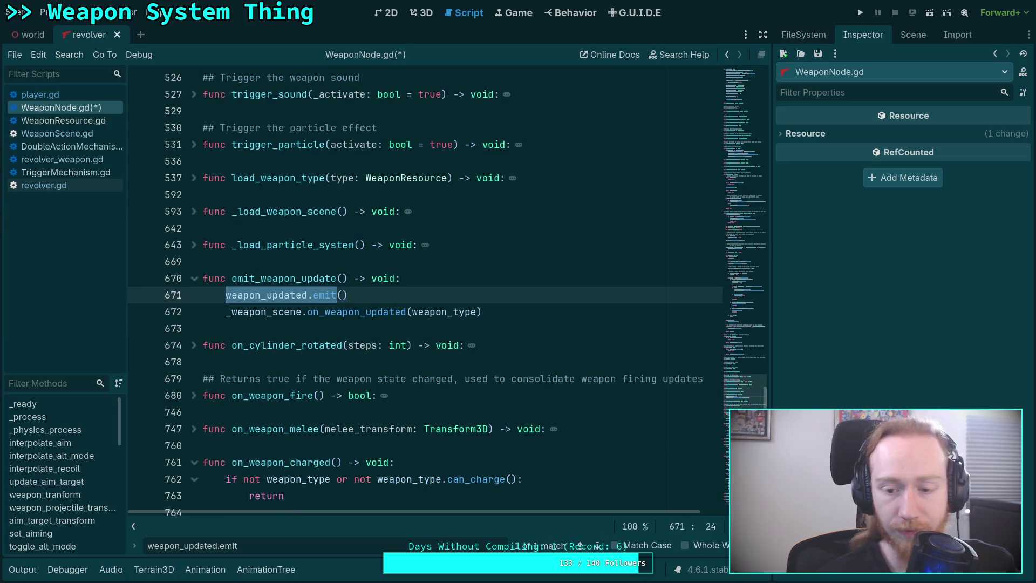
{"action": "key", "text": "Escape"}
{"action": "left_click", "coordinate": [302, 328]}
{"action": "left_click", "coordinate": [578, 311]}
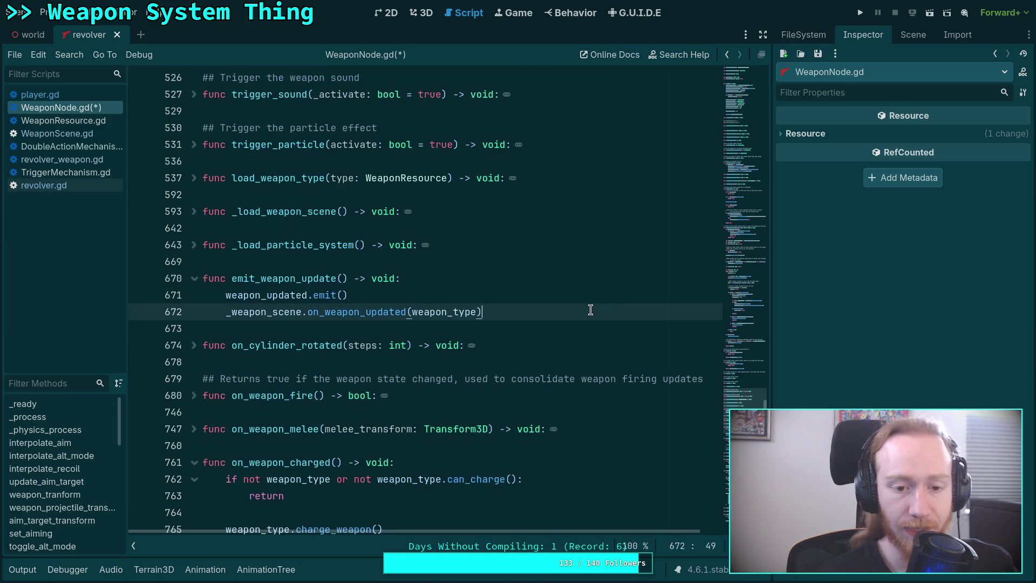
Collapse the if Engine.is_editor_hint() block inside func _process.
{"action": "scroll", "coordinate": [631, 329], "scroll_direction": "up", "scroll_amount": 2}
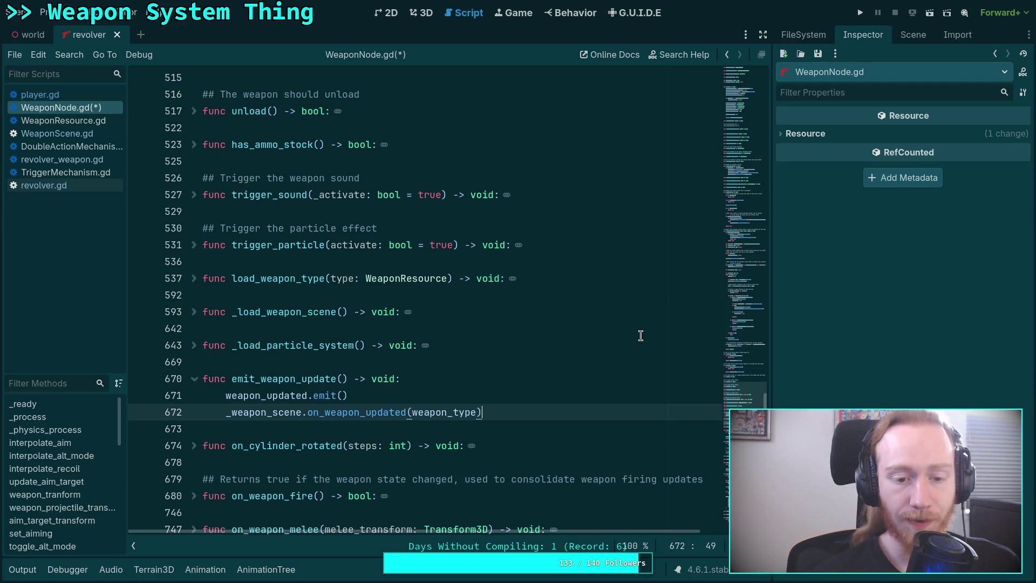
{"action": "scroll", "coordinate": [641, 336], "scroll_direction": "up", "scroll_amount": 1}
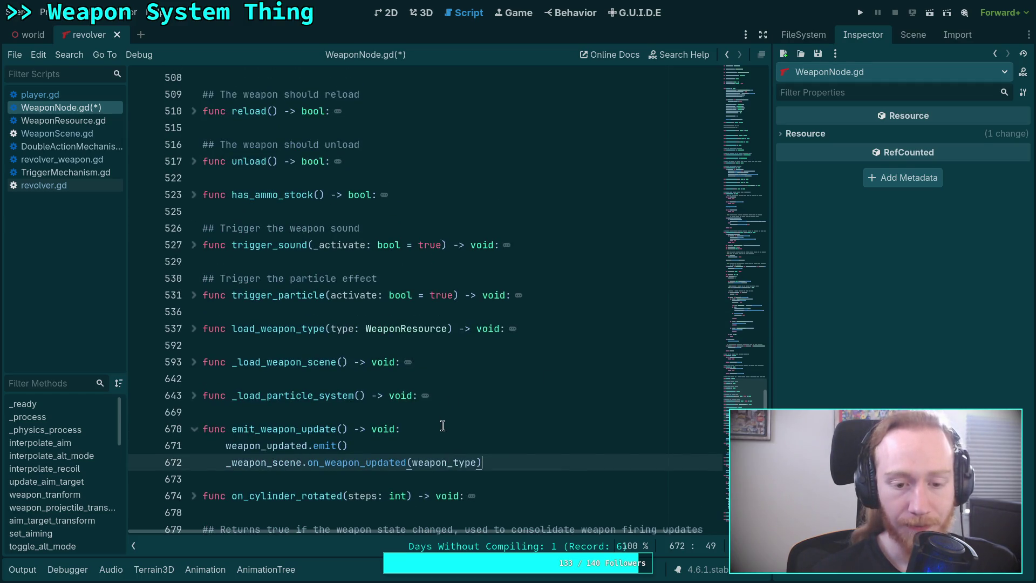
{"action": "scroll", "coordinate": [442, 426], "scroll_direction": "up", "scroll_amount": 5}
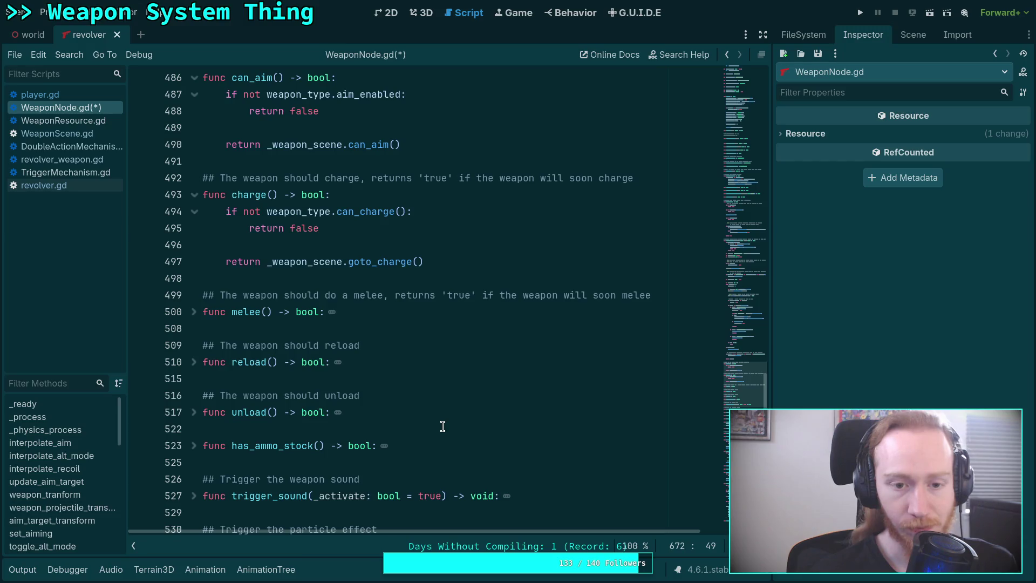
{"action": "scroll", "coordinate": [442, 426], "scroll_direction": "up", "scroll_amount": 4}
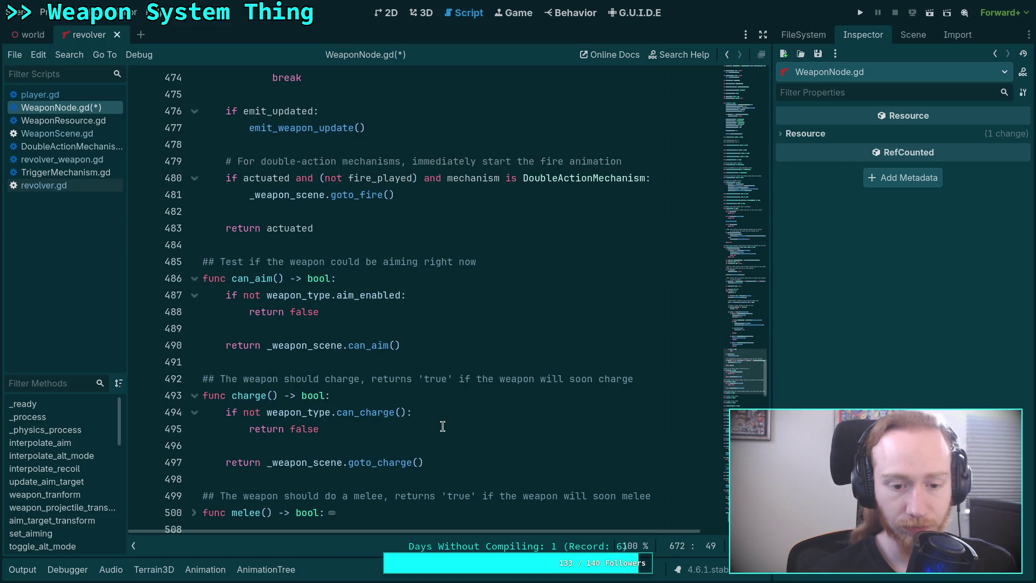
{"action": "scroll", "coordinate": [443, 426], "scroll_direction": "up", "scroll_amount": 20}
{"action": "scroll", "coordinate": [442, 423], "scroll_direction": "up", "scroll_amount": 8}
{"action": "scroll", "coordinate": [381, 405], "scroll_direction": "up", "scroll_amount": 4}
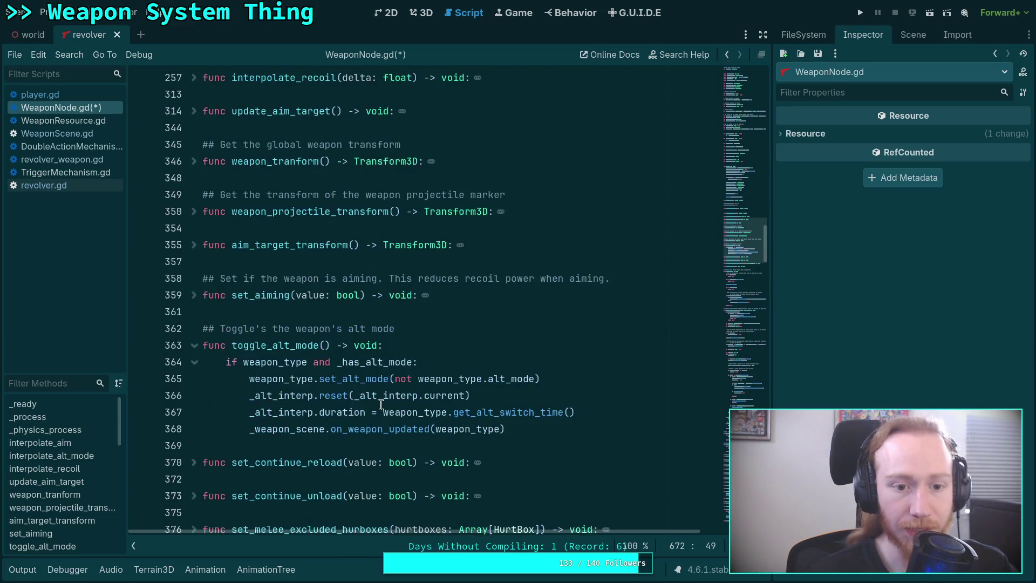
{"action": "scroll", "coordinate": [380, 404], "scroll_direction": "up", "scroll_amount": 8}
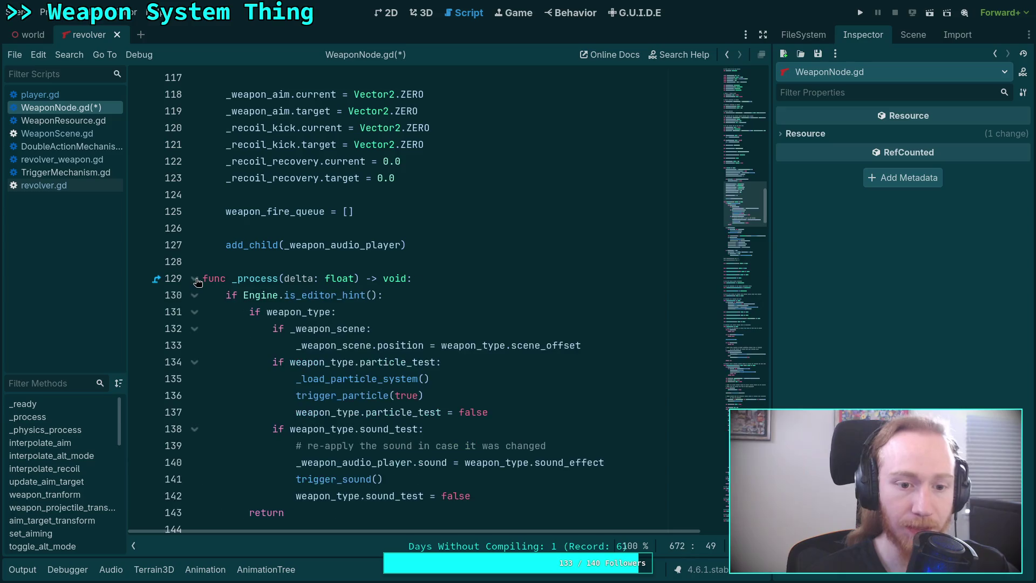
{"action": "mouse_move", "coordinate": [316, 318]}
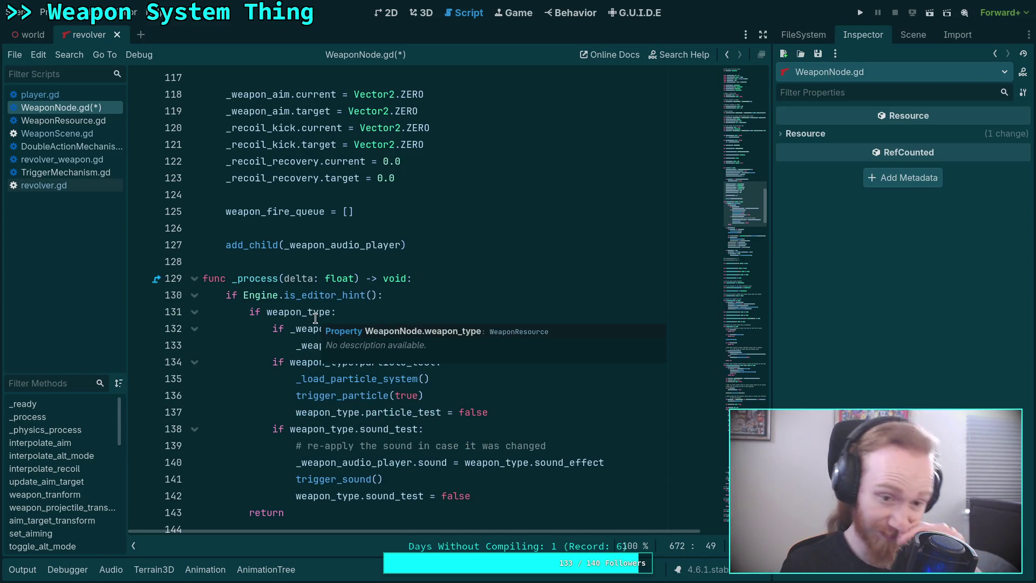
{"action": "left_click", "coordinate": [195, 296]}
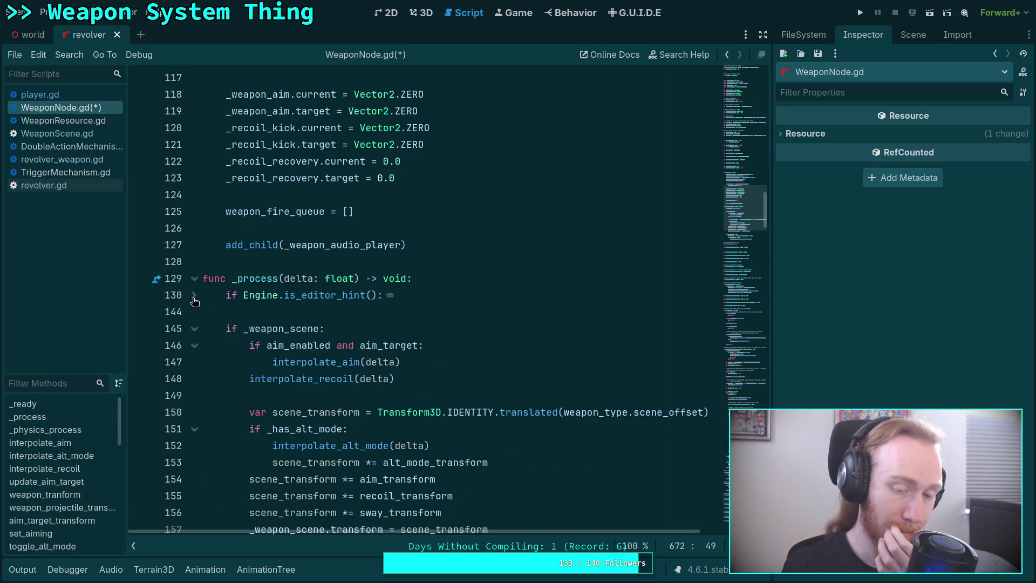
{"action": "left_click", "coordinate": [444, 278]}
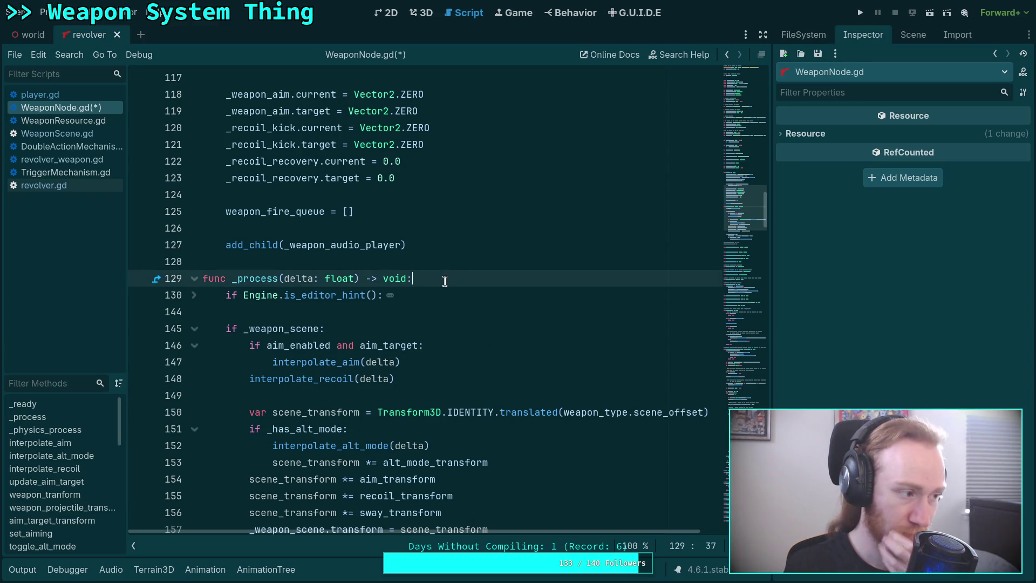
Insert _update_emitted = false as the first statement of _process.
{"action": "key", "text": "Return"}
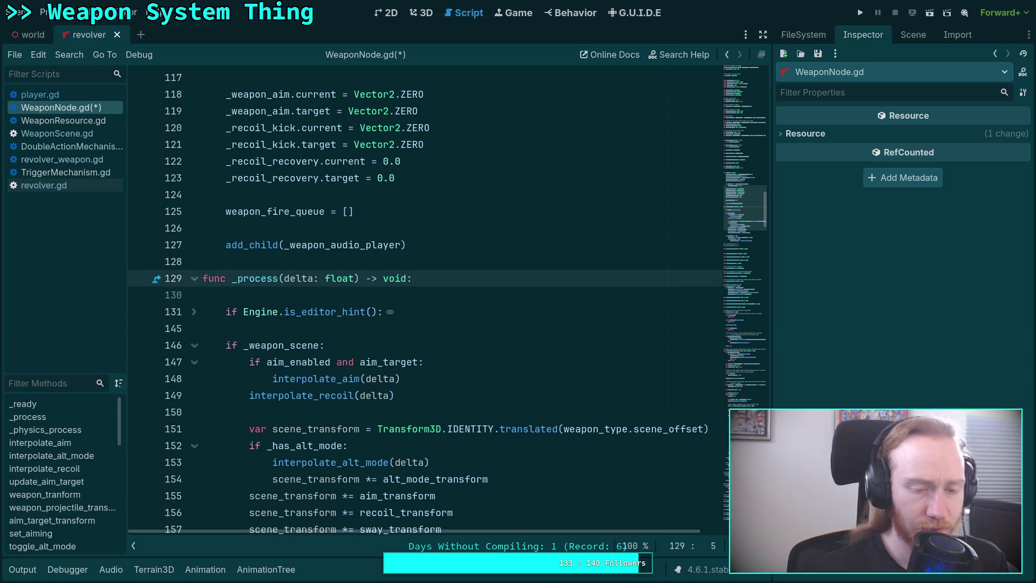
{"action": "key", "text": "Return"}
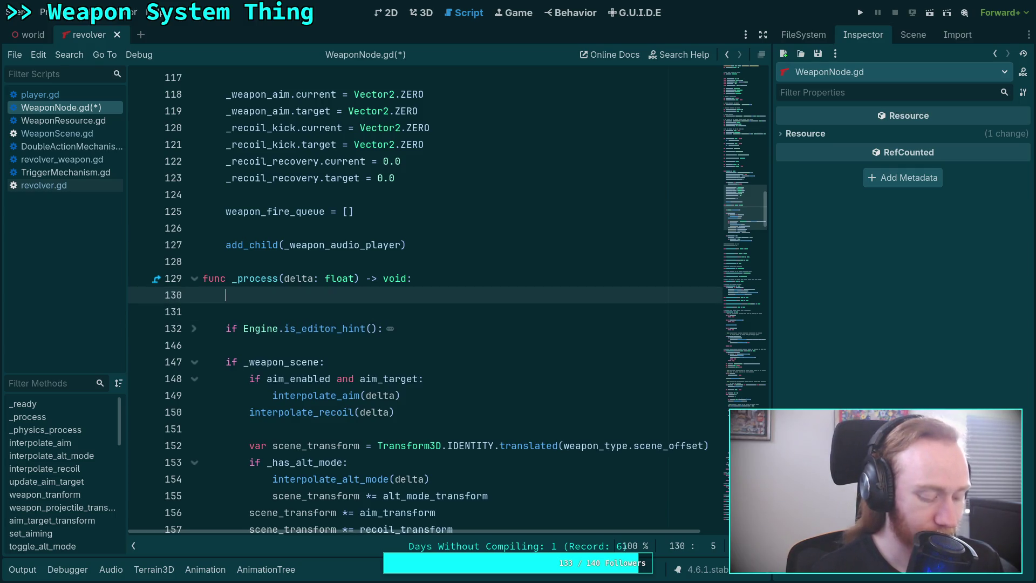
{"action": "type", "text": "update_e"}
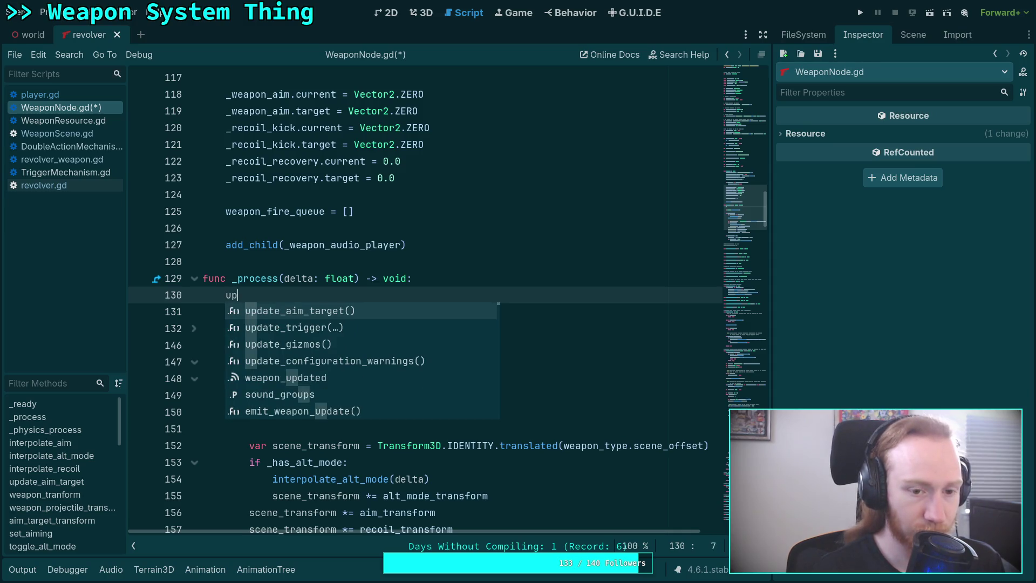
{"action": "key", "text": "Escape"}
{"action": "key", "text": "BackSpace"}
{"action": "key", "text": "BackSpace"}
{"action": "key", "text": "BackSpace"}
{"action": "type", "text": "_"}
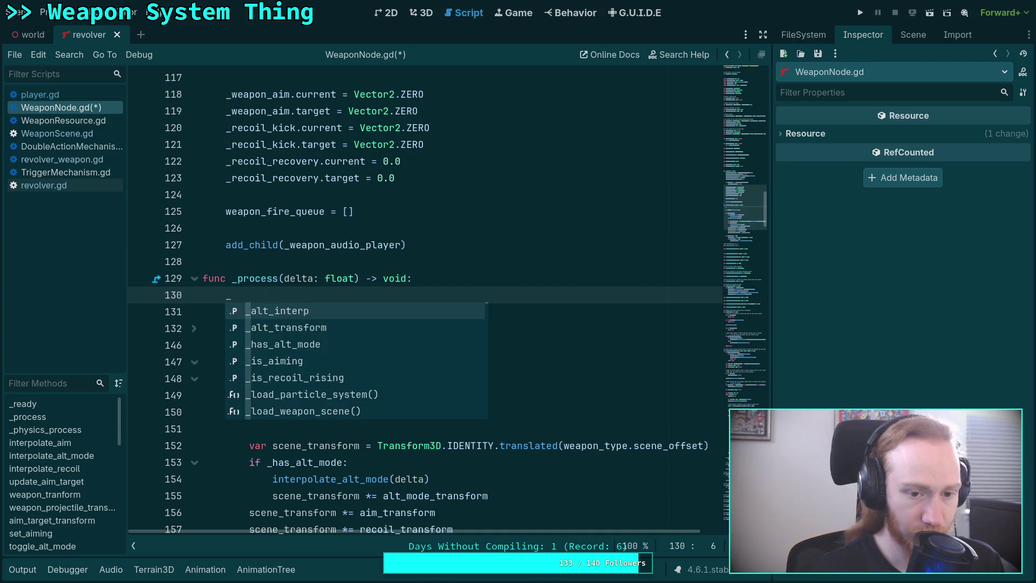
{"action": "type", "text": "update_emitted"}
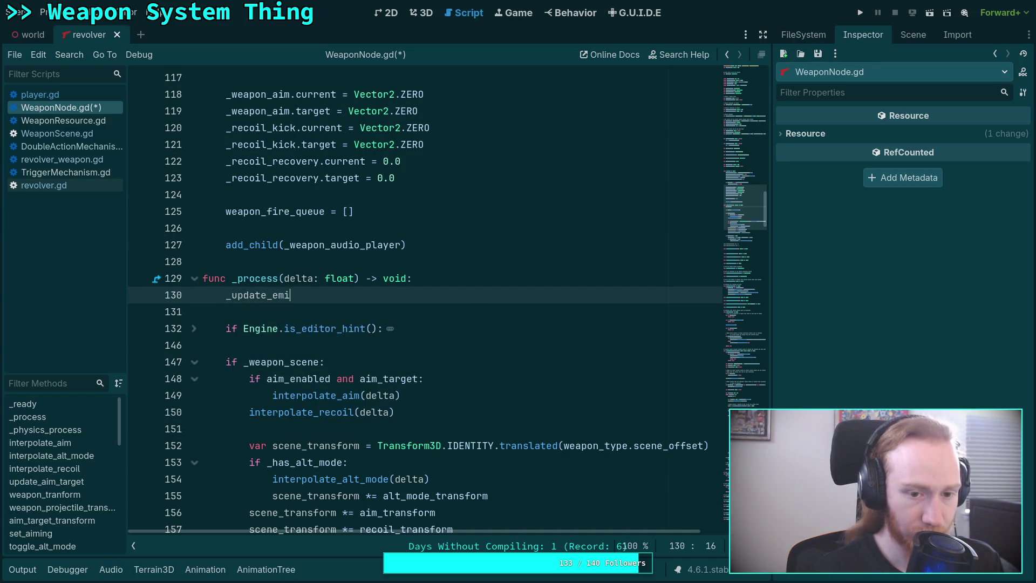
{"action": "key", "text": "BackSpace"}
{"action": "type", "text": "= fals"}
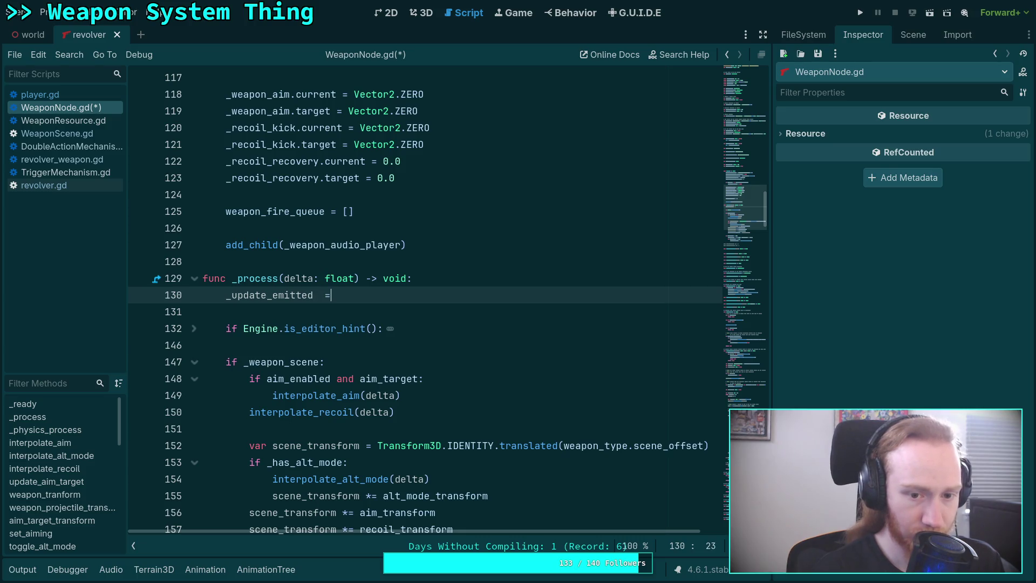
{"action": "key", "text": "Return"}
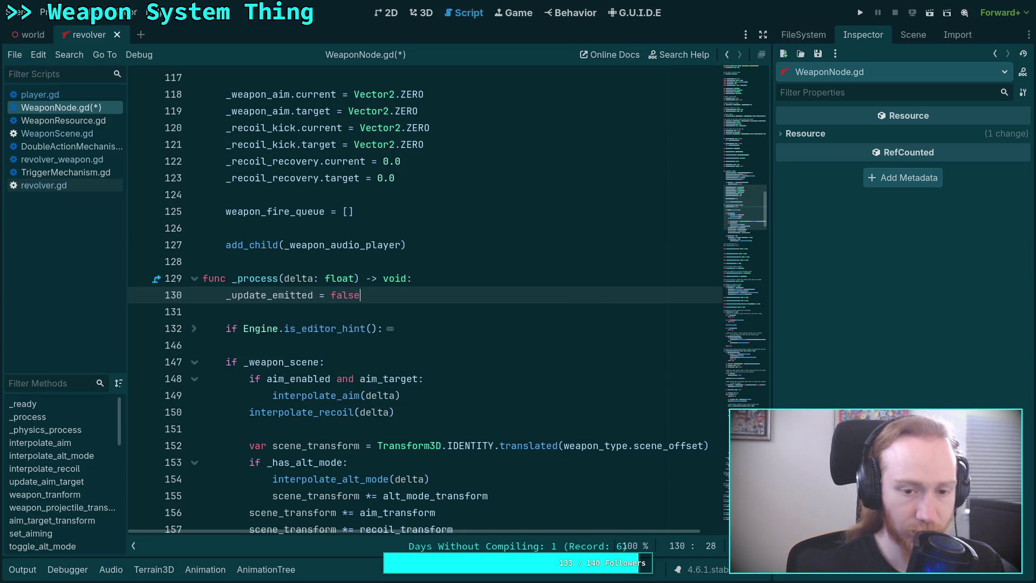
{"action": "left_click", "coordinate": [363, 313]}
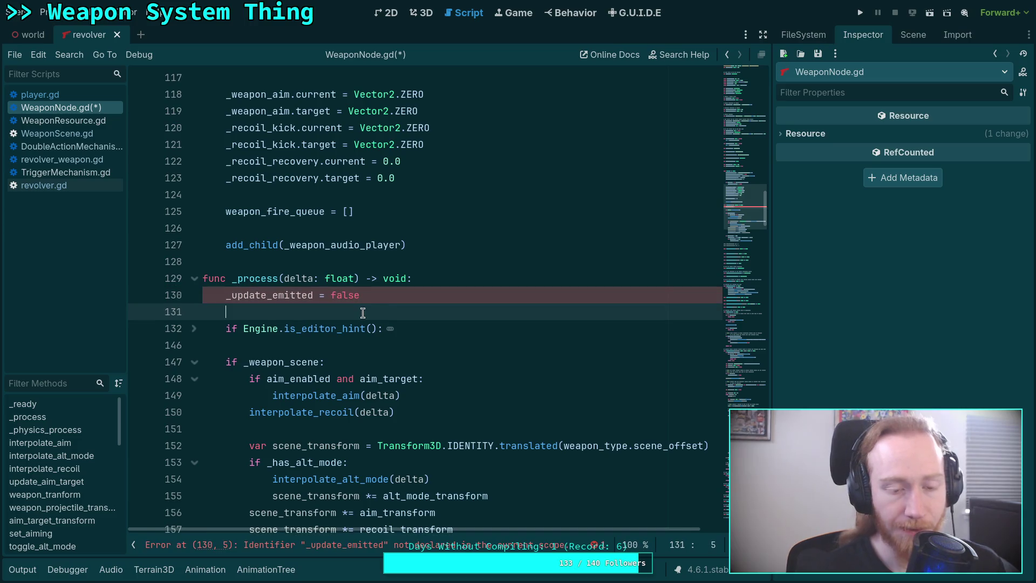
{"action": "left_click", "coordinate": [419, 294]}
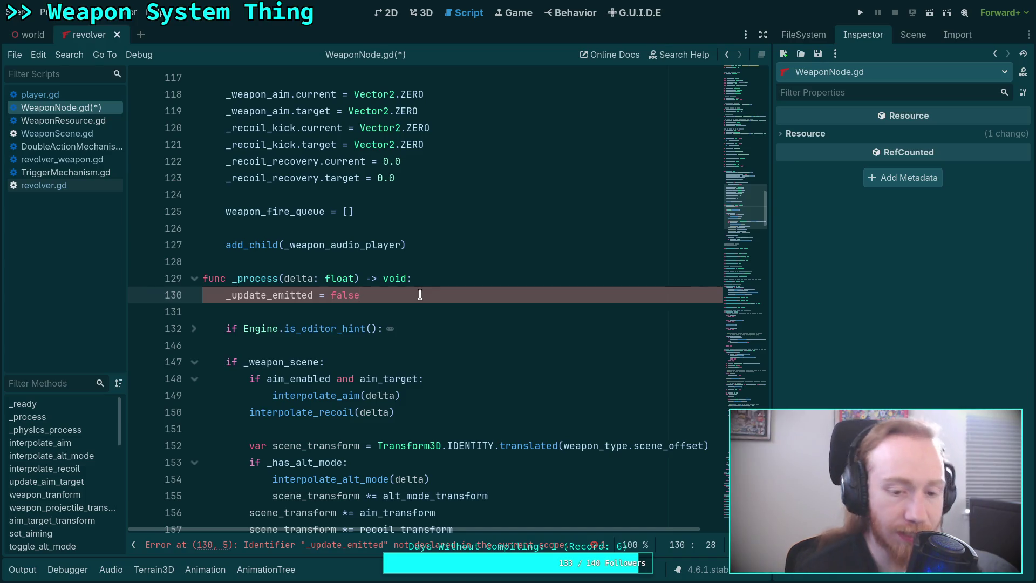
{"action": "scroll", "coordinate": [432, 295], "scroll_direction": "down", "scroll_amount": 1}
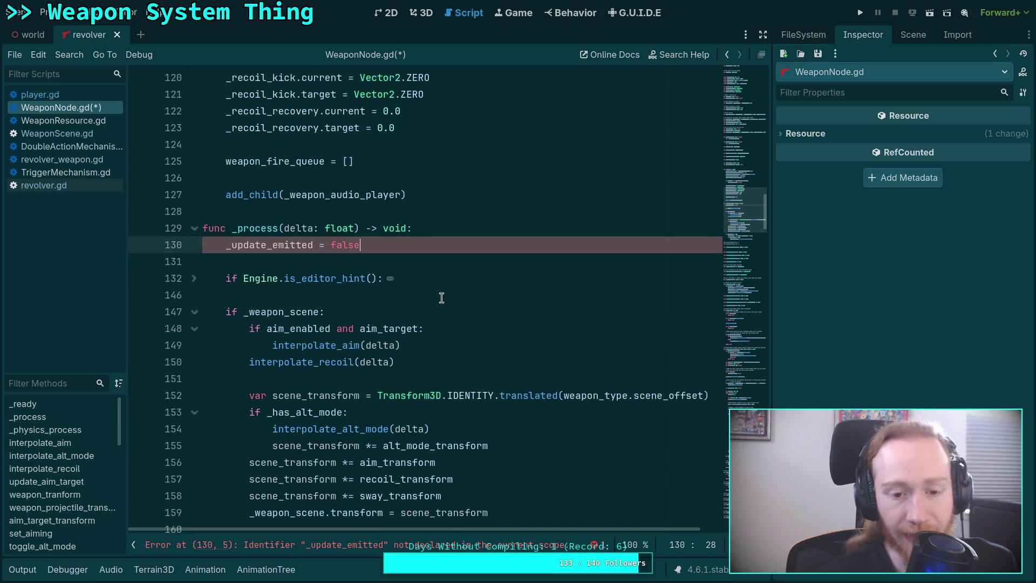
{"action": "scroll", "coordinate": [439, 295], "scroll_direction": "down", "scroll_amount": 1}
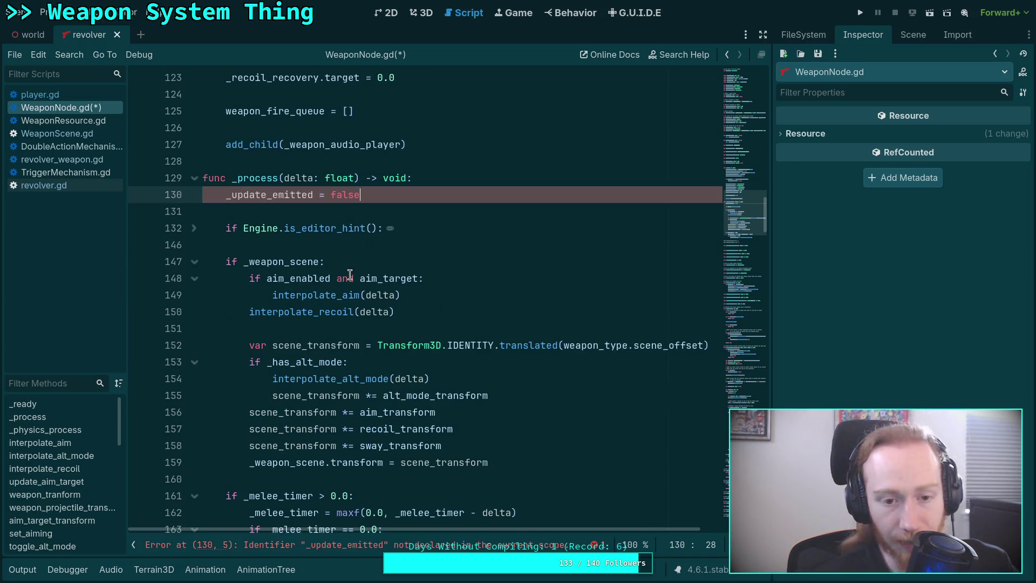
{"action": "scroll", "coordinate": [349, 275], "scroll_direction": "down", "scroll_amount": 4}
{"action": "scroll", "coordinate": [350, 275], "scroll_direction": "up", "scroll_amount": 7}
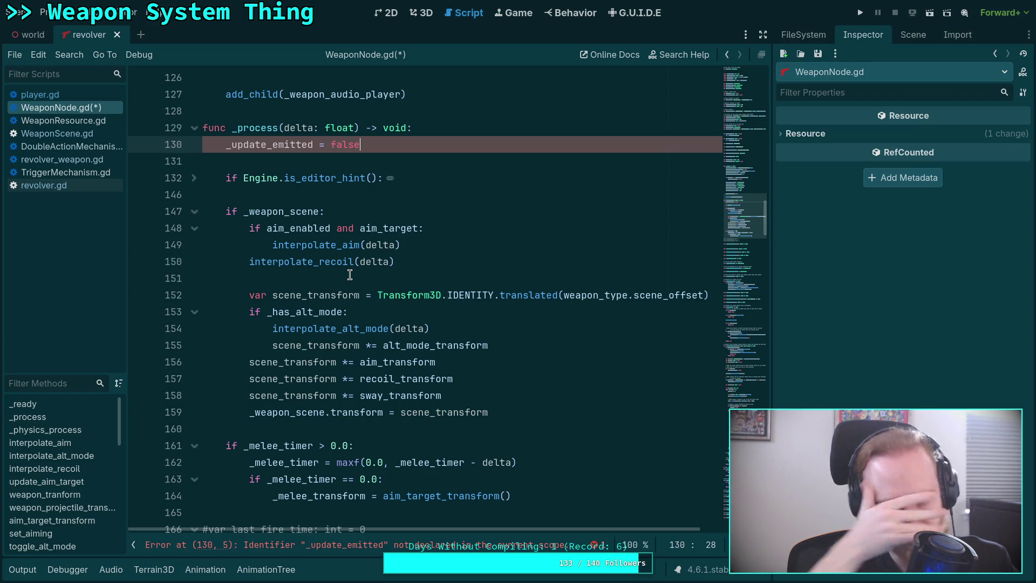
{"action": "scroll", "coordinate": [350, 275], "scroll_direction": "down", "scroll_amount": 10}
{"action": "scroll", "coordinate": [359, 323], "scroll_direction": "down", "scroll_amount": 8}
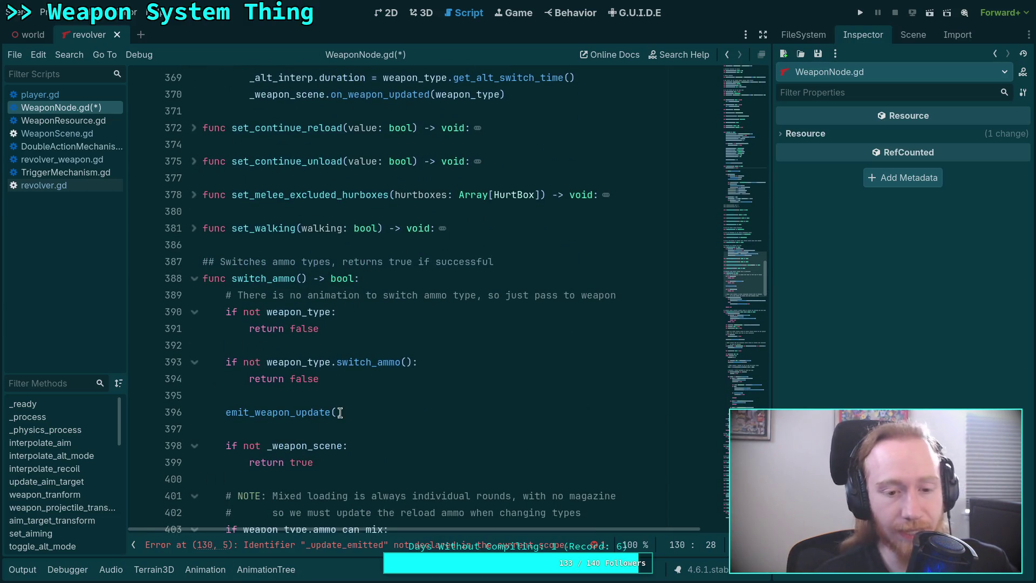
{"action": "scroll", "coordinate": [342, 410], "scroll_direction": "down", "scroll_amount": 5}
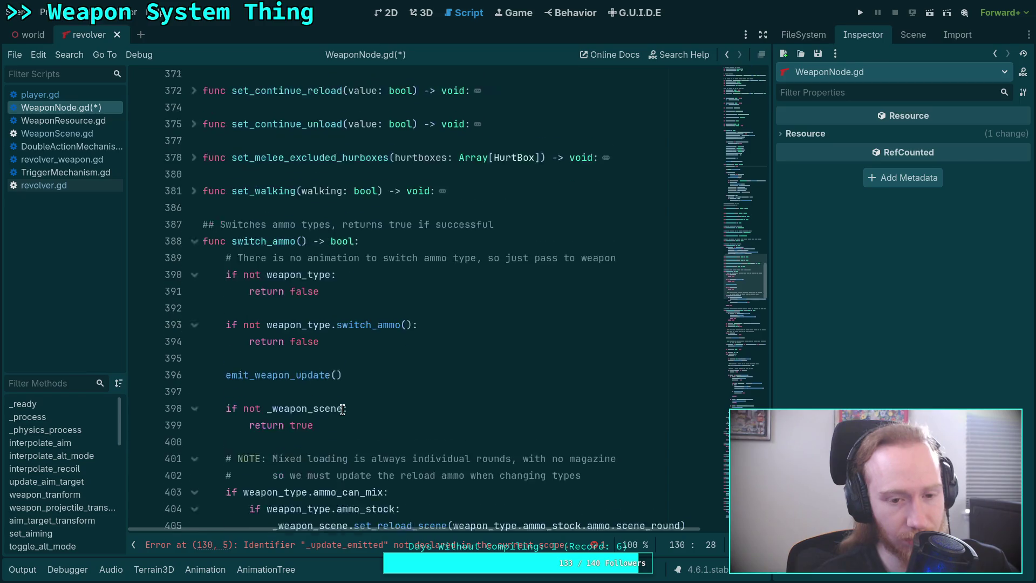
{"action": "left_click", "coordinate": [22, 569]}
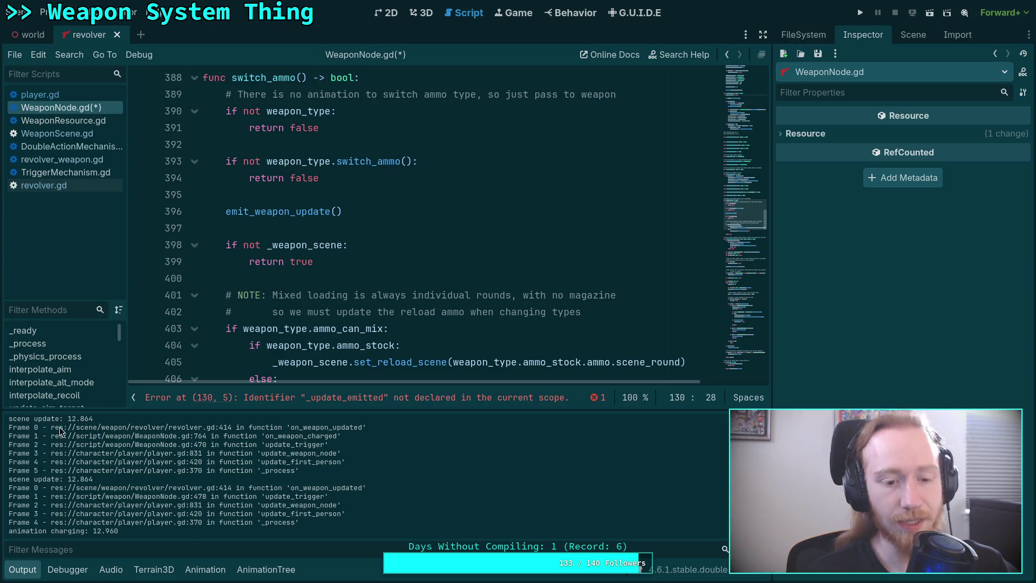
{"action": "mouse_move", "coordinate": [306, 471]}
{"action": "left_mouse_down"}
{"action": "mouse_move", "coordinate": [290, 466]}
{"action": "mouse_move", "coordinate": [266, 427]}
{"action": "mouse_move", "coordinate": [286, 425]}
{"action": "left_mouse_up"}
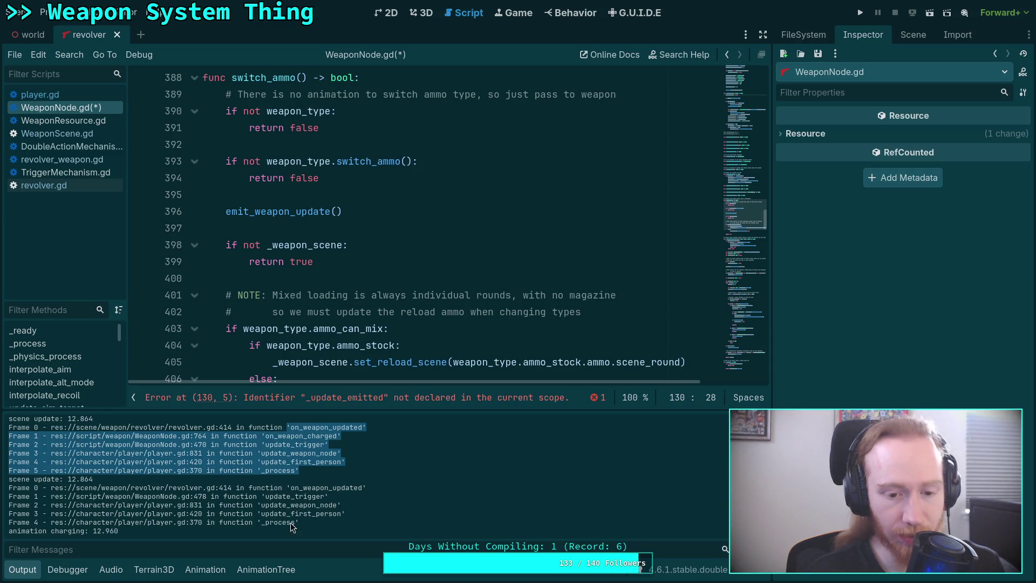
{"action": "left_click_drag", "start_coordinate": [298, 522], "coordinate": [287, 487]}
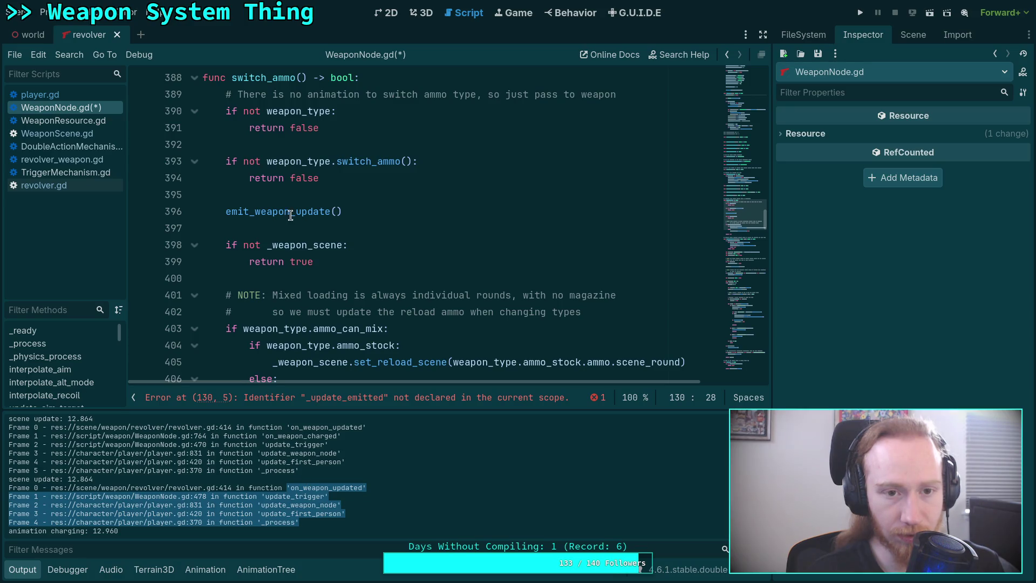
{"action": "scroll", "coordinate": [302, 221], "scroll_direction": "down", "scroll_amount": 10}
{"action": "scroll", "coordinate": [302, 222], "scroll_direction": "down", "scroll_amount": 4}
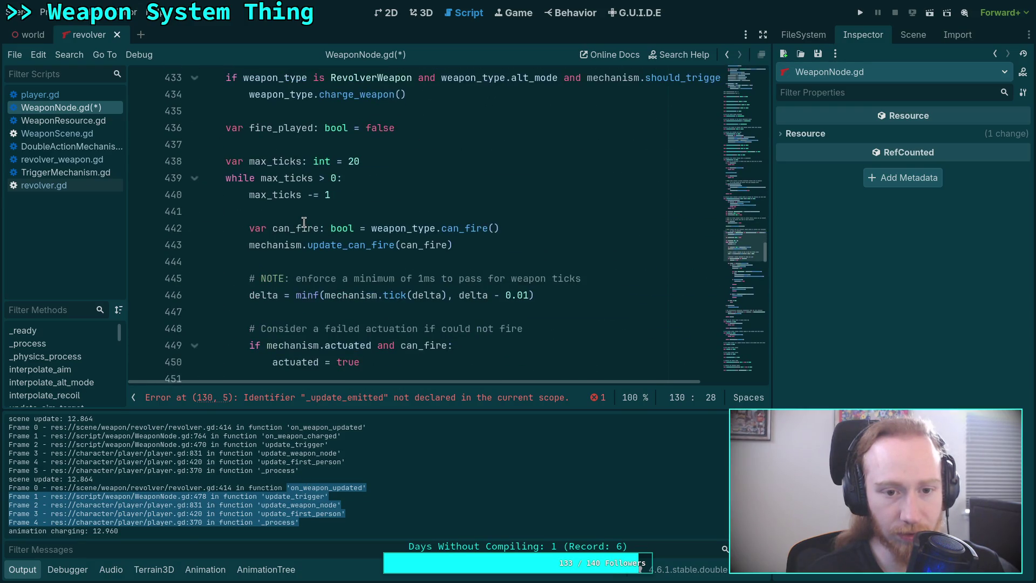
{"action": "scroll", "coordinate": [304, 222], "scroll_direction": "down", "scroll_amount": 4}
{"action": "scroll", "coordinate": [301, 225], "scroll_direction": "down", "scroll_amount": 6}
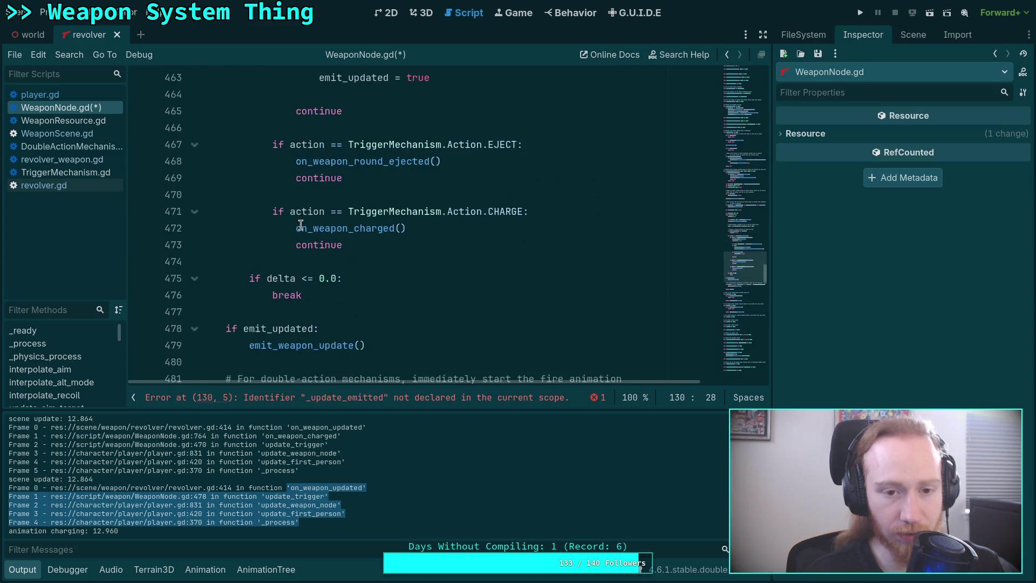
{"action": "scroll", "coordinate": [291, 317], "scroll_direction": "up", "scroll_amount": 5}
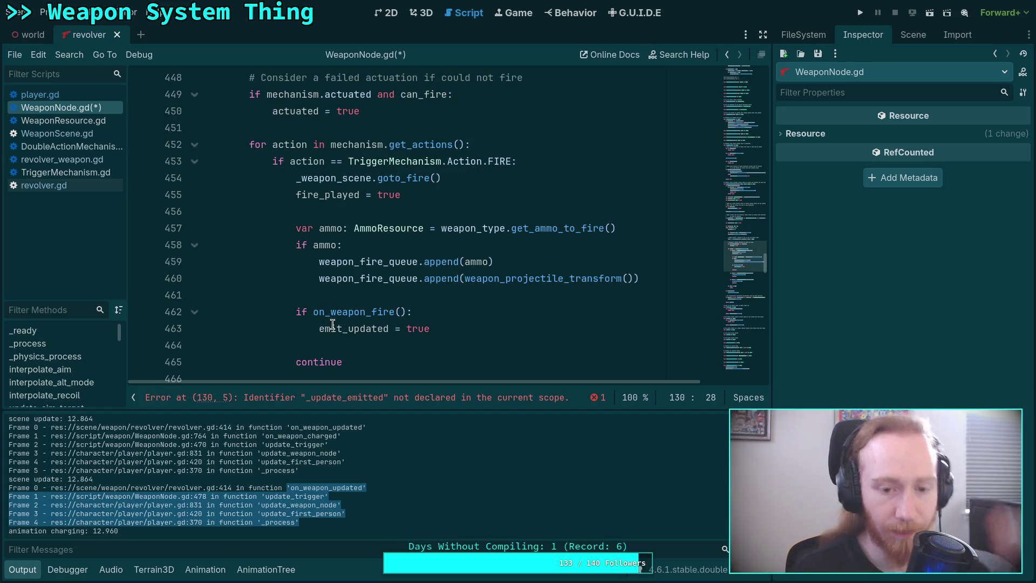
{"action": "scroll", "coordinate": [342, 311], "scroll_direction": "down", "scroll_amount": 2}
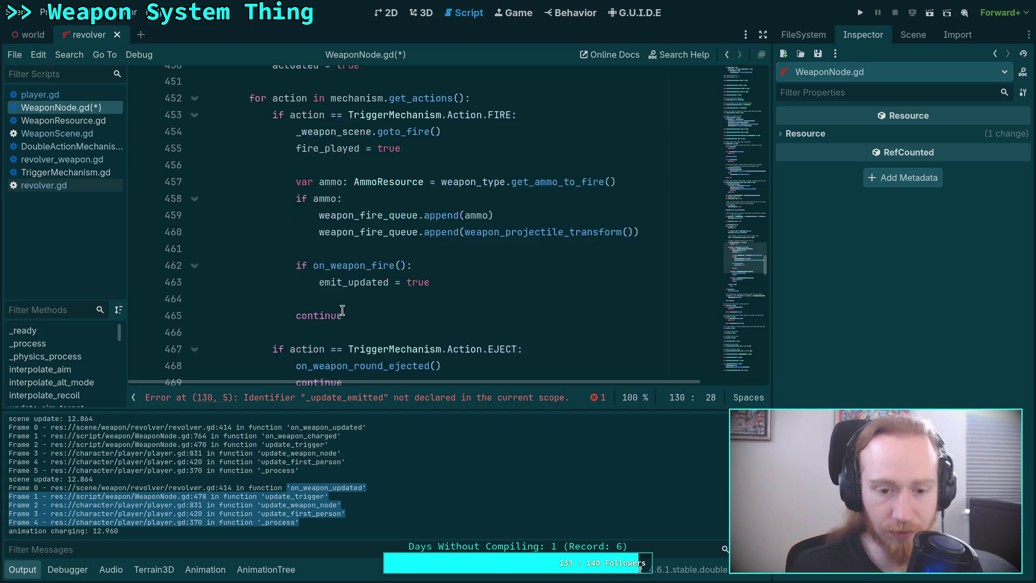
{"action": "left_click", "coordinate": [23, 570]}
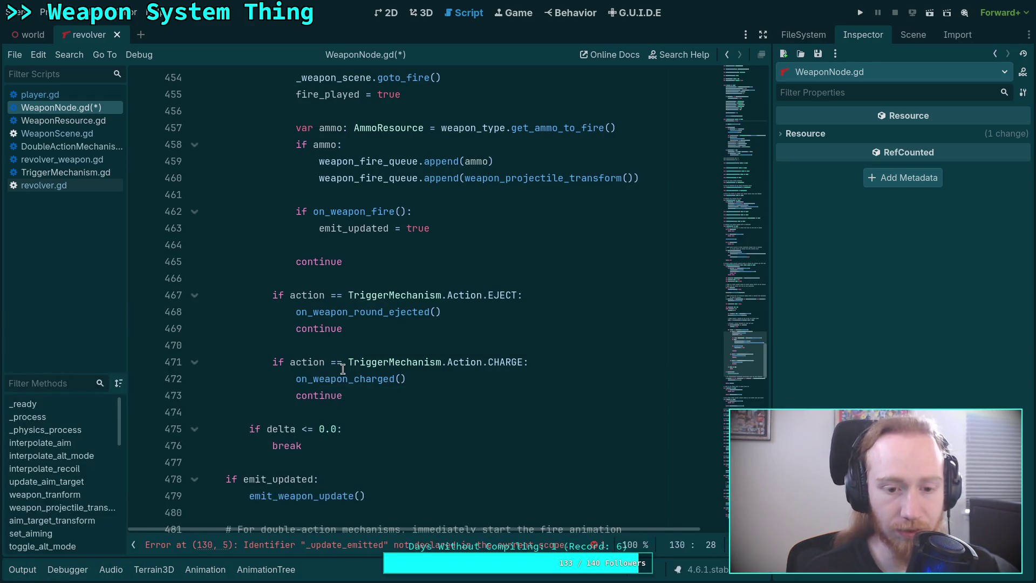
{"action": "scroll", "coordinate": [342, 368], "scroll_direction": "up", "scroll_amount": 5}
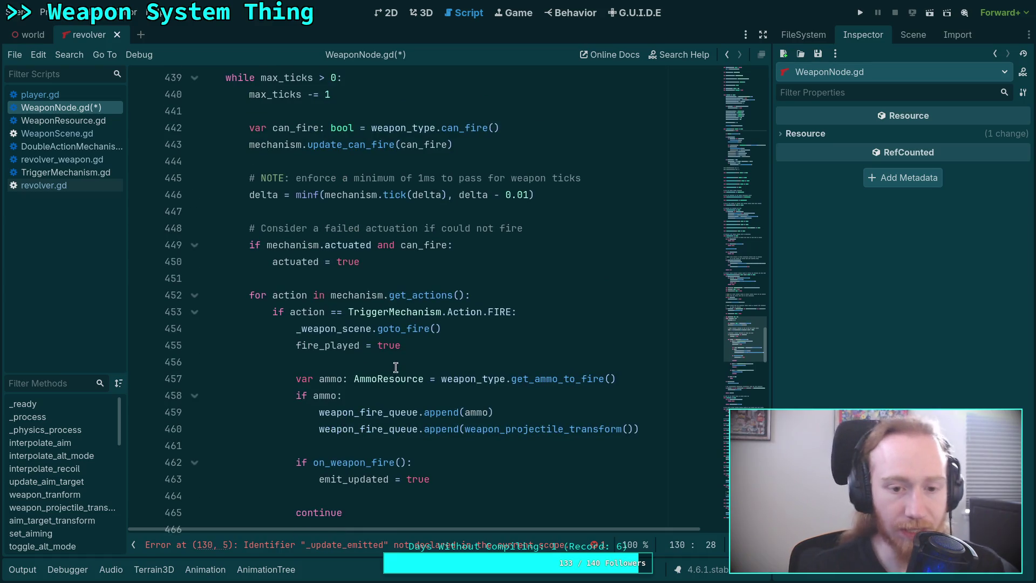
{"action": "scroll", "coordinate": [395, 367], "scroll_direction": "up", "scroll_amount": 7}
{"action": "scroll", "coordinate": [395, 367], "scroll_direction": "up", "scroll_amount": 12}
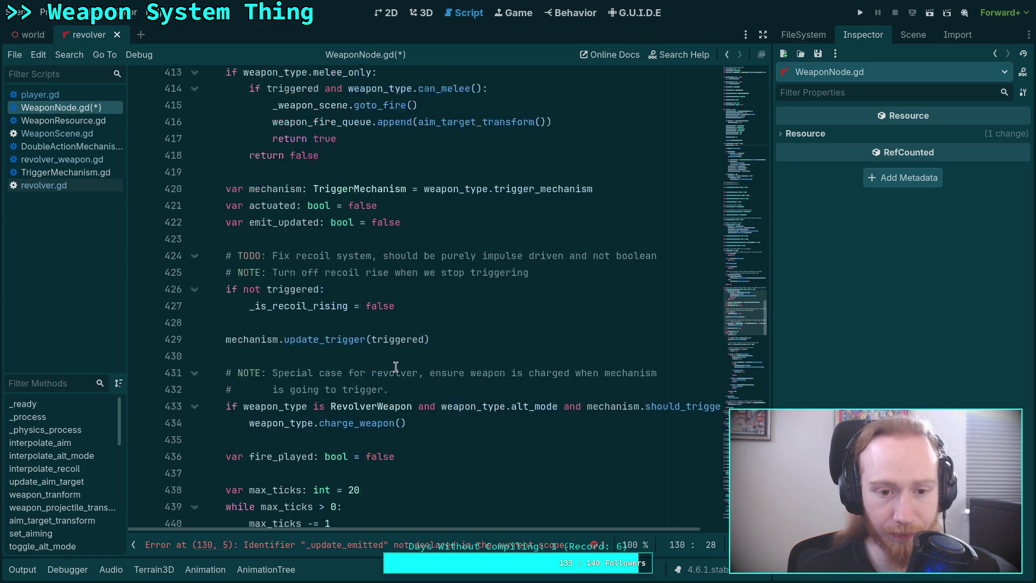
{"action": "scroll", "coordinate": [512, 354], "scroll_direction": "up", "scroll_amount": 20}
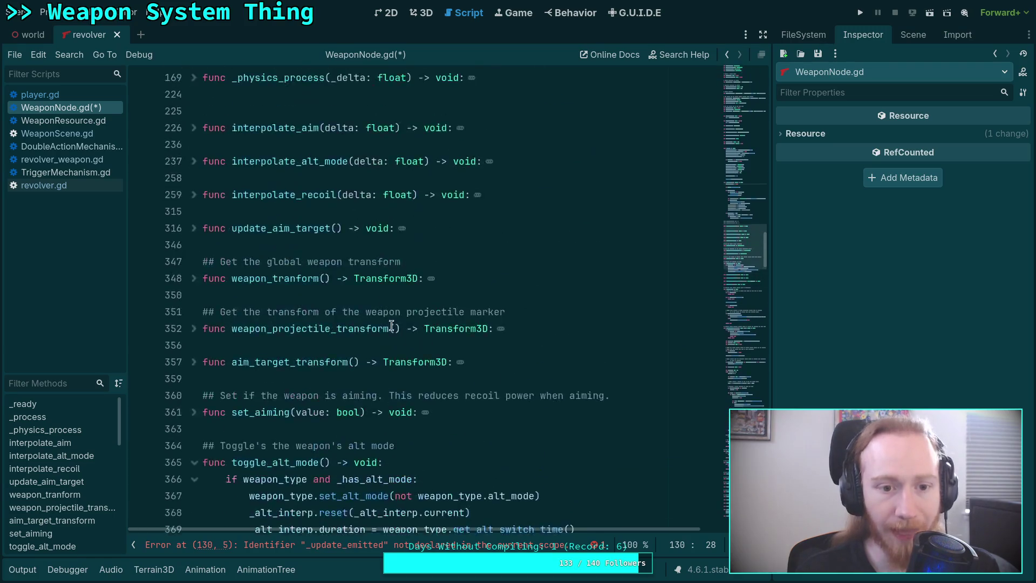
{"action": "key", "text": "ctrl+shift+k"}
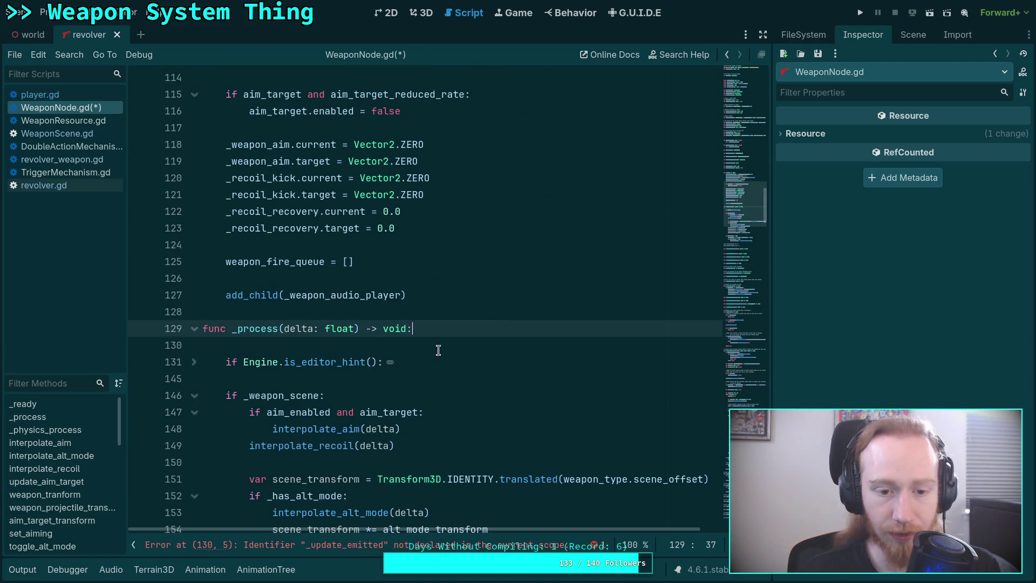
Delete the leftover _update_emitted line and save WeaponNode.gd.
{"action": "key", "text": "BackSpace"}
{"action": "scroll", "coordinate": [740, 209], "scroll_direction": "down", "scroll_amount": 5}
{"action": "left_click_drag", "start_coordinate": [740, 208], "coordinate": [744, 302]}
{"action": "left_click", "coordinate": [578, 292]}
{"action": "key", "text": "ctrl+s"}
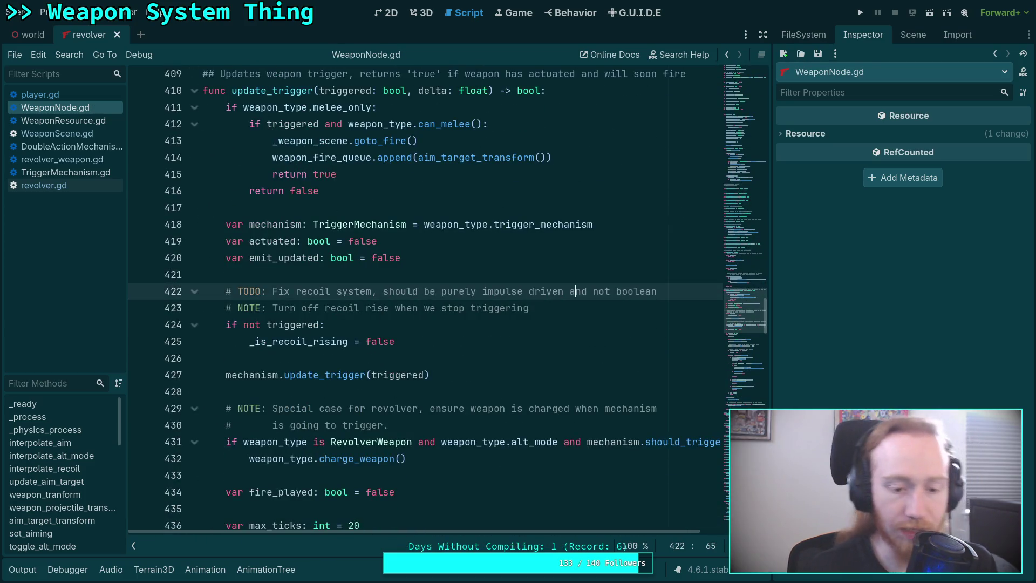
Review the charging stack traces in the Output panel, then open revolver_weapon.gd at charge_weapon.
{"action": "left_click", "coordinate": [266, 569]}
{"action": "left_click", "coordinate": [22, 569]}
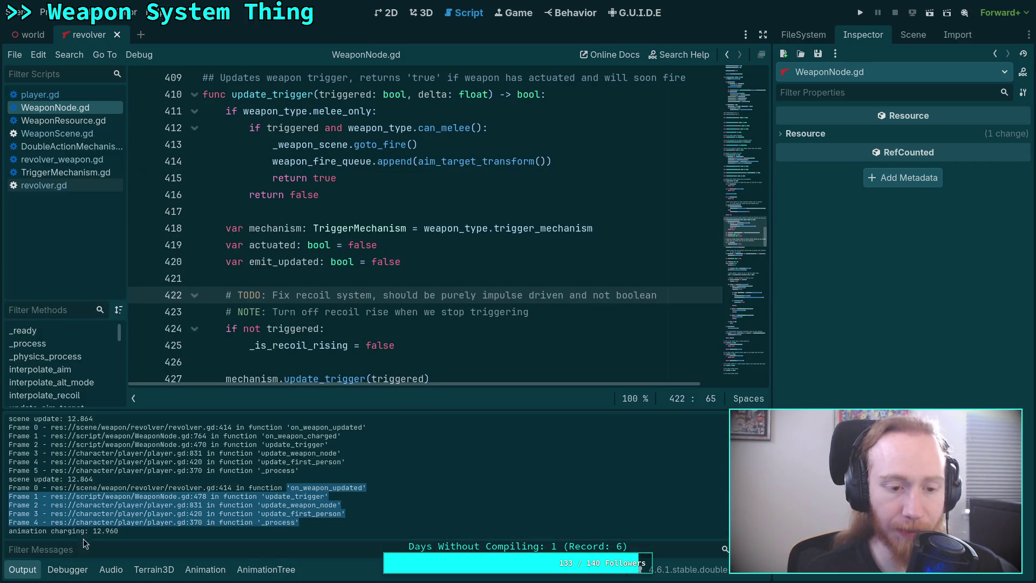
{"action": "scroll", "coordinate": [178, 497], "scroll_direction": "down", "scroll_amount": 2}
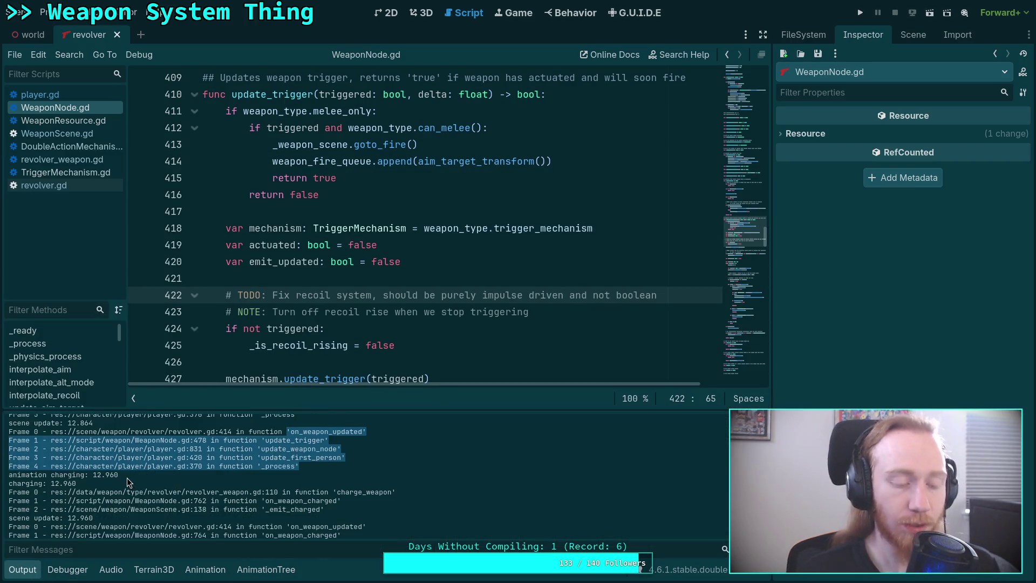
{"action": "scroll", "coordinate": [128, 476], "scroll_direction": "down", "scroll_amount": 1}
{"action": "scroll", "coordinate": [127, 468], "scroll_direction": "up", "scroll_amount": 2}
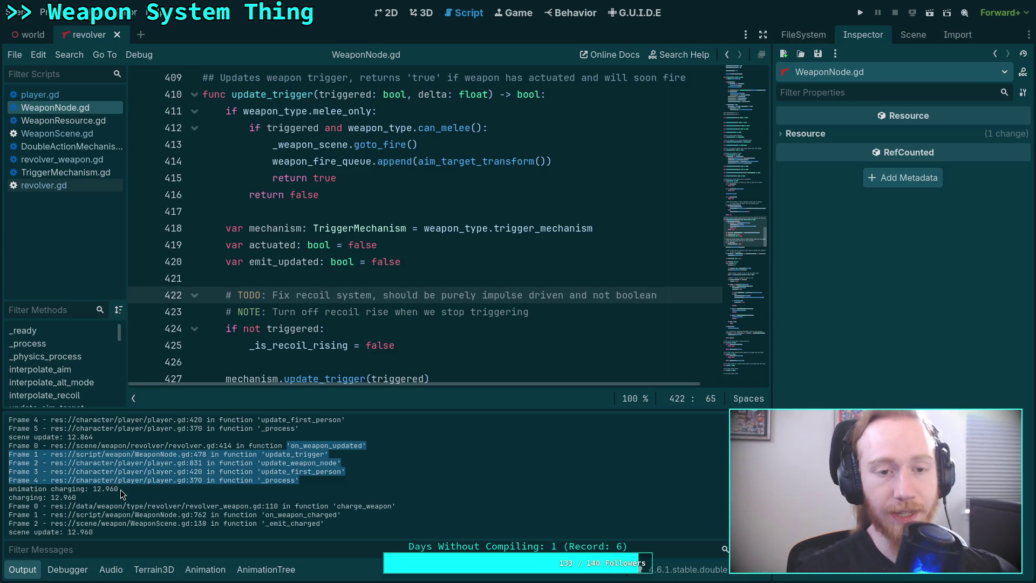
{"action": "left_click", "coordinate": [319, 282]}
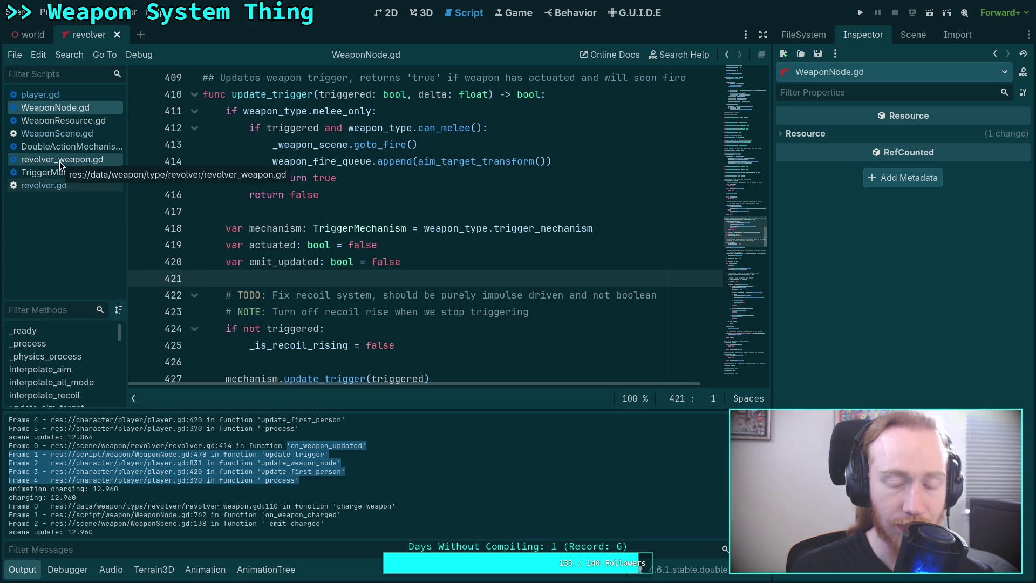
{"action": "left_click", "coordinate": [59, 161]}
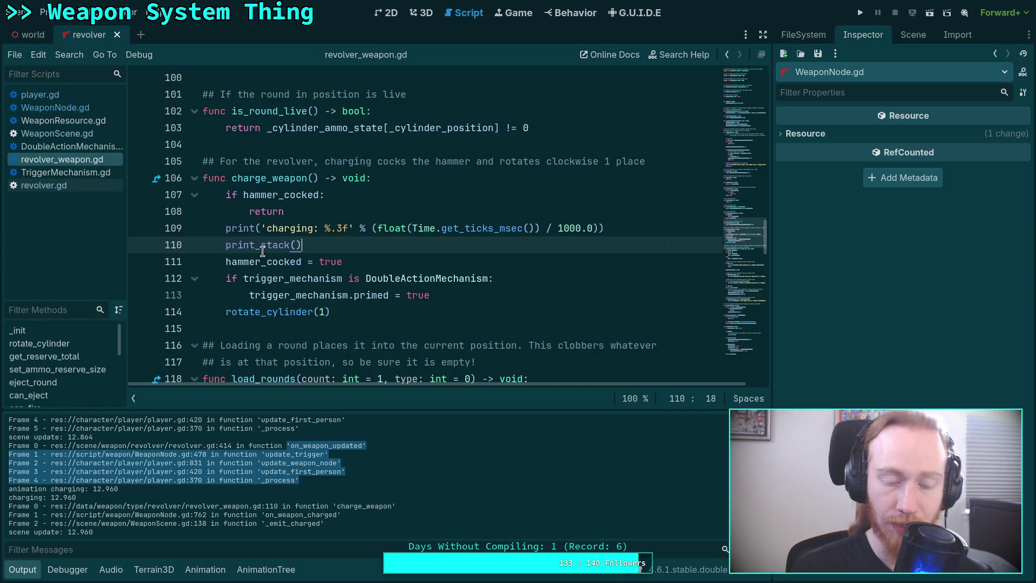
Open revolver.gd and read through on_weapon_updated's cylinder and hammer state copying.
{"action": "left_click", "coordinate": [43, 185]}
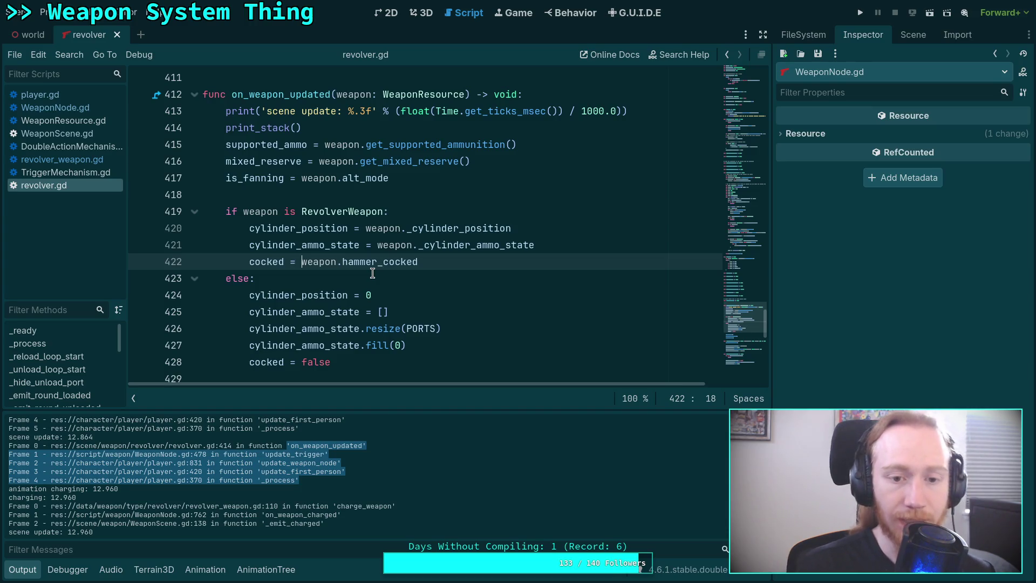
{"action": "scroll", "coordinate": [277, 310], "scroll_direction": "down", "scroll_amount": 2}
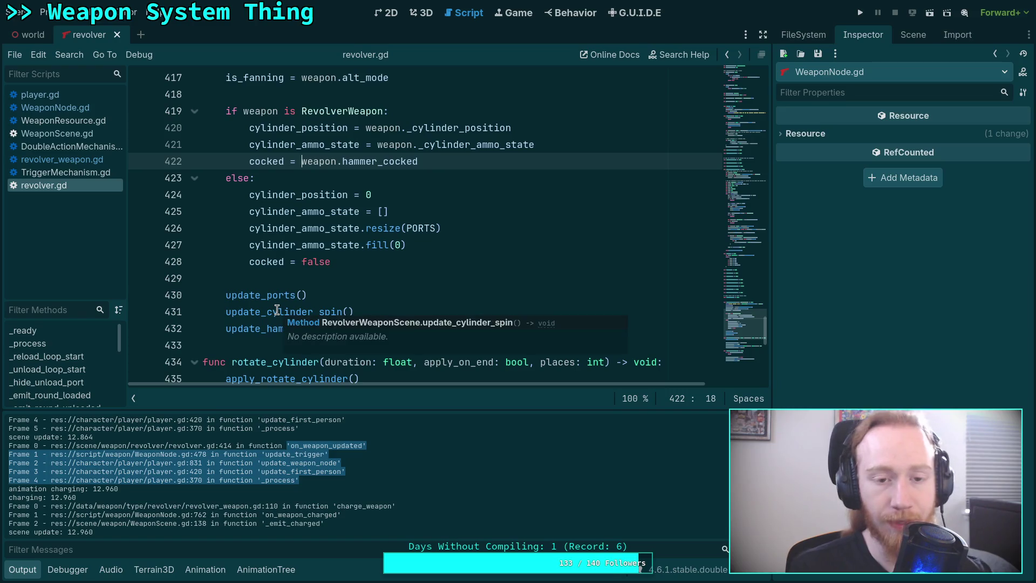
Add an if-block comparing cylinder_position with weapon._cylinder_position under the RevolverWeapon check.
{"action": "left_click", "coordinate": [452, 112]}
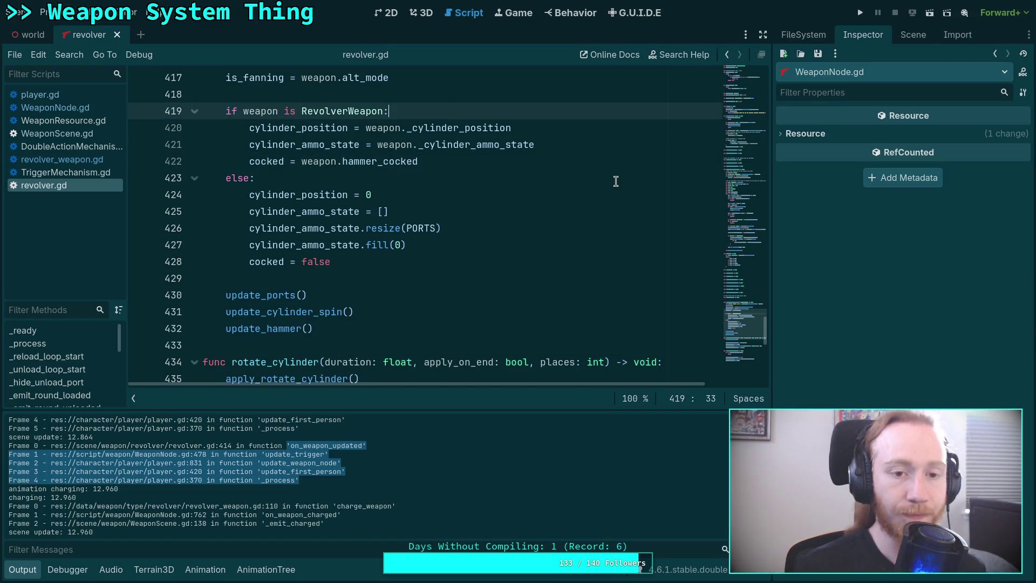
{"action": "key", "text": "Return"}
{"action": "type", "text": "if"}
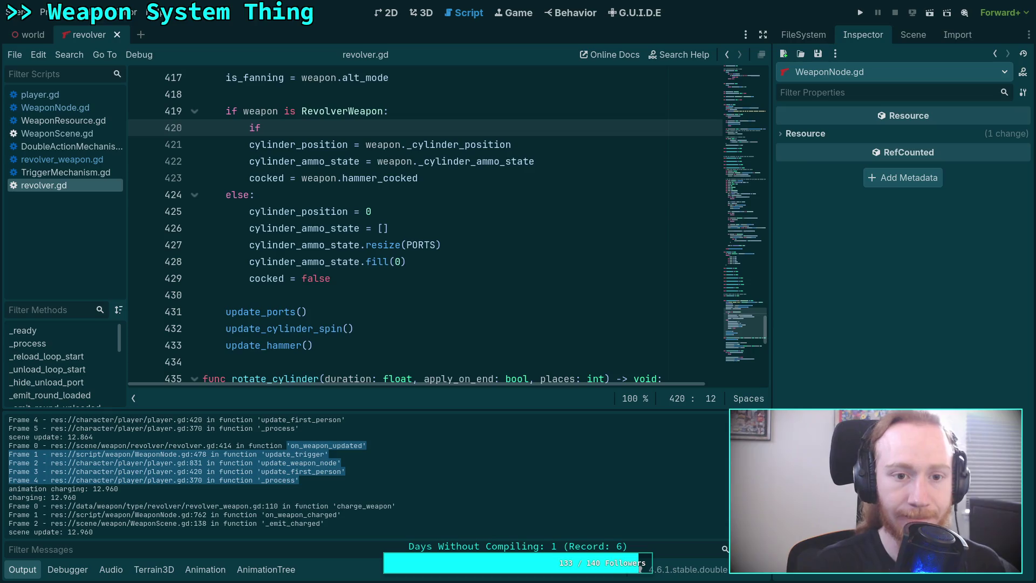
{"action": "key", "text": "Down"}
{"action": "key", "text": "Down"}
{"action": "key", "text": "Down"}
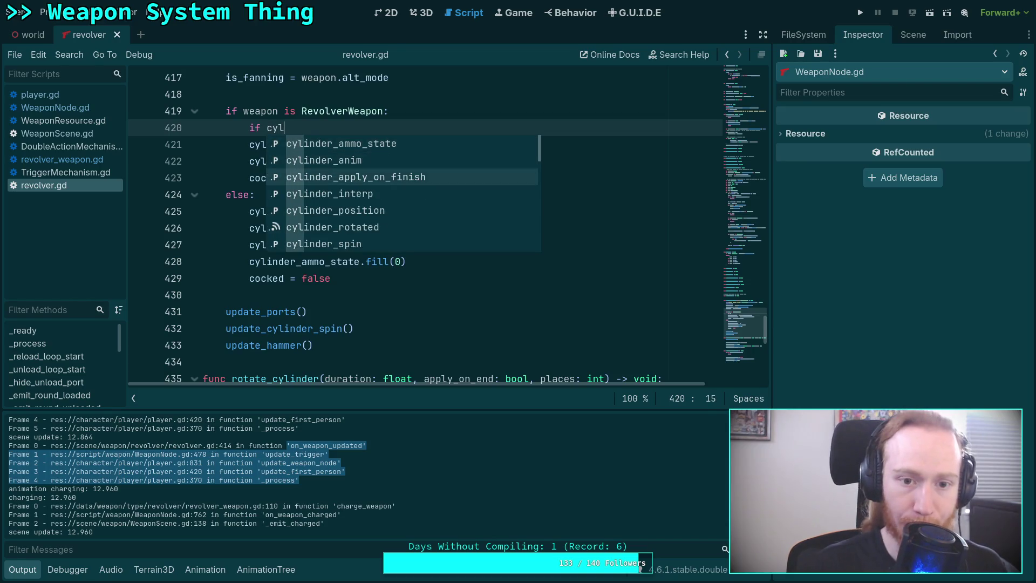
{"action": "key", "text": "Return"}
{"action": "type", "text": "weapon._c"}
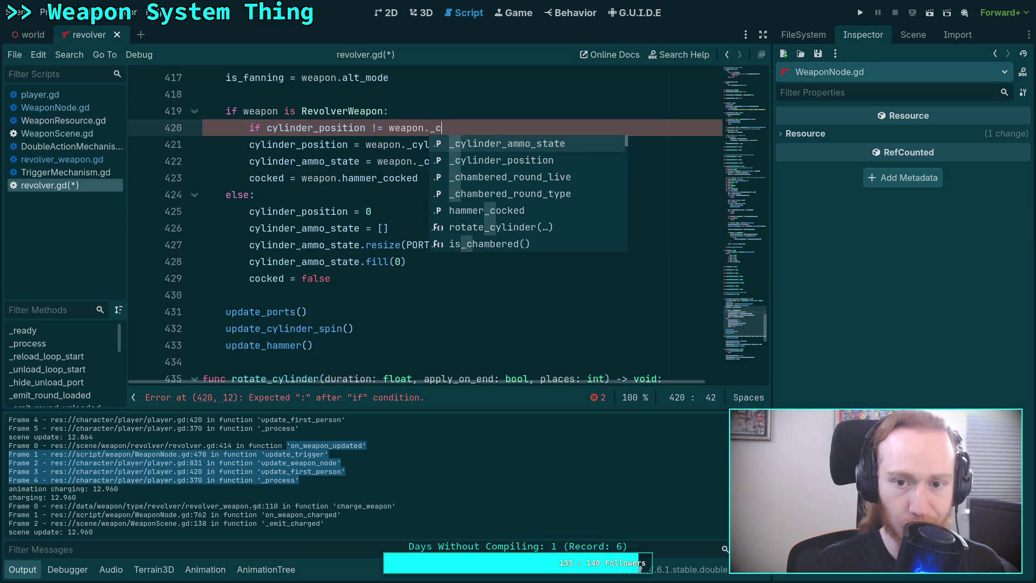
{"action": "key", "text": "Down"}
{"action": "key", "text": "Return"}
{"action": "type", "text": ":"}
{"action": "key", "text": "Return"}
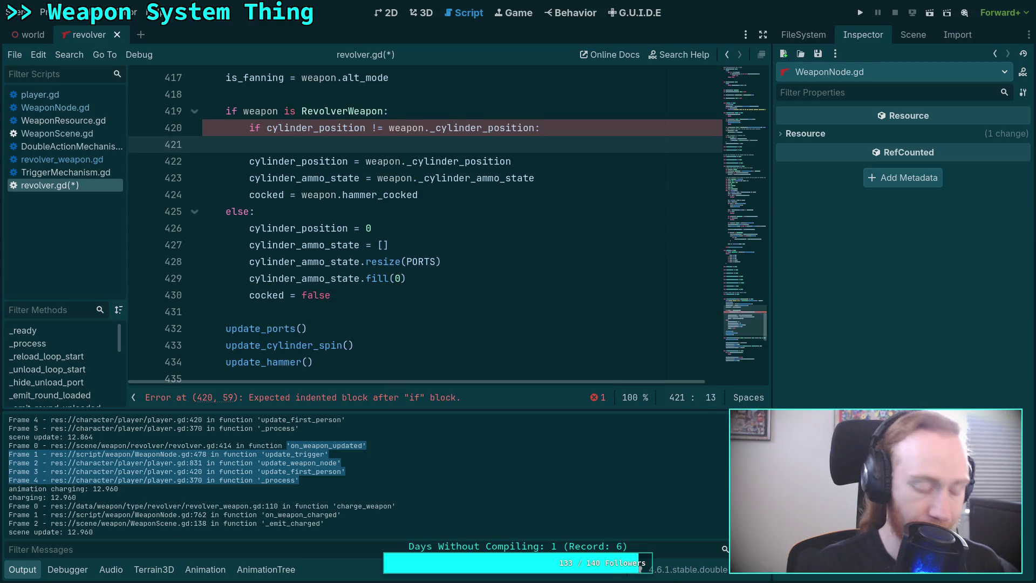
Write a two-line NOTE comment about stopping animations on position changes to prevent double-charging.
{"action": "type", "text": "St"}
{"action": "type", "text": "STt"}
{"action": "type", "text": "ta"}
{"action": "type", "text": "all animations "}
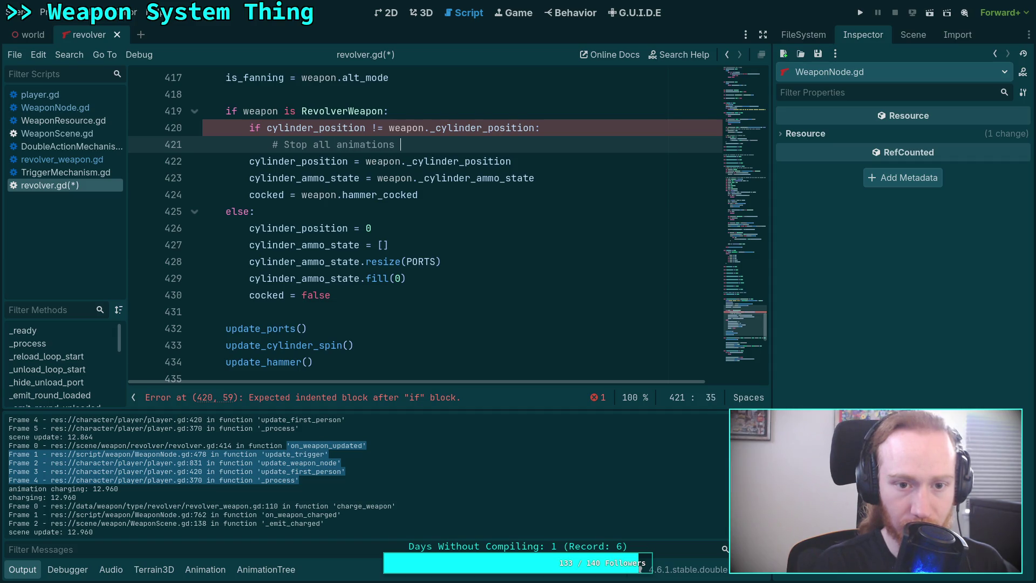
{"action": "type", "text": "instantly when "}
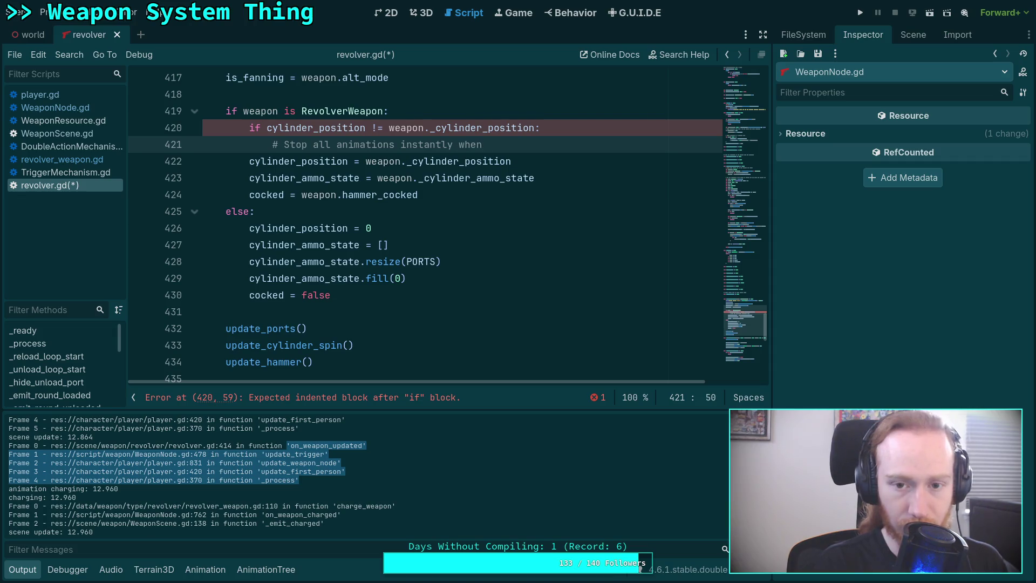
{"action": "type", "text": "cylinder"}
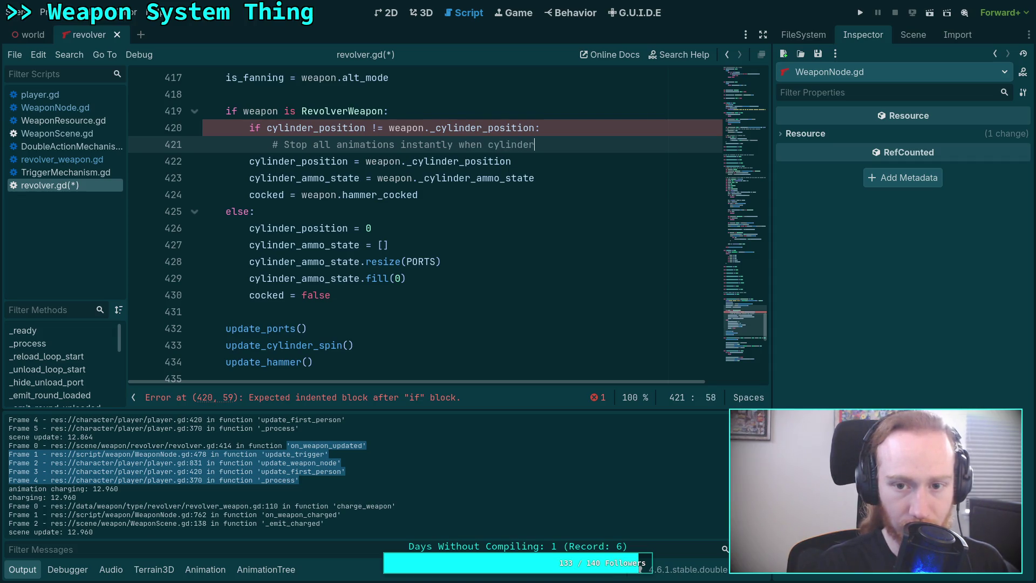
{"action": "type", "text": "ositionchanges"}
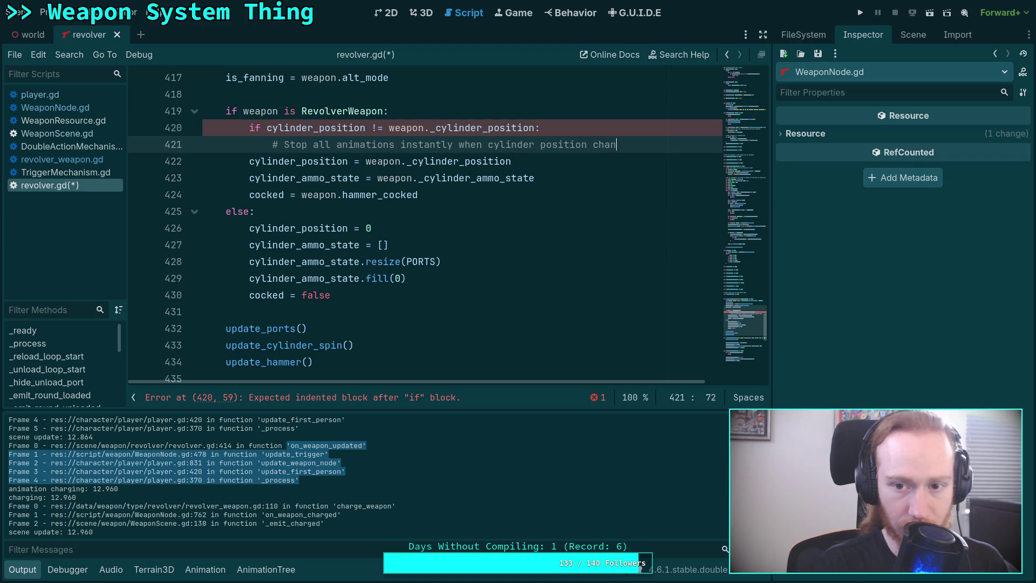
{"action": "key", "text": "Return"}
{"action": "type", "text": "This prevents "}
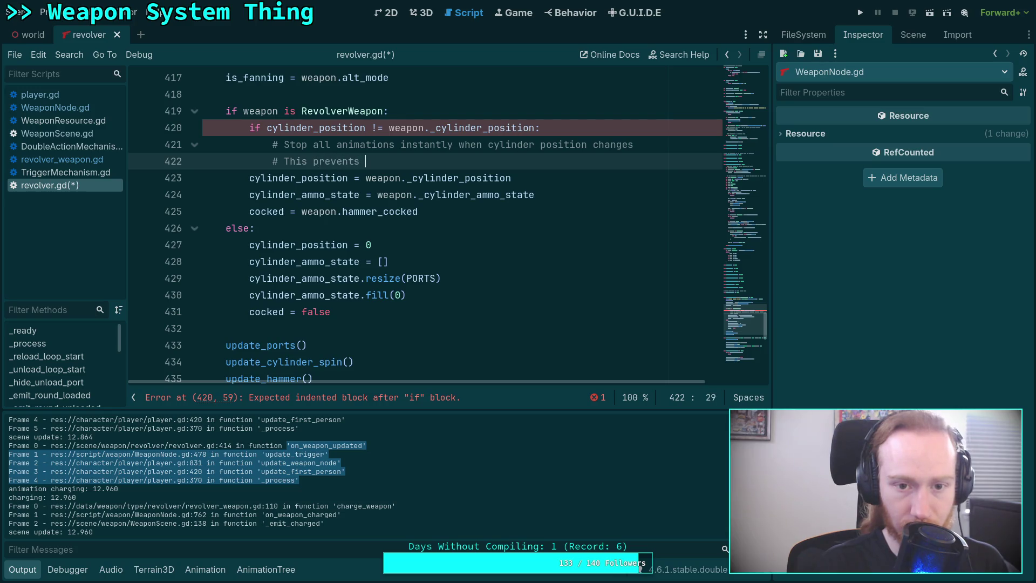
{"action": "type", "text": "double-charging"}
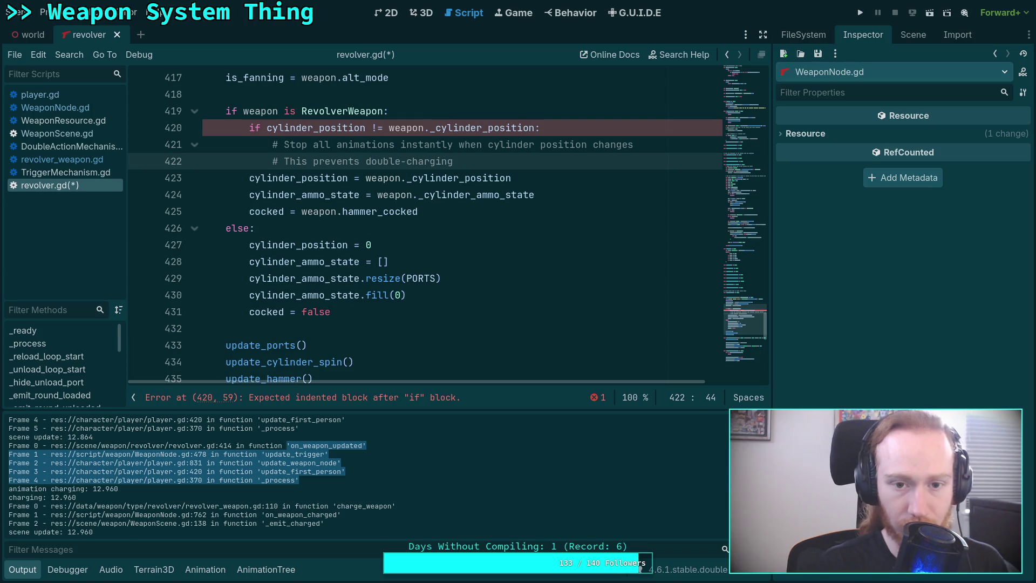
{"action": "type", "text": " bugs"}
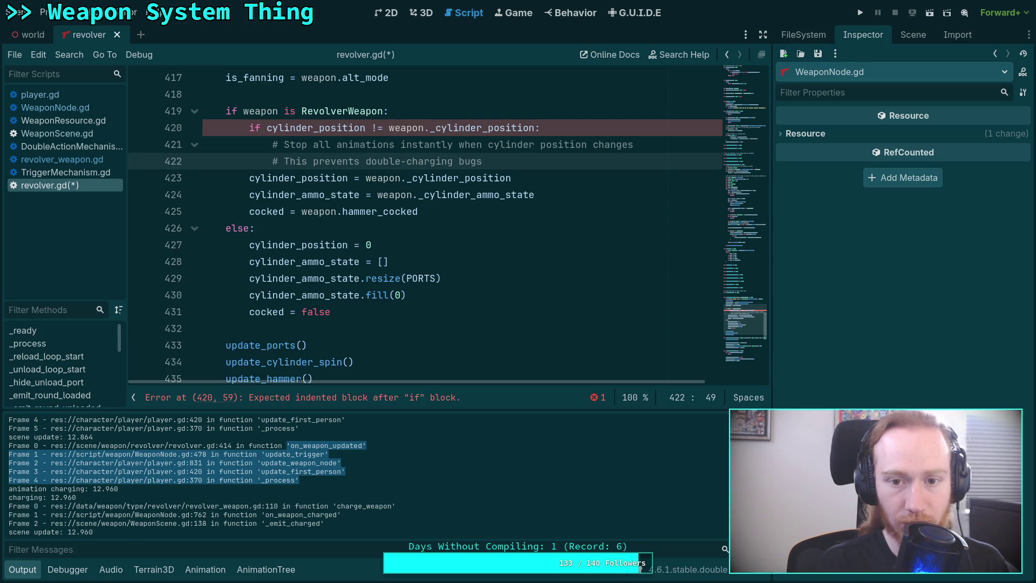
{"action": "type", "text": " due to "}
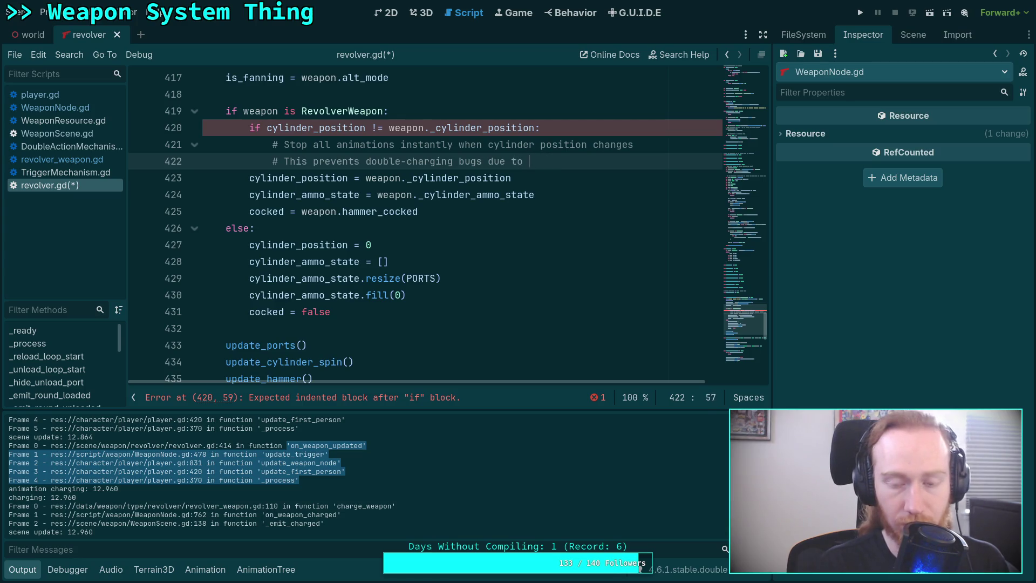
{"action": "type", "text": "a runni"}
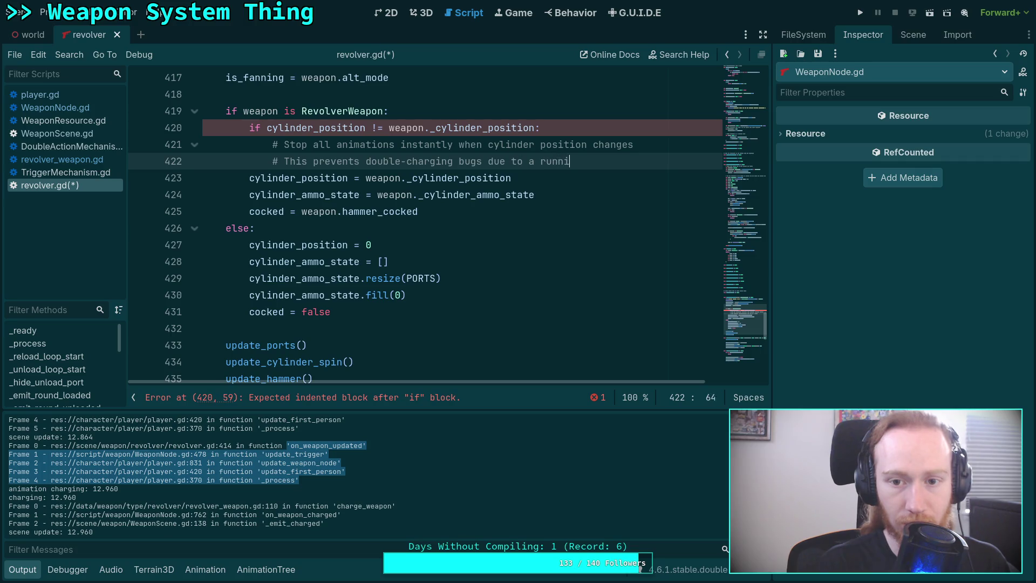
{"action": "type", "text": "ng charge "}
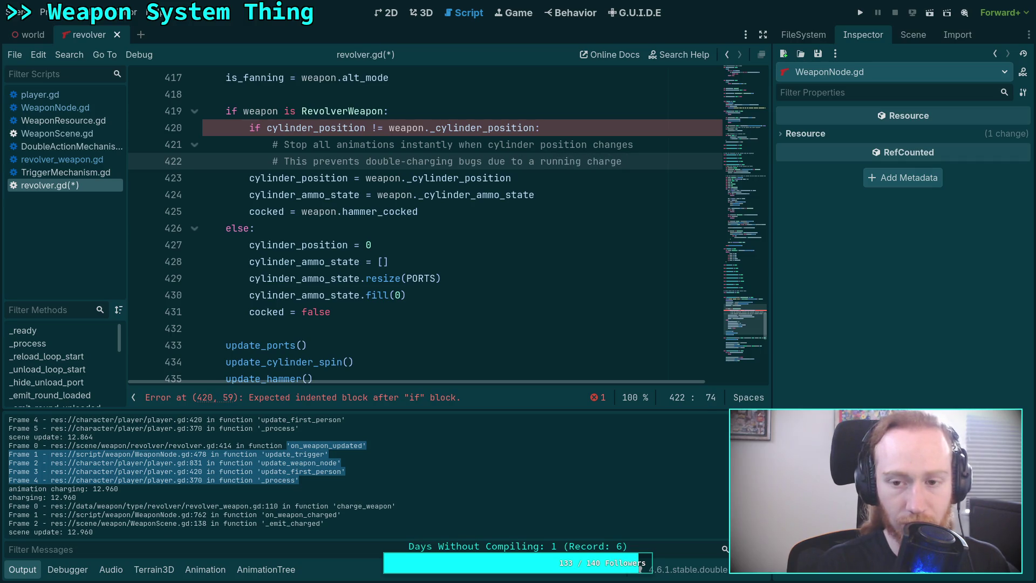
{"action": "type", "text": "mation"}
{"action": "key", "text": "BackSpace"}
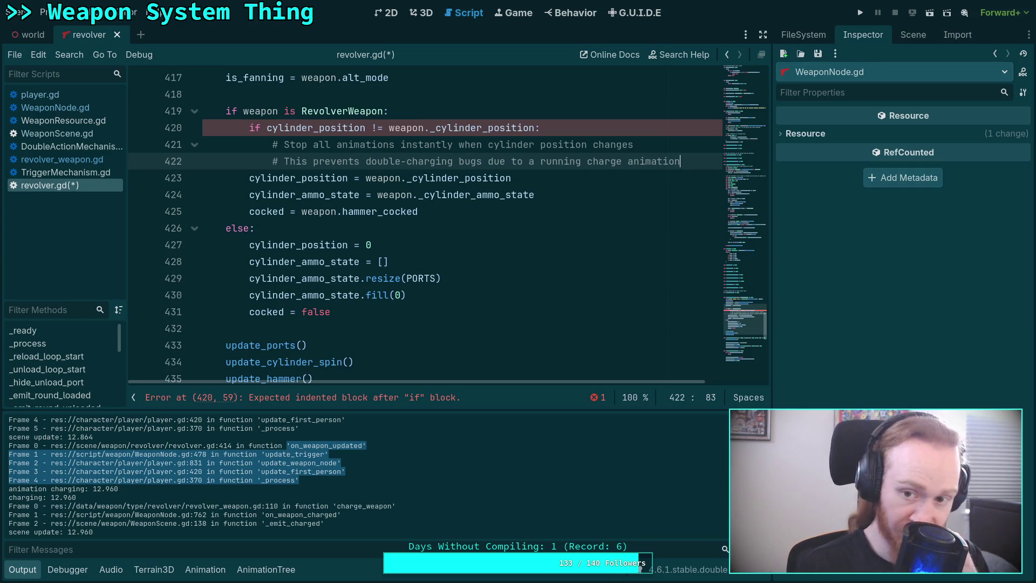
{"action": "left_click", "coordinate": [285, 144]}
{"action": "type", "text": "NOTE:"}
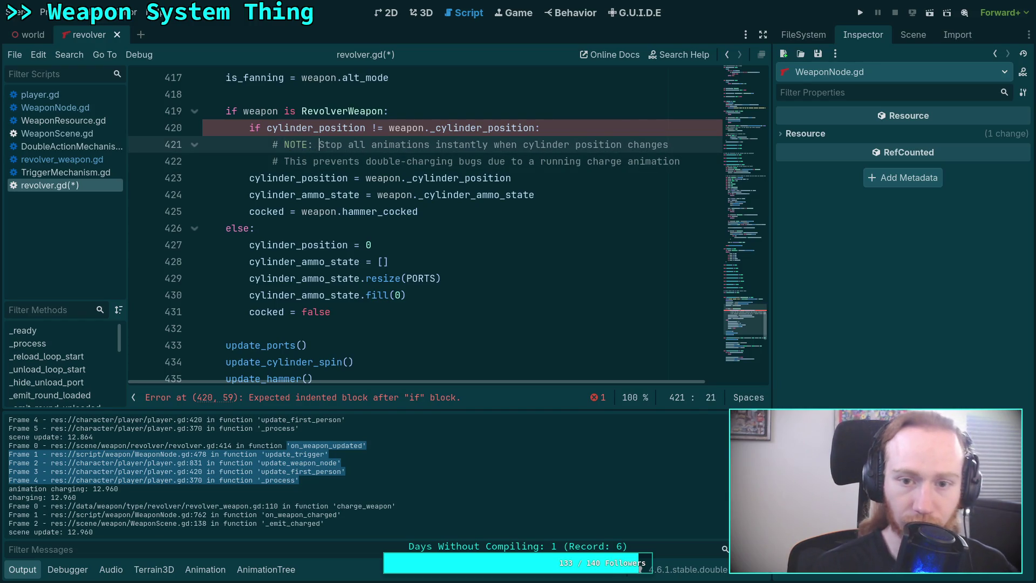
Reword the second comment line to end 'for active charge animation' and open a line below.
{"action": "left_click", "coordinate": [280, 161]}
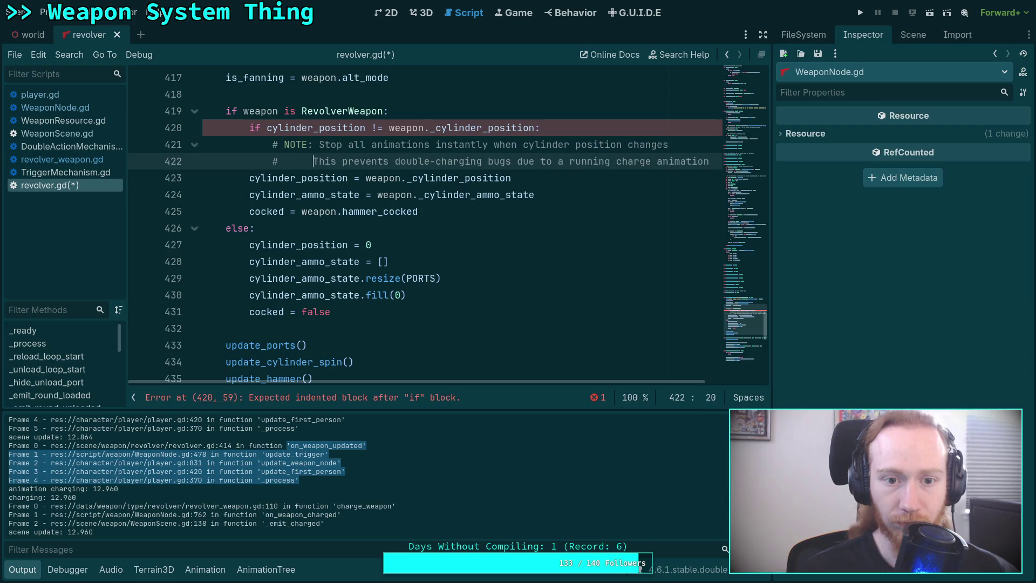
{"action": "left_click", "coordinate": [662, 162]}
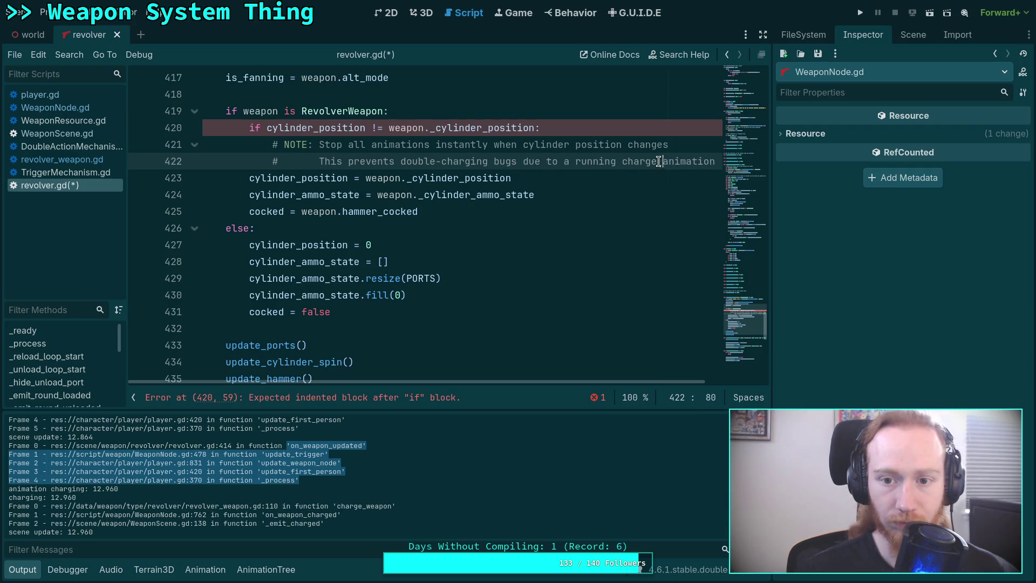
{"action": "left_click", "coordinate": [494, 164]}
{"action": "left_click_drag", "start_coordinate": [495, 163], "coordinate": [566, 164]}
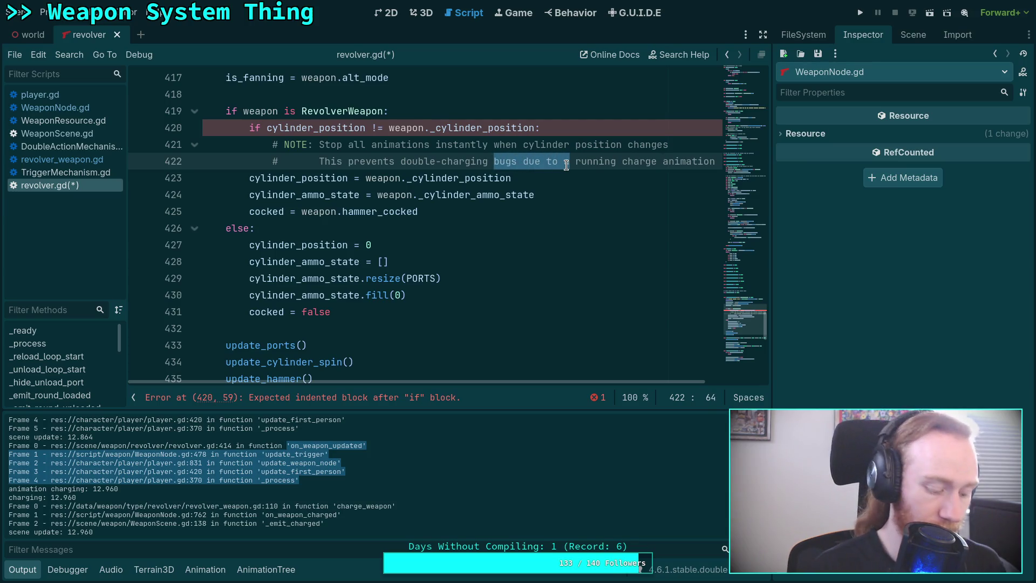
{"action": "type", "text": "for"}
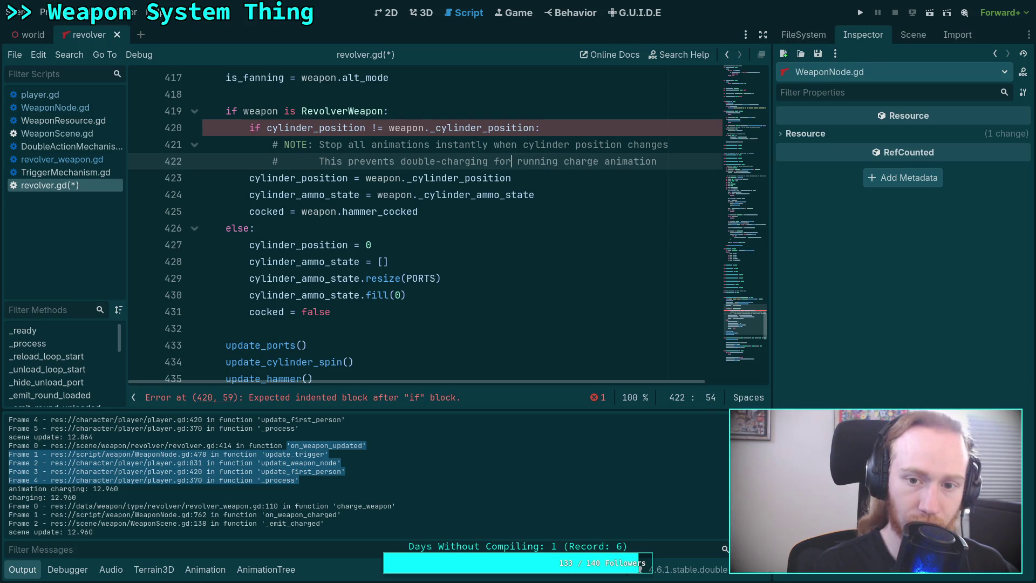
{"action": "left_click_drag", "start_coordinate": [516, 163], "coordinate": [557, 163]}
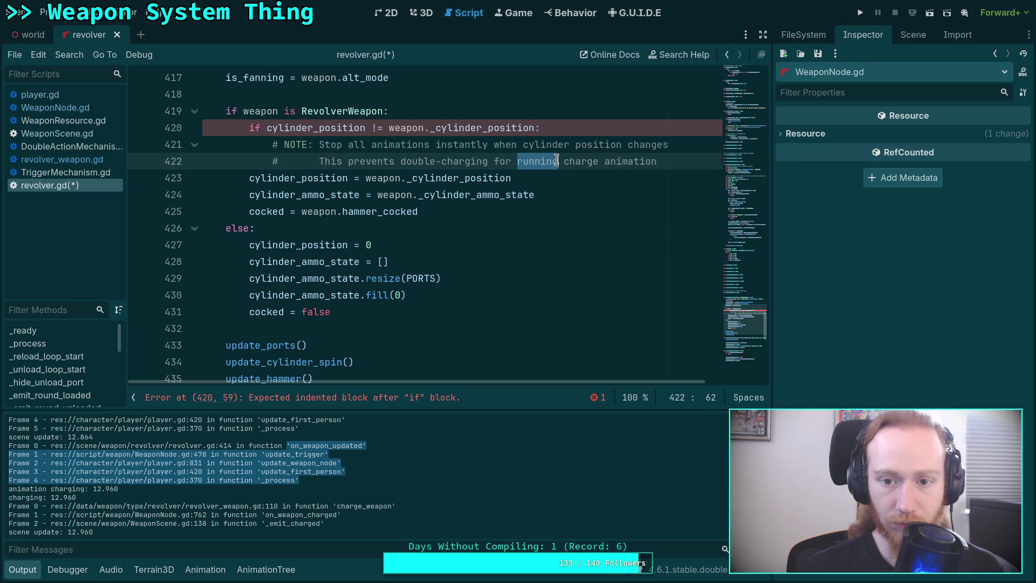
{"action": "type", "text": "active"}
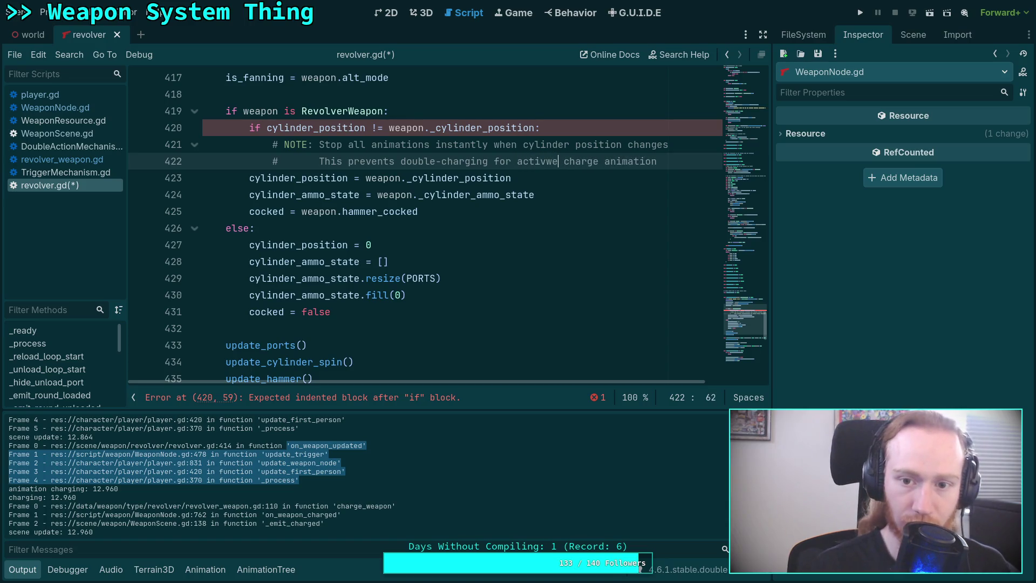
{"action": "left_click", "coordinate": [674, 159]}
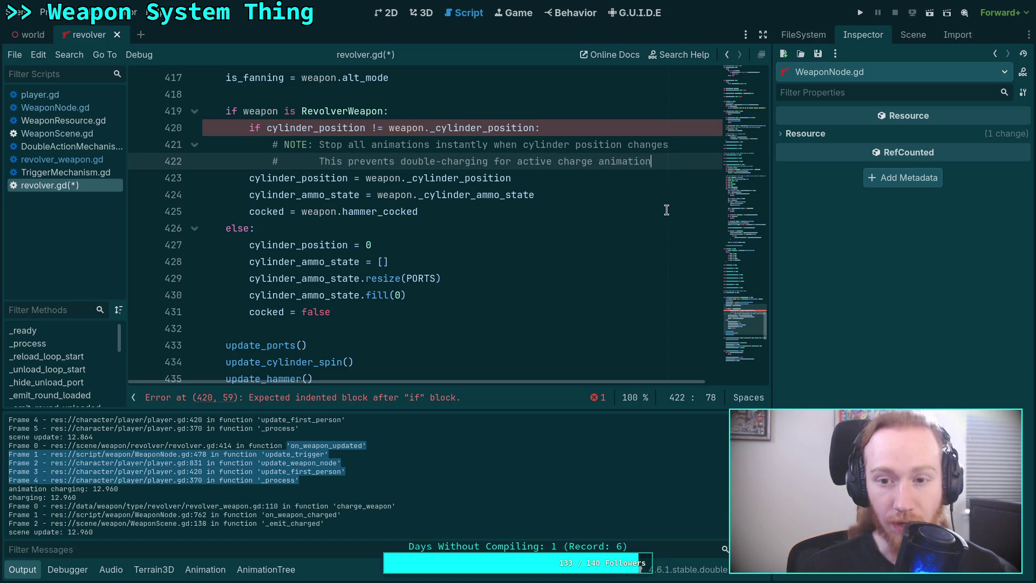
{"action": "key", "text": "Return"}
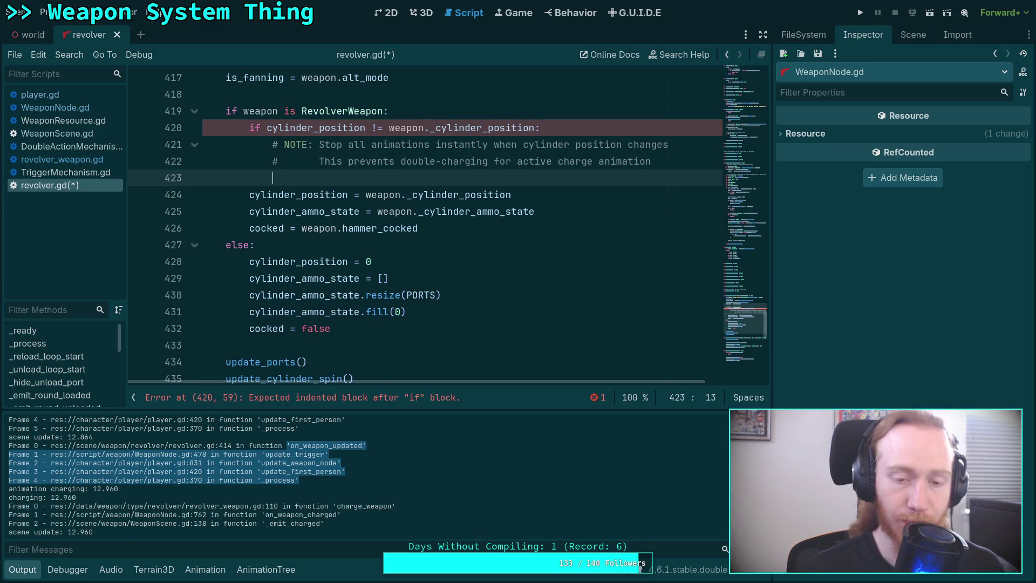
Indent the cylinder_position assignment one level into the cylinder check.
{"action": "scroll", "coordinate": [559, 261], "scroll_direction": "up", "scroll_amount": 2}
{"action": "left_click", "coordinate": [250, 294]}
{"action": "key", "text": "Tab"}
Begin an animation_tree member call on the empty line 423.
{"action": "left_click", "coordinate": [385, 277]}
{"action": "type", "text": "anim_"}
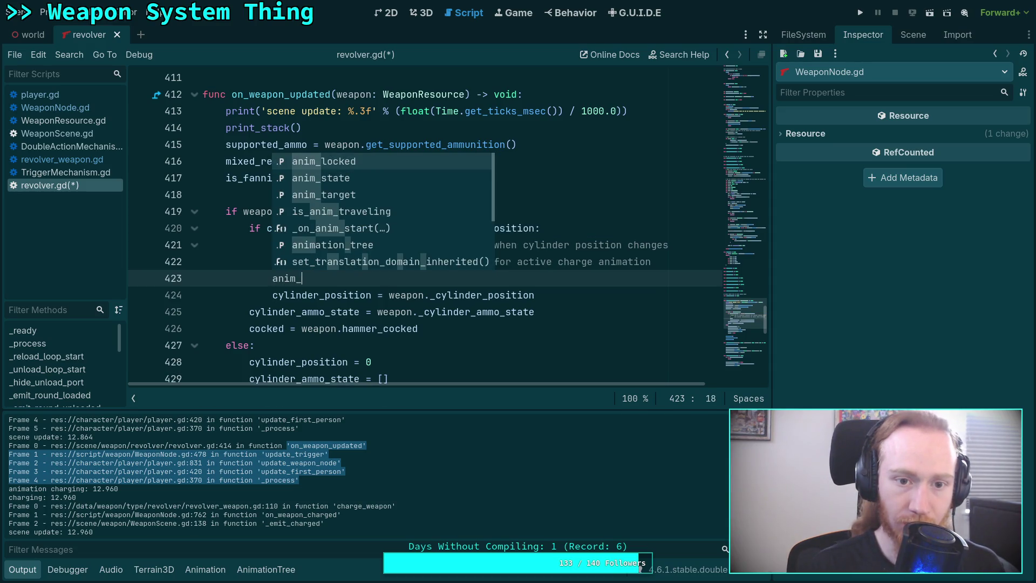
{"action": "key", "text": "BackSpace"}
{"action": "key", "text": "Return"}
{"action": "type", "text": "."}
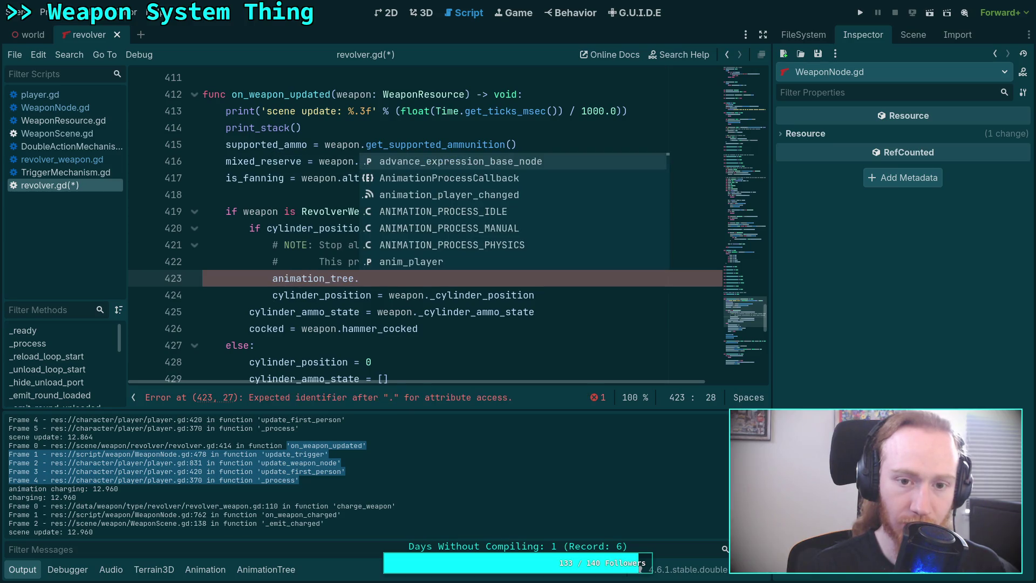
{"action": "type", "text": "trav"}
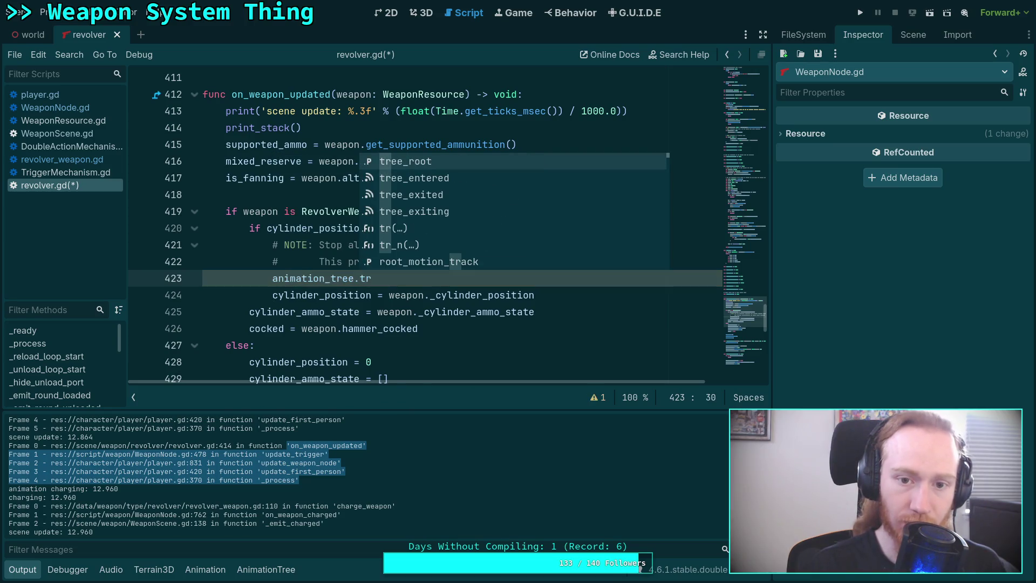
{"action": "key", "text": "BackSpace"}
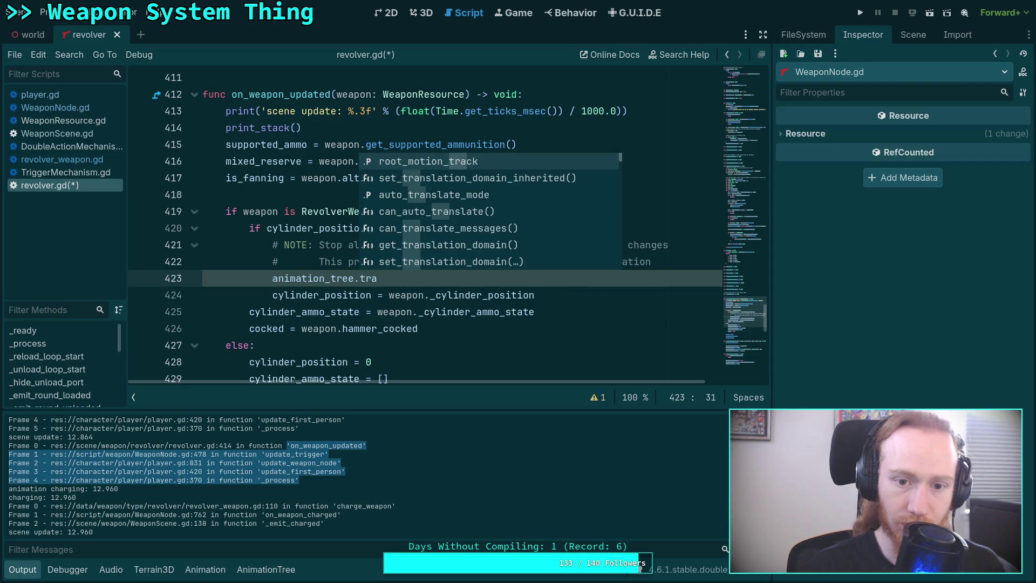
{"action": "key", "text": "BackSpace"}
{"action": "key", "text": "BackSpace"}
{"action": "key", "text": "BackSpace"}
{"action": "type", "text": "sta"}
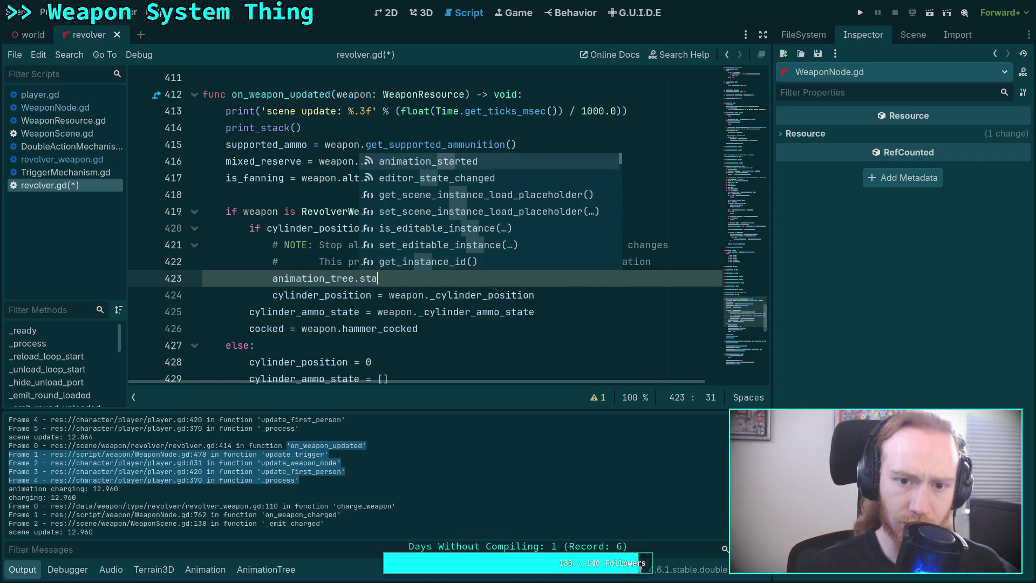
{"action": "key", "text": "BackSpace"}
{"action": "key", "text": "BackSpace"}
{"action": "key", "text": "BackSpace"}
{"action": "type", "text": "pla"}
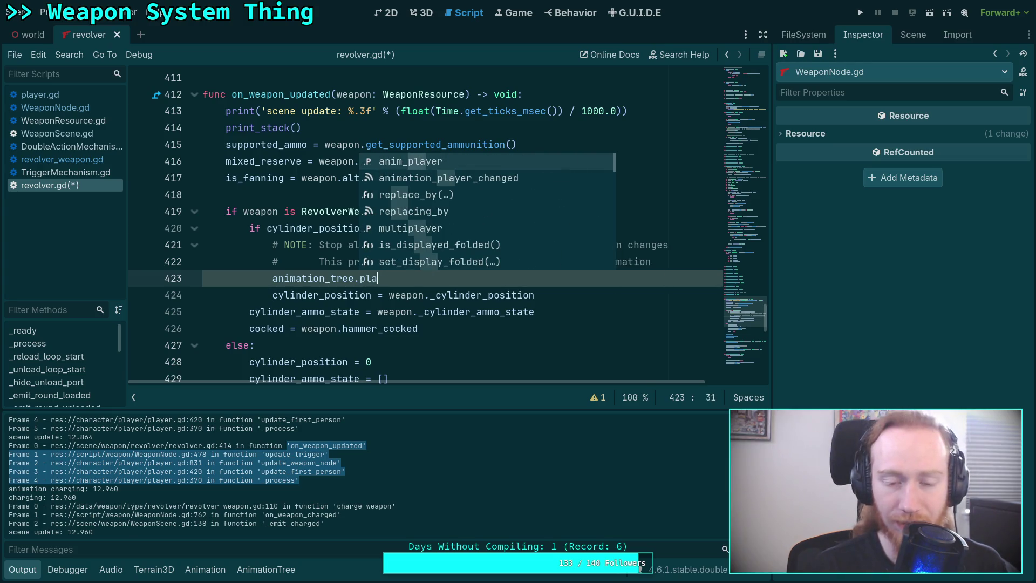
{"action": "scroll", "coordinate": [361, 269], "scroll_direction": "up", "scroll_amount": 4}
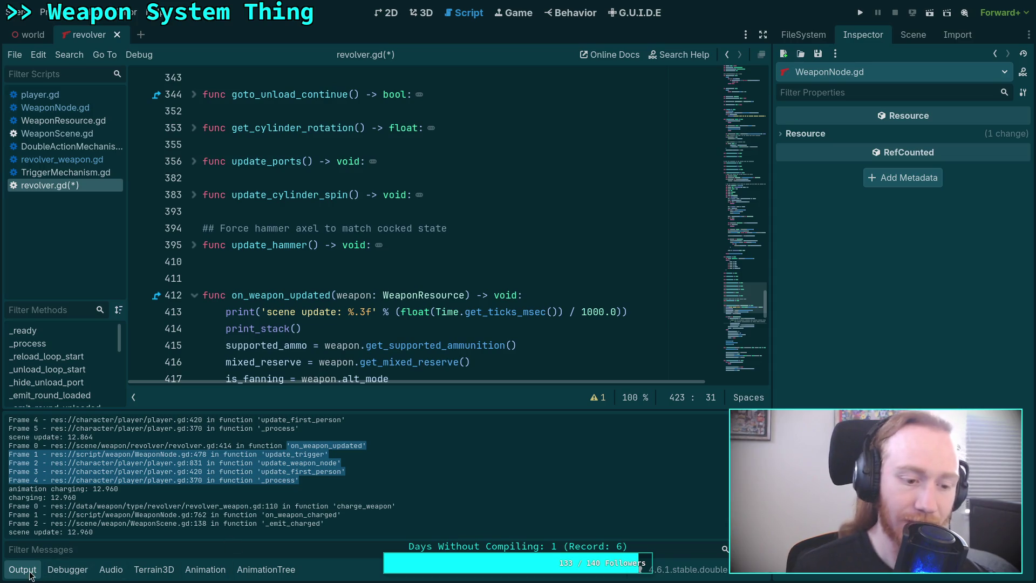
{"action": "left_click", "coordinate": [31, 575]}
{"action": "scroll", "coordinate": [247, 364], "scroll_direction": "up", "scroll_amount": 10}
{"action": "left_click", "coordinate": [59, 136]}
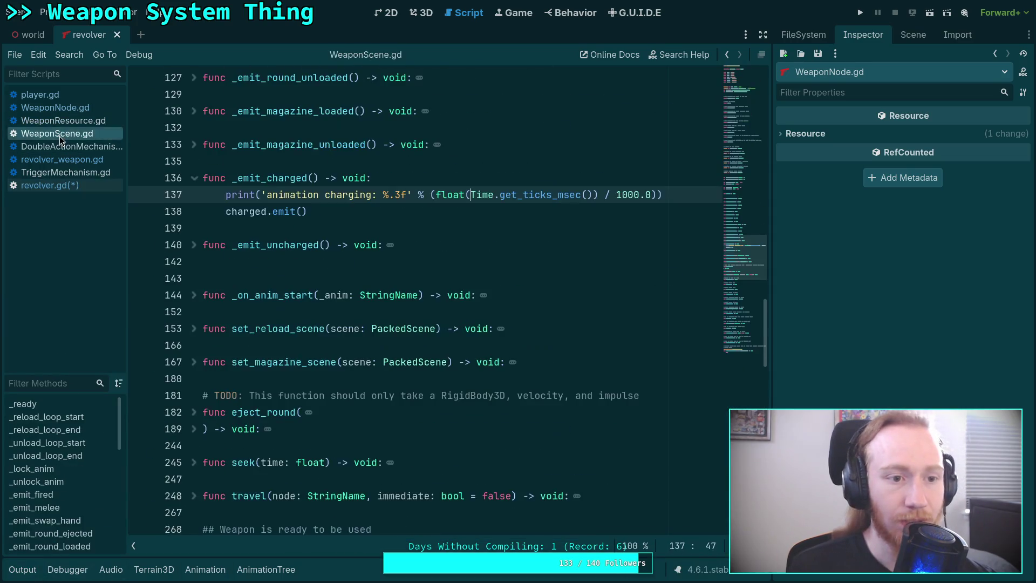
{"action": "scroll", "coordinate": [237, 254], "scroll_direction": "up", "scroll_amount": 5}
{"action": "scroll", "coordinate": [280, 326], "scroll_direction": "down", "scroll_amount": 4}
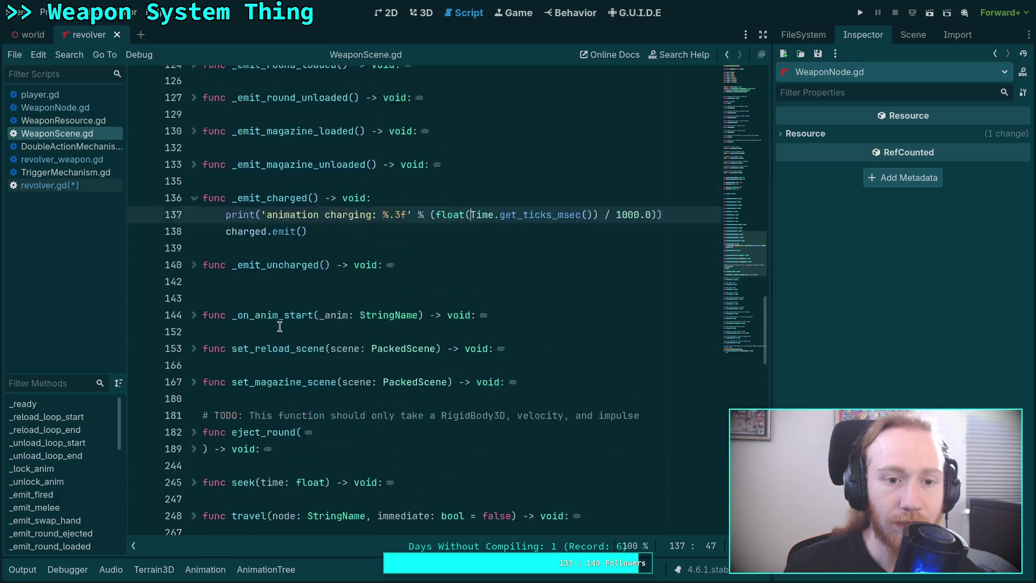
{"action": "scroll", "coordinate": [279, 325], "scroll_direction": "down", "scroll_amount": 3}
{"action": "left_click", "coordinate": [196, 350]}
{"action": "scroll", "coordinate": [224, 314], "scroll_direction": "down", "scroll_amount": 3}
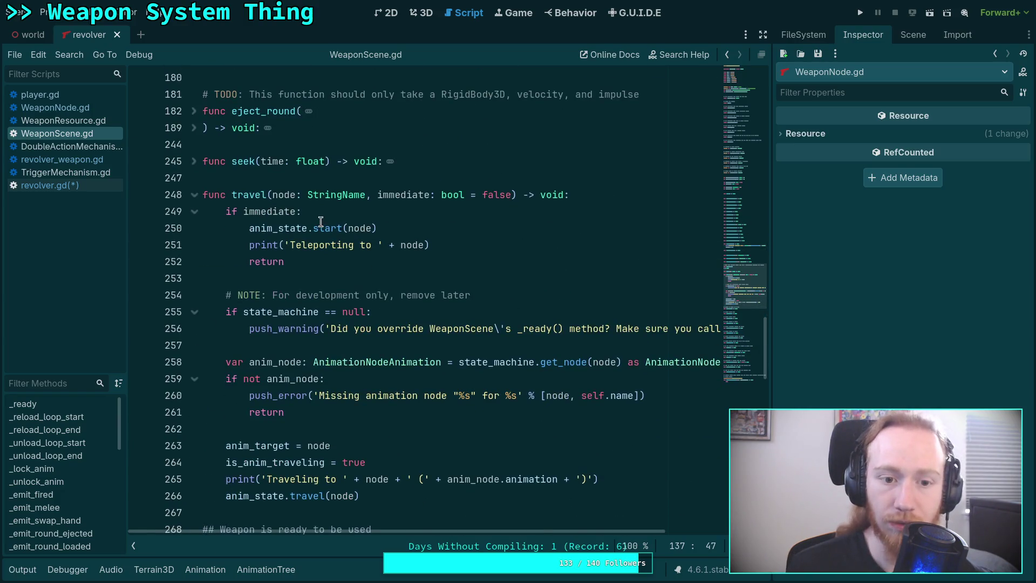
{"action": "scroll", "coordinate": [305, 229], "scroll_direction": "down", "scroll_amount": 2}
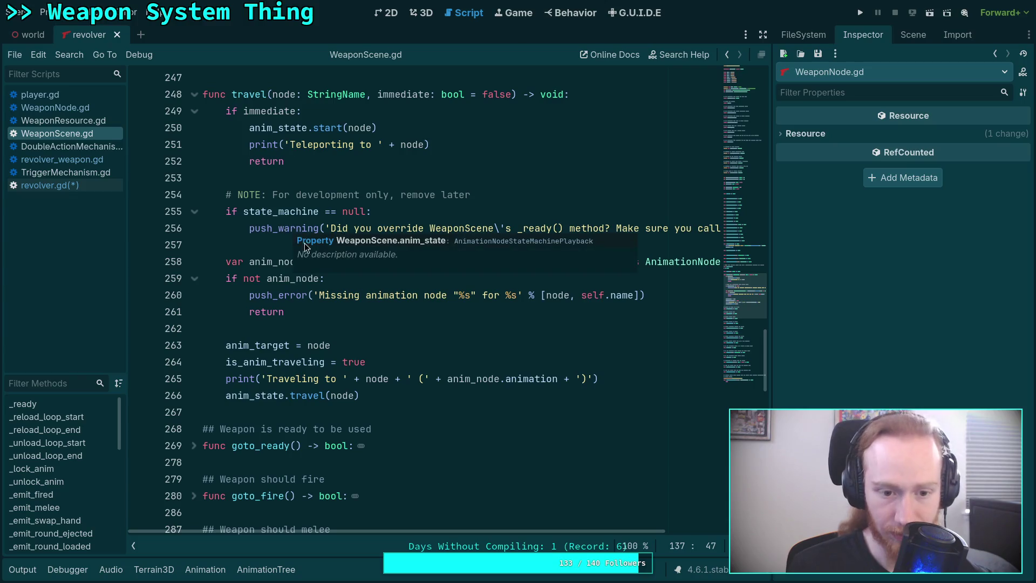
{"action": "scroll", "coordinate": [308, 384], "scroll_direction": "up", "scroll_amount": 2}
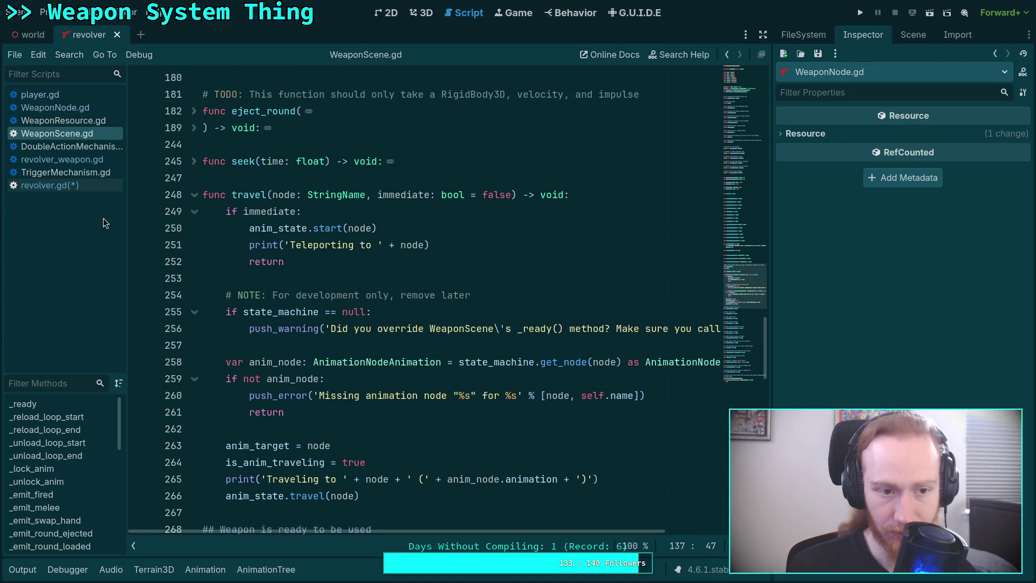
{"action": "left_click", "coordinate": [50, 185]}
{"action": "scroll", "coordinate": [332, 306], "scroll_direction": "down", "scroll_amount": 10}
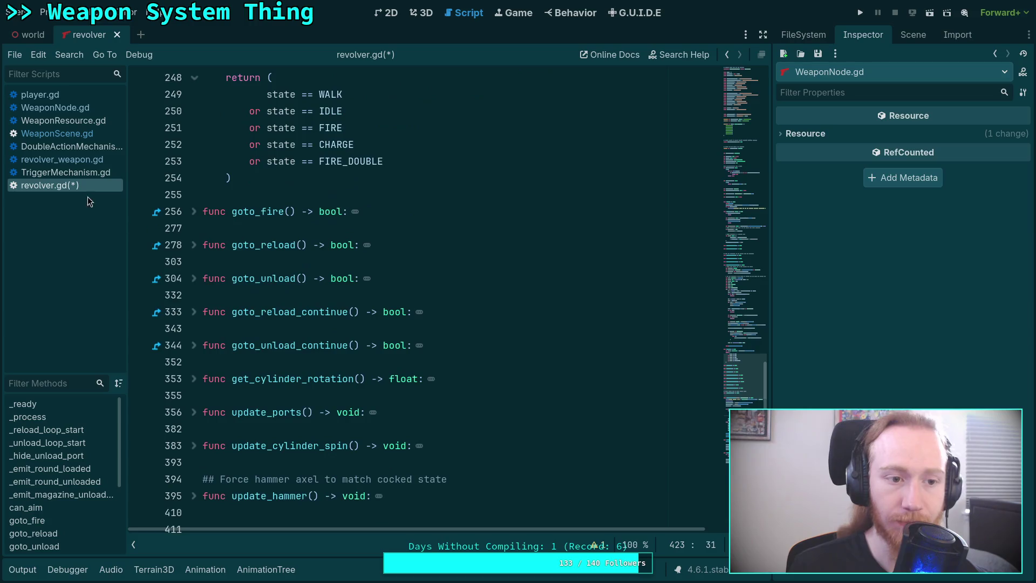
{"action": "left_click", "coordinate": [76, 134]}
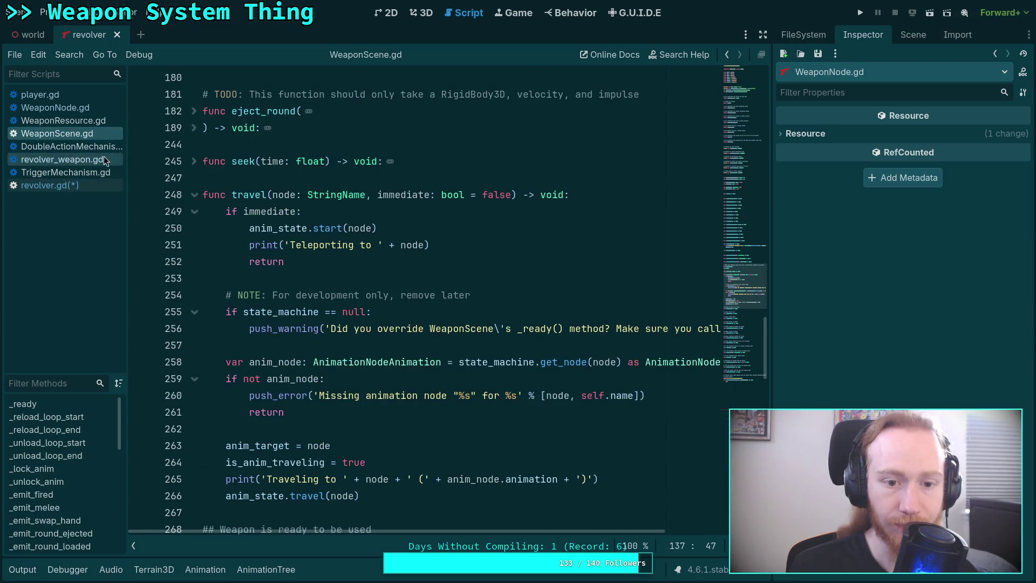
{"action": "left_click", "coordinate": [74, 161]}
{"action": "left_click", "coordinate": [66, 173]}
{"action": "left_click", "coordinate": [60, 186]}
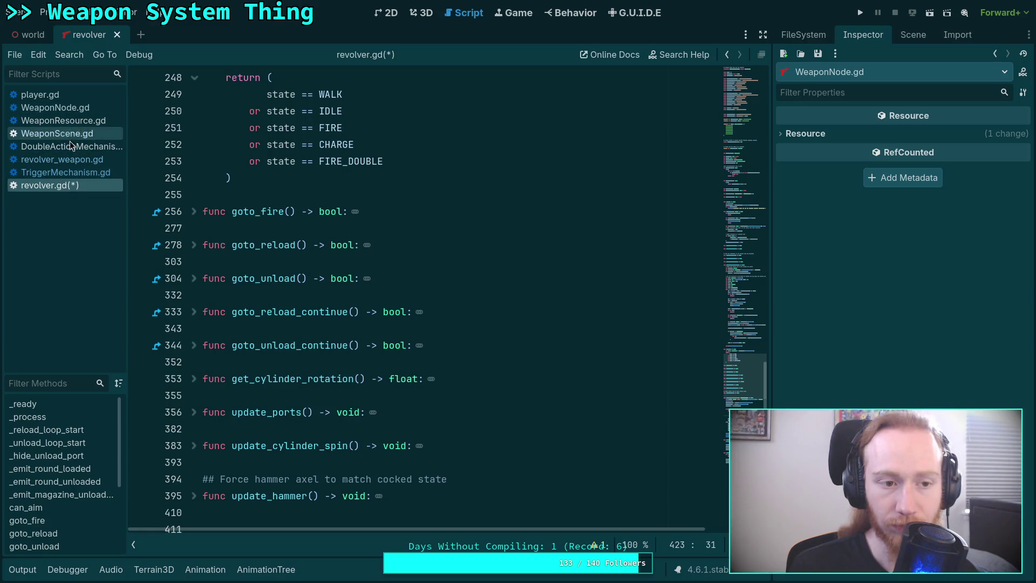
{"action": "scroll", "coordinate": [385, 331], "scroll_direction": "down", "scroll_amount": 3}
{"action": "scroll", "coordinate": [385, 331], "scroll_direction": "down", "scroll_amount": 4}
{"action": "left_click_drag", "start_coordinate": [377, 378], "coordinate": [291, 379]}
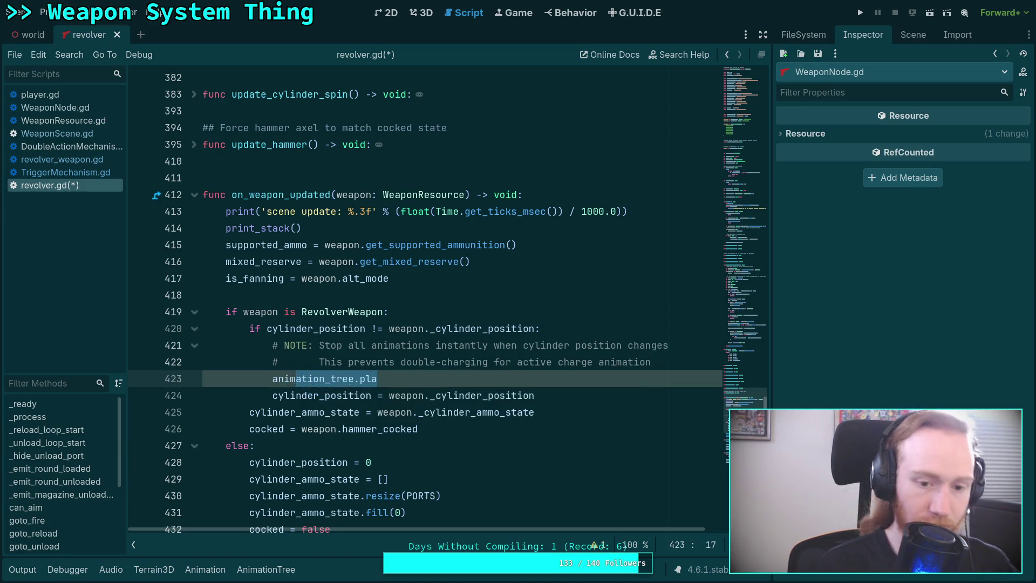
Replace line 423 with an animation_tree travel(IDLE, true) call and save revolver.gd.
{"action": "key", "text": "BackSpace"}
{"action": "key", "text": "BackSpace"}
{"action": "key", "text": "BackSpace"}
{"action": "key", "text": "BackSpace"}
{"action": "type", "text": "tra"}
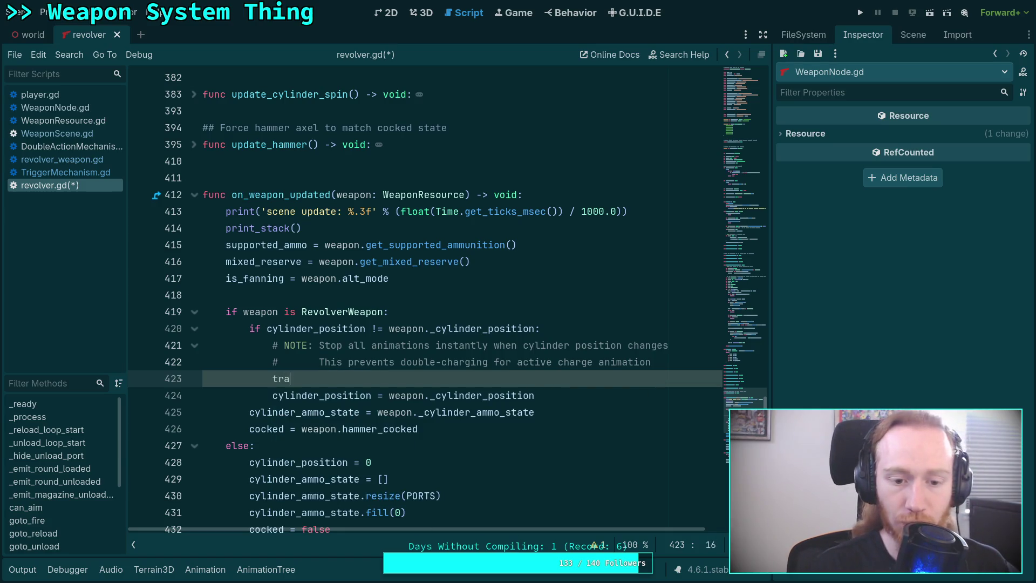
{"action": "key", "text": "Return"}
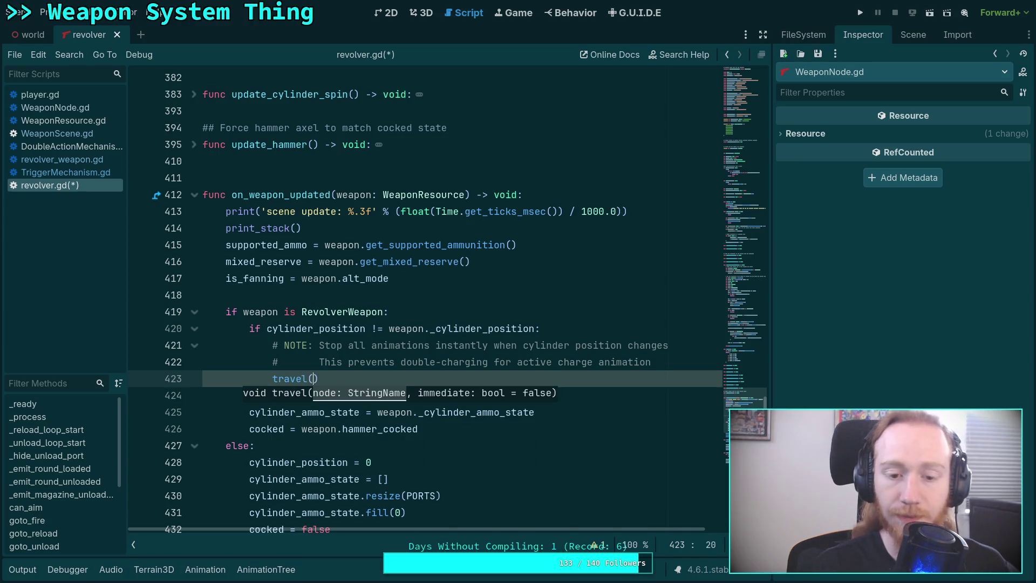
{"action": "type", "text": "IDLE,"}
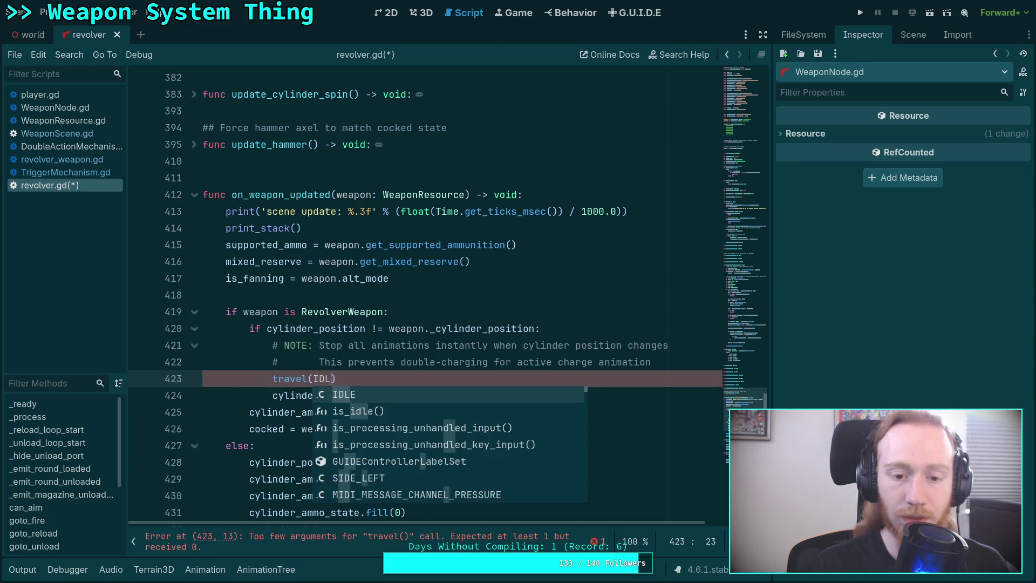
{"action": "type", "text": " true"}
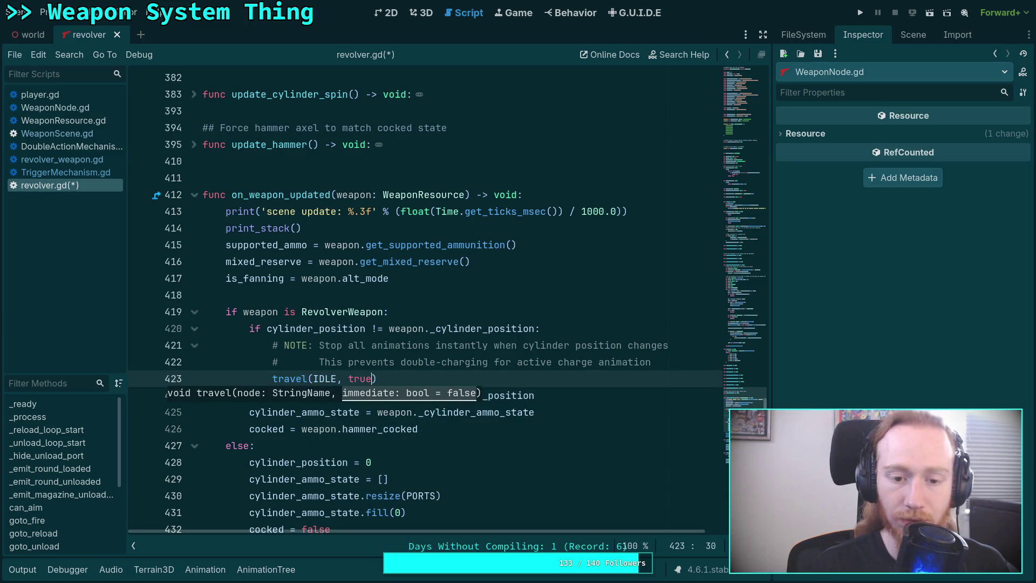
{"action": "key", "text": "ctrl+s"}
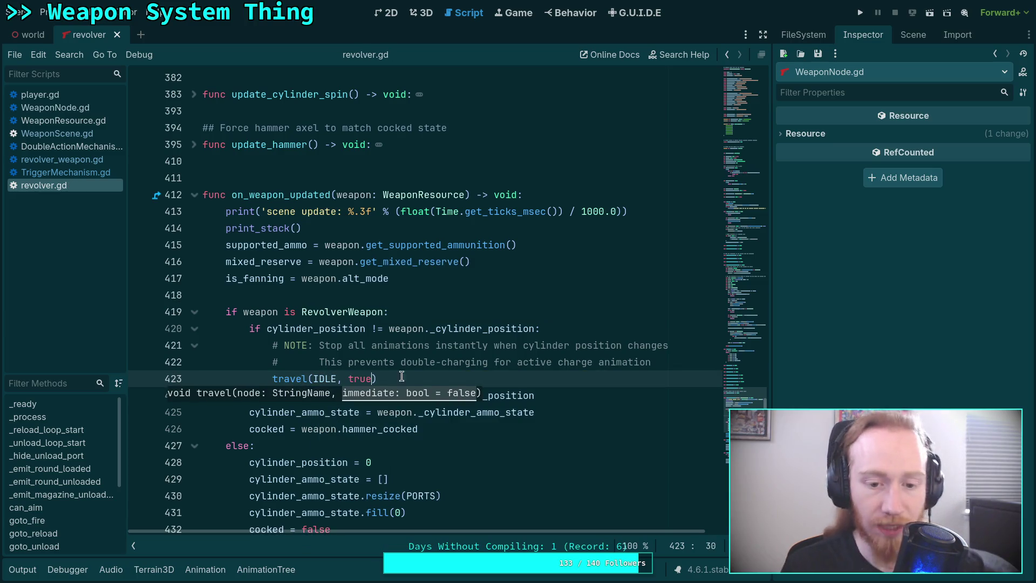
{"action": "left_click", "coordinate": [416, 376]}
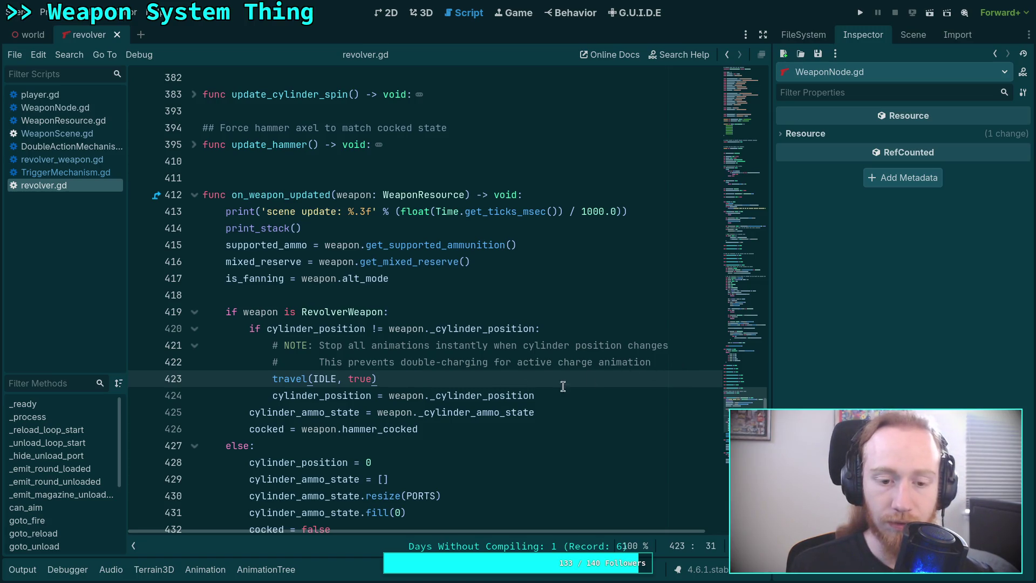
{"action": "left_click", "coordinate": [653, 363]}
Type the guard 'if anim_state.get_current_node() != IDLE:' on a new line below the comment.
{"action": "key", "text": "Return"}
{"action": "type", "text": "if "}
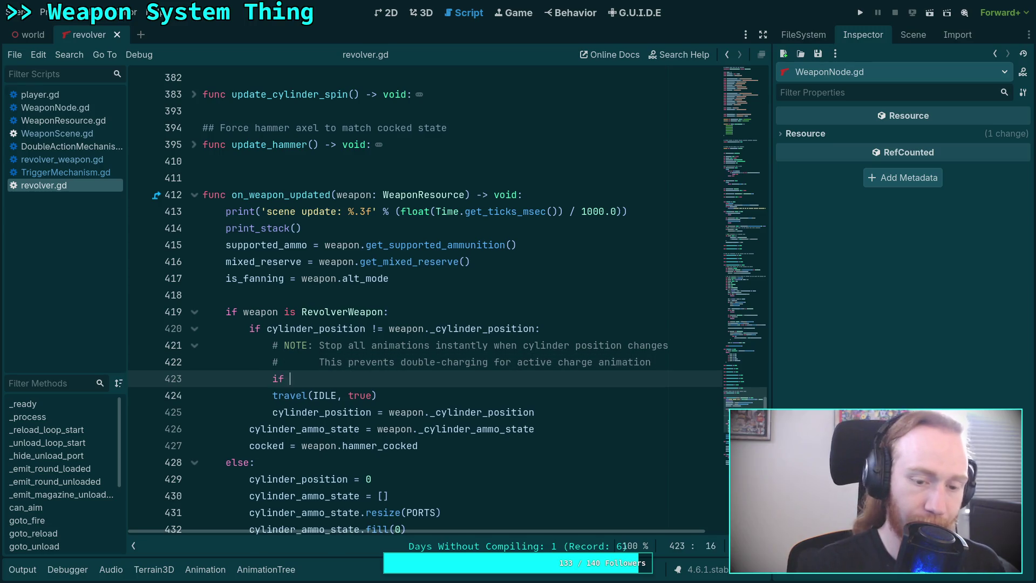
{"action": "type", "text": "anim"}
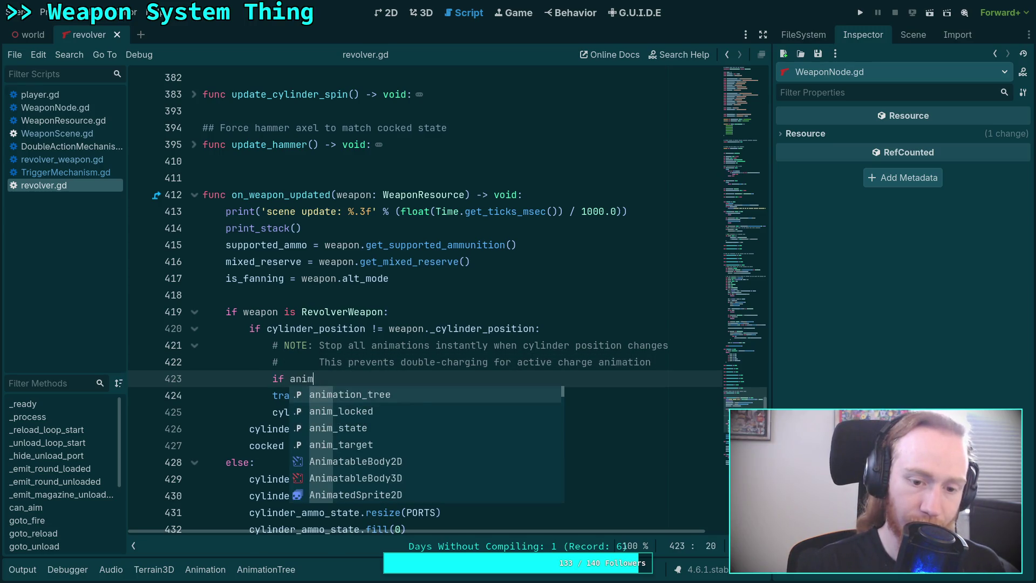
{"action": "type", "text": "_state."}
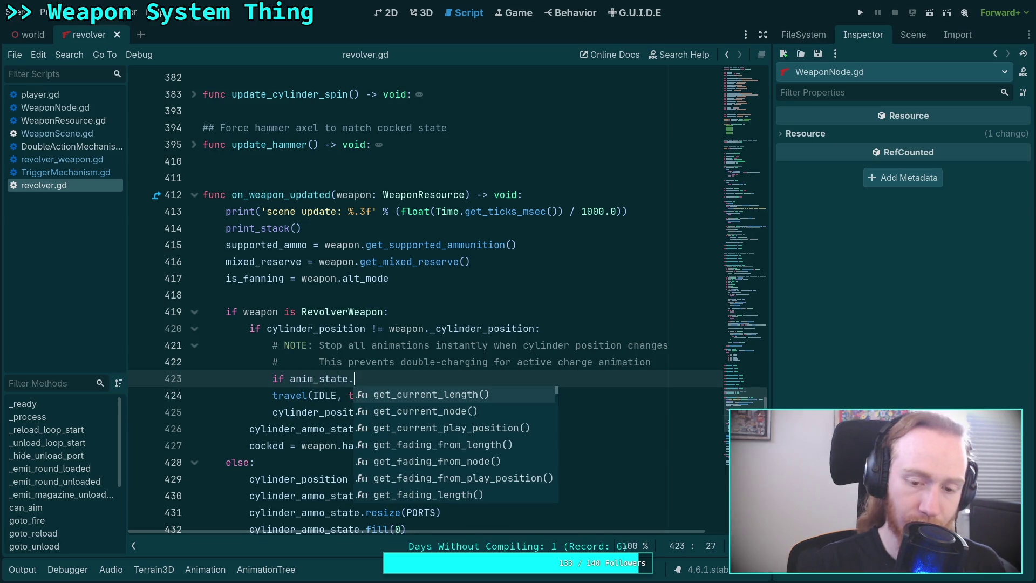
{"action": "key", "text": "Down"}
{"action": "key", "text": "Return"}
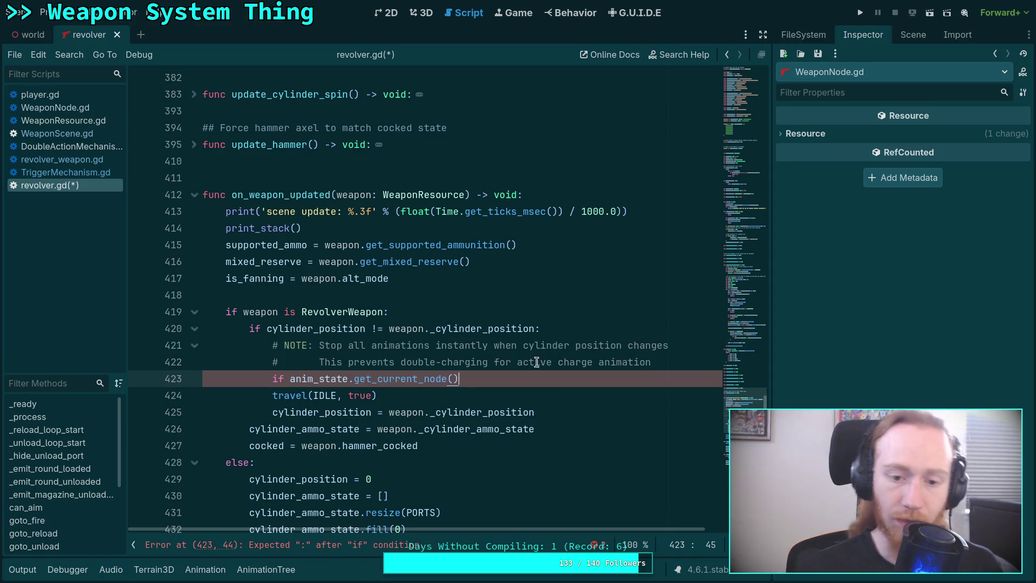
{"action": "mouse_move", "coordinate": [413, 384]}
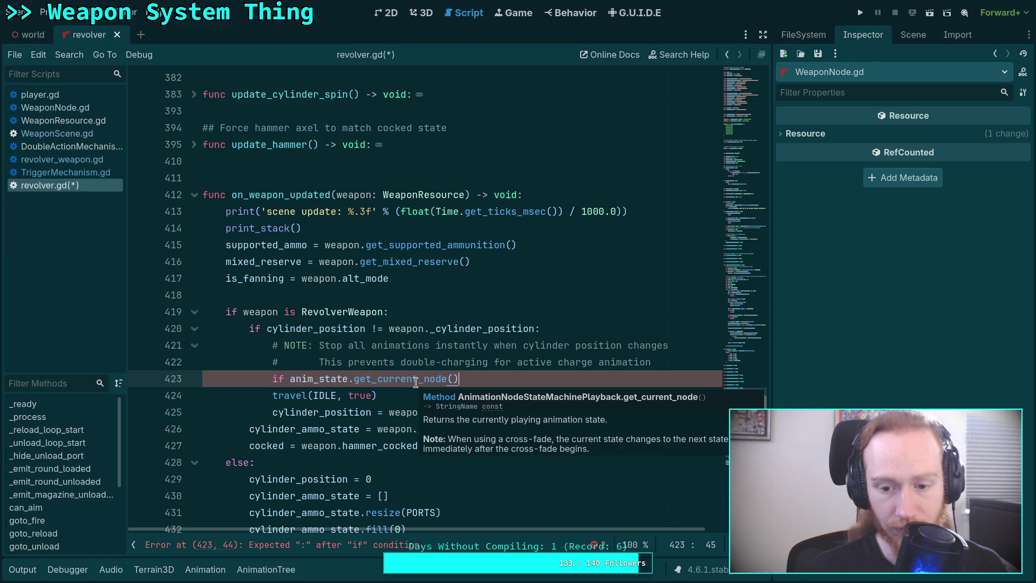
{"action": "type", "text": " != "}
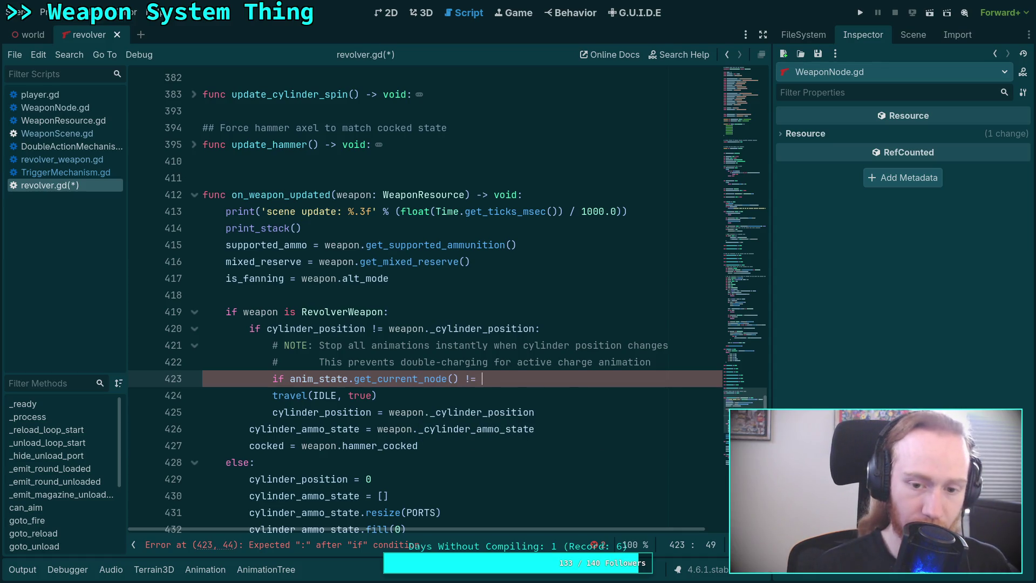
{"action": "type", "text": "IDLE:"}
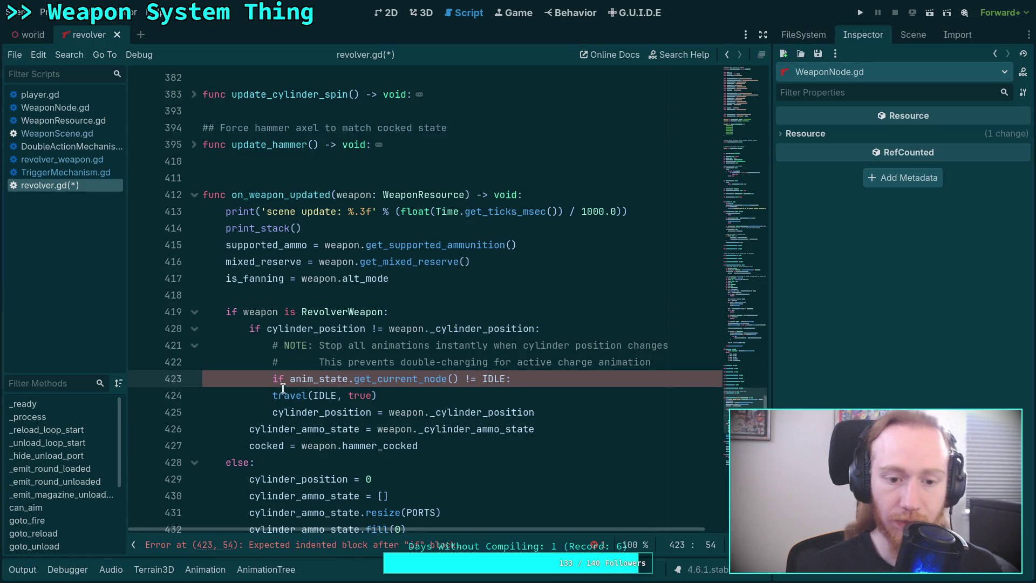
Indent travel(IDLE, true) under the new guard, save revolver.gd and run the project.
{"action": "left_click", "coordinate": [273, 395]}
{"action": "key", "text": "Tab"}
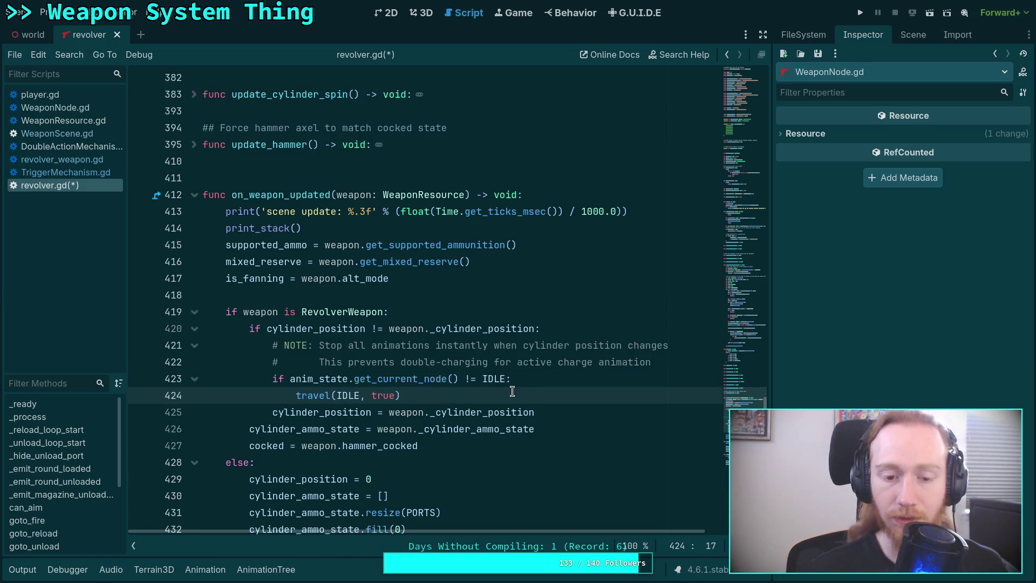
{"action": "key", "text": "ctrl+s"}
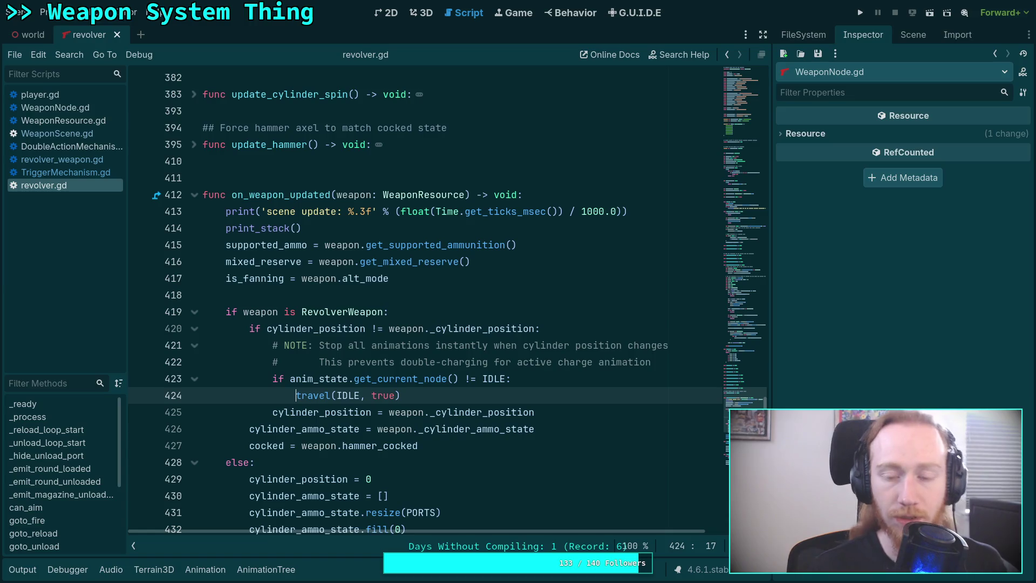
{"action": "key", "text": "F5"}
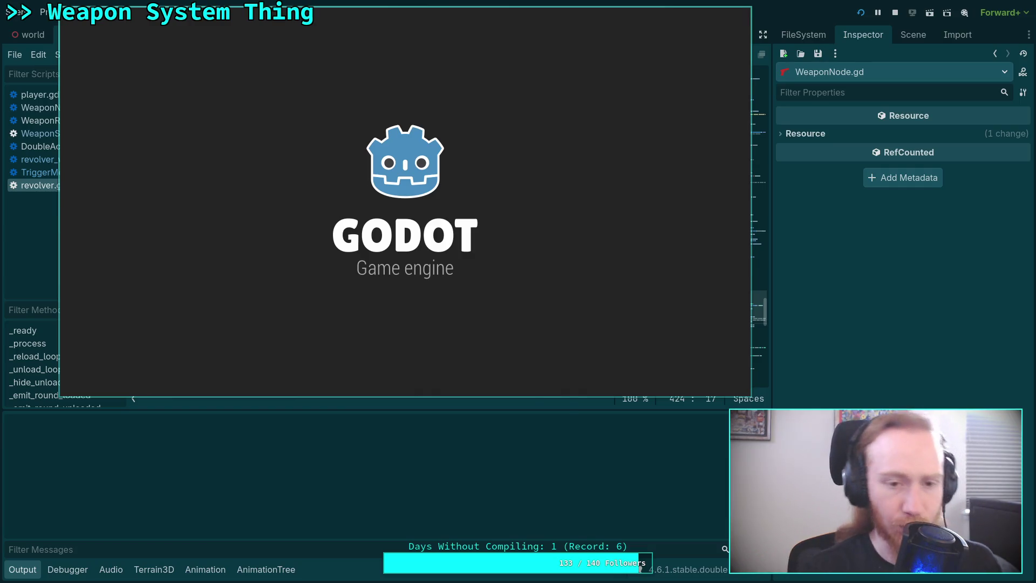
Restart the game with WeaponScene.gd open, pick up the revolver, charge it and fire.
{"action": "key", "text": "F8"}
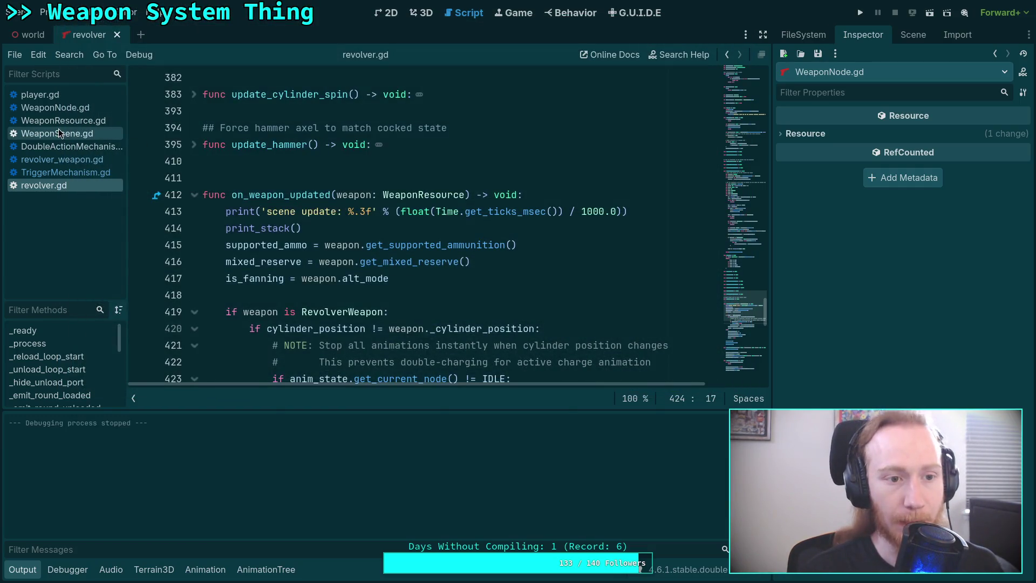
{"action": "left_click", "coordinate": [58, 129]}
{"action": "key", "text": "F5"}
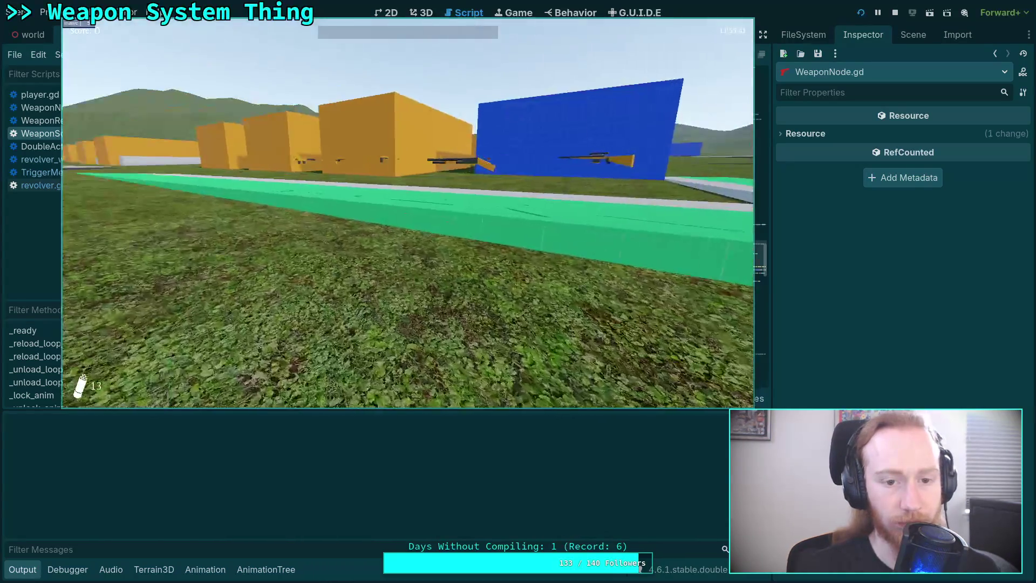
{"action": "key", "text": "w"}
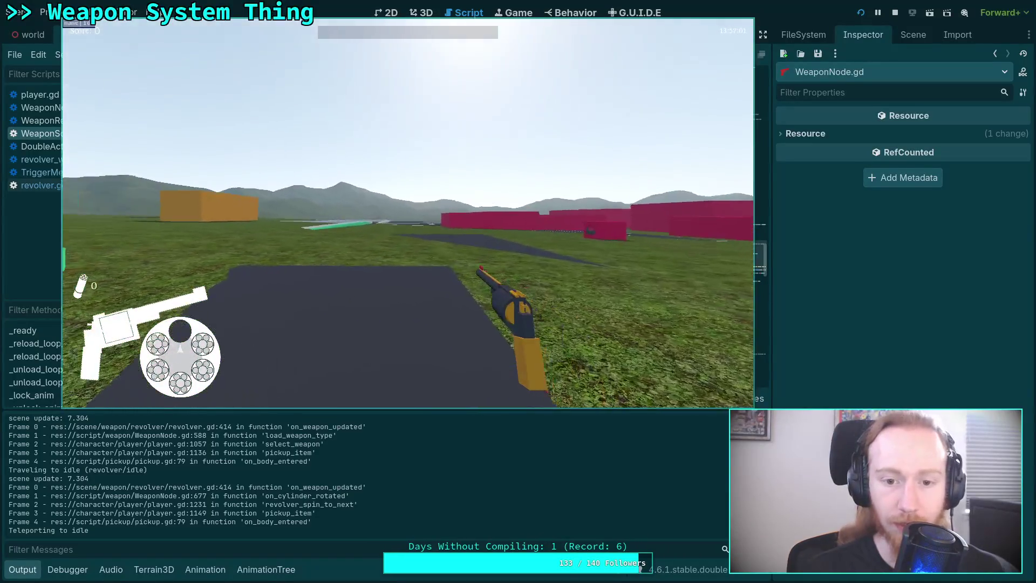
{"action": "left_click", "coordinate": [408, 213]}
{"action": "left_click", "coordinate": [408, 218]}
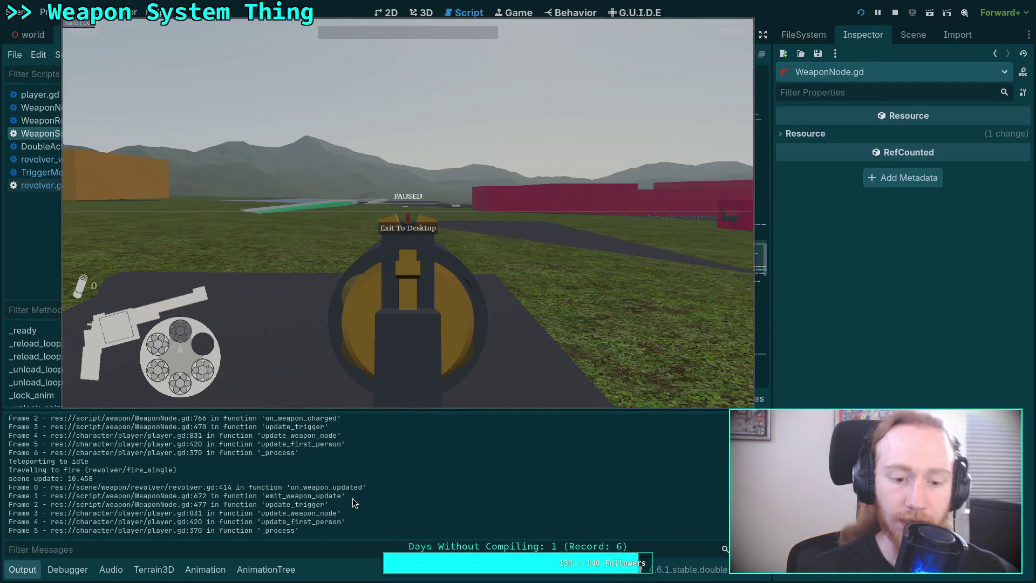
Fire double-action and single-action shots, unload the cylinder, aim, then exit to desktop.
{"action": "key", "text": "Escape"}
{"action": "left_click", "coordinate": [408, 214]}
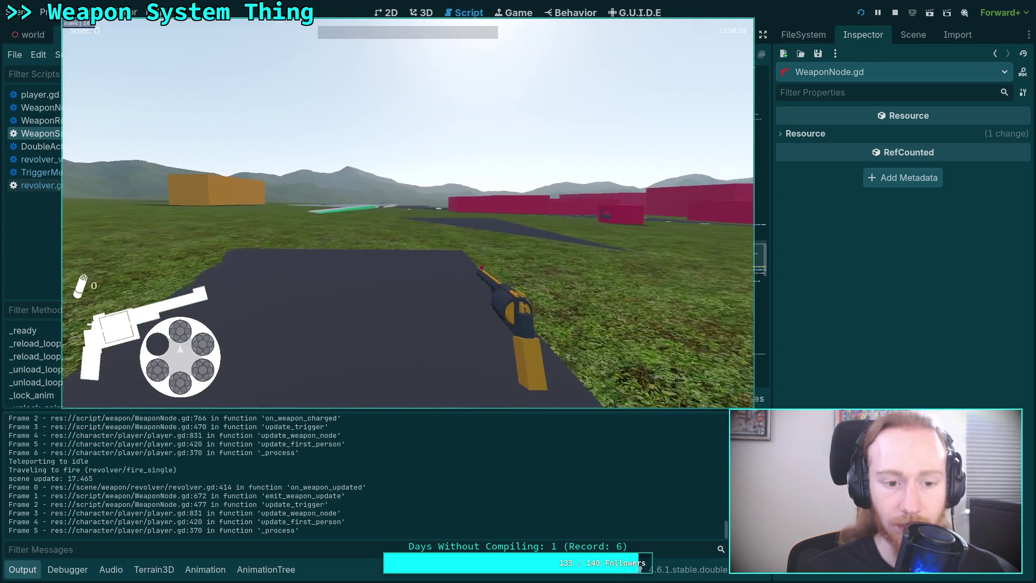
{"action": "left_click", "coordinate": [407, 213]}
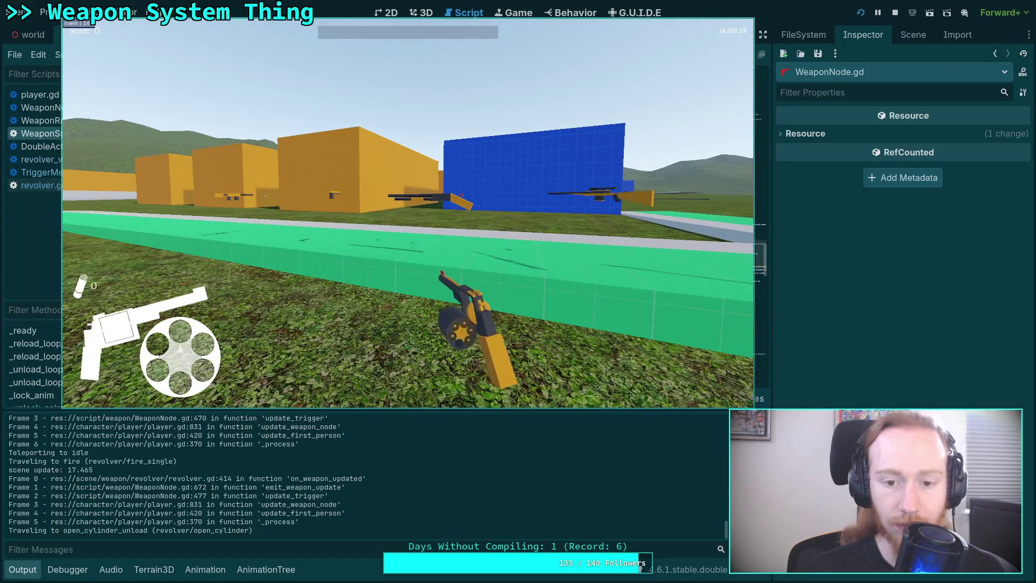
{"action": "key", "text": "r"}
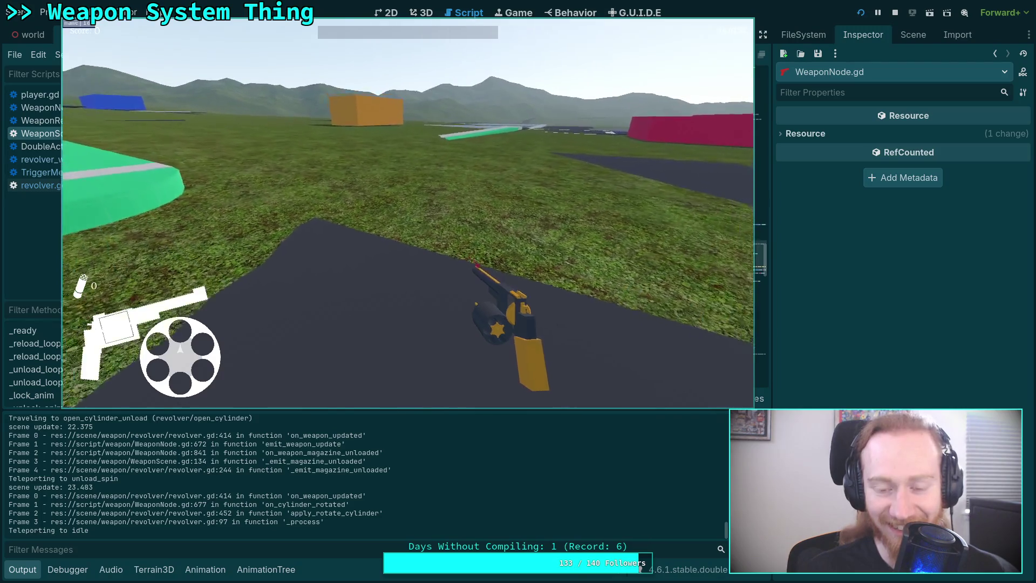
{"action": "right_click", "coordinate": [407, 214]}
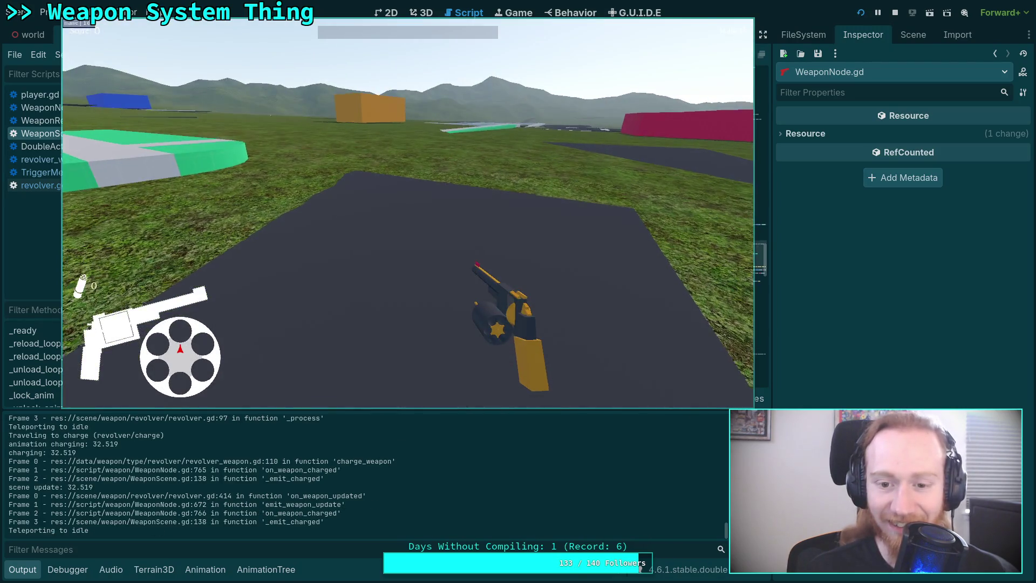
{"action": "key", "text": "Escape"}
{"action": "left_click", "coordinate": [412, 227]}
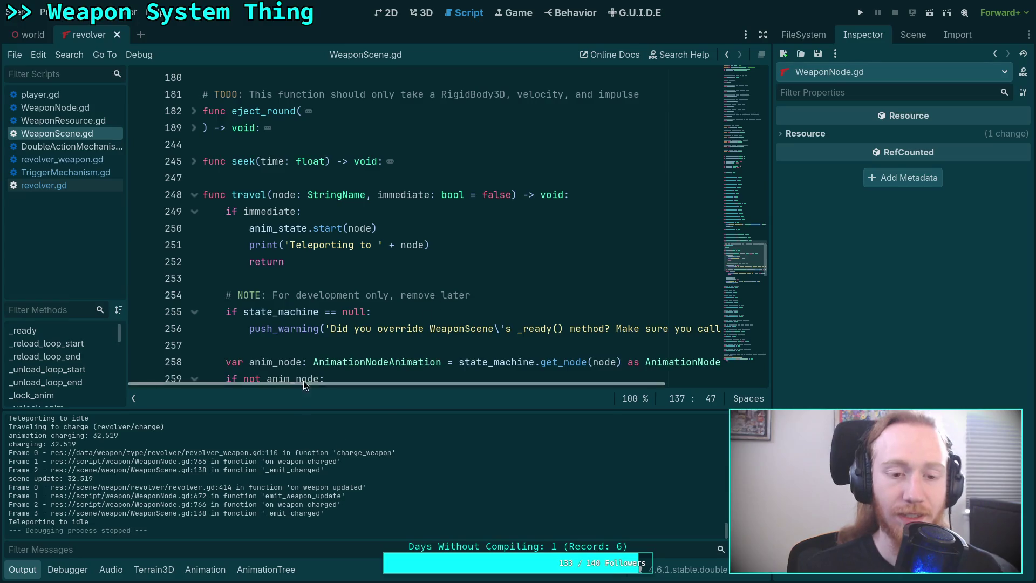
Hide the output log and delete the cylinder-change travel-to-IDLE block (lines 420–425) in revolver.gd.
{"action": "left_click", "coordinate": [21, 571]}
{"action": "scroll", "coordinate": [453, 382], "scroll_direction": "down", "scroll_amount": 15}
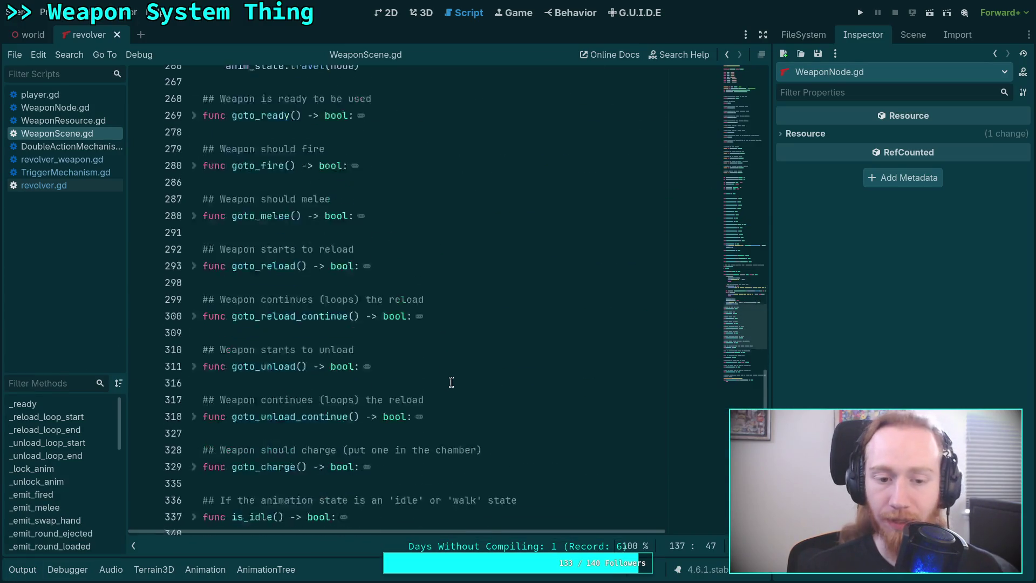
{"action": "scroll", "coordinate": [453, 382], "scroll_direction": "down", "scroll_amount": 5}
{"action": "scroll", "coordinate": [448, 382], "scroll_direction": "up", "scroll_amount": 15}
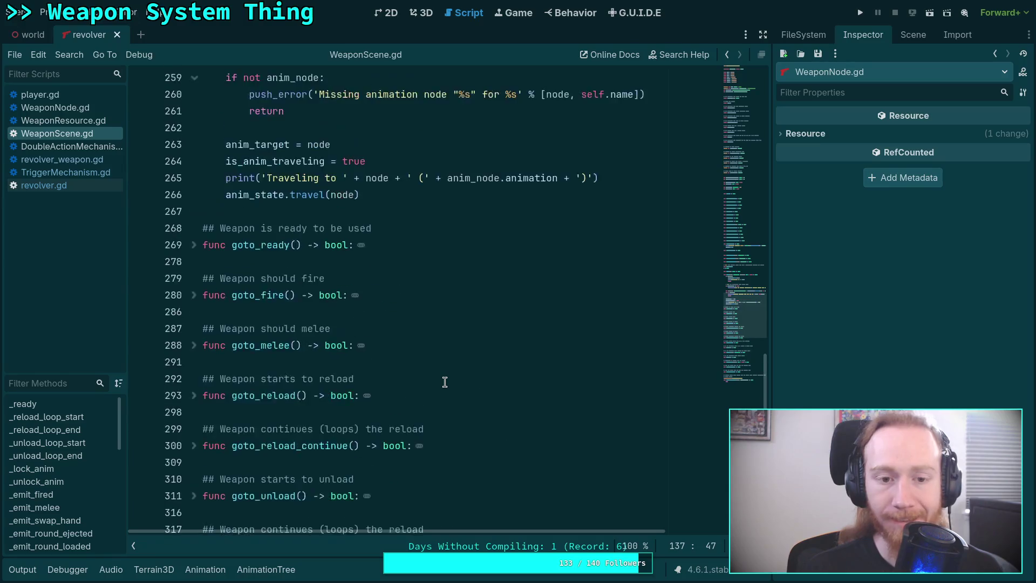
{"action": "scroll", "coordinate": [444, 382], "scroll_direction": "up", "scroll_amount": 9}
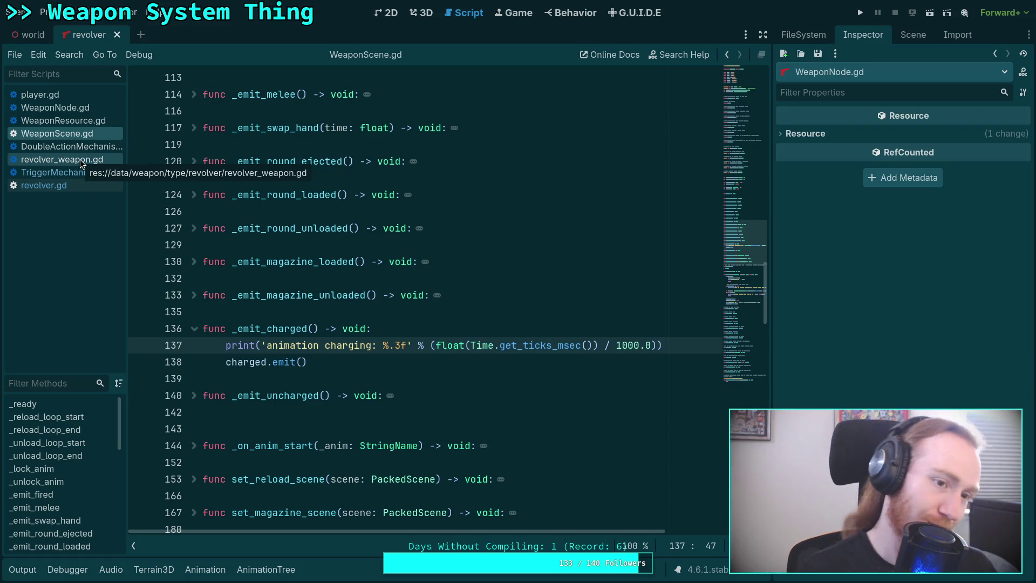
{"action": "left_click", "coordinate": [82, 189]}
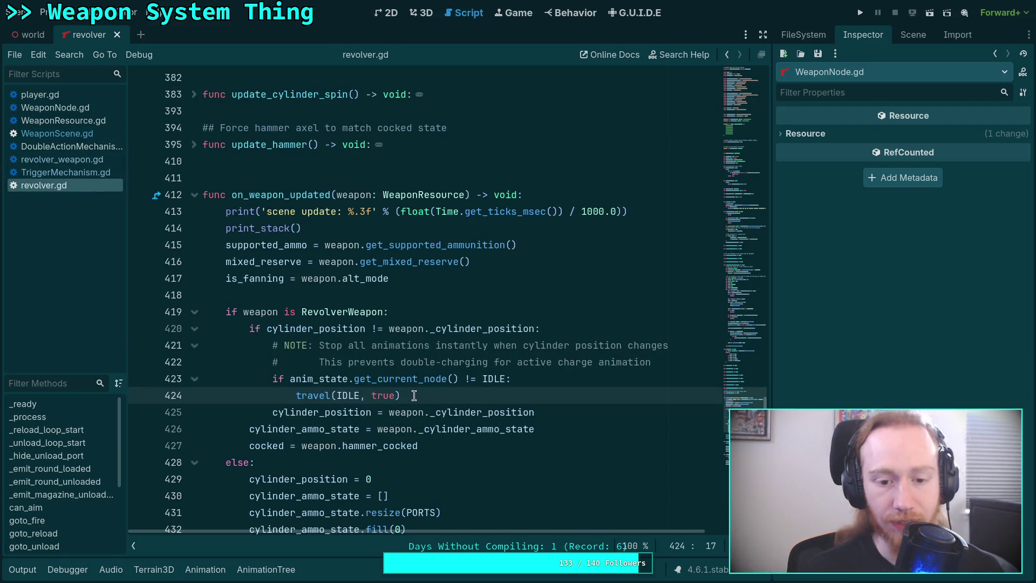
{"action": "mouse_move", "coordinate": [273, 412]}
{"action": "left_mouse_down"}
{"action": "mouse_move", "coordinate": [204, 395]}
{"action": "mouse_move", "coordinate": [250, 328]}
{"action": "left_mouse_up"}
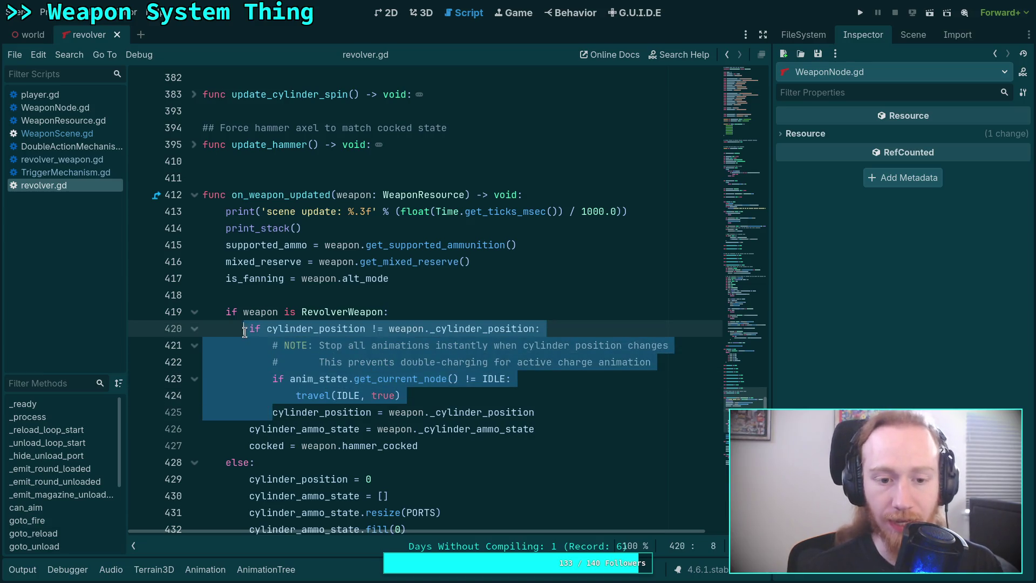
{"action": "key", "text": "BackSpace"}
{"action": "left_click", "coordinate": [484, 373]}
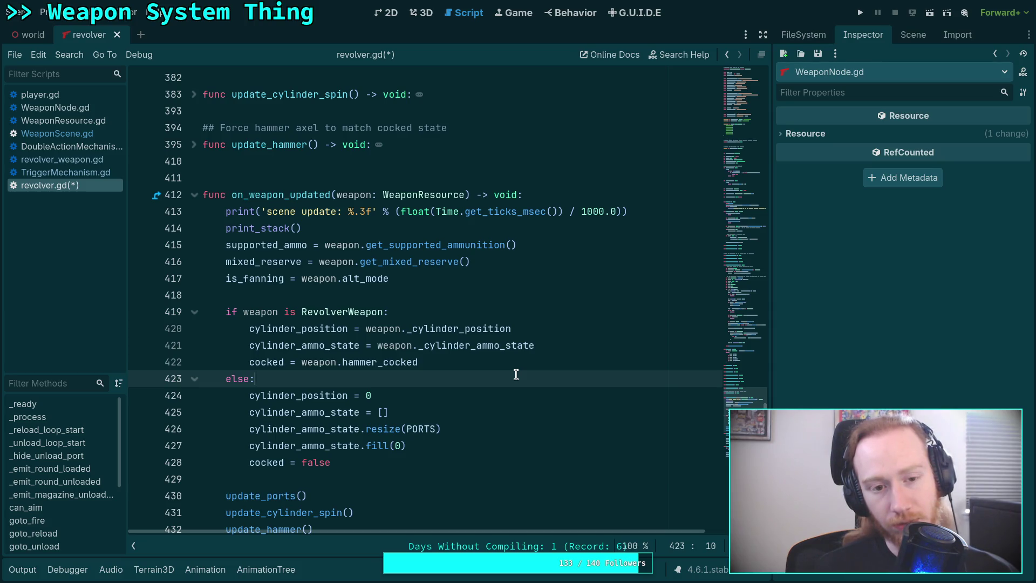
Inspect revolver.gd's goto_fire body, then fold goto_fire and _emit_magazine_unloaded.
{"action": "scroll", "coordinate": [516, 374], "scroll_direction": "up", "scroll_amount": 8}
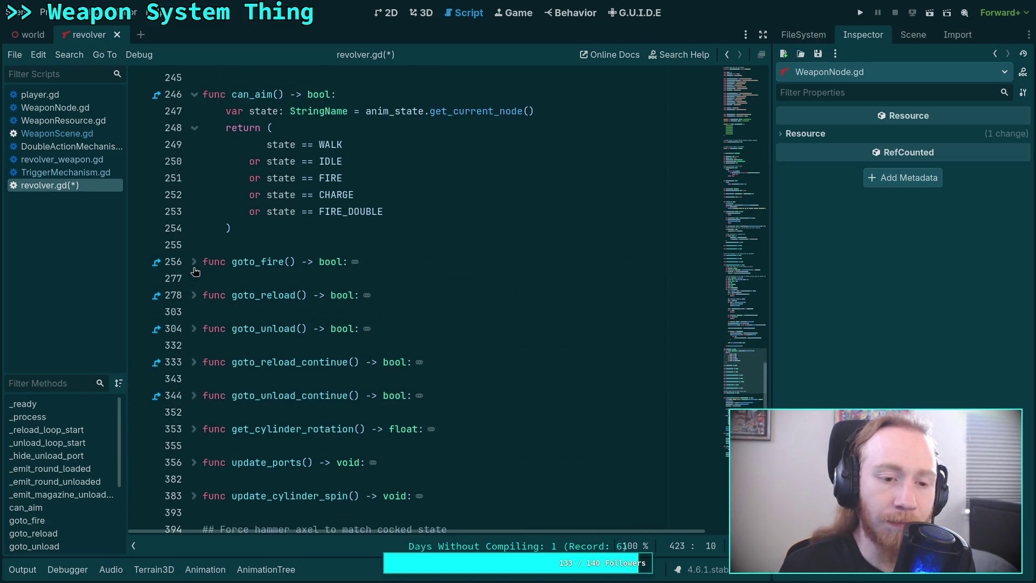
{"action": "left_click", "coordinate": [195, 264]}
{"action": "left_click", "coordinate": [195, 264]}
{"action": "left_click", "coordinate": [194, 265]}
{"action": "scroll", "coordinate": [245, 295], "scroll_direction": "down", "scroll_amount": 3}
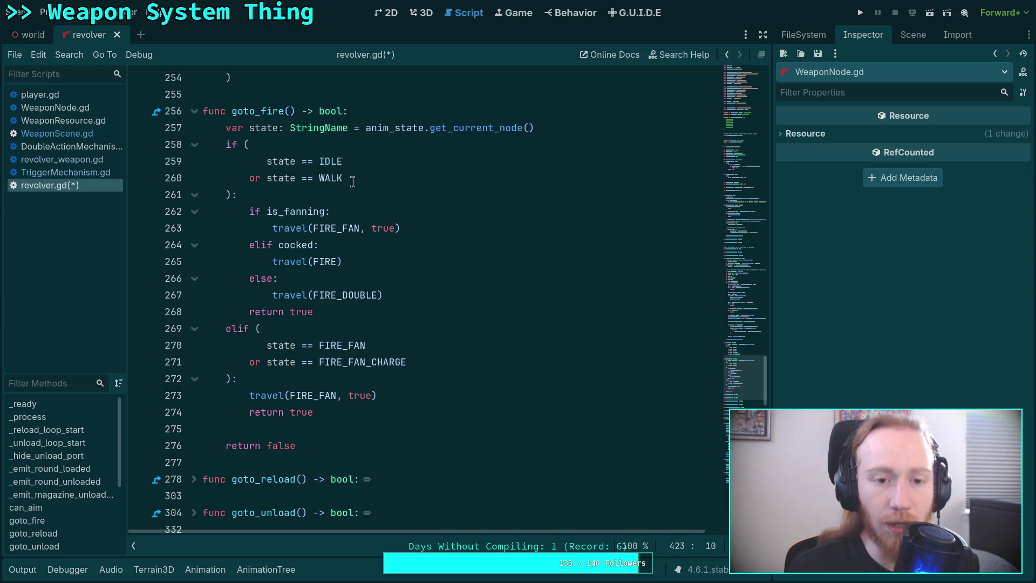
{"action": "left_click", "coordinate": [193, 112]}
{"action": "scroll", "coordinate": [233, 214], "scroll_direction": "up", "scroll_amount": 4}
{"action": "scroll", "coordinate": [230, 215], "scroll_direction": "up", "scroll_amount": 12}
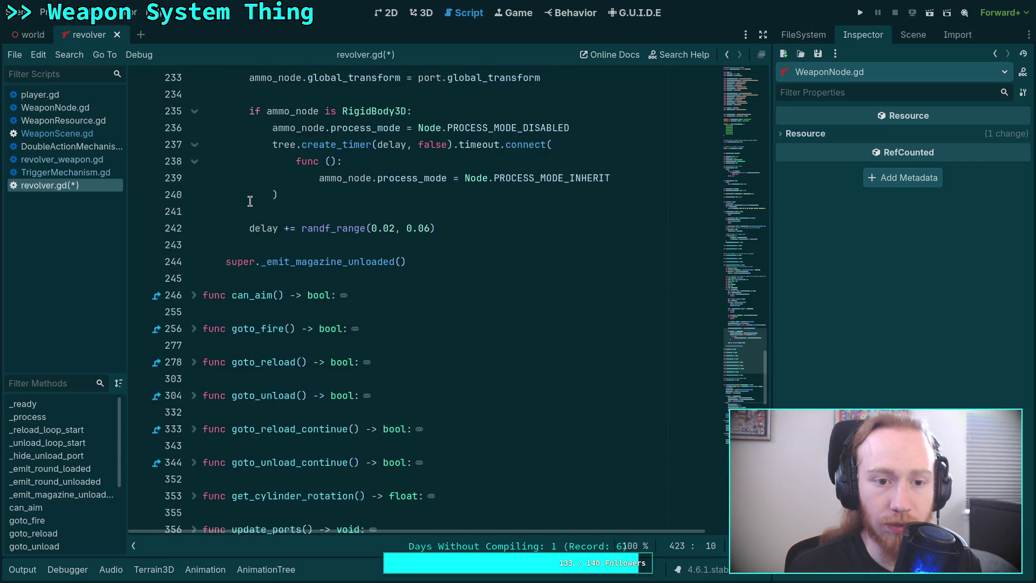
{"action": "scroll", "coordinate": [227, 215], "scroll_direction": "up", "scroll_amount": 10}
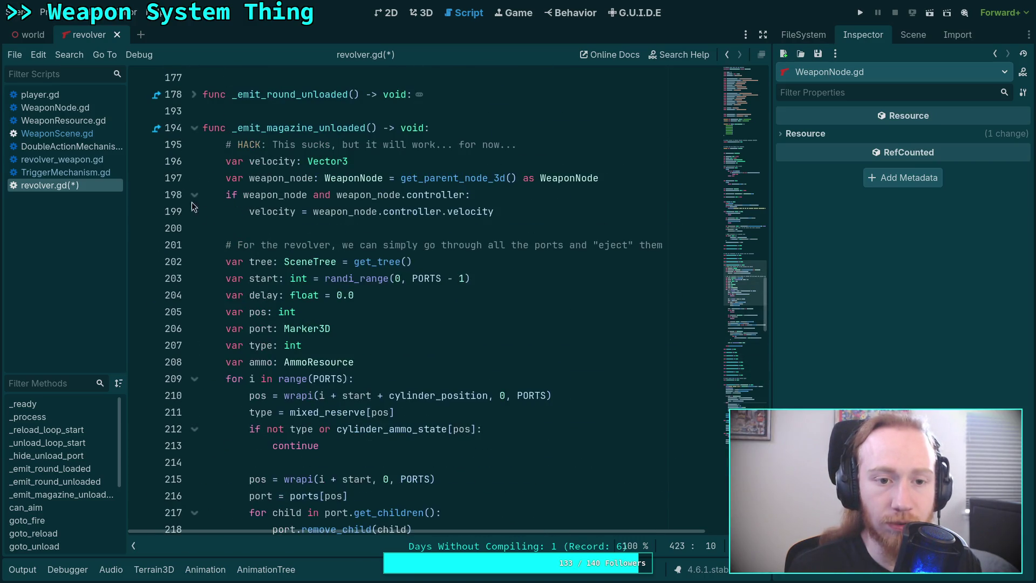
{"action": "left_click", "coordinate": [193, 128]}
{"action": "scroll", "coordinate": [321, 344], "scroll_direction": "up", "scroll_amount": 6}
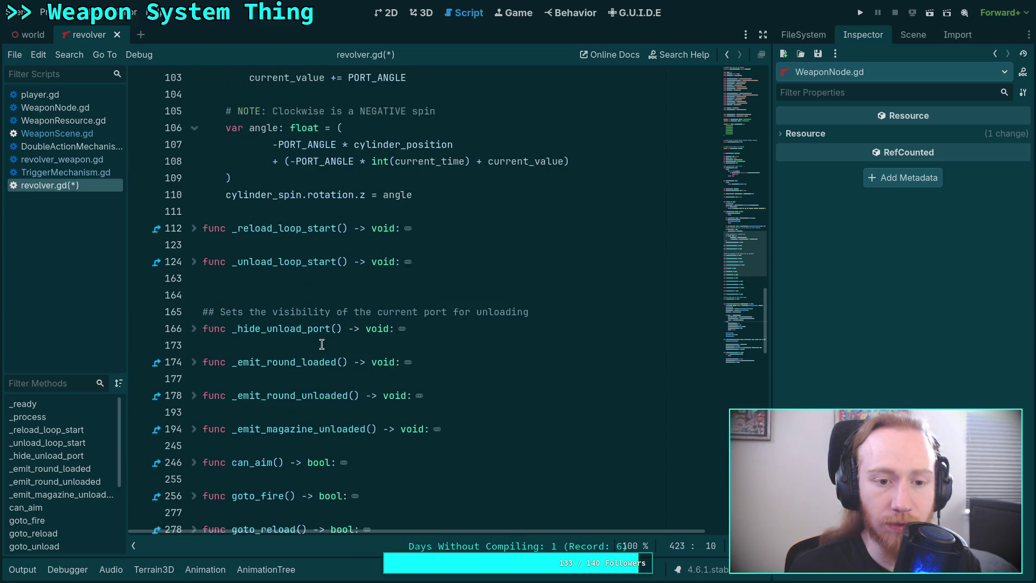
Review WeaponResource.gd and WeaponScene.gd, folding travel() and reading WeaponScene's goto_fire.
{"action": "left_click", "coordinate": [100, 121]}
{"action": "left_click", "coordinate": [56, 134]}
{"action": "scroll", "coordinate": [339, 328], "scroll_direction": "up", "scroll_amount": 1}
{"action": "scroll", "coordinate": [339, 328], "scroll_direction": "down", "scroll_amount": 1}
{"action": "scroll", "coordinate": [339, 327], "scroll_direction": "down", "scroll_amount": 9}
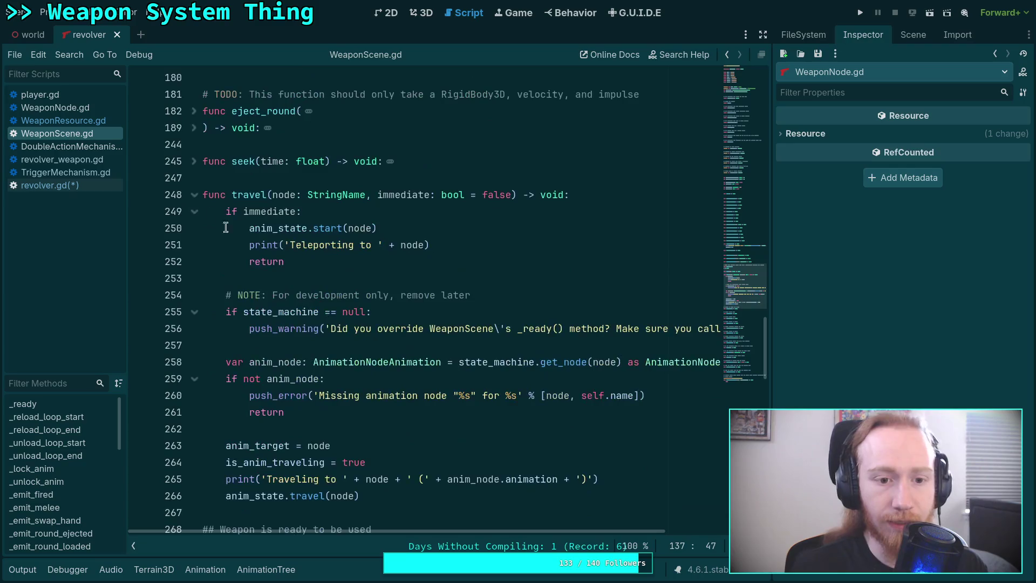
{"action": "left_click", "coordinate": [196, 198]}
{"action": "scroll", "coordinate": [242, 239], "scroll_direction": "down", "scroll_amount": 3}
{"action": "scroll", "coordinate": [285, 221], "scroll_direction": "down", "scroll_amount": 7}
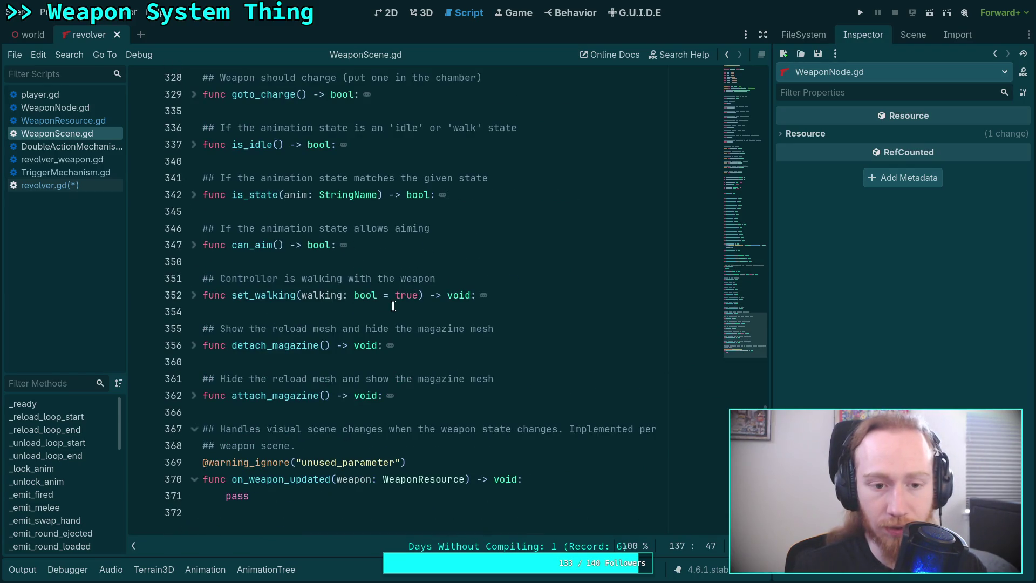
{"action": "scroll", "coordinate": [393, 306], "scroll_direction": "up", "scroll_amount": 3}
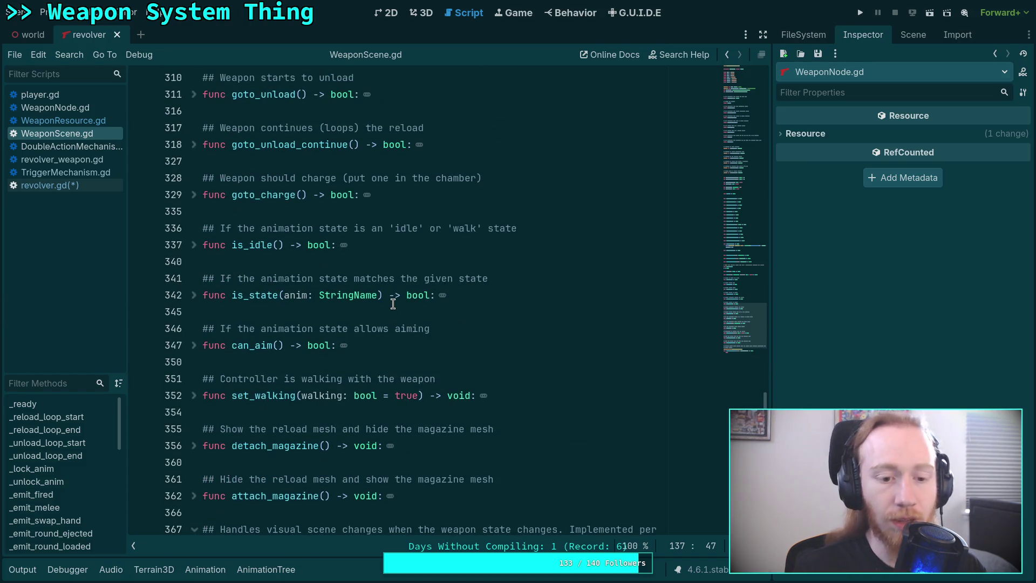
{"action": "scroll", "coordinate": [393, 304], "scroll_direction": "up", "scroll_amount": 3}
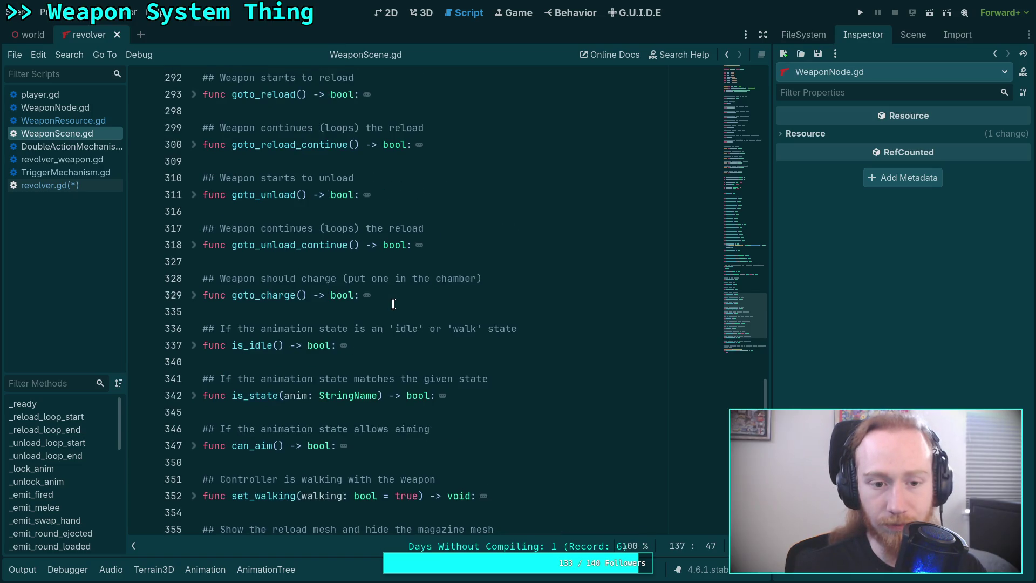
{"action": "scroll", "coordinate": [392, 303], "scroll_direction": "up", "scroll_amount": 6}
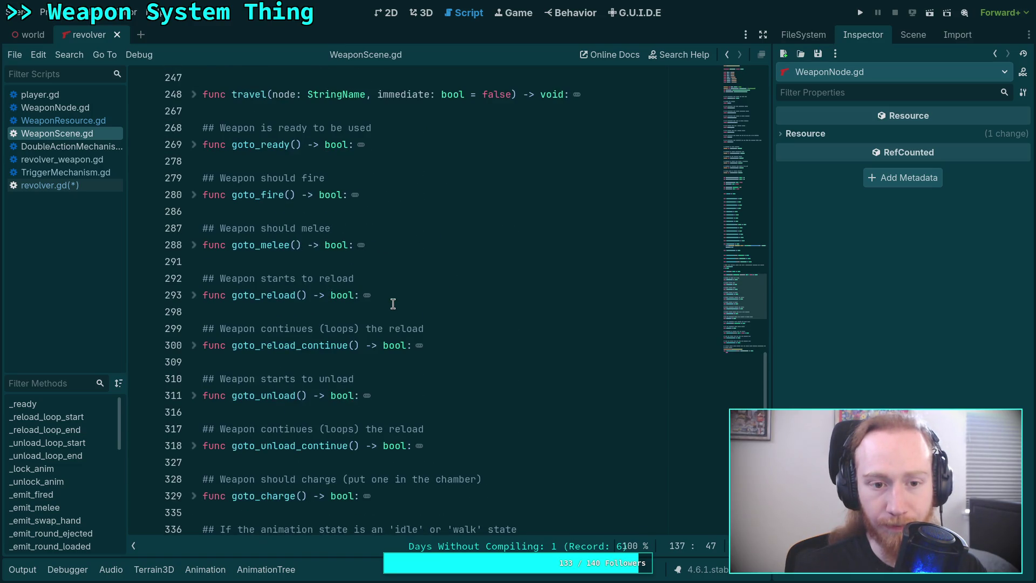
{"action": "left_click", "coordinate": [193, 195]}
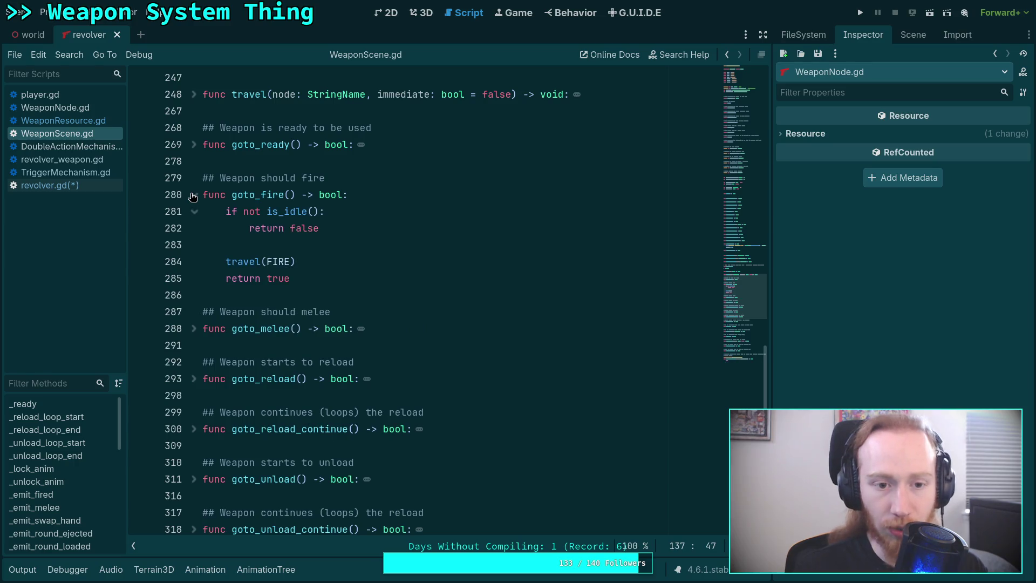
{"action": "left_click", "coordinate": [193, 195]}
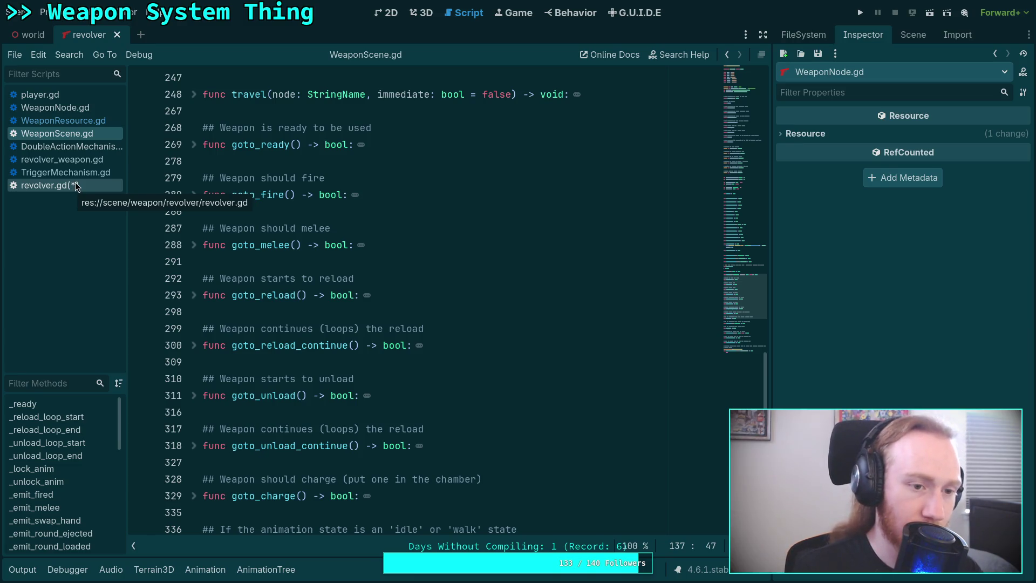
Show revolver.gd with goto_fire expanded and an enlarged output log below it.
{"action": "left_click", "coordinate": [74, 186]}
{"action": "scroll", "coordinate": [199, 262], "scroll_direction": "down", "scroll_amount": 5}
{"action": "left_click", "coordinate": [194, 194]}
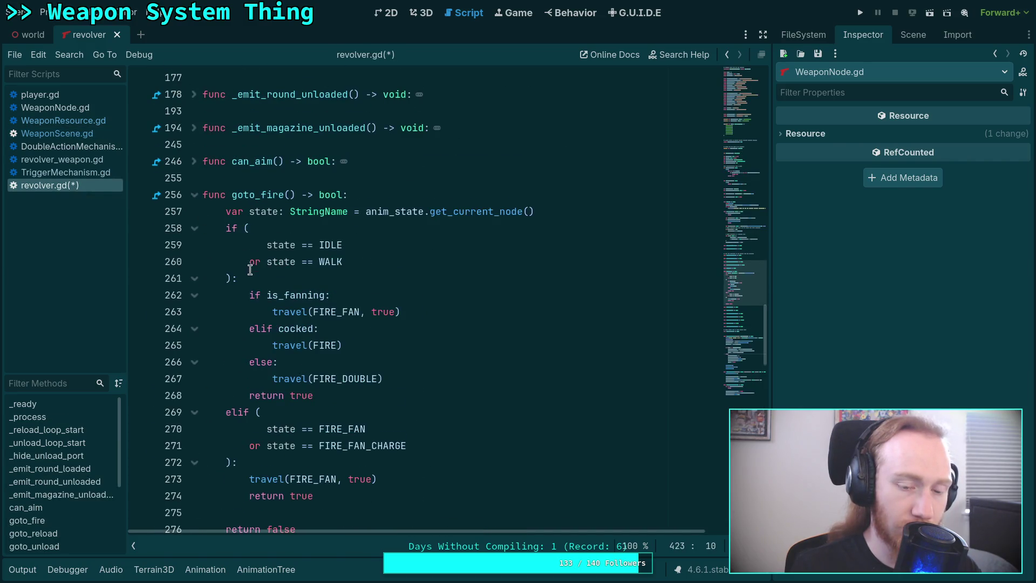
{"action": "scroll", "coordinate": [252, 278], "scroll_direction": "down", "scroll_amount": 3}
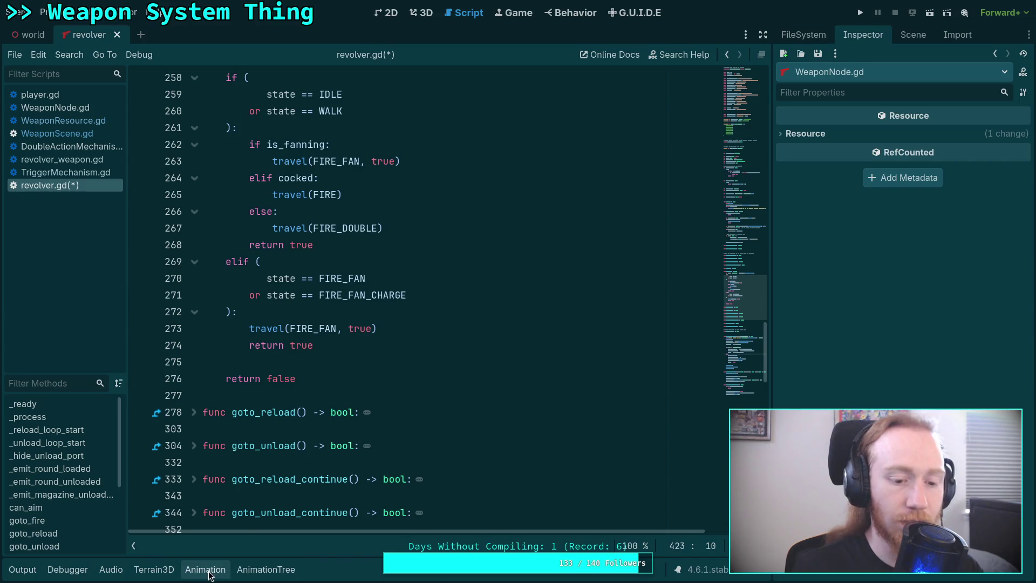
{"action": "left_click", "coordinate": [22, 569]}
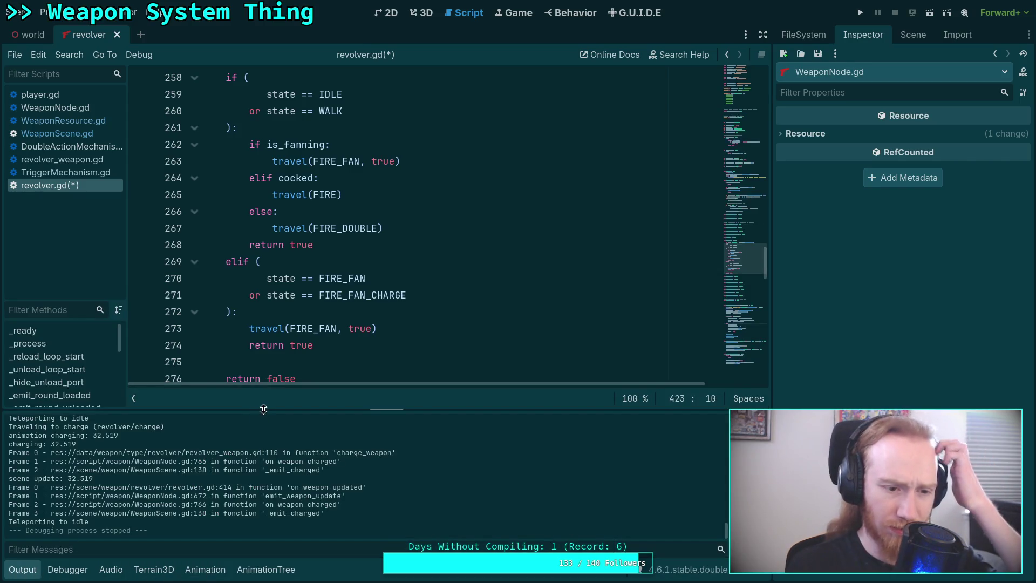
{"action": "mouse_move", "coordinate": [268, 409]}
{"action": "left_mouse_down"}
{"action": "mouse_move", "coordinate": [324, 240]}
{"action": "mouse_move", "coordinate": [431, 174]}
{"action": "mouse_move", "coordinate": [532, 171]}
{"action": "left_mouse_up"}
Save and run the game, pick up the revolver, fire once, then quit to the editor.
{"action": "key", "text": "F5"}
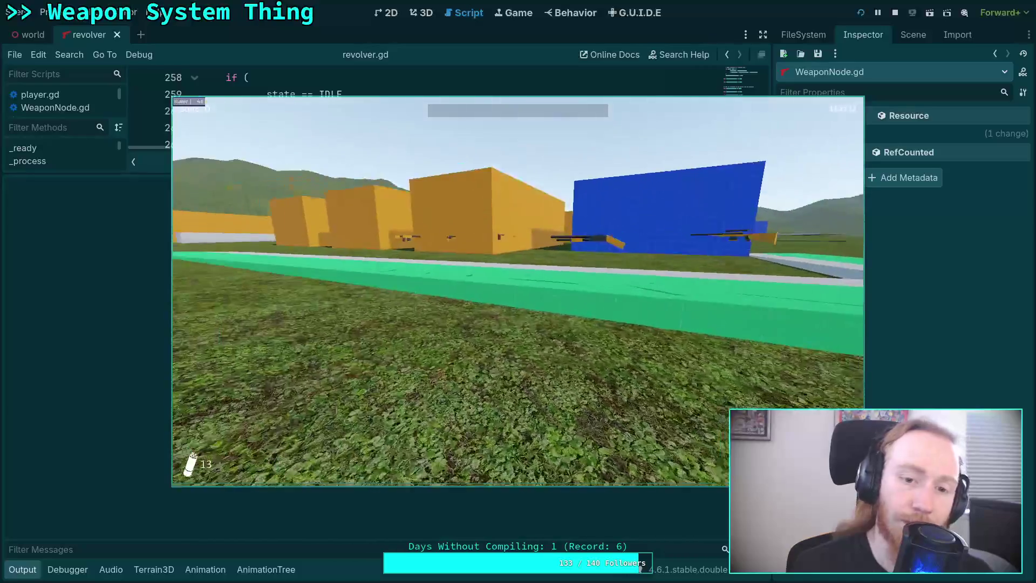
{"action": "key", "text": "w"}
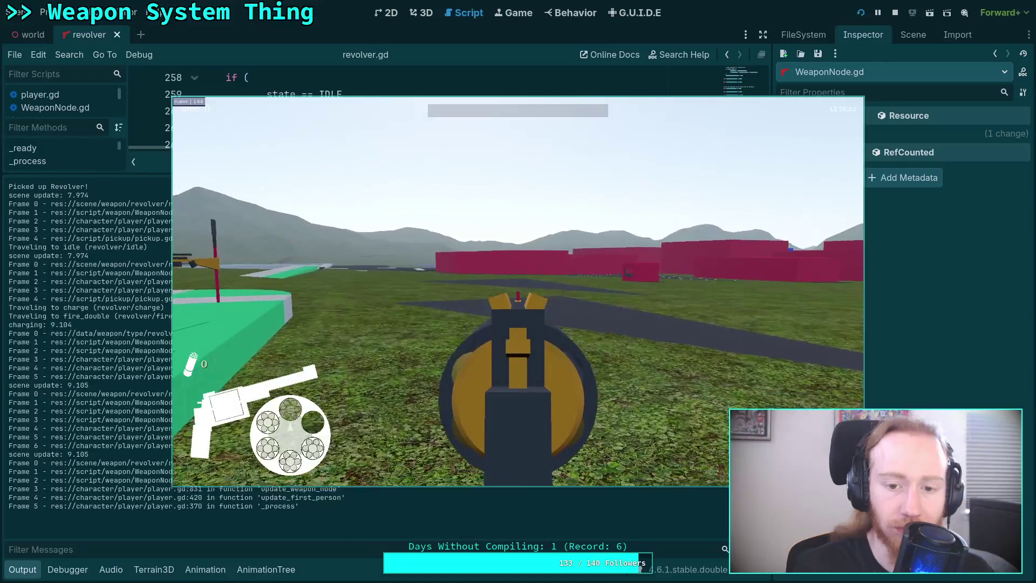
{"action": "key", "text": "Escape"}
{"action": "left_click", "coordinate": [504, 308]}
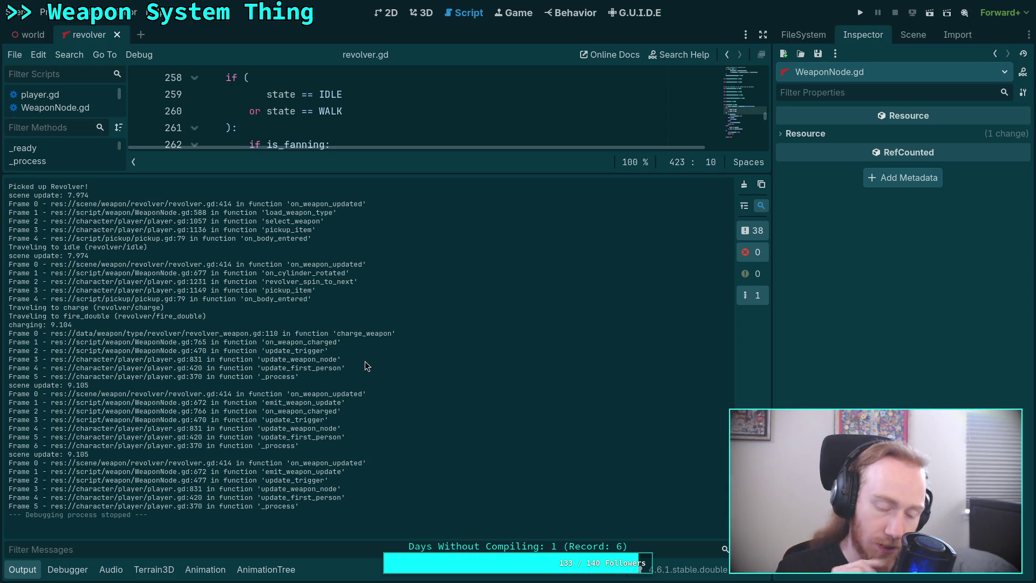
Resize the output log and scroll through goto_fire in revolver.gd.
{"action": "left_click_drag", "start_coordinate": [364, 178], "coordinate": [344, 533]}
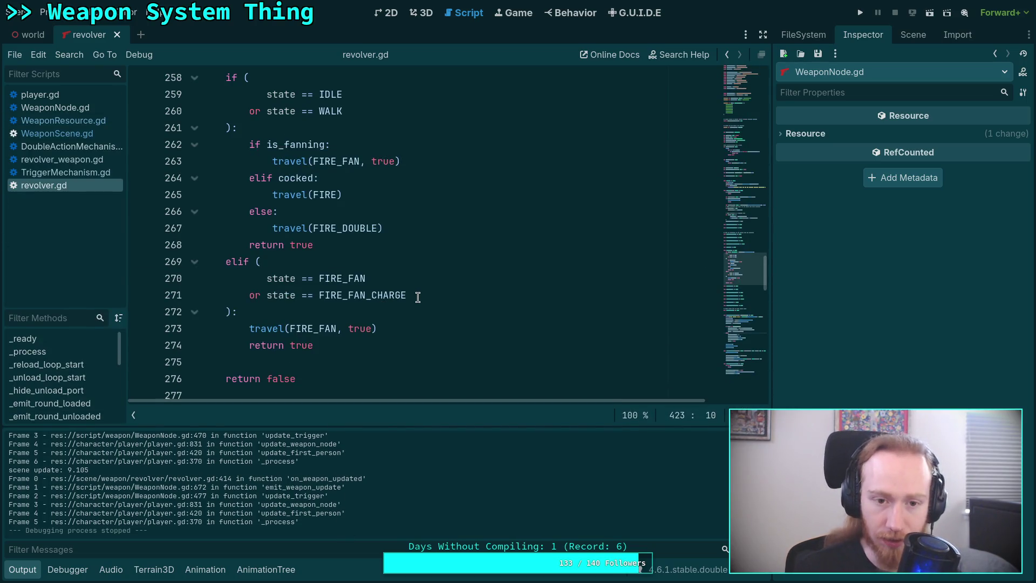
{"action": "scroll", "coordinate": [381, 276], "scroll_direction": "up", "scroll_amount": 1}
{"action": "scroll", "coordinate": [380, 275], "scroll_direction": "down", "scroll_amount": 1}
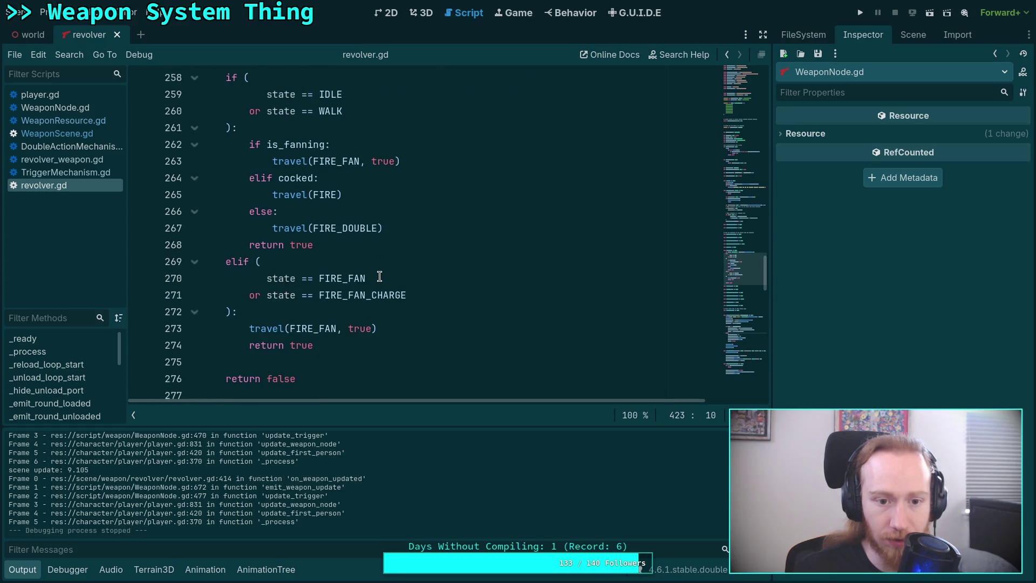
{"action": "scroll", "coordinate": [380, 276], "scroll_direction": "up", "scroll_amount": 2}
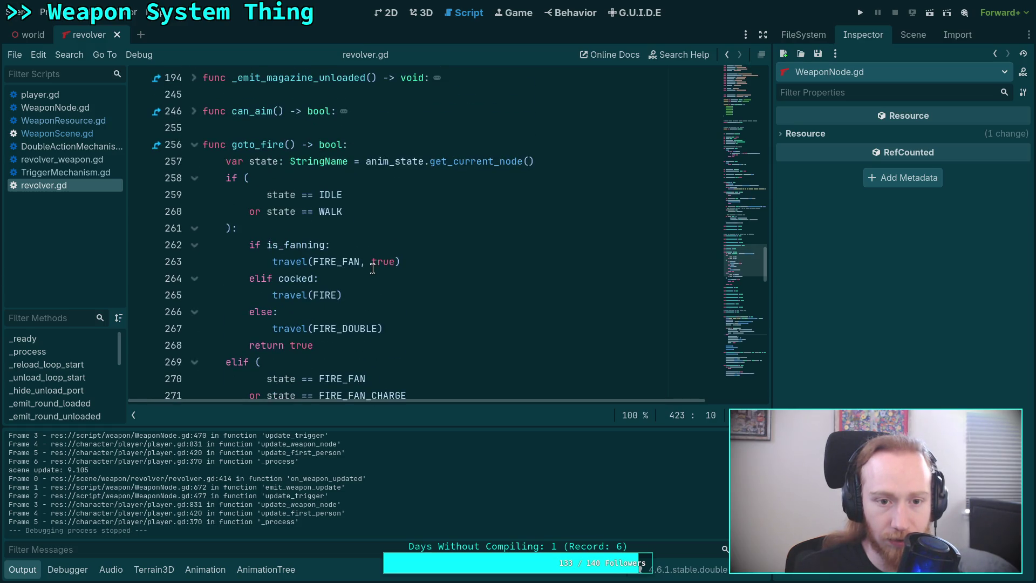
{"action": "scroll", "coordinate": [373, 269], "scroll_direction": "down", "scroll_amount": 2}
{"action": "scroll", "coordinate": [272, 474], "scroll_direction": "up", "scroll_amount": 5}
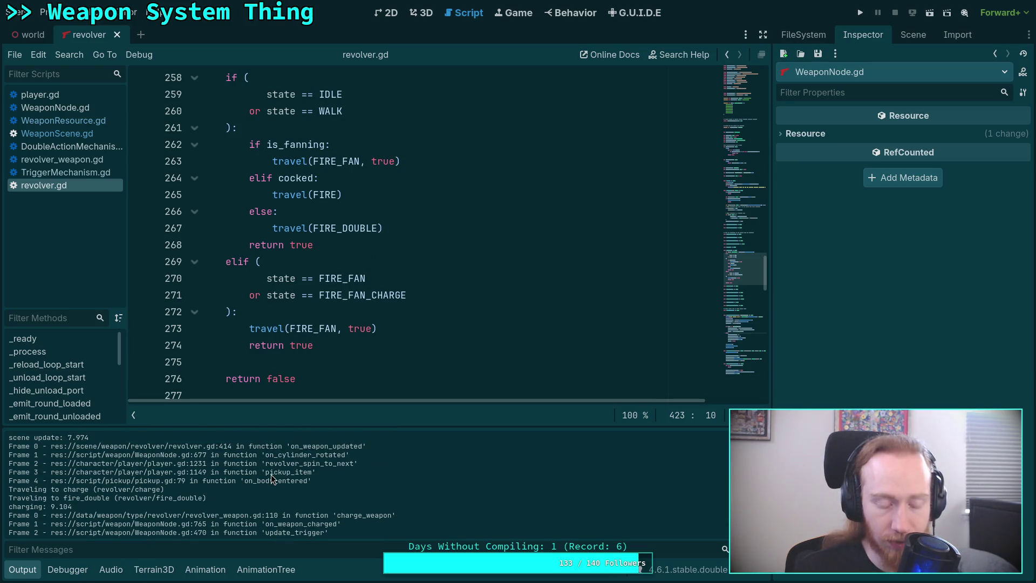
{"action": "scroll", "coordinate": [271, 474], "scroll_direction": "up", "scroll_amount": 1}
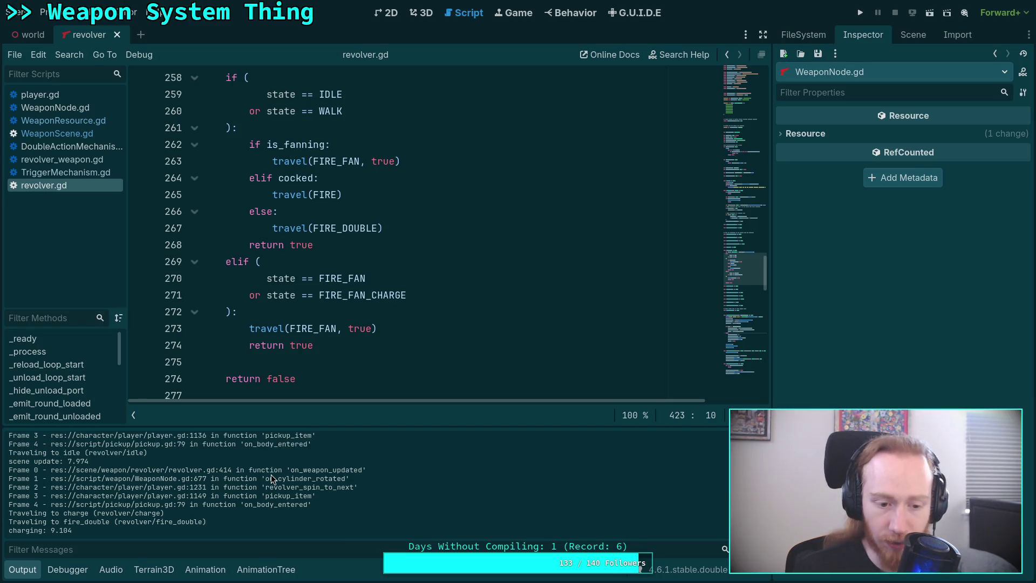
{"action": "left_click_drag", "start_coordinate": [302, 426], "coordinate": [306, 406]}
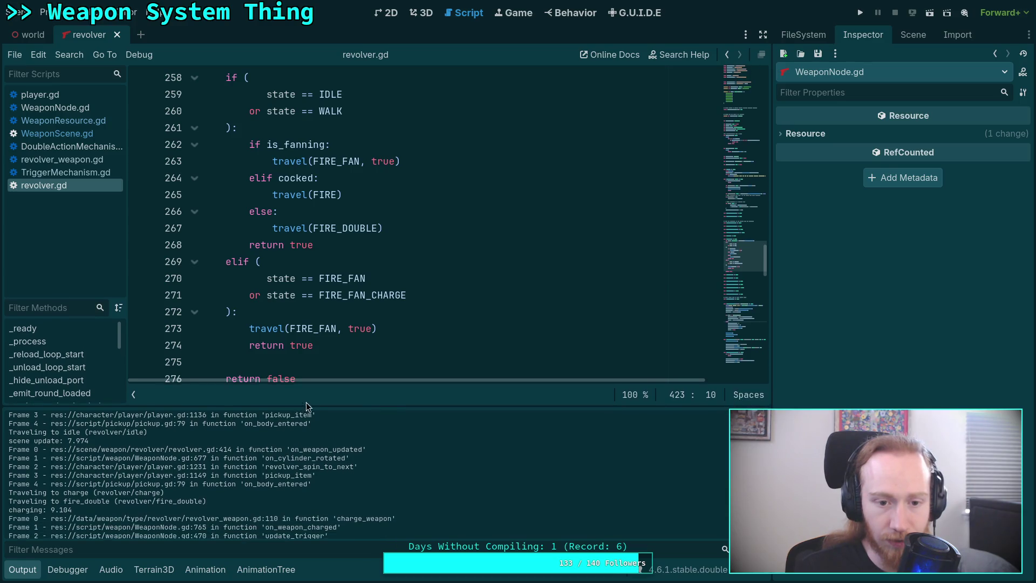
{"action": "scroll", "coordinate": [304, 331], "scroll_direction": "down", "scroll_amount": 1}
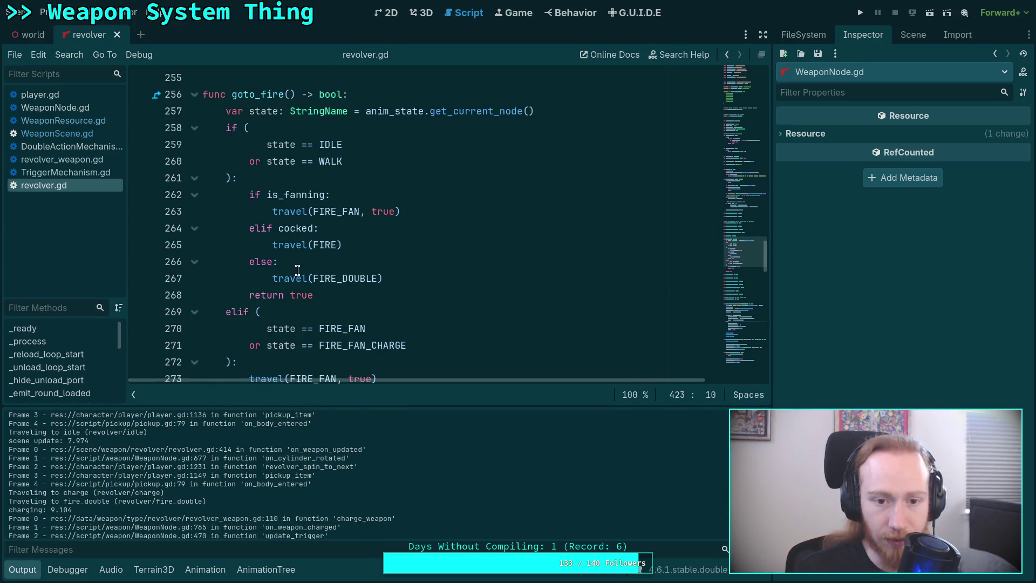
Look up the travel symbol on line 267 and read its definition in WeaponScene.gd.
{"action": "double_click", "coordinate": [298, 278]}
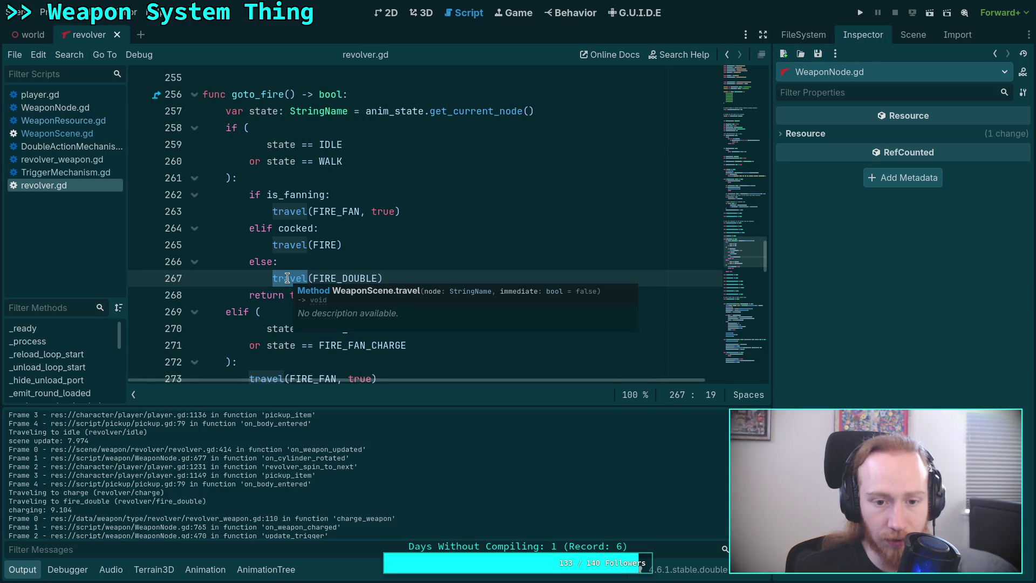
{"action": "right_click", "coordinate": [287, 278]}
{"action": "left_click", "coordinate": [343, 501]}
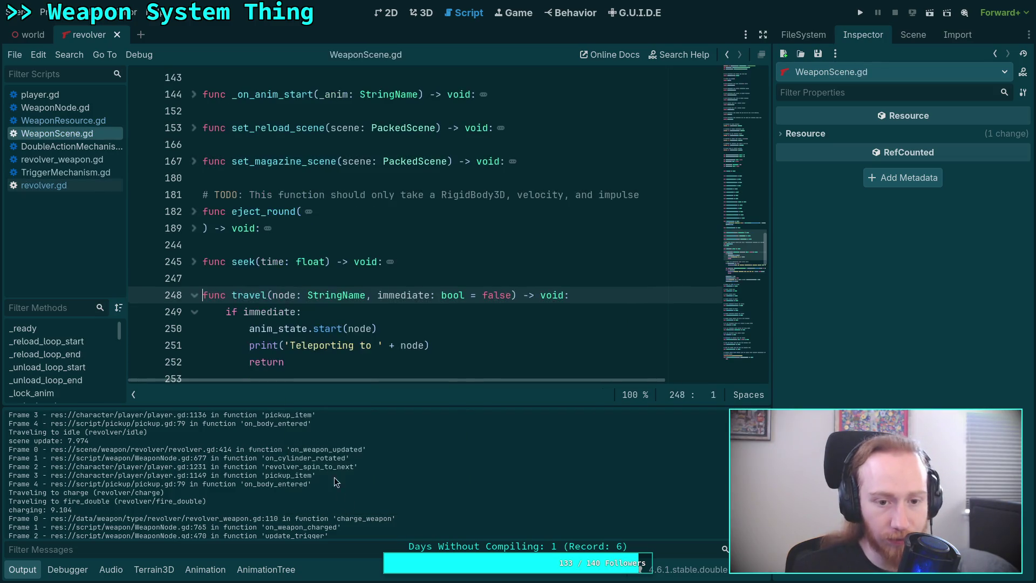
{"action": "scroll", "coordinate": [291, 329], "scroll_direction": "down", "scroll_amount": 2}
{"action": "scroll", "coordinate": [292, 329], "scroll_direction": "down", "scroll_amount": 2}
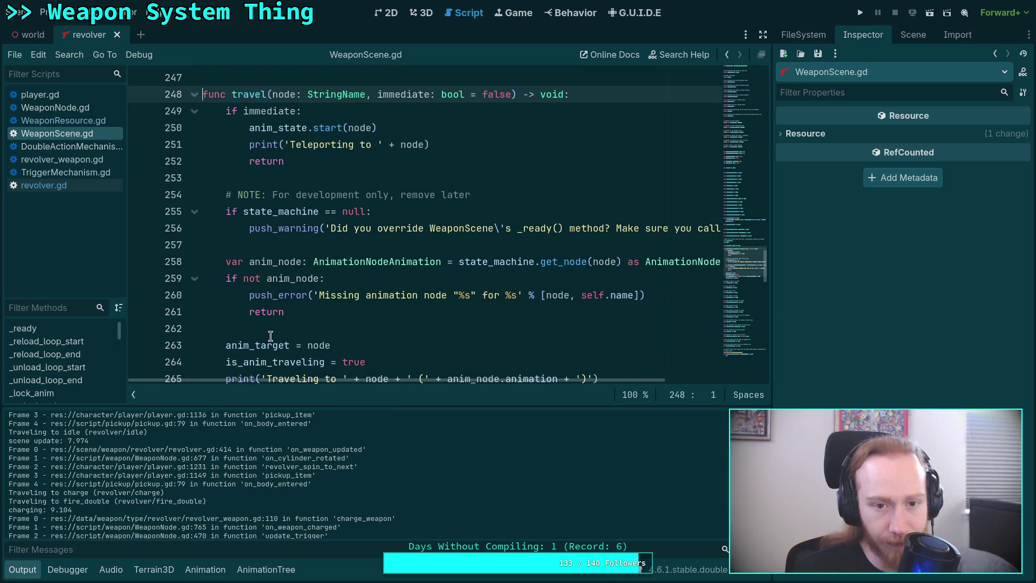
{"action": "scroll", "coordinate": [271, 336], "scroll_direction": "down", "scroll_amount": 2}
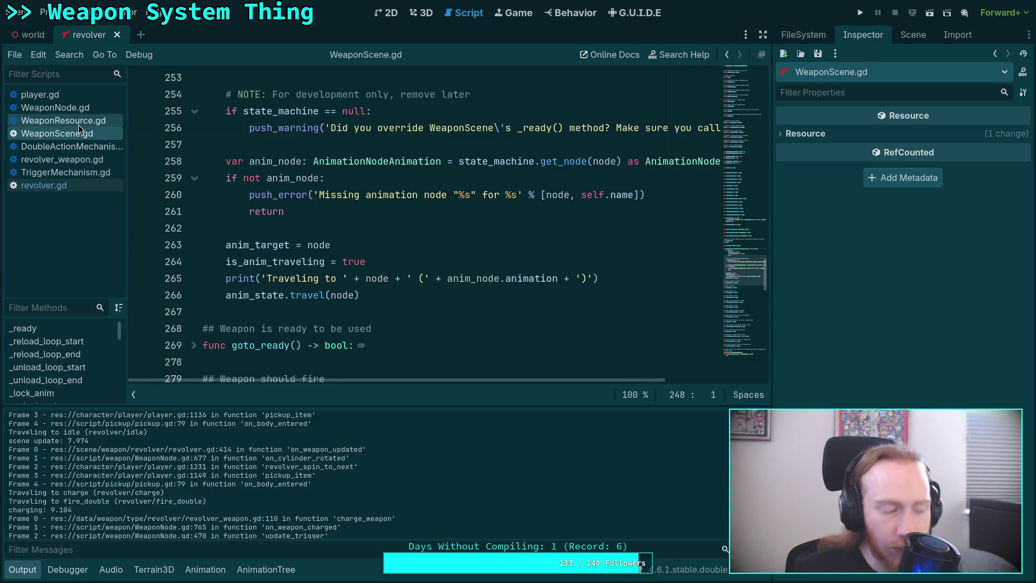
Re-examine goto_fire's IDLE/WALK condition in revolver.gd, then launch the game again.
{"action": "left_click", "coordinate": [89, 185]}
{"action": "left_click_drag", "start_coordinate": [266, 143], "coordinate": [374, 174]}
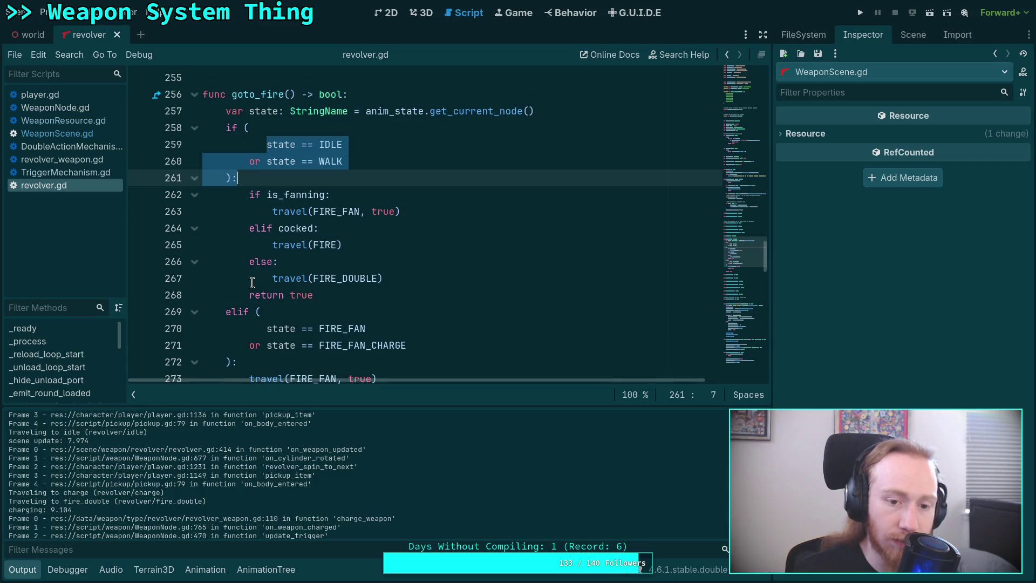
{"action": "scroll", "coordinate": [252, 283], "scroll_direction": "down", "scroll_amount": 2}
{"action": "left_click", "coordinate": [289, 178]}
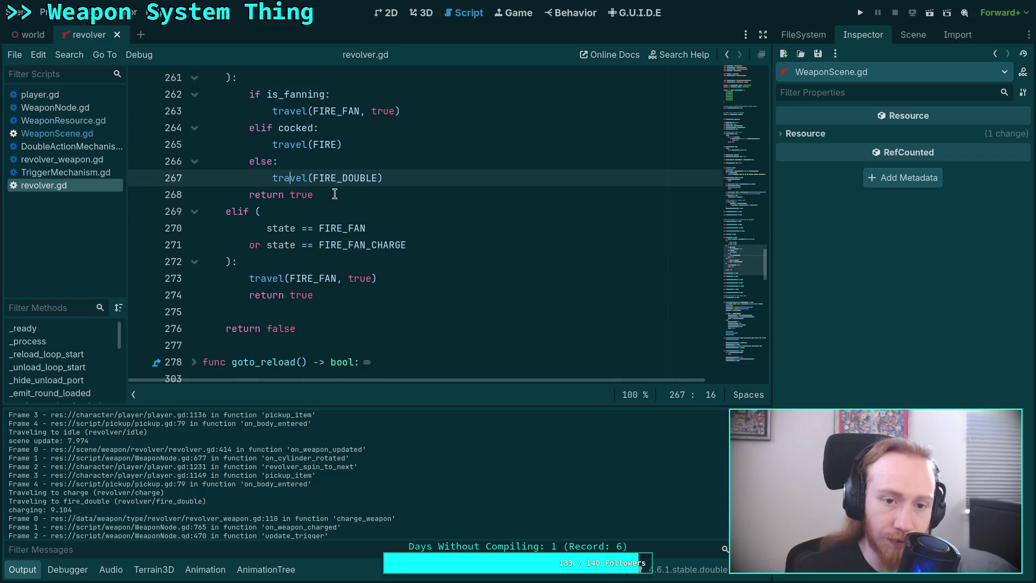
{"action": "scroll", "coordinate": [367, 265], "scroll_direction": "up", "scroll_amount": 2}
{"action": "scroll", "coordinate": [368, 308], "scroll_direction": "down", "scroll_amount": 3}
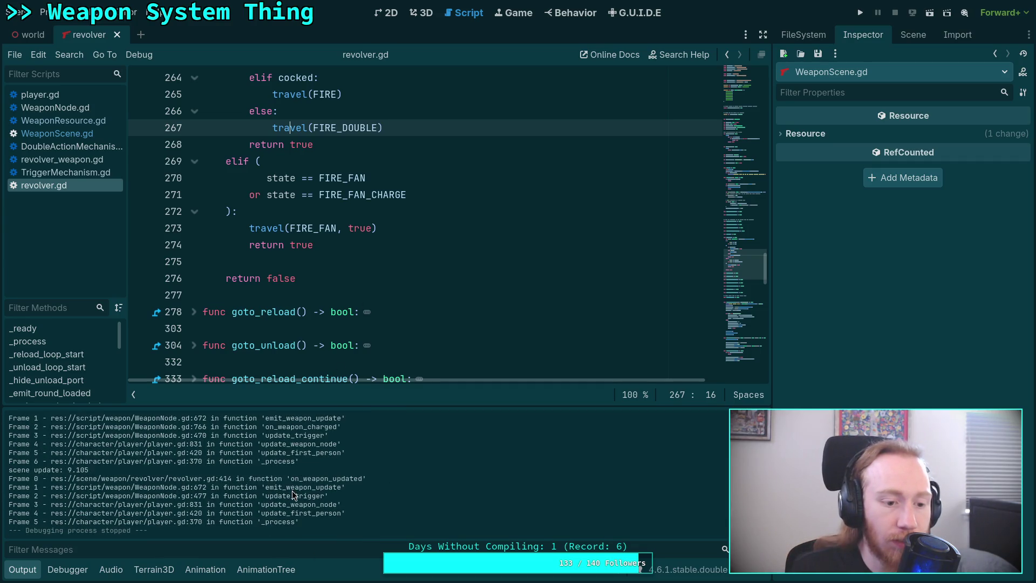
{"action": "scroll", "coordinate": [292, 495], "scroll_direction": "up", "scroll_amount": 10}
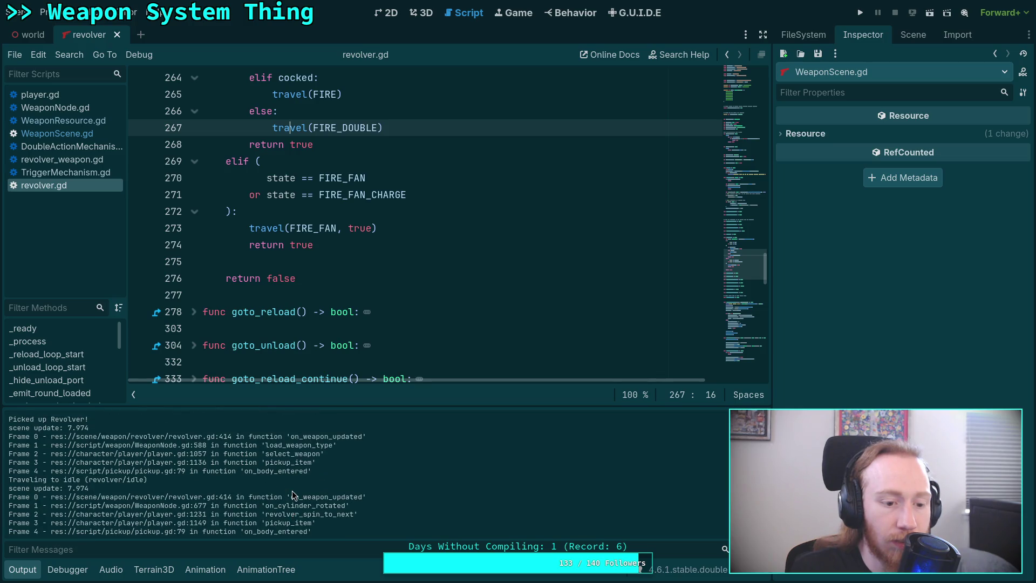
{"action": "scroll", "coordinate": [292, 494], "scroll_direction": "down", "scroll_amount": 5}
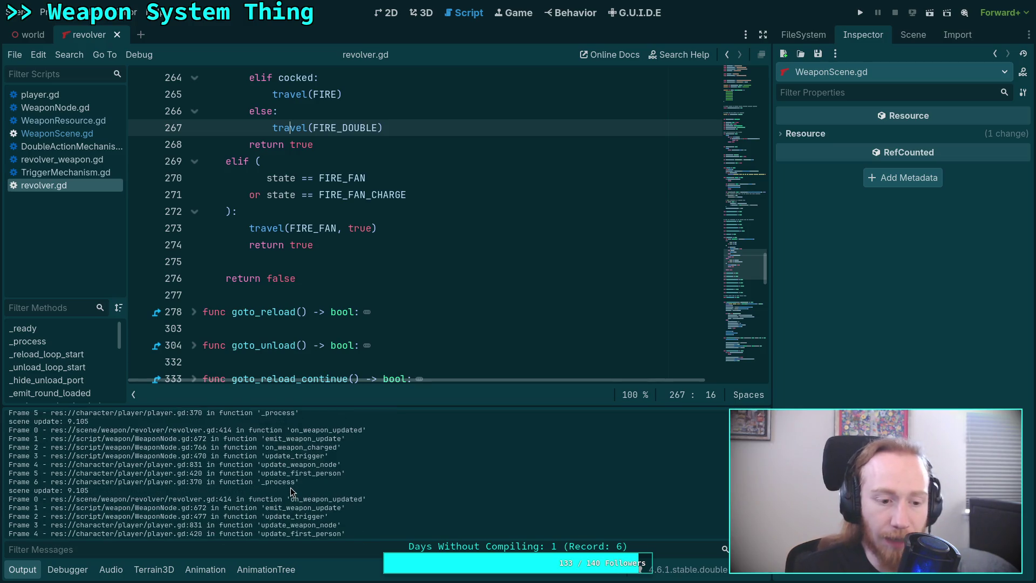
{"action": "left_click", "coordinate": [860, 12]}
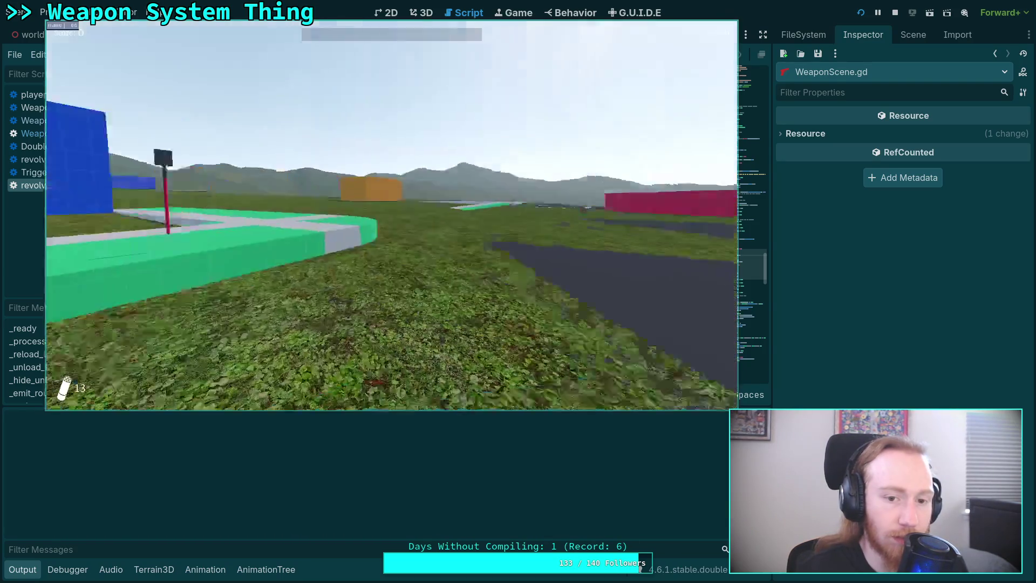
{"action": "key", "text": "w"}
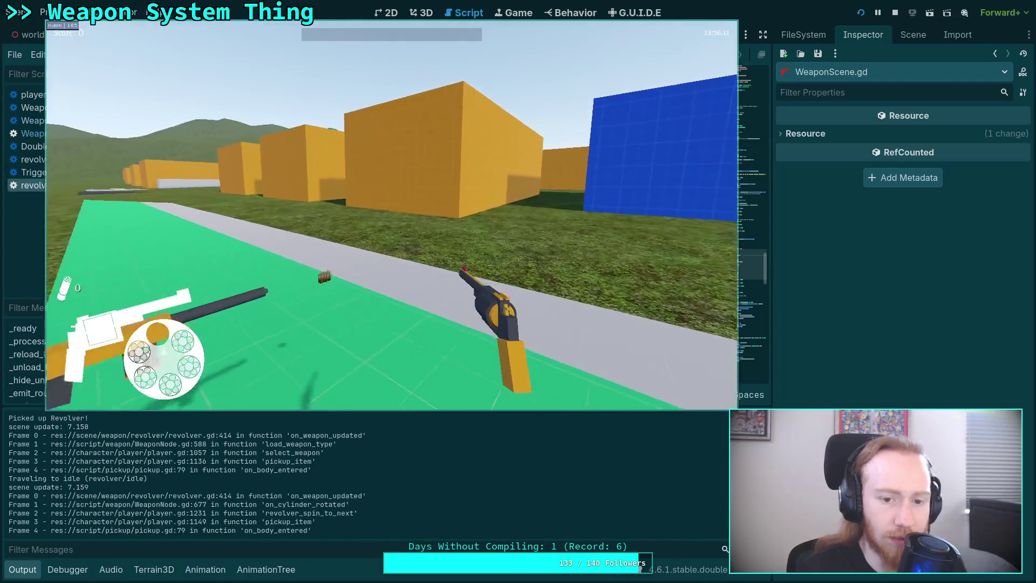
{"action": "key", "text": "w"}
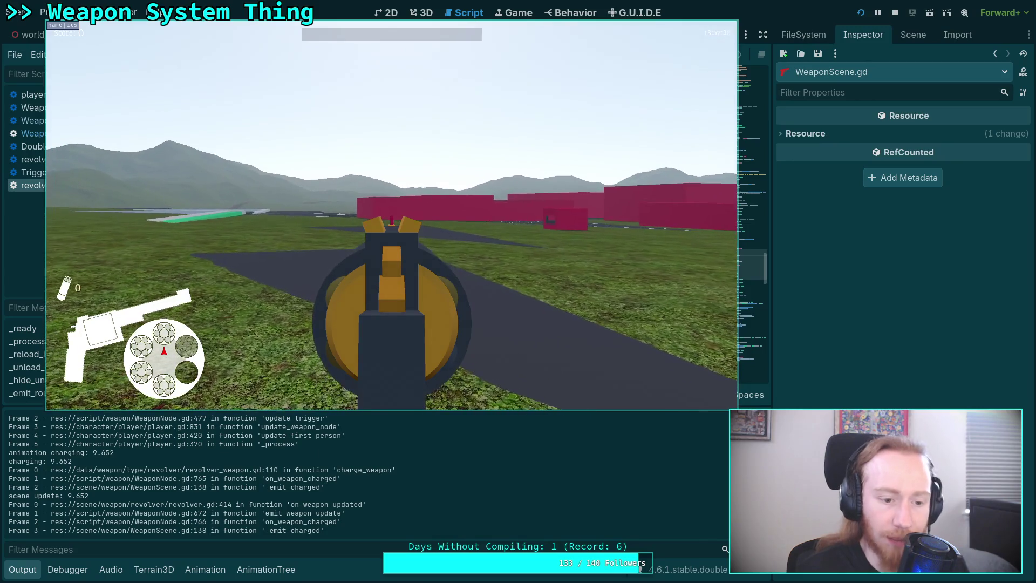
{"action": "key", "text": "Escape"}
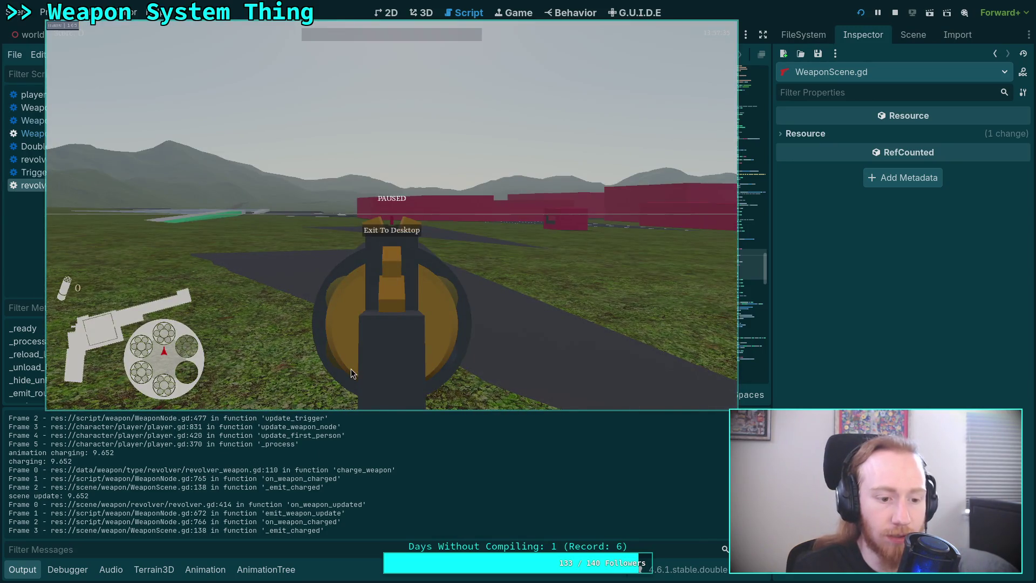
{"action": "left_click", "coordinate": [409, 229]}
{"action": "left_click_drag", "start_coordinate": [347, 406], "coordinate": [362, 149]}
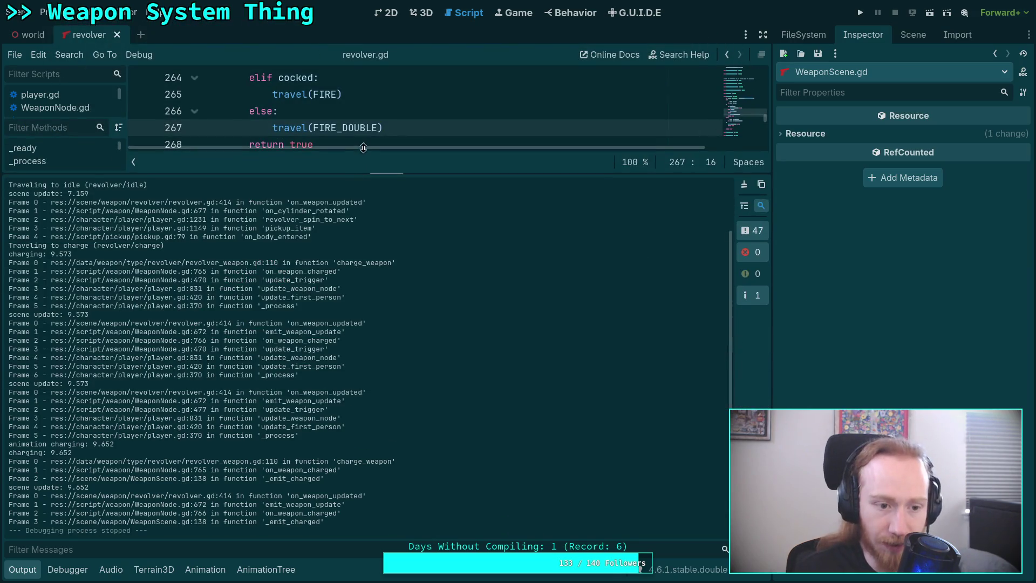
{"action": "scroll", "coordinate": [429, 384], "scroll_direction": "up", "scroll_amount": 2}
{"action": "scroll", "coordinate": [427, 380], "scroll_direction": "down", "scroll_amount": 2}
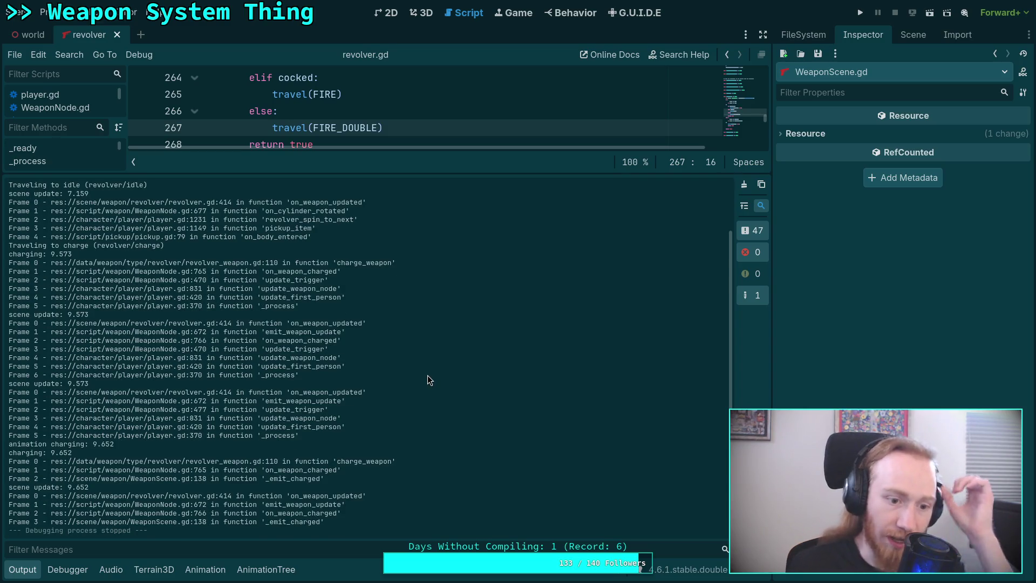
{"action": "scroll", "coordinate": [380, 411], "scroll_direction": "up", "scroll_amount": 2}
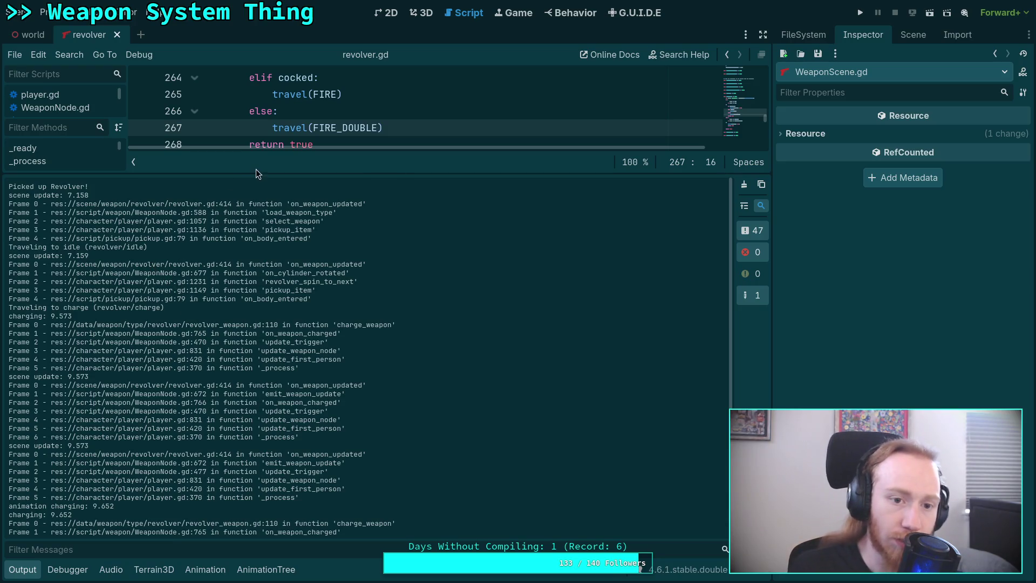
{"action": "left_click_drag", "start_coordinate": [265, 182], "coordinate": [275, 307]}
Collapse the output log and review goto_fire's IDLE/WALK and FIRE_FAN_CHARGE conditions.
{"action": "scroll", "coordinate": [291, 241], "scroll_direction": "down", "scroll_amount": 1}
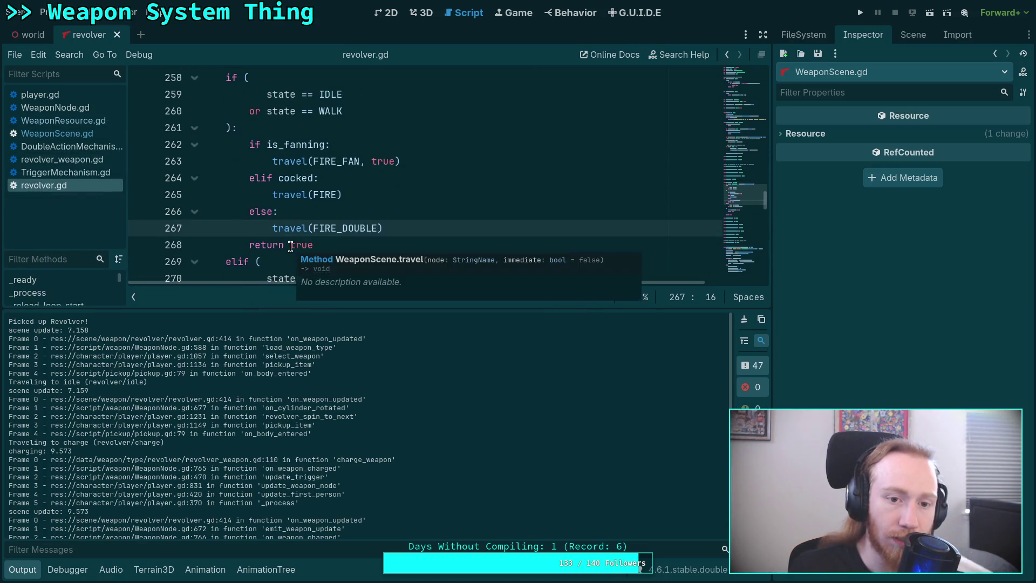
{"action": "left_click", "coordinate": [364, 112]}
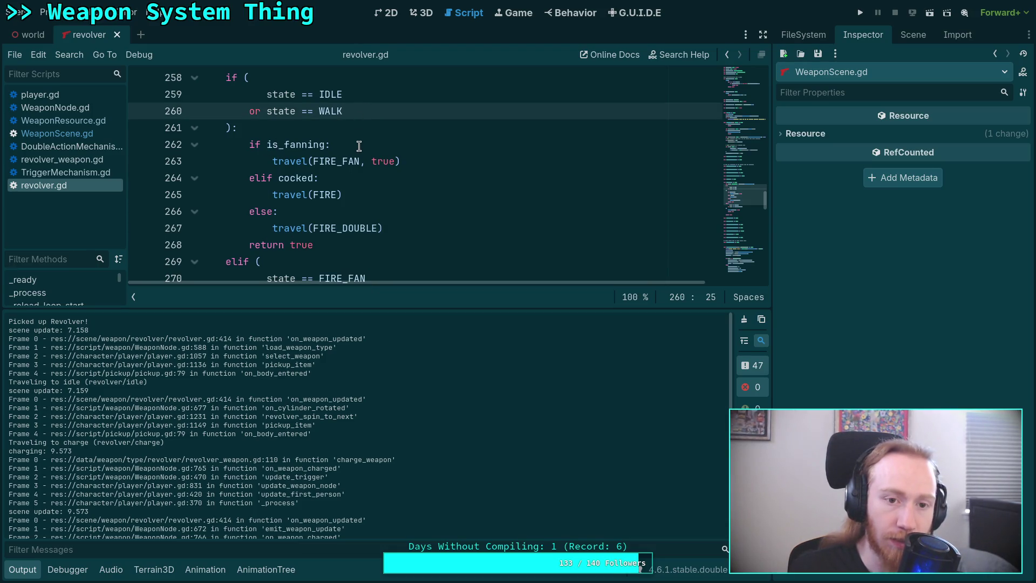
{"action": "scroll", "coordinate": [368, 189], "scroll_direction": "down", "scroll_amount": 3}
{"action": "scroll", "coordinate": [393, 214], "scroll_direction": "up", "scroll_amount": 3}
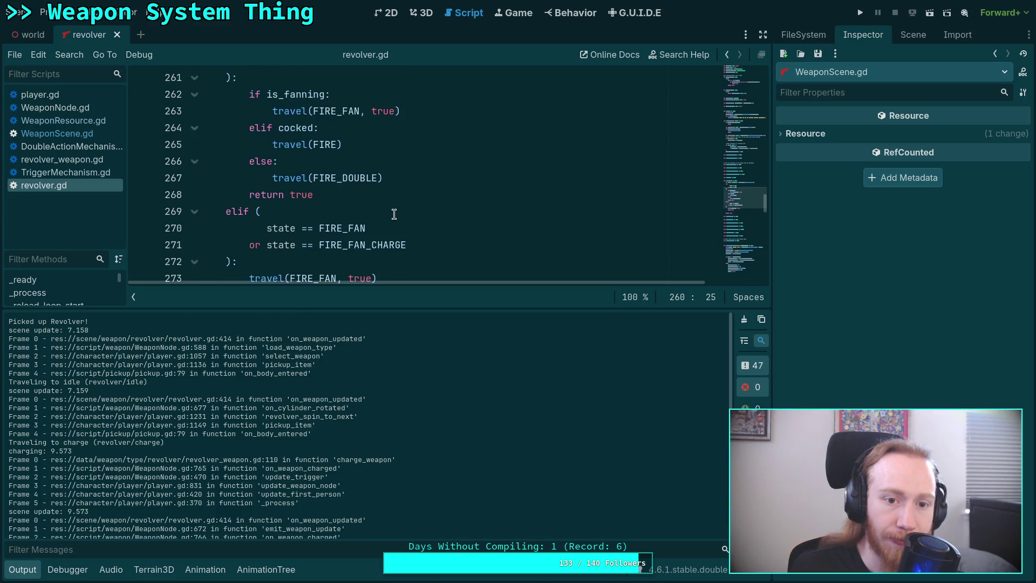
{"action": "scroll", "coordinate": [383, 228], "scroll_direction": "up", "scroll_amount": 1}
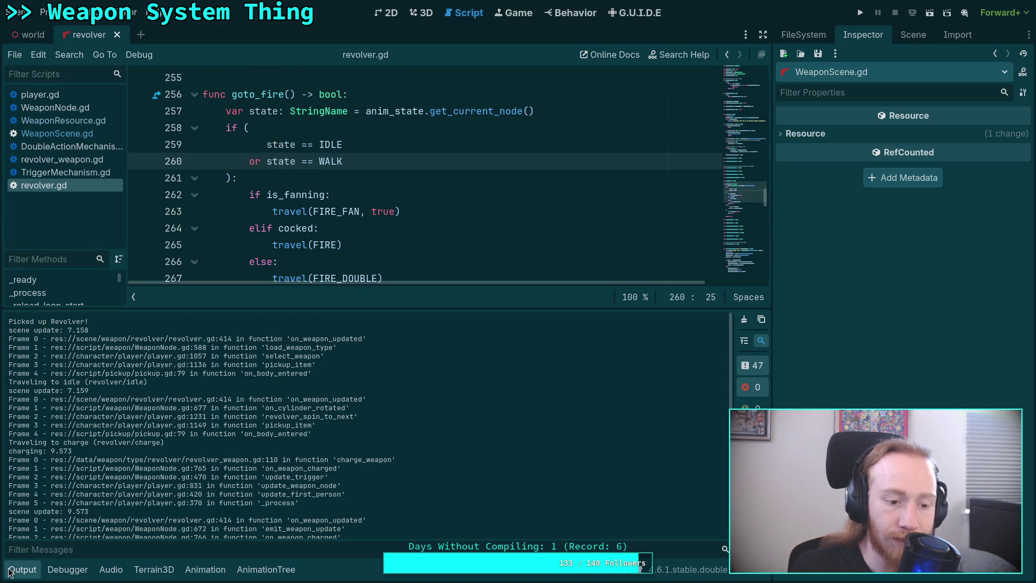
{"action": "left_click", "coordinate": [26, 573]}
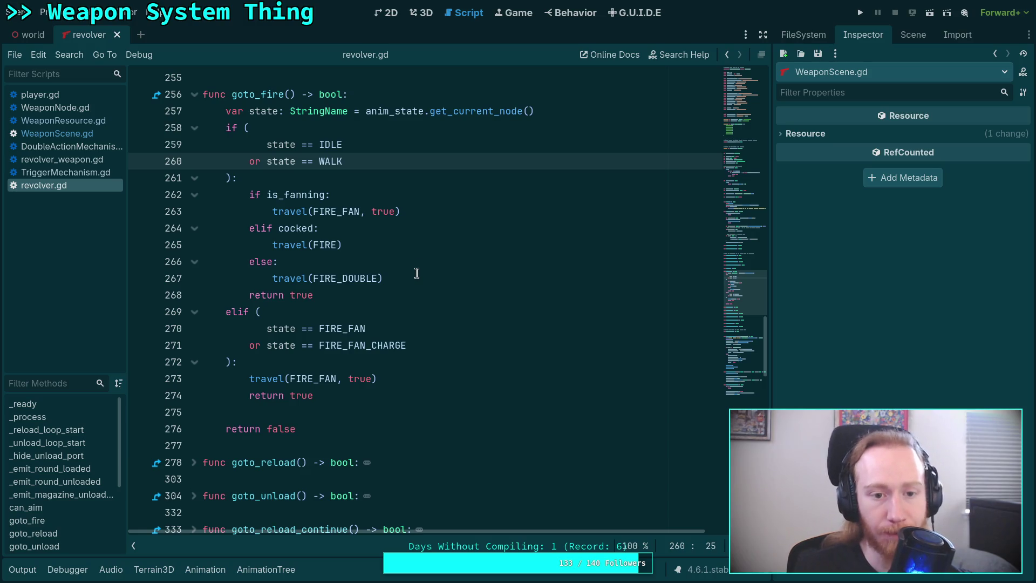
{"action": "scroll", "coordinate": [392, 261], "scroll_direction": "up", "scroll_amount": 1}
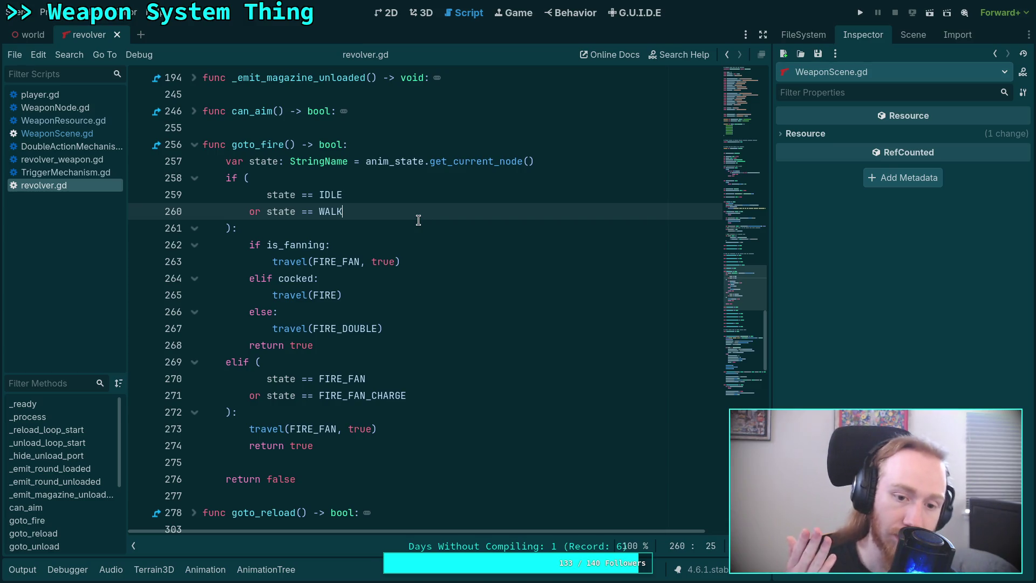
{"action": "left_click_drag", "start_coordinate": [416, 395], "coordinate": [255, 395]}
Start an 'elif (' line after 'return true' on line 268, splitting the brackets.
{"action": "left_click", "coordinate": [402, 339]}
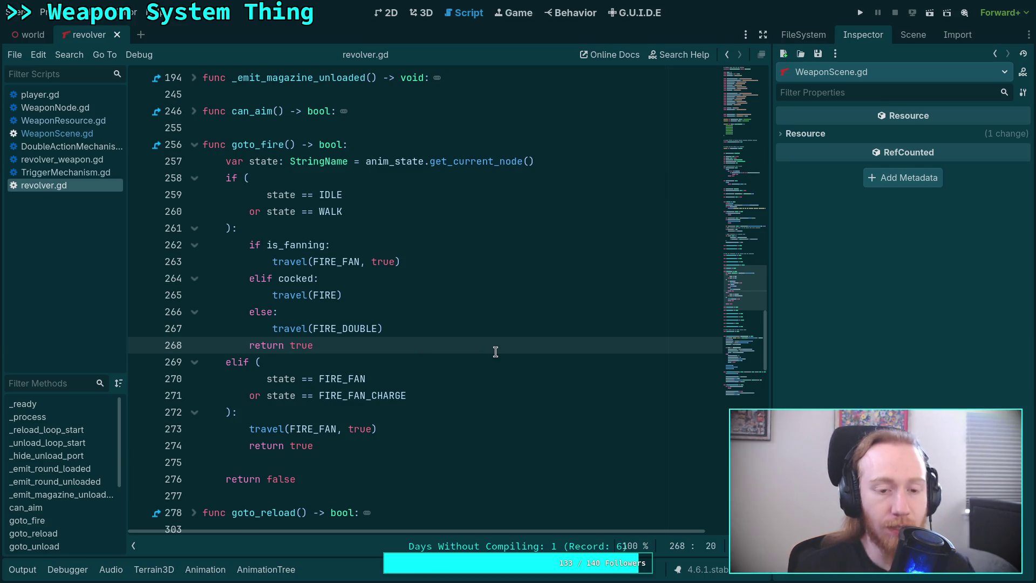
{"action": "key", "text": "Return"}
{"action": "type", "text": "if"}
{"action": "key", "text": "BackSpace"}
{"action": "key", "text": "BackSpace"}
{"action": "type", "text": "elif "}
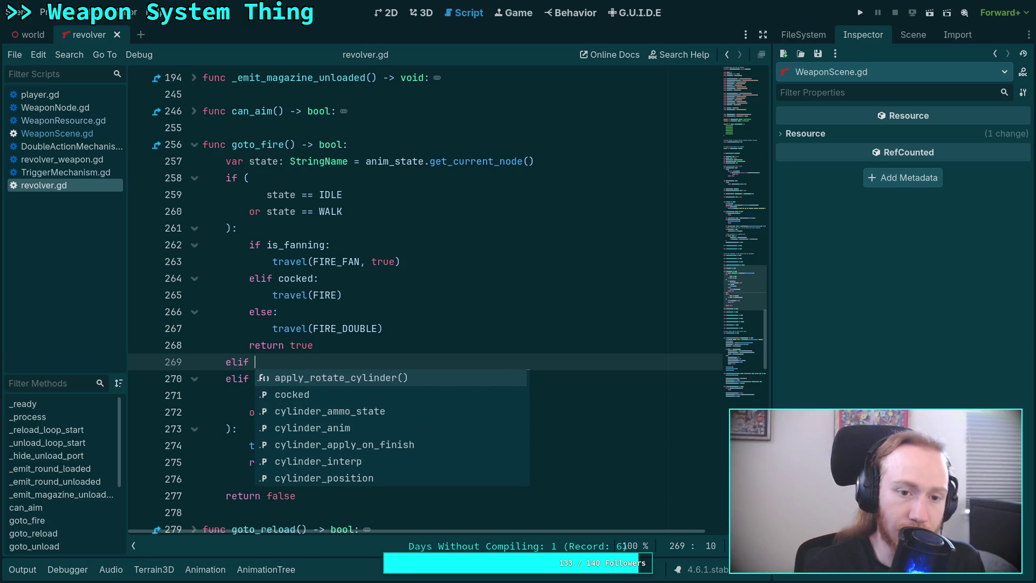
{"action": "type", "text": "("}
{"action": "key", "text": "Return"}
Fill in the condition 'state == CHARGE' and close it with a colon and body line.
{"action": "type", "text": "stat"}
{"action": "key", "text": "BackSpace"}
{"action": "key", "text": "BackSpace"}
{"action": "key", "text": "BackSpace"}
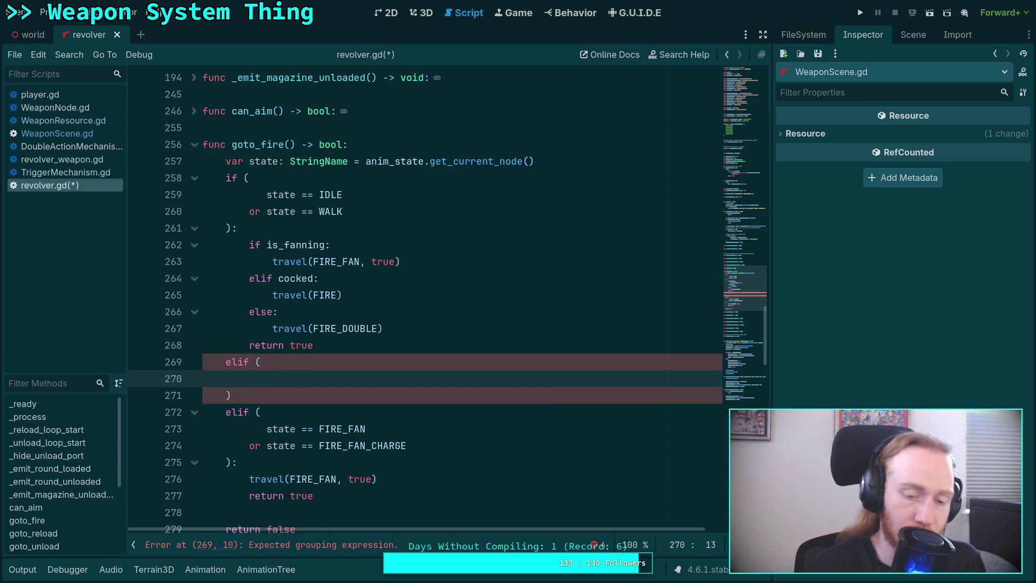
{"action": "type", "text": "state == CHARGE"}
{"action": "key", "text": "Escape"}
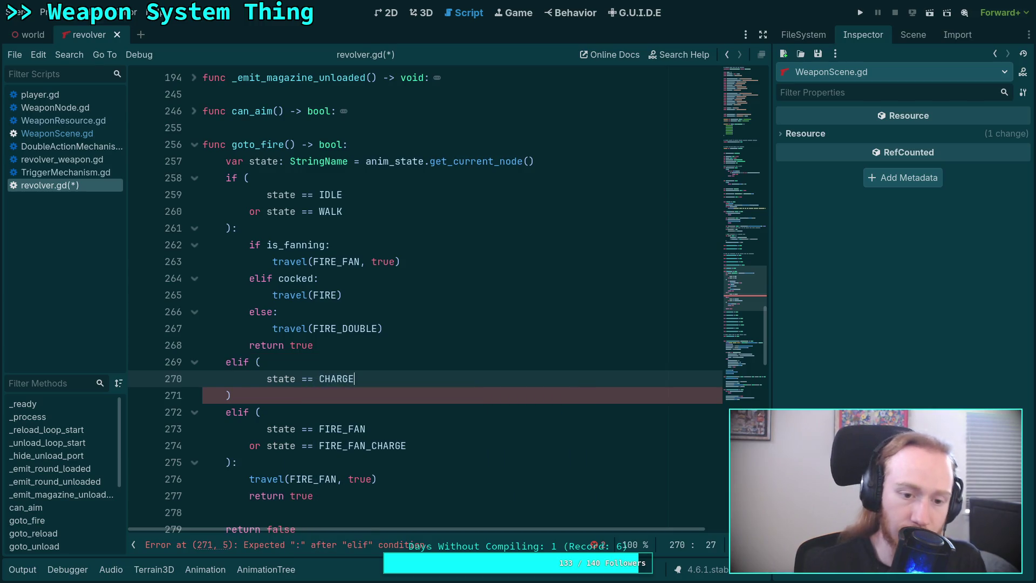
{"action": "key", "text": "Down"}
{"action": "type", "text": ":"}
{"action": "key", "text": "Return"}
{"action": "scroll", "coordinate": [551, 317], "scroll_direction": "down", "scroll_amount": 2}
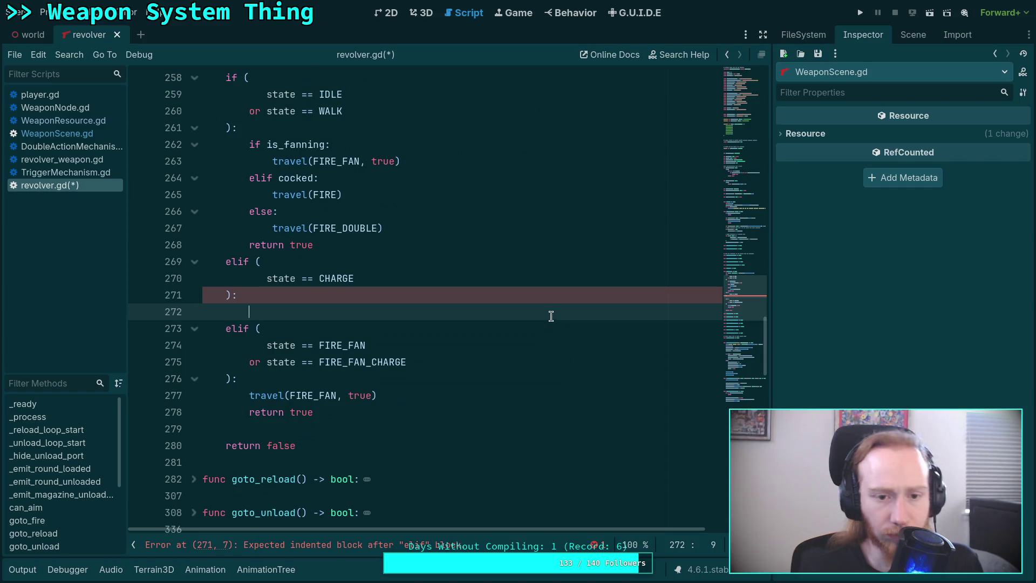
{"action": "scroll", "coordinate": [552, 324], "scroll_direction": "up", "scroll_amount": 1}
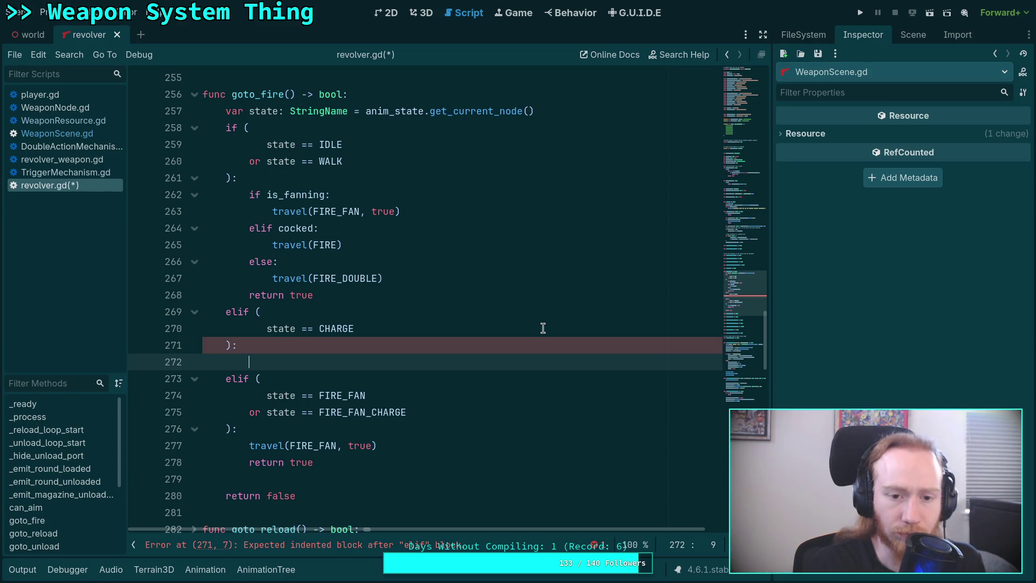
Draft travel(FIRE_DOUBLE, true) in the CHARGE branch, then erase its arguments.
{"action": "type", "text": "travel"}
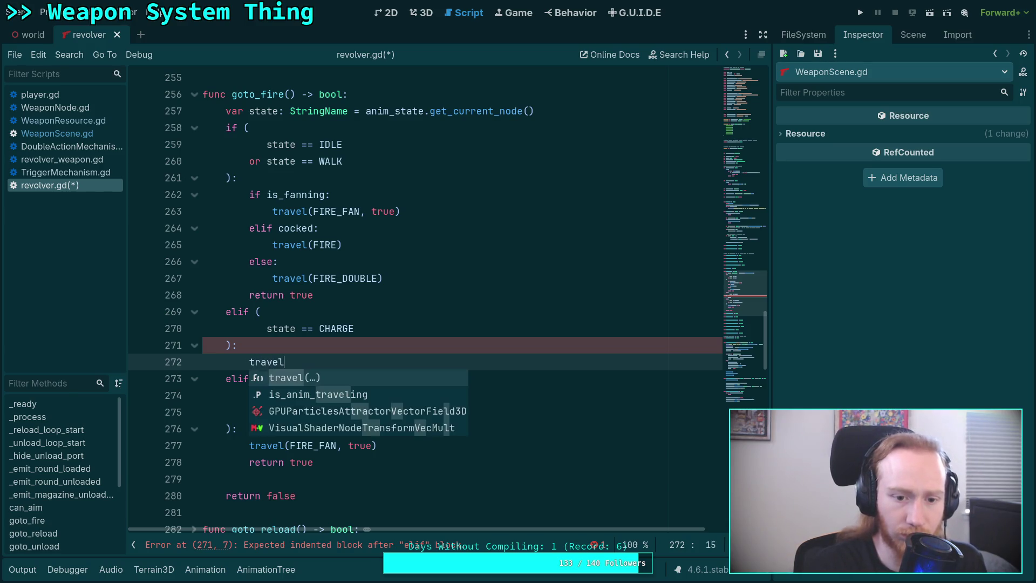
{"action": "key", "text": "BackSpace"}
{"action": "key", "text": "BackSpace"}
{"action": "key", "text": "BackSpace"}
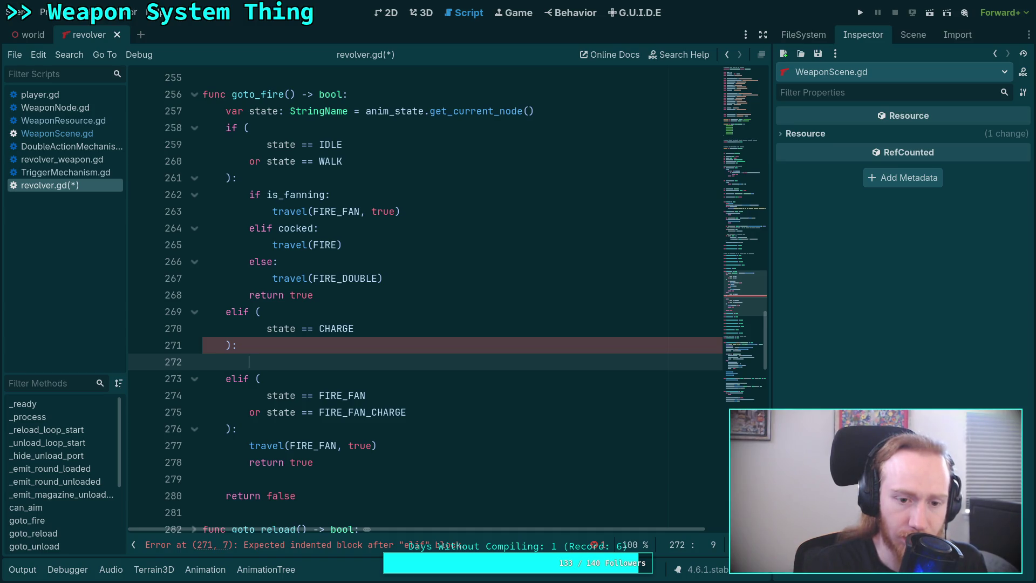
{"action": "type", "text": "tra"}
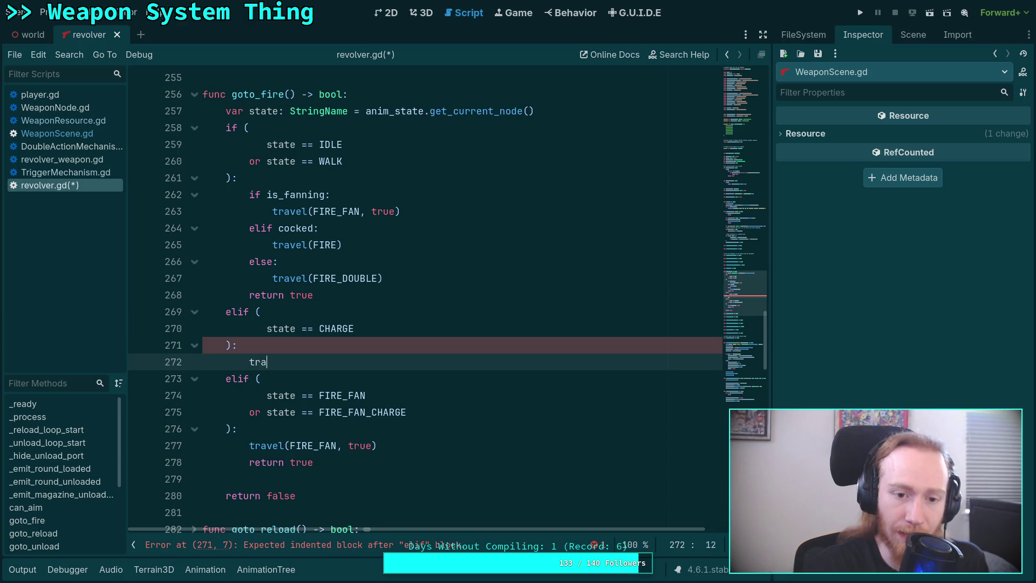
{"action": "type", "text": "vel(FIRE_D"}
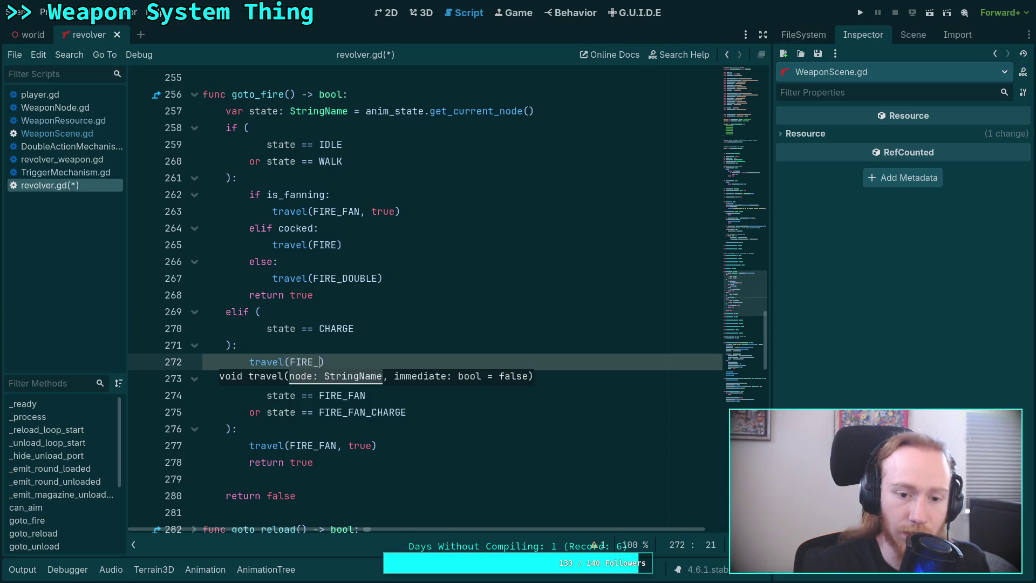
{"action": "type", "text": "OUB"}
{"action": "key", "text": "Return"}
{"action": "type", "text": ")"}
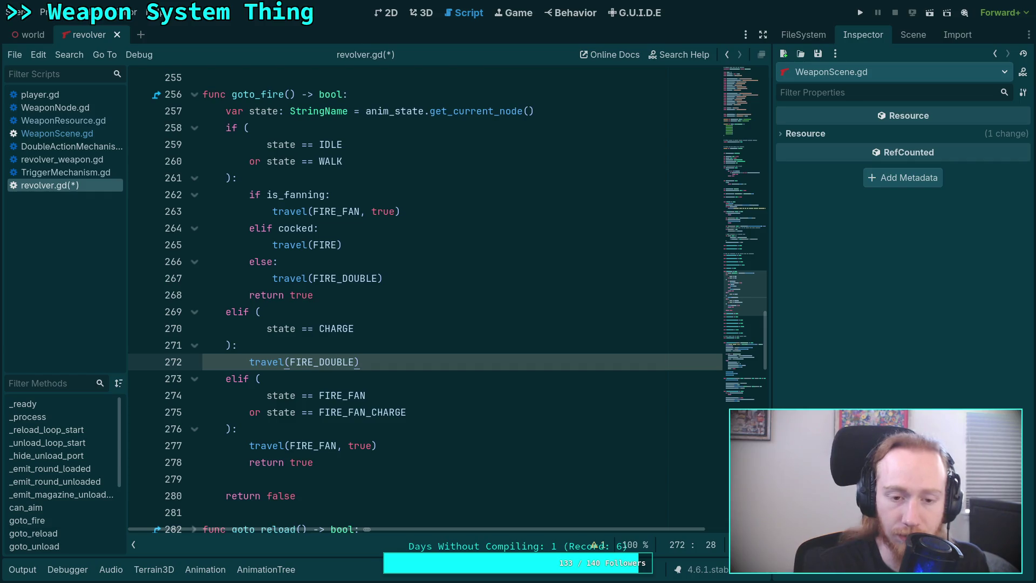
{"action": "key", "text": "Left"}
{"action": "type", "text": ", true"}
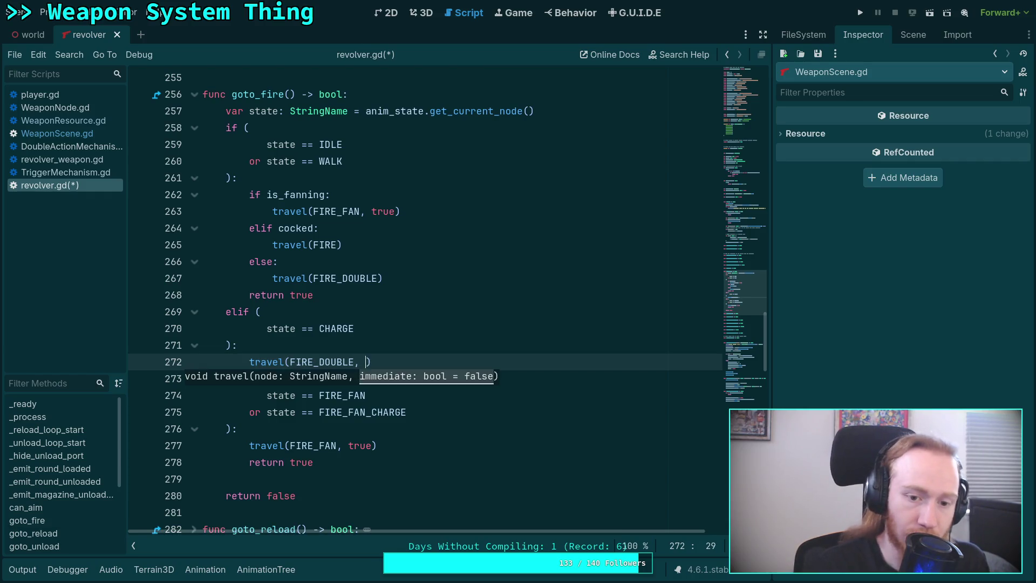
{"action": "key", "text": "BackSpace"}
{"action": "key", "text": "BackSpace"}
{"action": "key", "text": "BackSpace"}
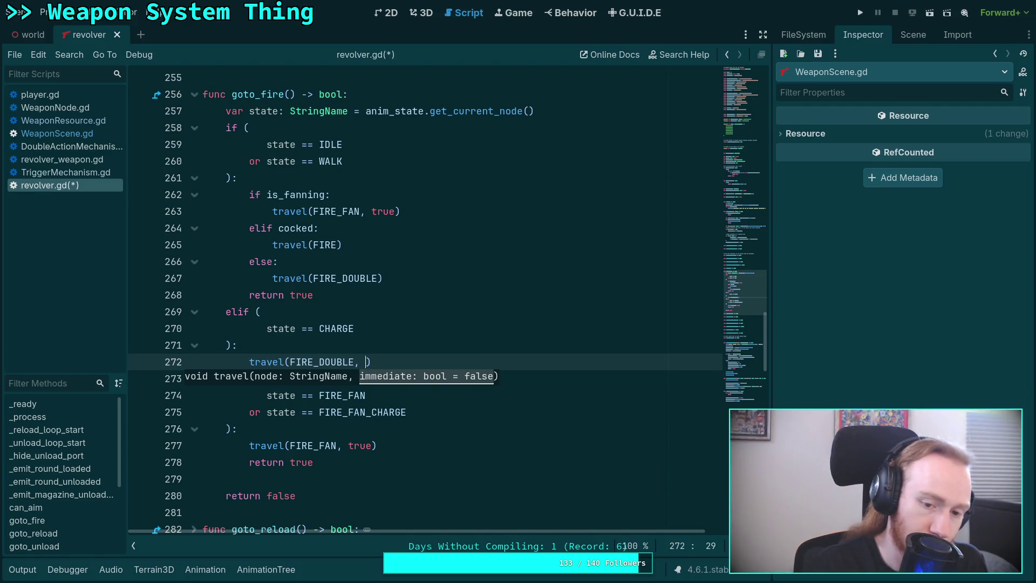
{"action": "key", "text": "BackSpace"}
{"action": "key", "text": "BackSpace"}
{"action": "key", "text": "BackSpace"}
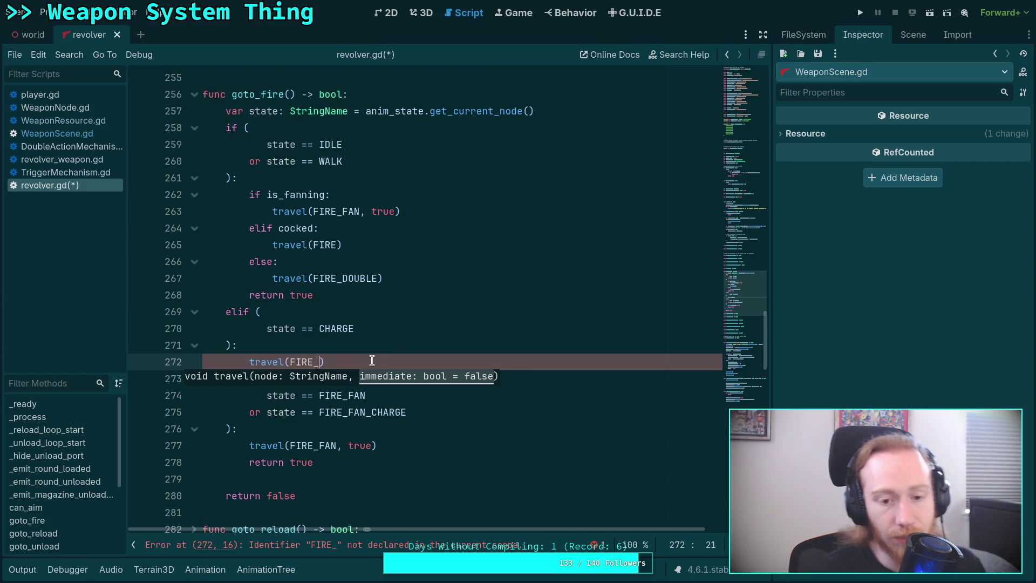
Delete the CHARGE elif block on lines 269–272 and save revolver.gd.
{"action": "left_click", "coordinate": [332, 365]}
{"action": "left_click_drag", "start_coordinate": [332, 365], "coordinate": [139, 312]}
{"action": "key", "text": "BackSpace"}
{"action": "key", "text": "BackSpace"}
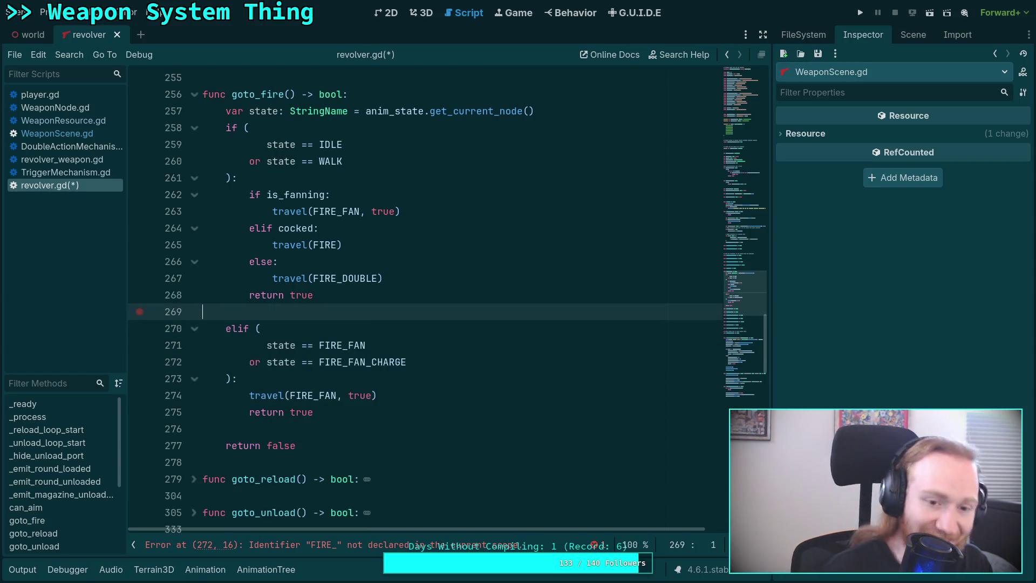
{"action": "key", "text": "ctrl+s"}
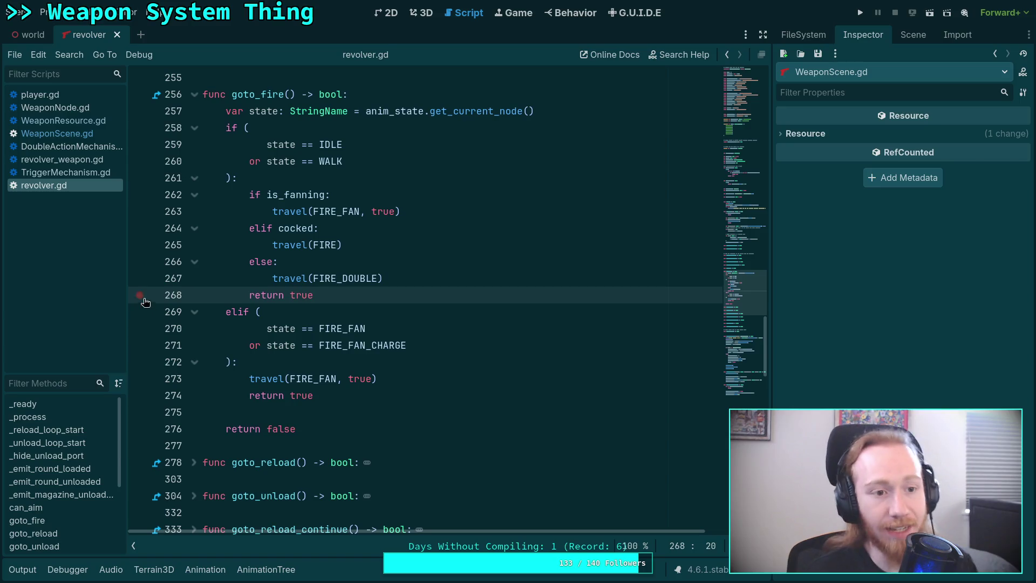
Open DoubleActionMechanism.gd and inspect the _prime_timer block in tick and the primed variable.
{"action": "left_click", "coordinate": [86, 160]}
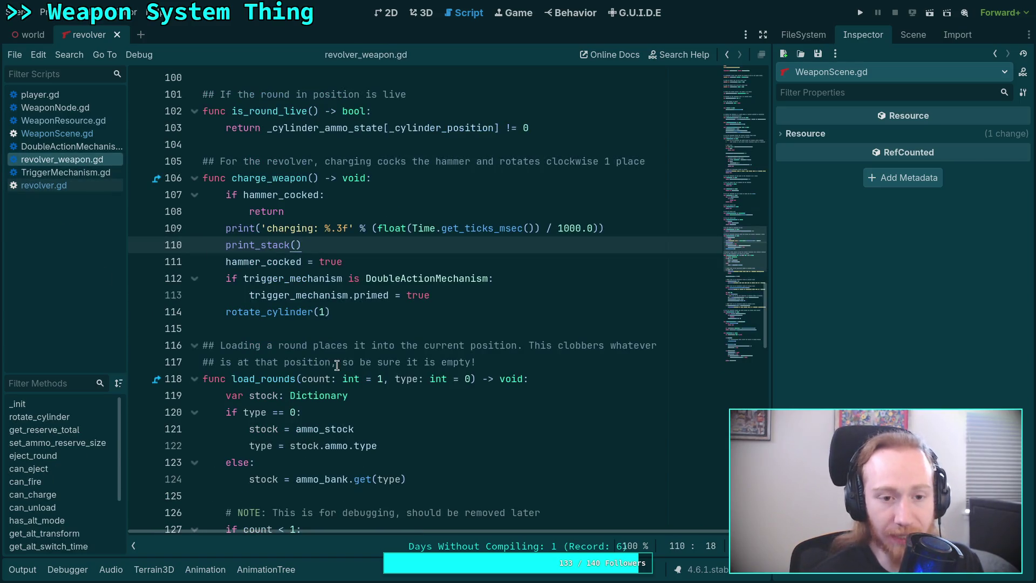
{"action": "left_click", "coordinate": [79, 146]}
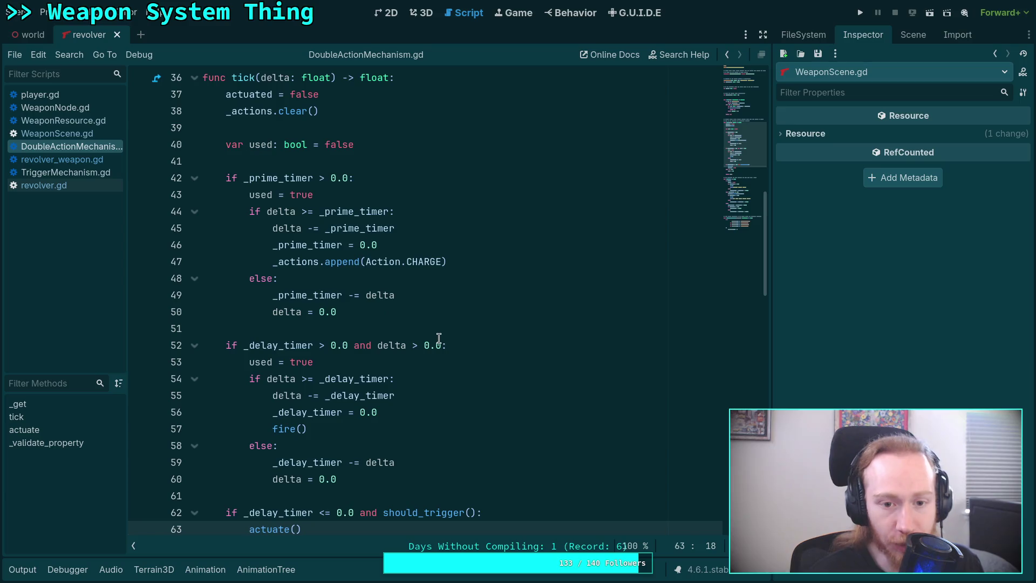
{"action": "mouse_move", "coordinate": [224, 178]}
{"action": "left_mouse_down"}
{"action": "mouse_move", "coordinate": [311, 227]}
{"action": "mouse_move", "coordinate": [350, 311]}
{"action": "left_mouse_up"}
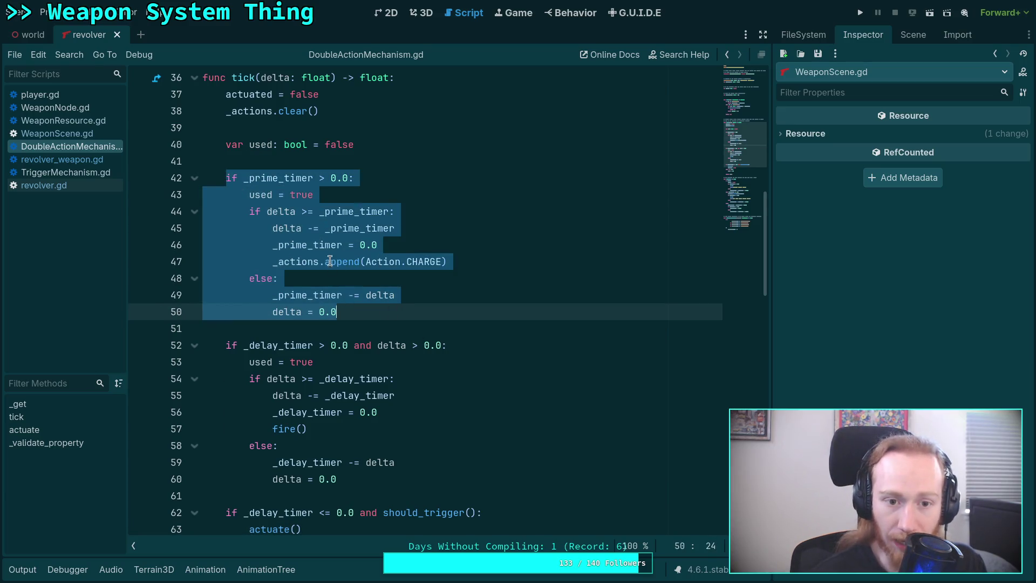
{"action": "scroll", "coordinate": [342, 208], "scroll_direction": "down", "scroll_amount": 6}
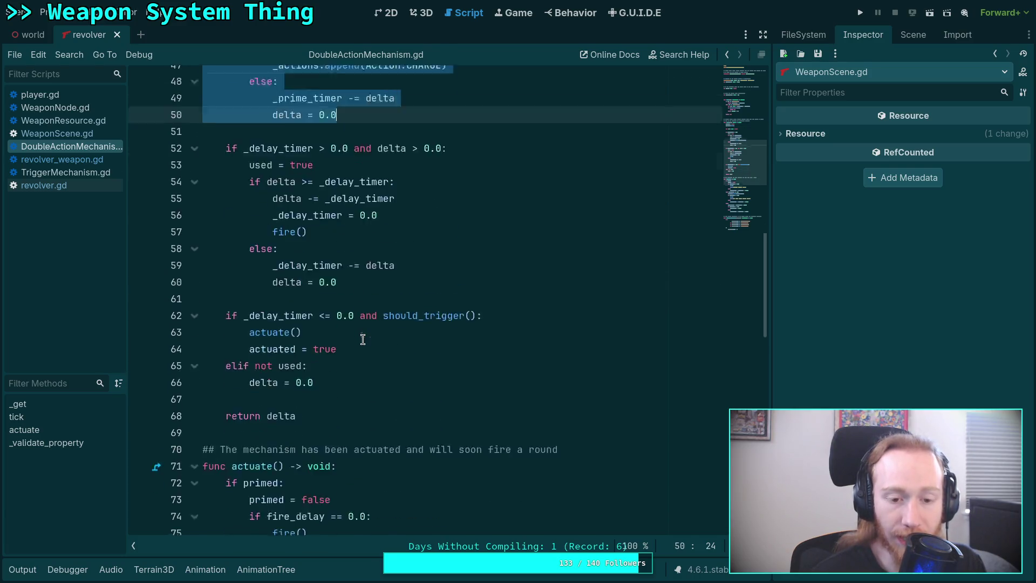
{"action": "scroll", "coordinate": [363, 339], "scroll_direction": "up", "scroll_amount": 2}
{"action": "scroll", "coordinate": [363, 338], "scroll_direction": "down", "scroll_amount": 3}
{"action": "double_click", "coordinate": [267, 328]}
{"action": "scroll", "coordinate": [267, 326], "scroll_direction": "up", "scroll_amount": 6}
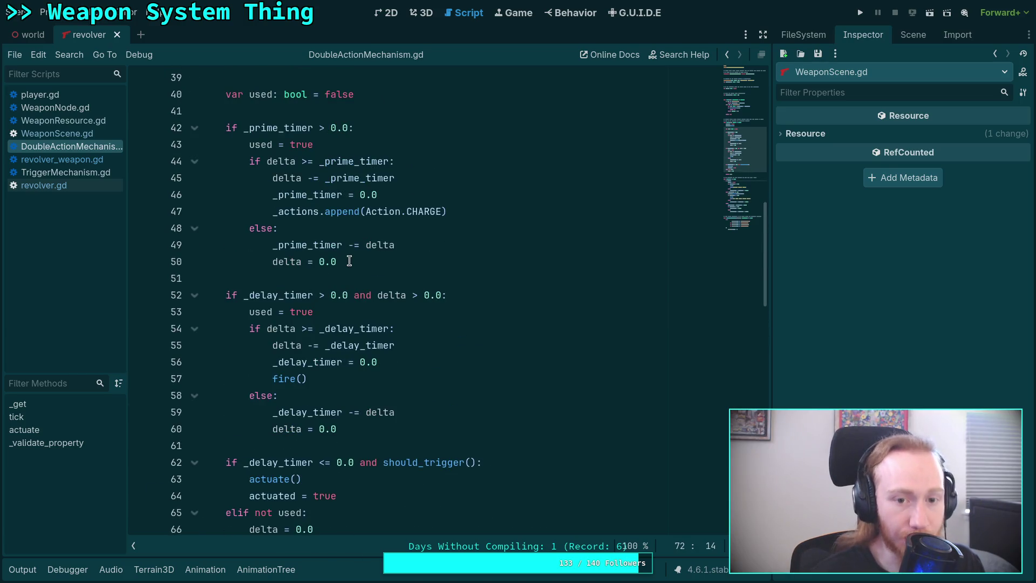
Insert 'if primed:' on a new line below the _prime_timer check on line 42.
{"action": "left_click", "coordinate": [399, 130]}
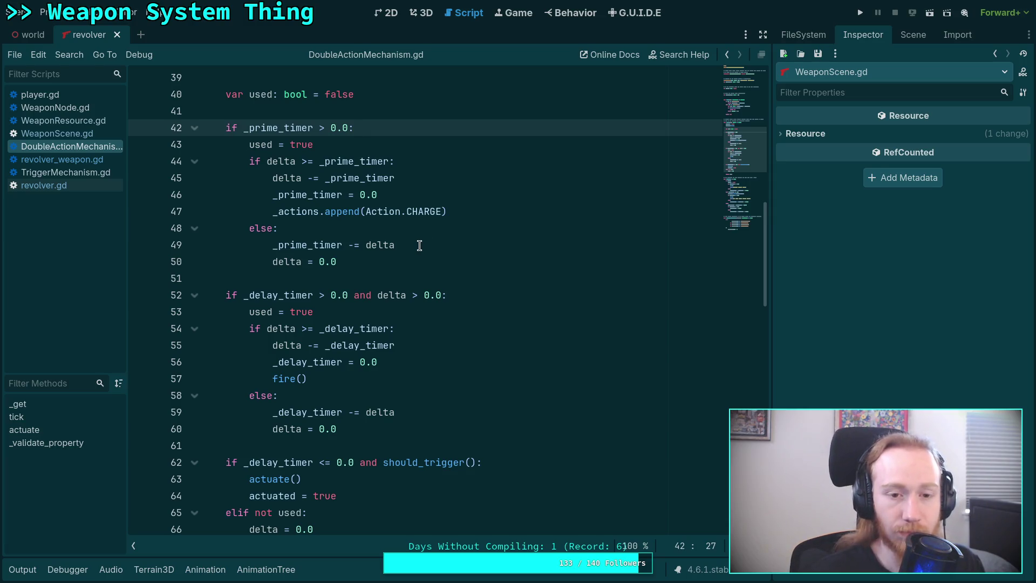
{"action": "key", "text": "Return"}
{"action": "type", "text": "if "}
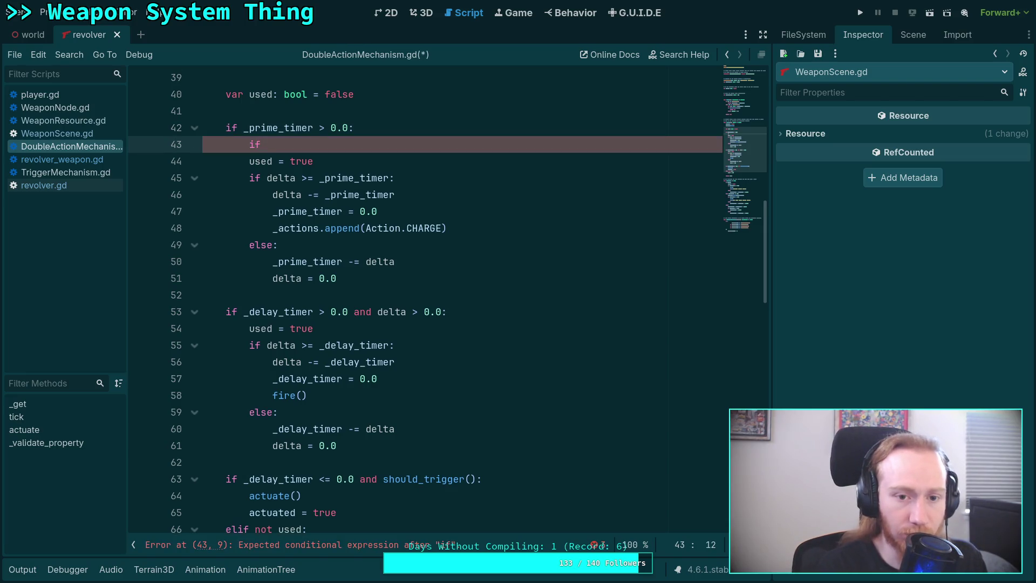
{"action": "type", "text": "primed:"}
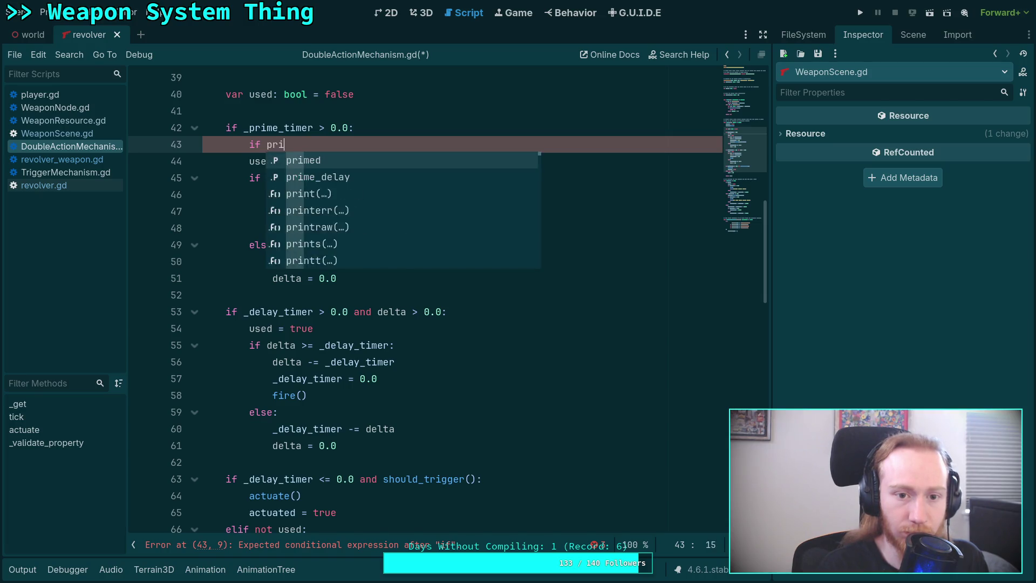
Give the 'if primed:' branch a '_prime_timer = 0.0' line and move 'used = true' above the check.
{"action": "key", "text": "Return"}
{"action": "type", "text": "_p"}
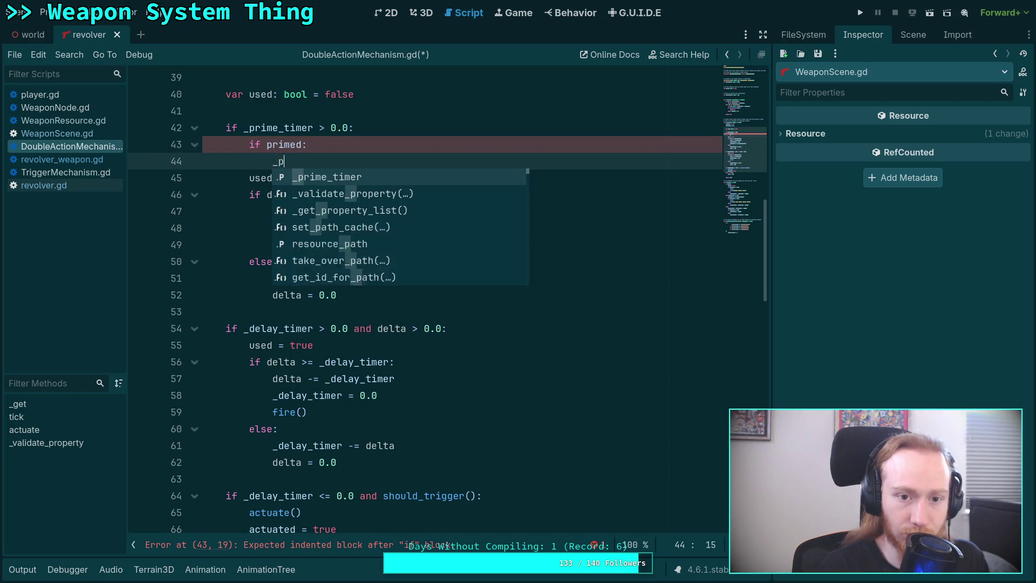
{"action": "type", "text": "rime_timer = 0.0"}
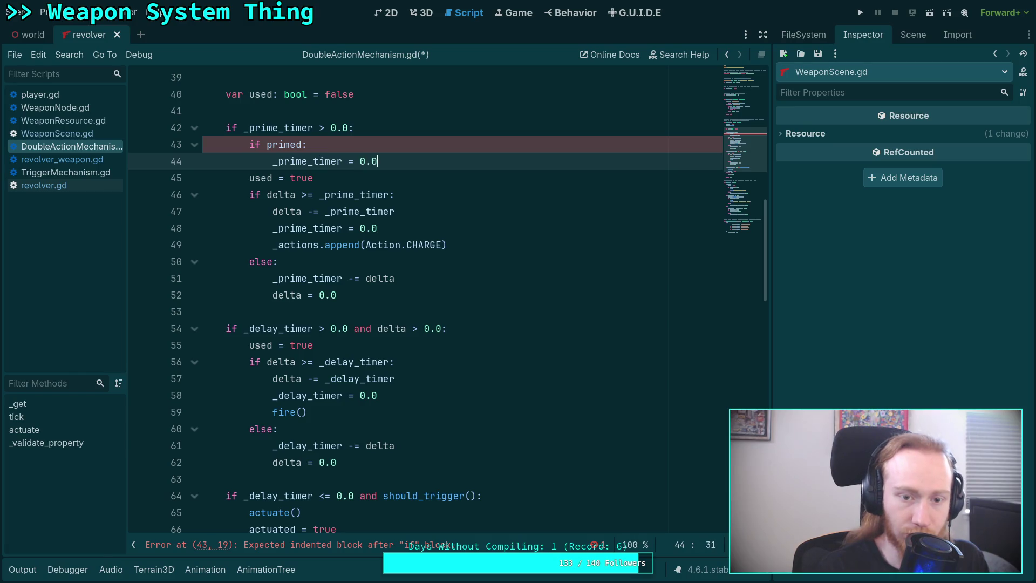
{"action": "key", "text": "Return"}
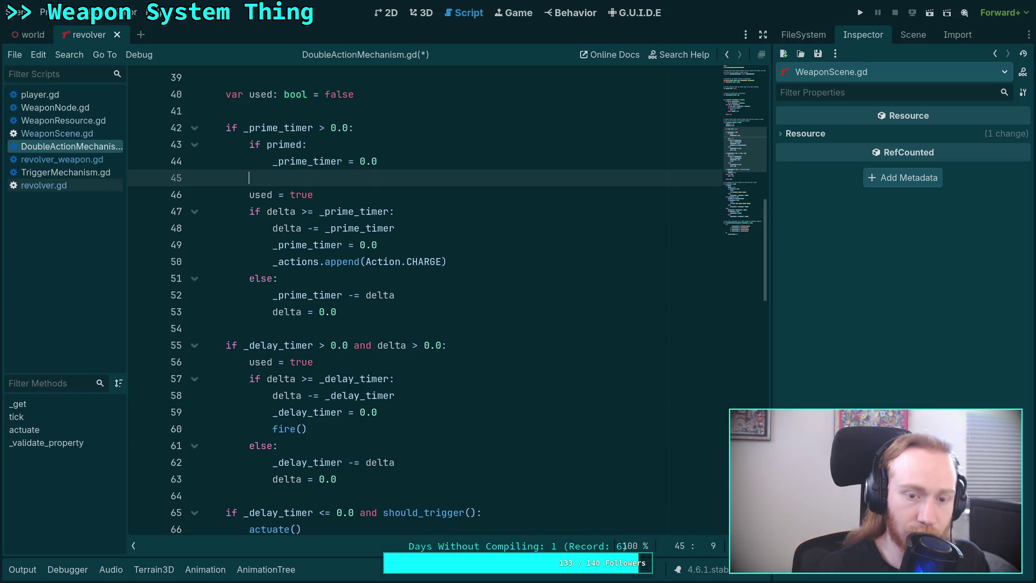
{"action": "type", "text": "else:"}
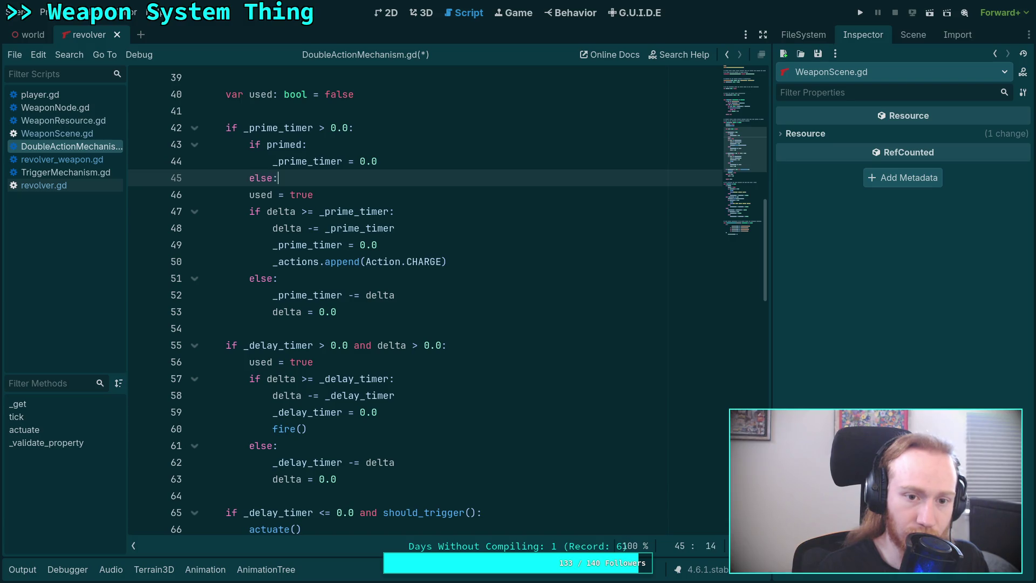
{"action": "left_click", "coordinate": [261, 195]}
{"action": "key", "text": "alt+Up"}
{"action": "key", "text": "alt+Up"}
{"action": "key", "text": "alt+Up"}
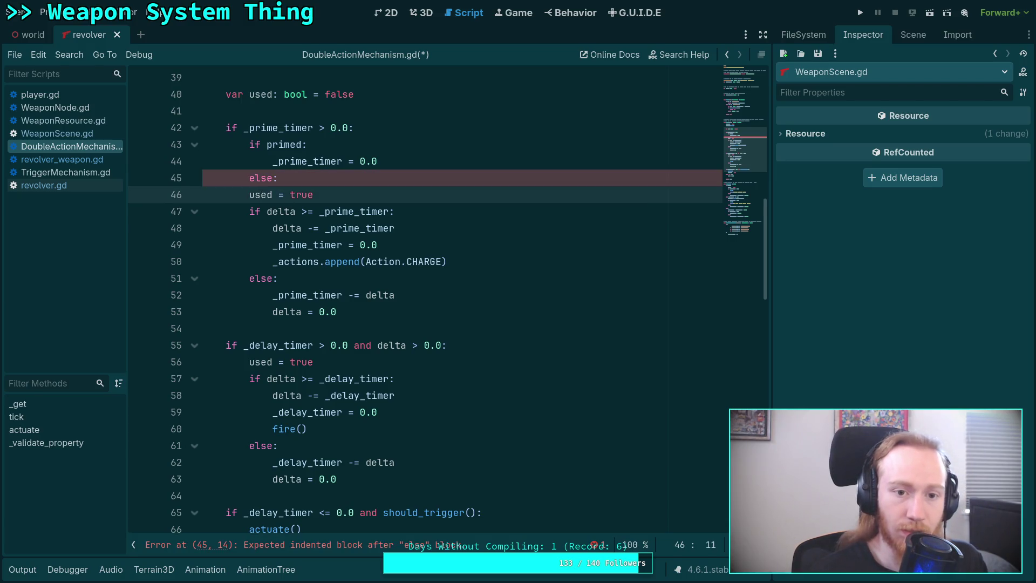
Add 'delta = 0.0' to the primed branch and turn the following 'if' into 'elif'.
{"action": "left_click", "coordinate": [445, 179]}
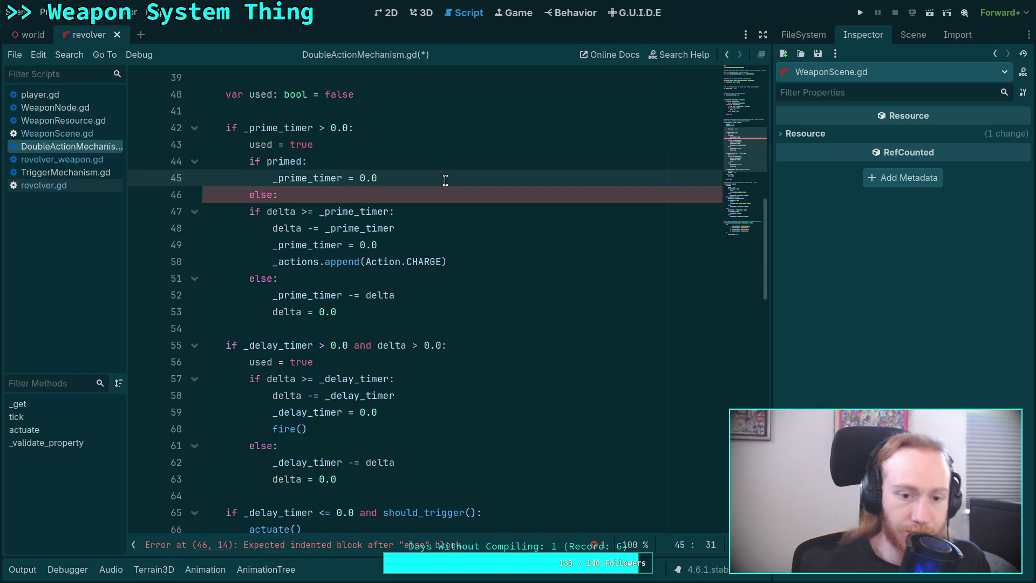
{"action": "key", "text": "Return"}
{"action": "type", "text": "delta"}
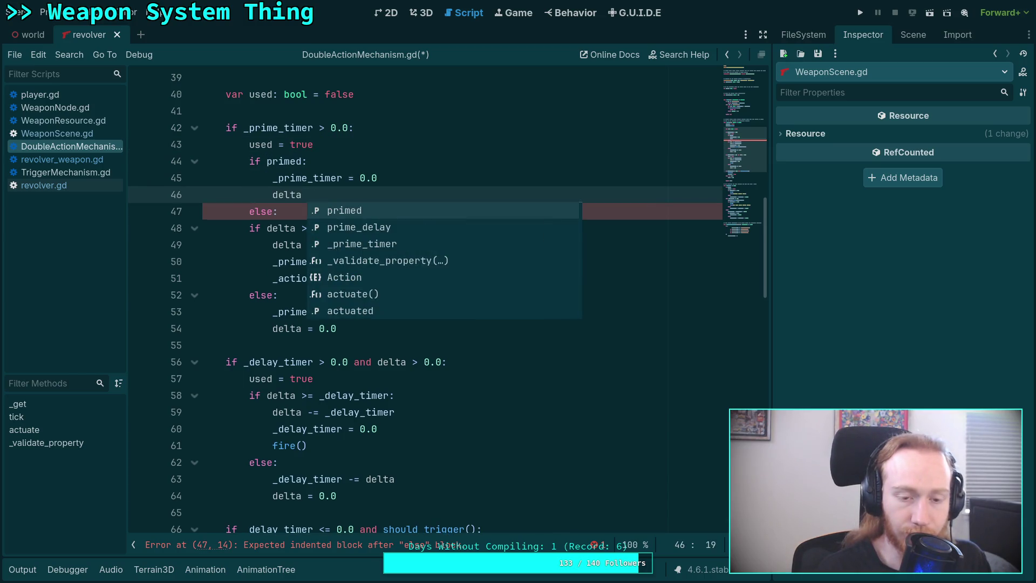
{"action": "key", "text": "Escape"}
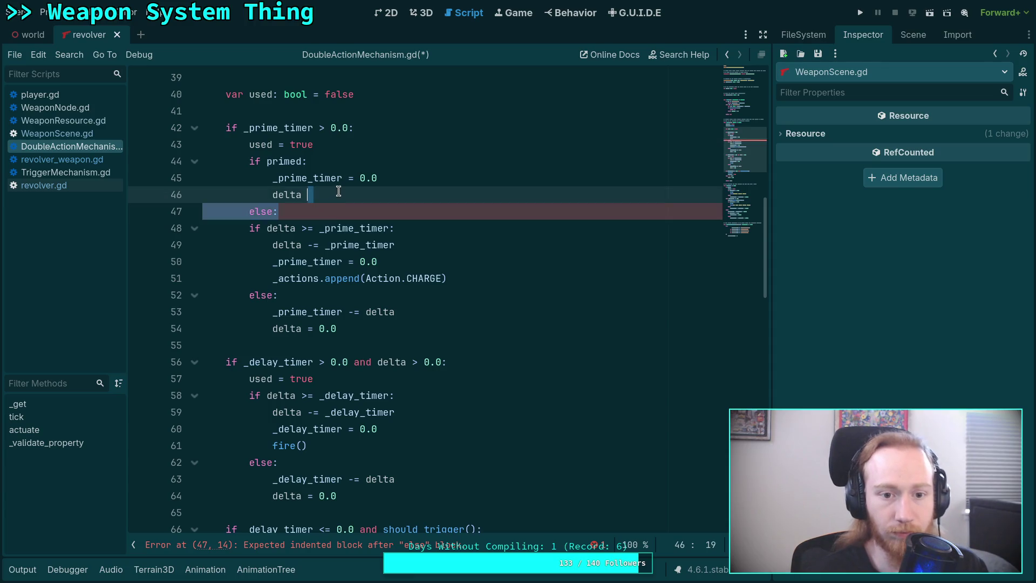
{"action": "type", "text": "= 0.0"}
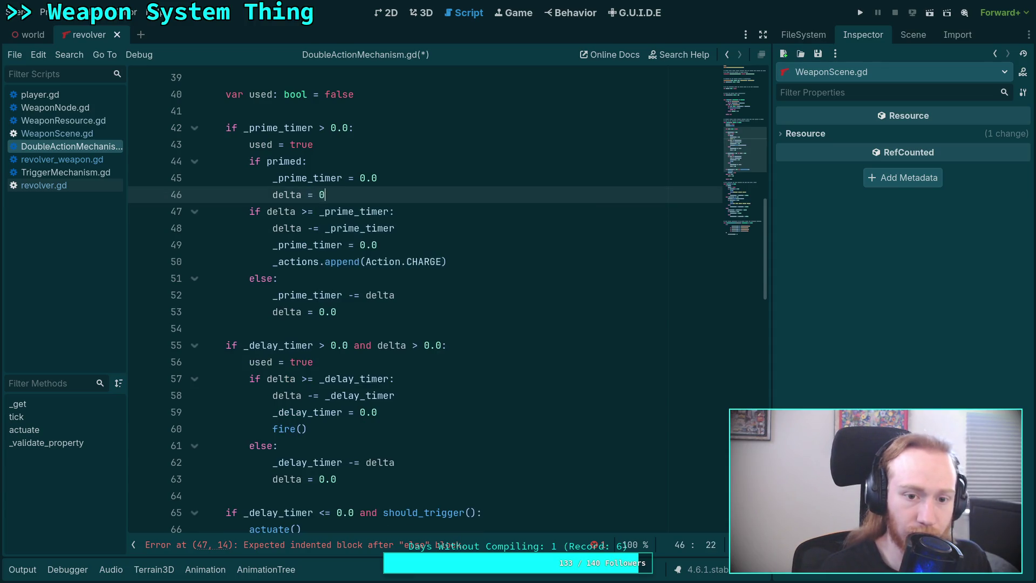
{"action": "key", "text": "Down"}
{"action": "key", "text": "Home"}
{"action": "type", "text": "el"}
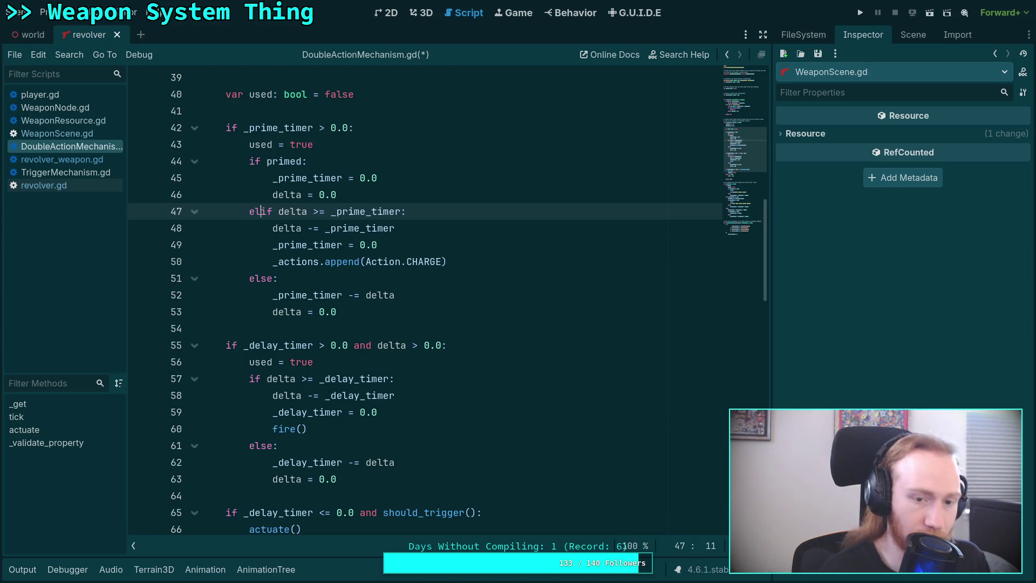
{"action": "left_click", "coordinate": [290, 172]}
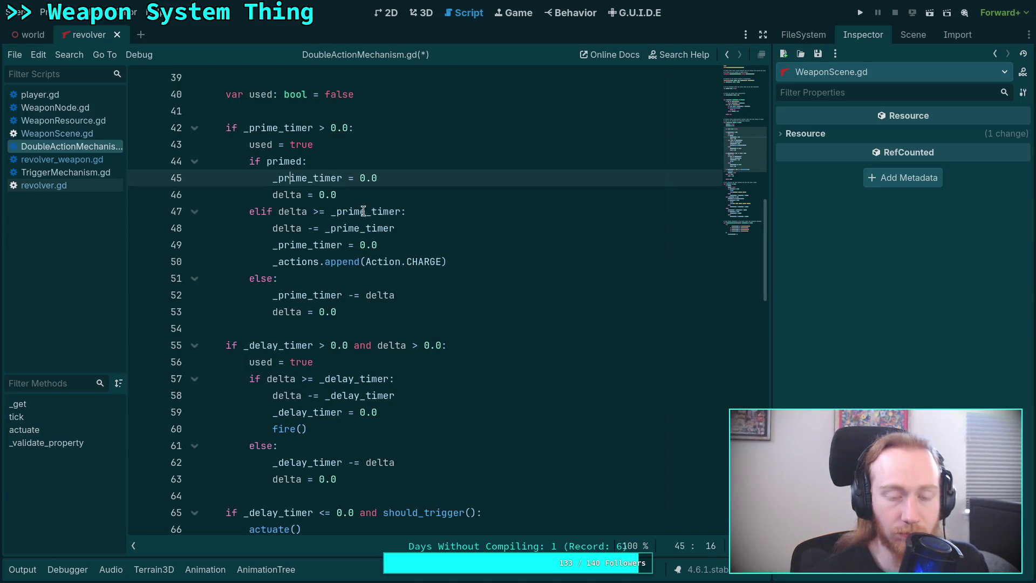
{"action": "left_click", "coordinate": [371, 159]}
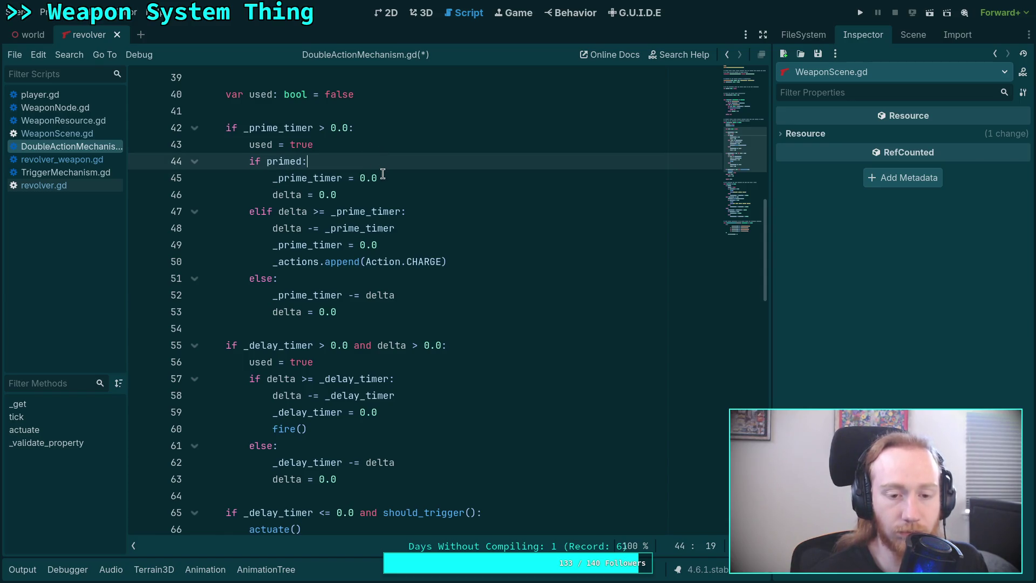
{"action": "left_click", "coordinate": [337, 147]}
{"action": "left_click", "coordinate": [432, 246]}
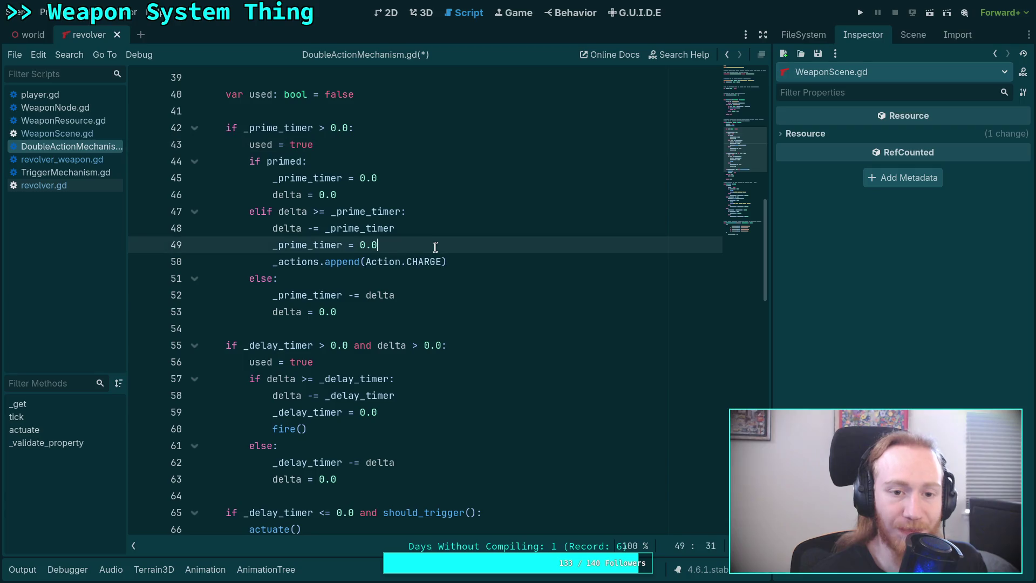
{"action": "left_click", "coordinate": [413, 161]}
Under 'if primed:' add a '# NOTE:' saying animations may charge the weapon, so do not double-charge.
{"action": "key", "text": "Return"}
{"action": "type", "text": "# NOTE: some anima"}
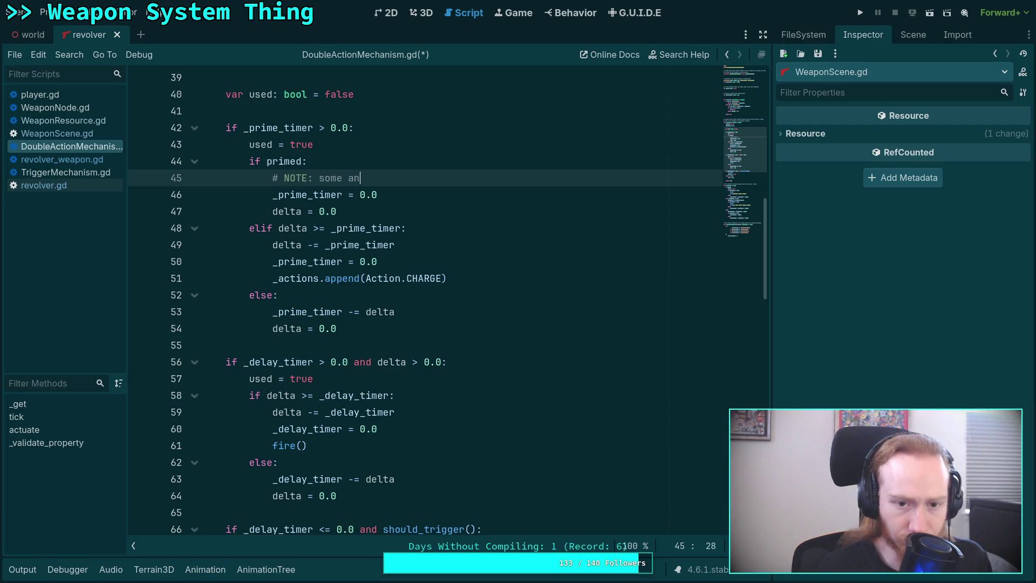
{"action": "type", "text": "tions"}
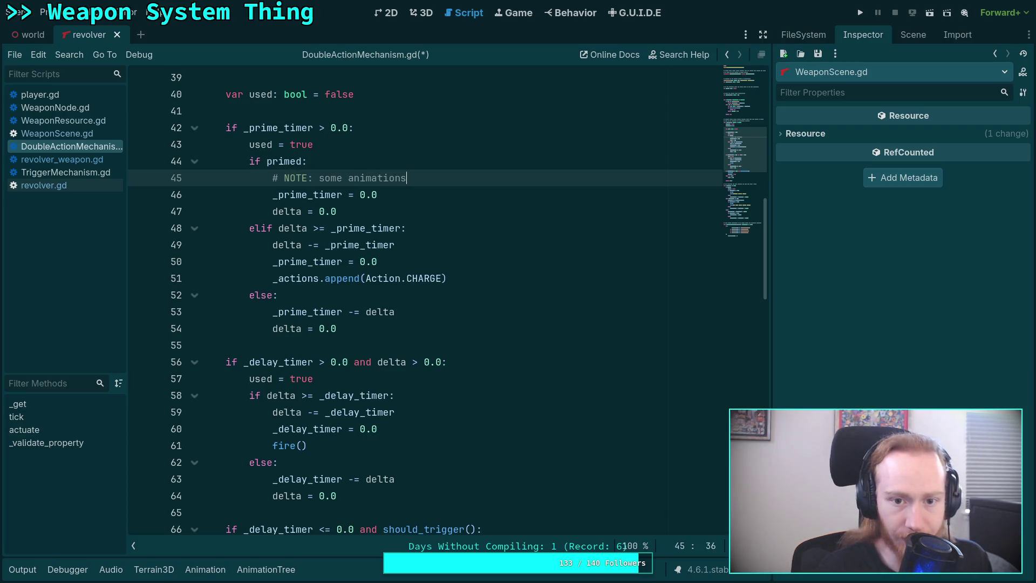
{"action": "type", "text": " may be acti"}
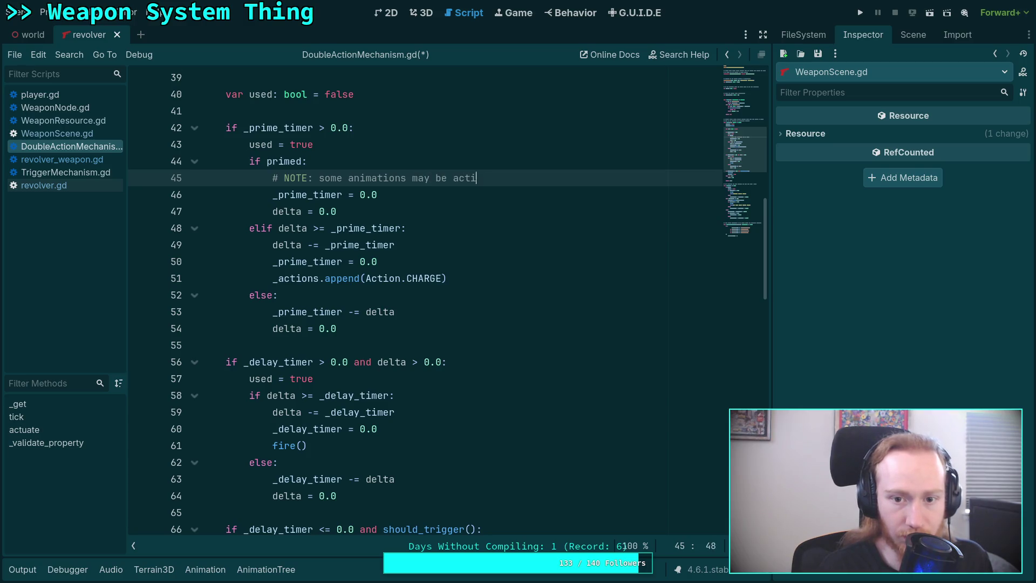
{"action": "type", "text": "ve which charge the weapon"}
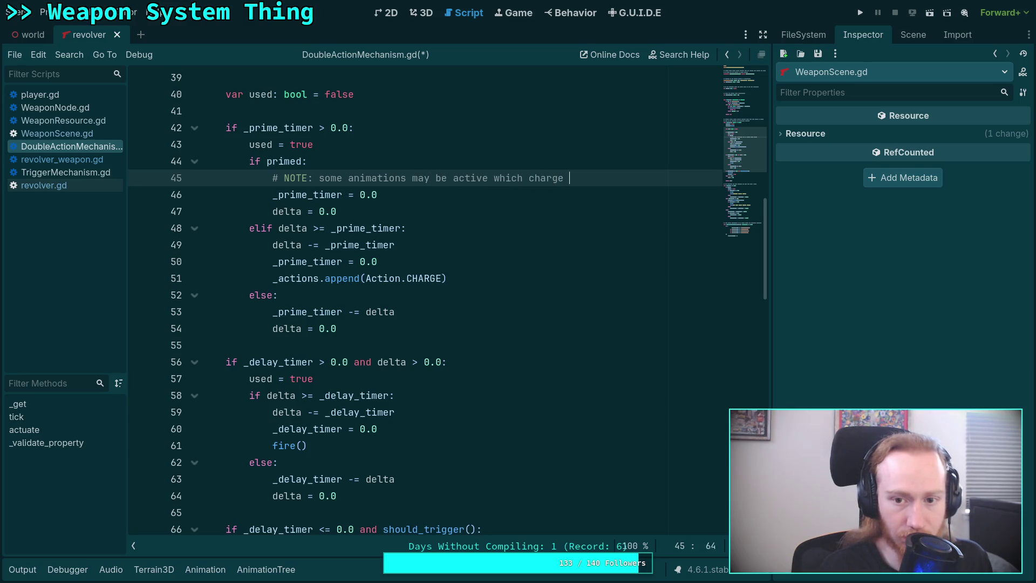
{"action": "key", "text": "Return"}
{"action": "type", "text": "#       "}
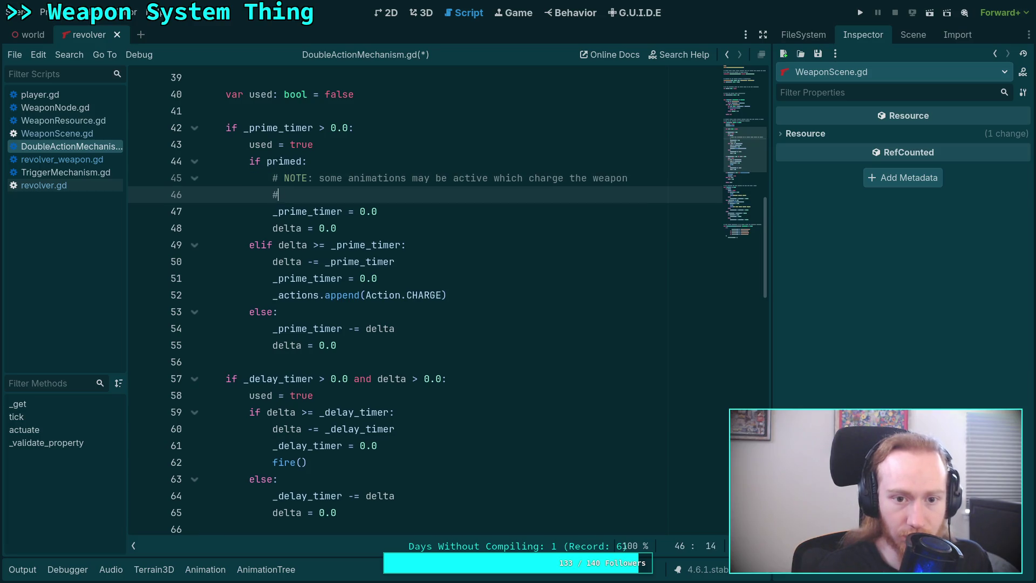
{"action": "type", "text": "so do not d"}
{"action": "type", "text": "ouble-charge"}
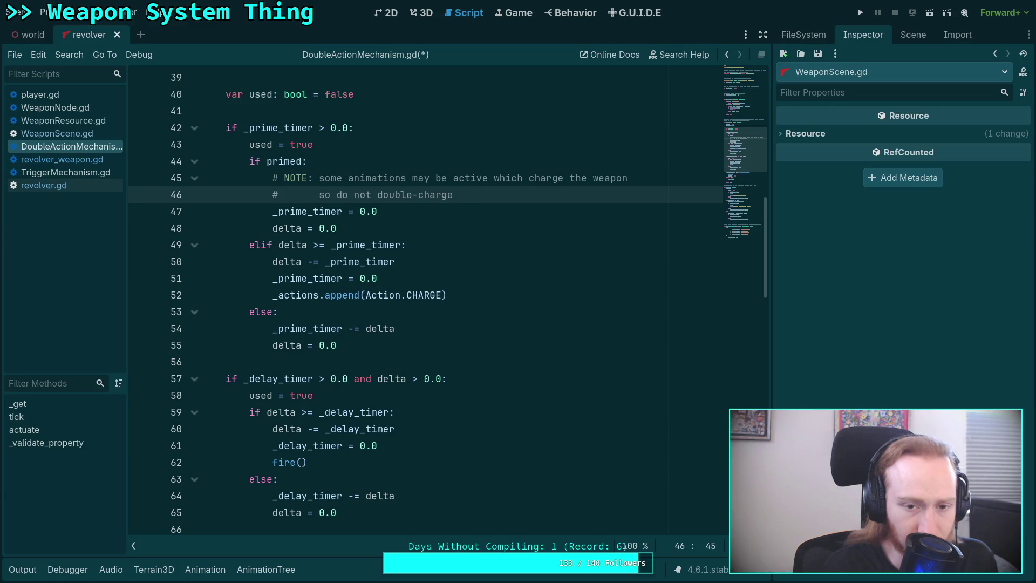
{"action": "type", "text": "and sk"}
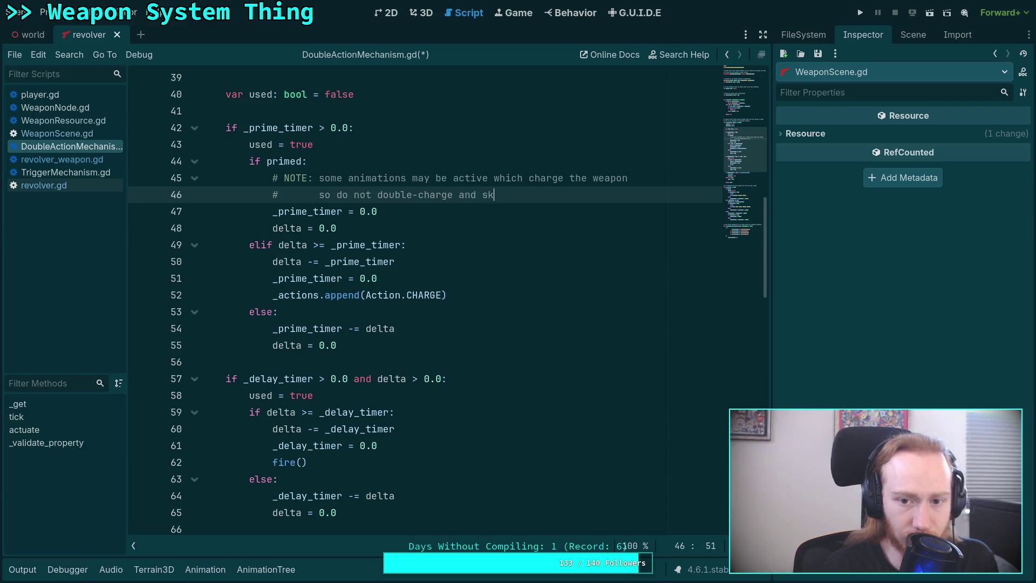
{"action": "type", "text": "ip the rest of the"}
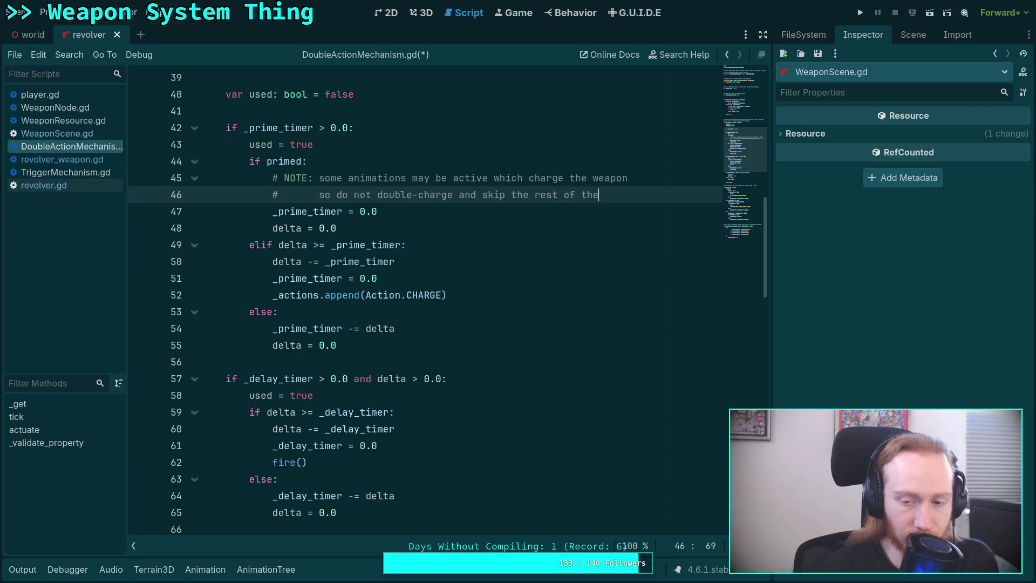
{"action": "type", "text": " timer"}
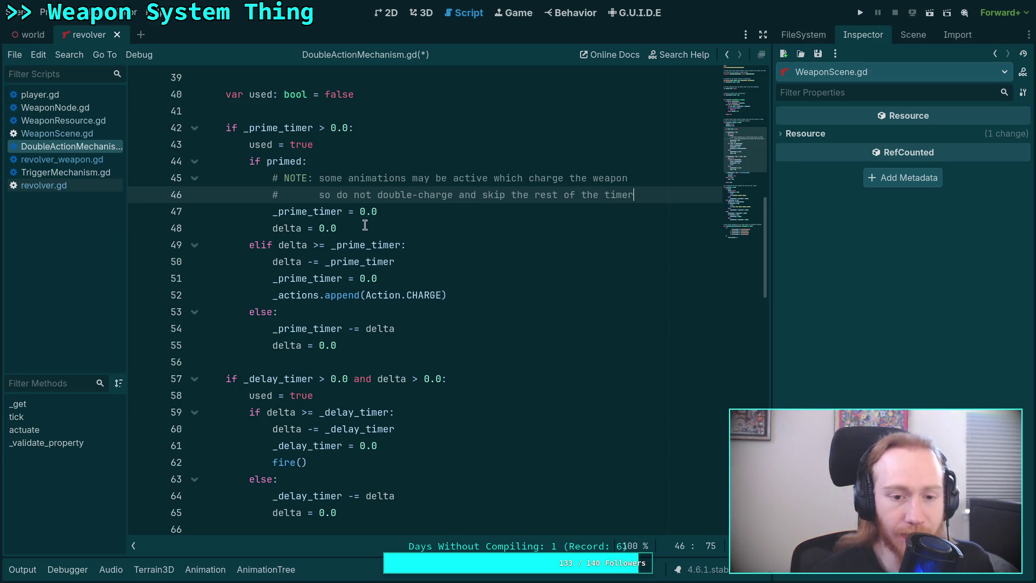
{"action": "left_click", "coordinate": [398, 229]}
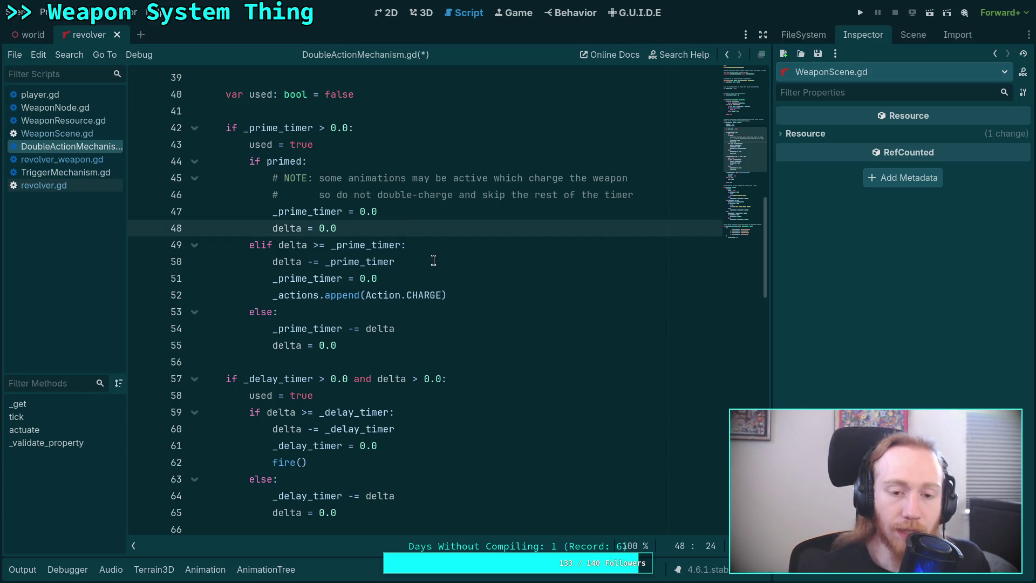
Delete the 'delta = 0.0' line from the primed branch.
{"action": "left_click_drag", "start_coordinate": [338, 228], "coordinate": [318, 228]}
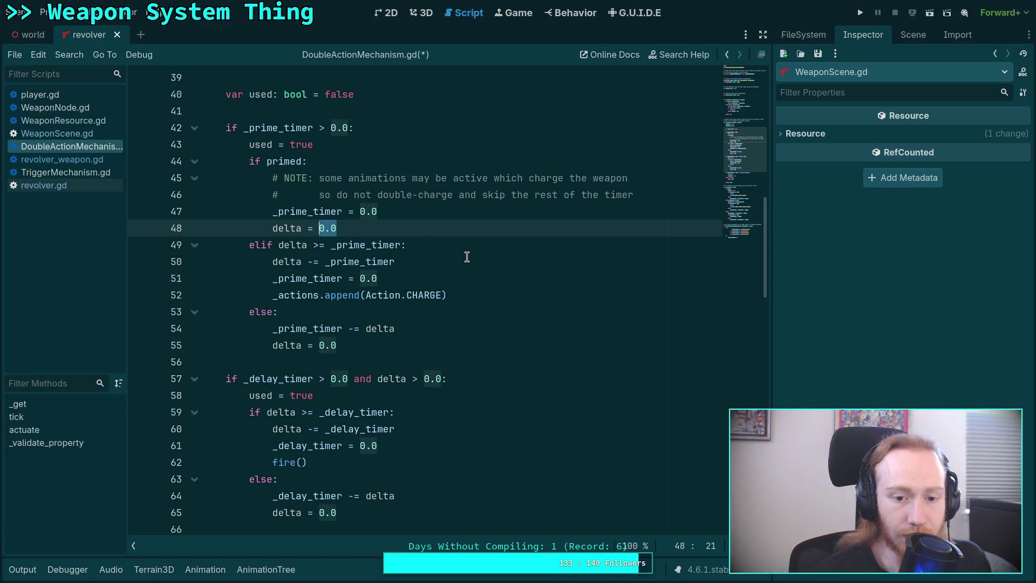
{"action": "left_click", "coordinate": [312, 227]}
{"action": "key", "text": "shift+End"}
{"action": "type", "text": "-="}
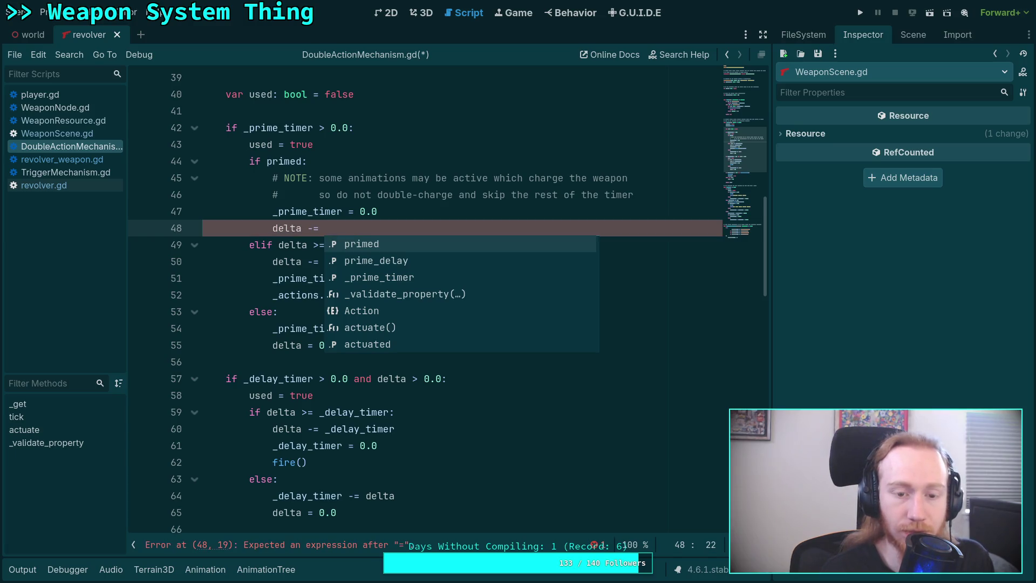
{"action": "key", "text": "BackSpace"}
{"action": "key", "text": "BackSpace"}
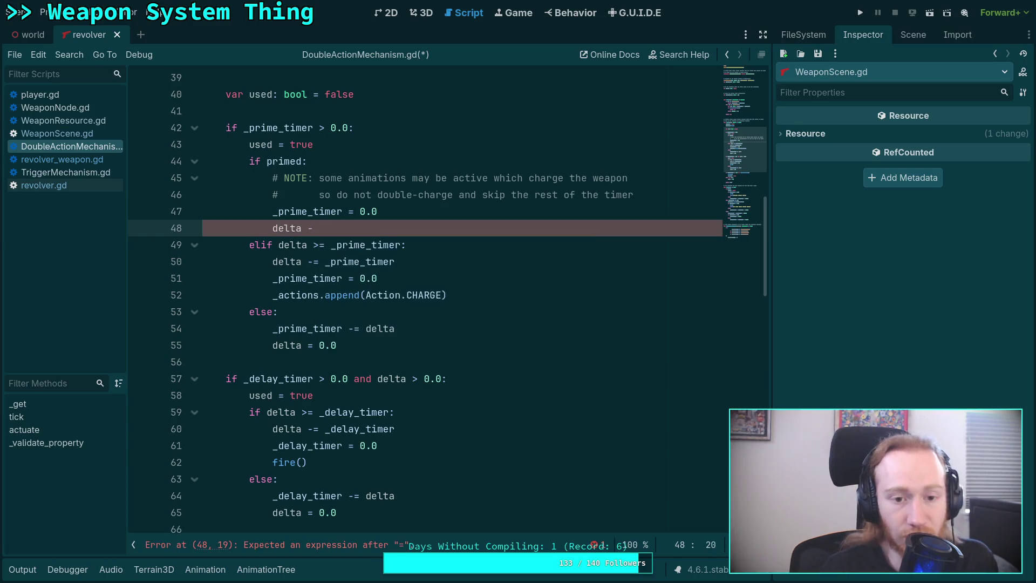
{"action": "key", "text": "BackSpace"}
{"action": "key", "text": "BackSpace"}
{"action": "key", "text": "BackSpace"}
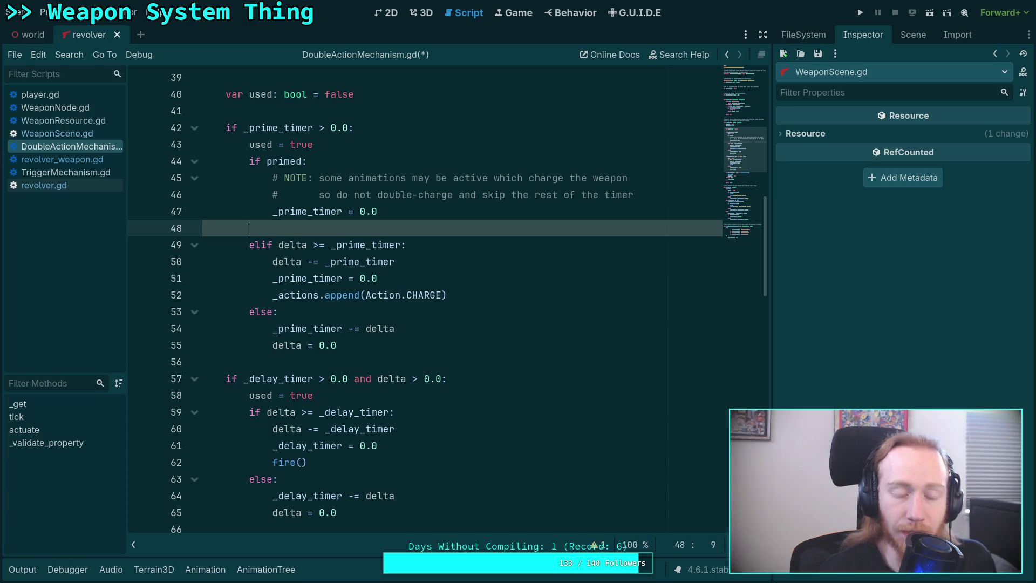
{"action": "key", "text": "BackSpace"}
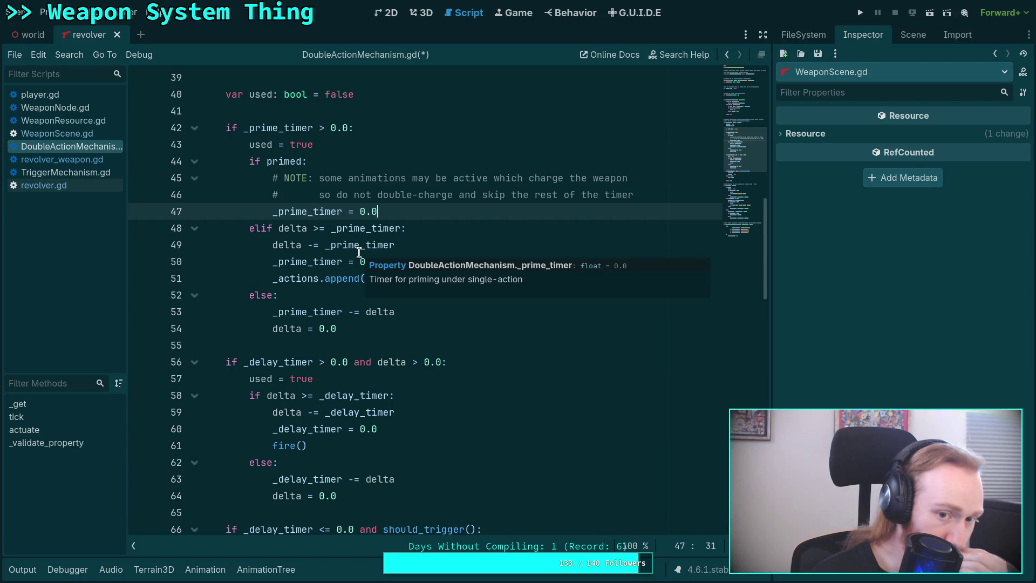
Reword the NOTE's ending to 'do not double-charge and do not use any delta'.
{"action": "mouse_move", "coordinate": [647, 194]}
{"action": "left_mouse_down"}
{"action": "mouse_move", "coordinate": [467, 195]}
{"action": "mouse_move", "coordinate": [480, 193]}
{"action": "left_mouse_up"}
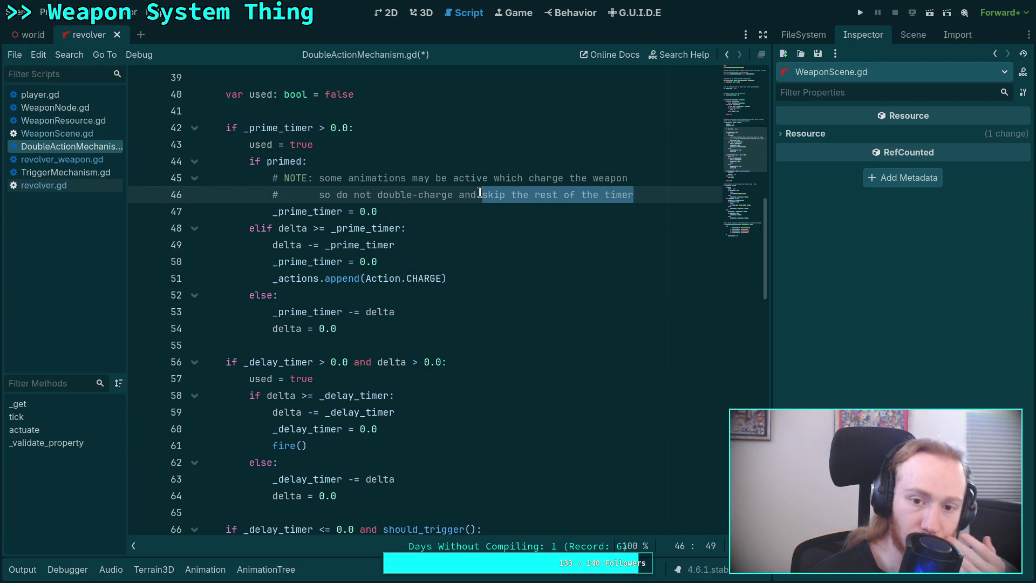
{"action": "type", "text": "do not u"}
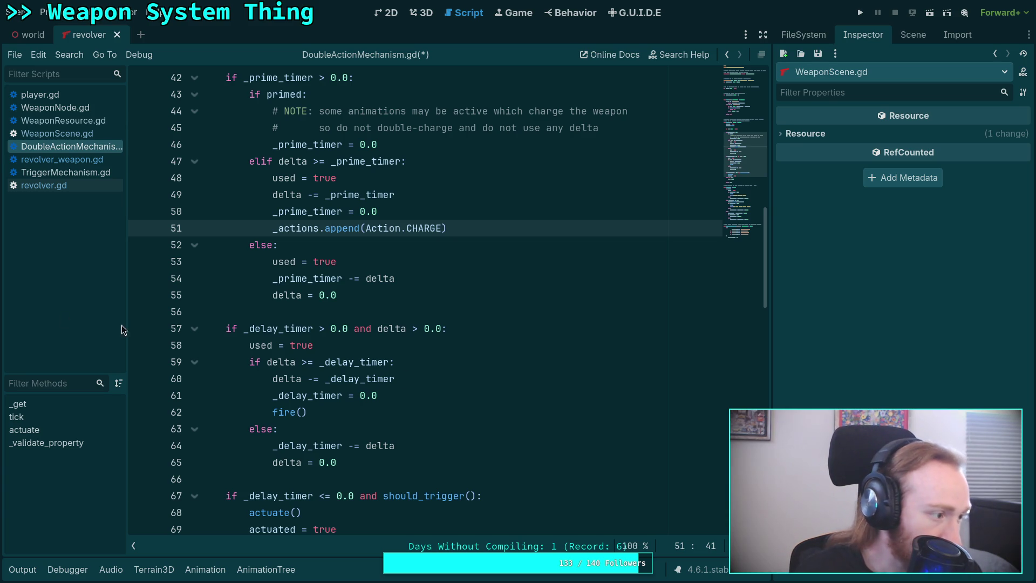
{"action": "left_click", "coordinate": [324, 312]}
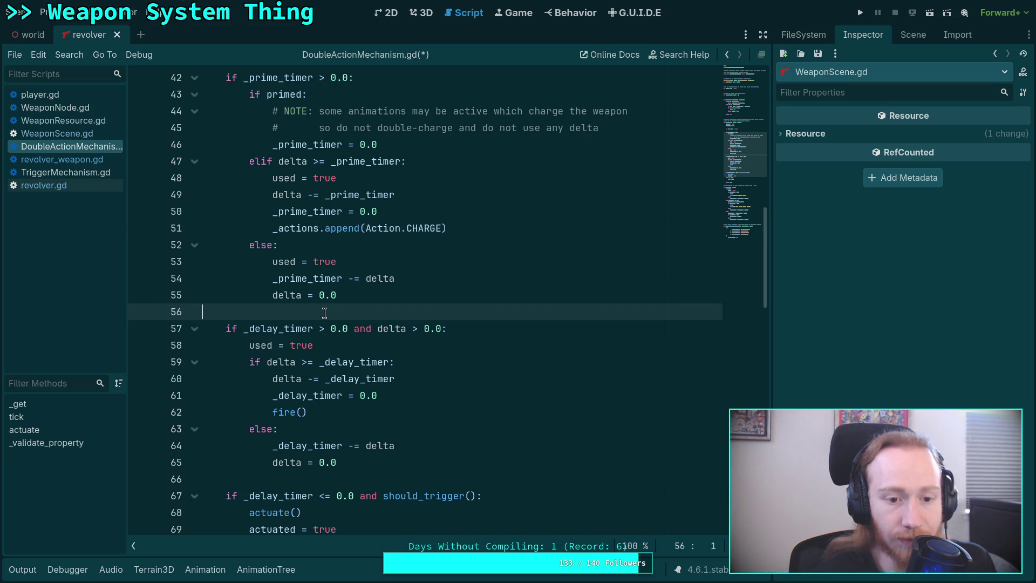
{"action": "scroll", "coordinate": [349, 324], "scroll_direction": "up", "scroll_amount": 2}
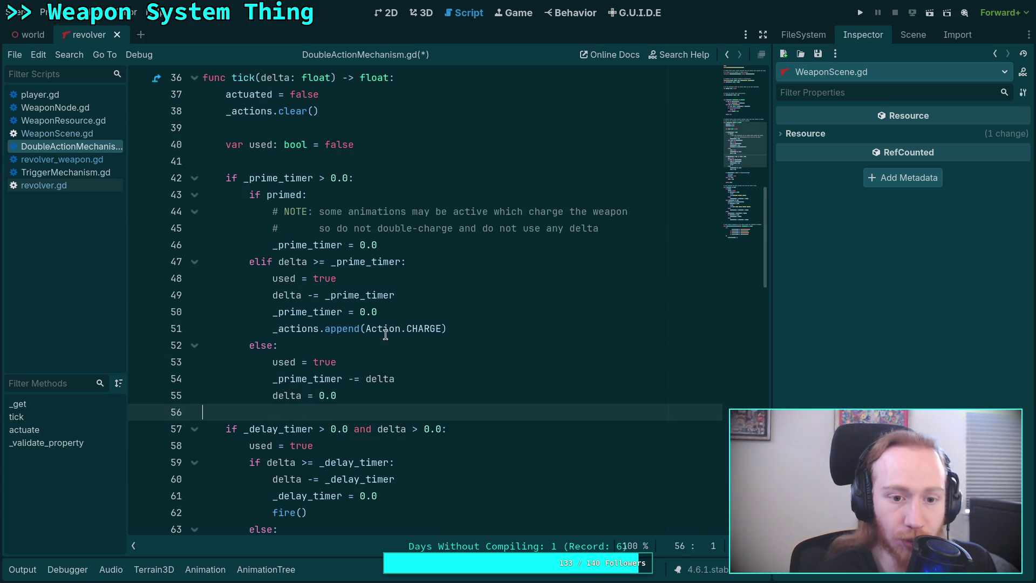
{"action": "left_click_drag", "start_coordinate": [411, 396], "coordinate": [187, 366]}
{"action": "left_click_drag", "start_coordinate": [398, 387], "coordinate": [157, 291]}
{"action": "left_click", "coordinate": [424, 330]}
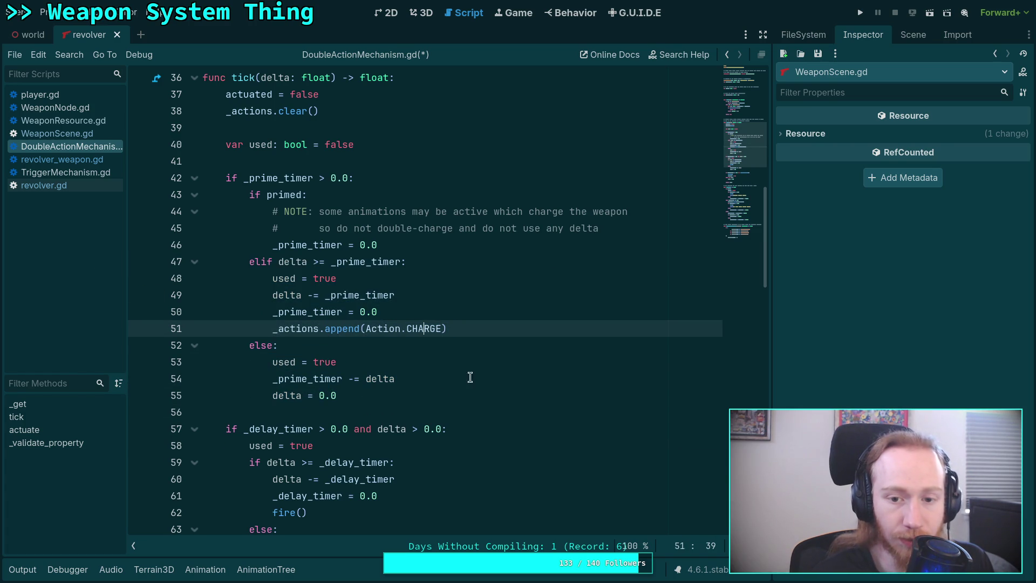
{"action": "left_click_drag", "start_coordinate": [487, 348], "coordinate": [191, 246]}
{"action": "left_click", "coordinate": [417, 340]}
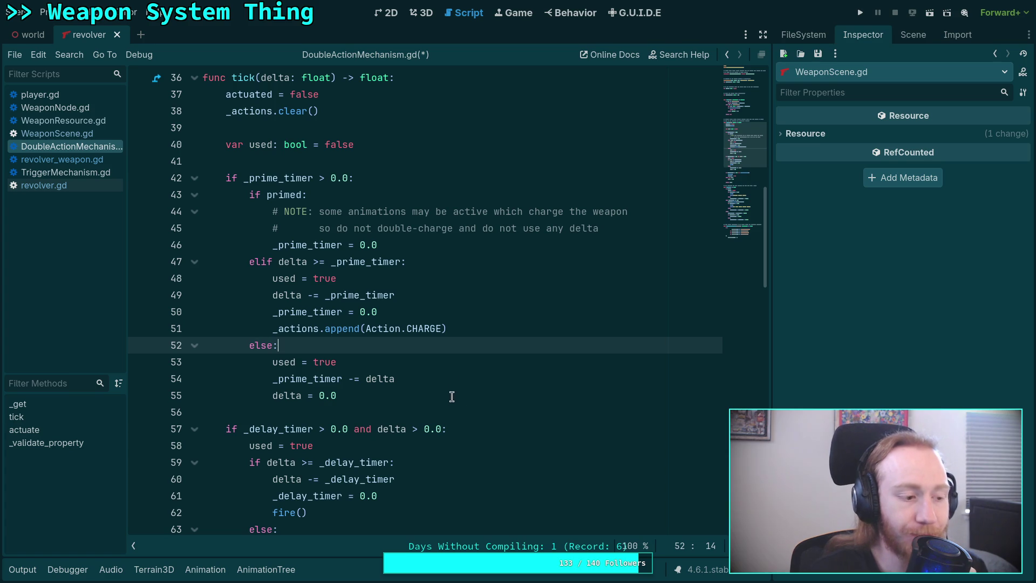
{"action": "key", "text": "Down"}
{"action": "key", "text": "Down"}
{"action": "key", "text": "Down"}
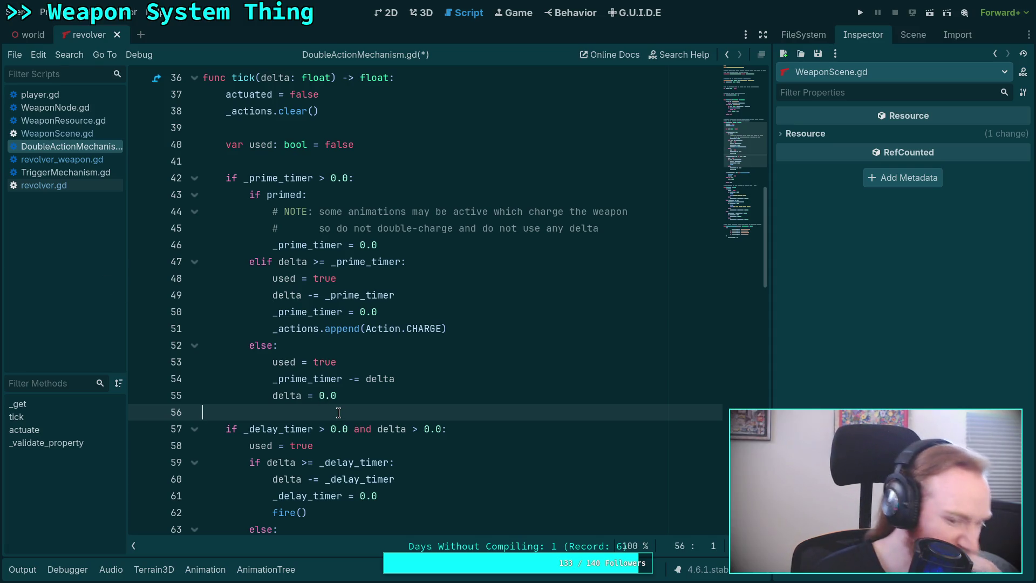
{"action": "scroll", "coordinate": [364, 404], "scroll_direction": "down", "scroll_amount": 1}
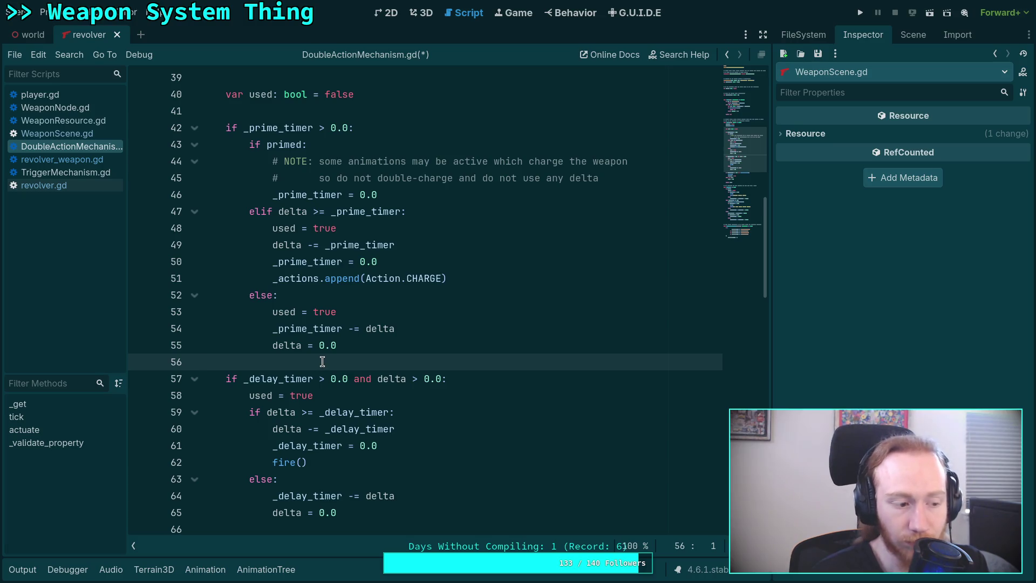
{"action": "scroll", "coordinate": [322, 361], "scroll_direction": "up", "scroll_amount": 2}
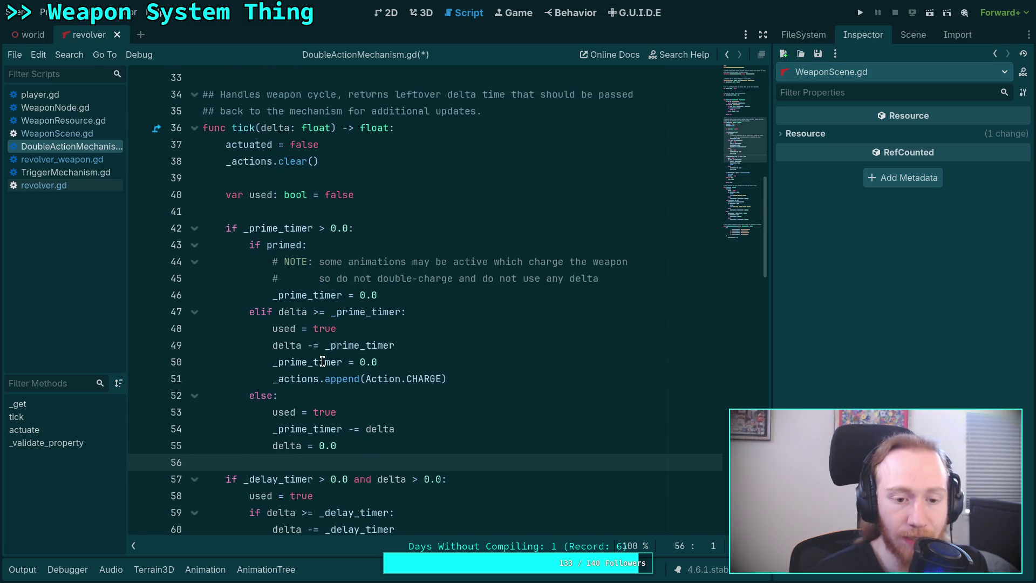
{"action": "scroll", "coordinate": [322, 360], "scroll_direction": "down", "scroll_amount": 1}
{"action": "scroll", "coordinate": [322, 361], "scroll_direction": "down", "scroll_amount": 4}
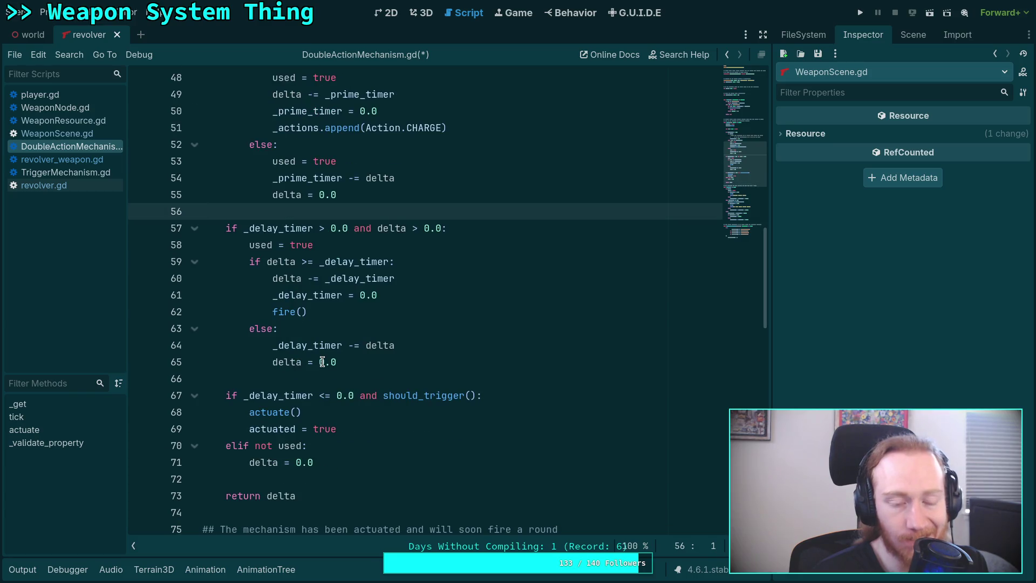
{"action": "key", "text": "F5"}
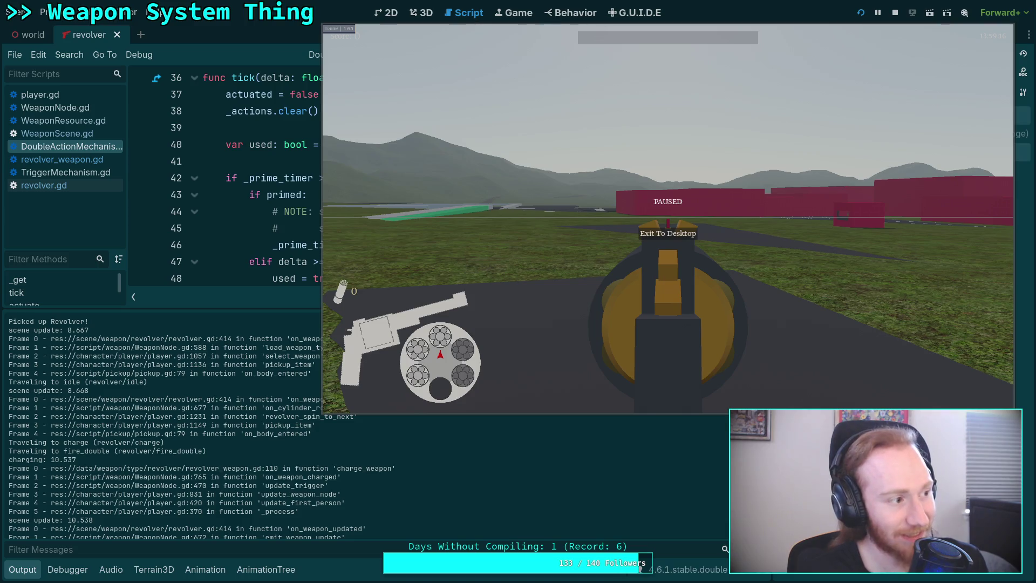
Resume the game, aim the revolver, lower it and fire one shot.
{"action": "left_click", "coordinate": [617, 328]}
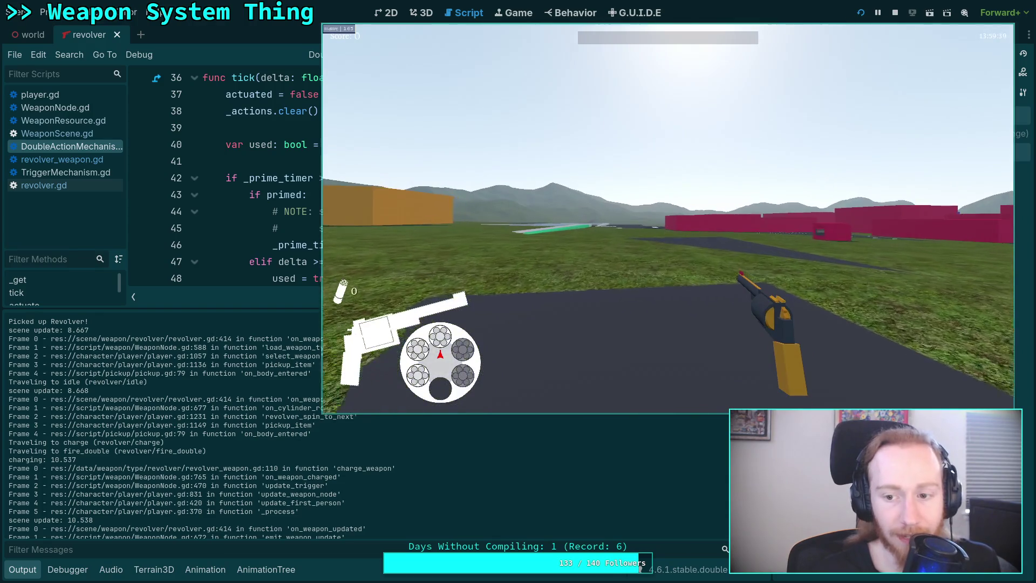
{"action": "right_click", "coordinate": [668, 218]}
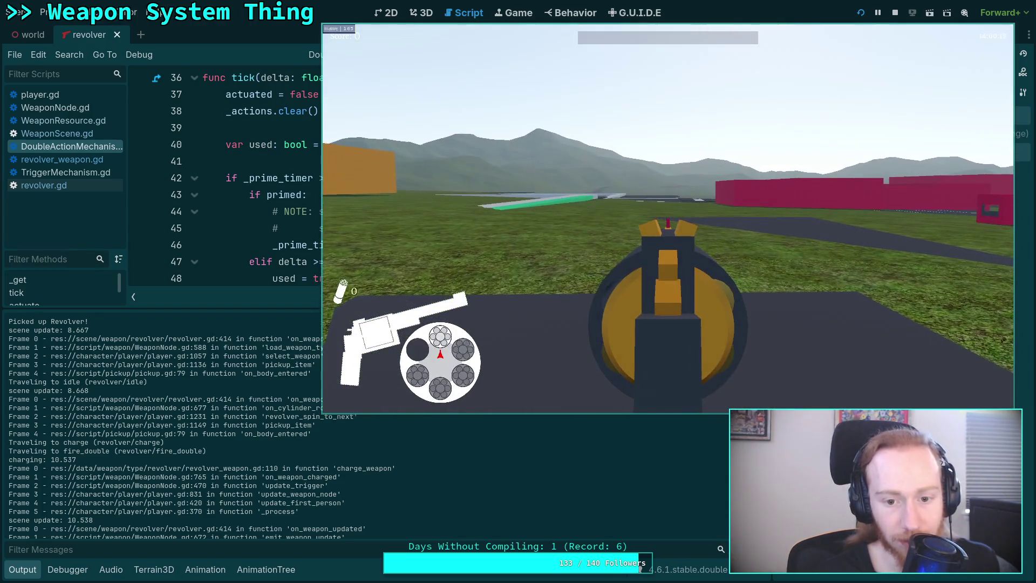
{"action": "right_click", "coordinate": [668, 218]}
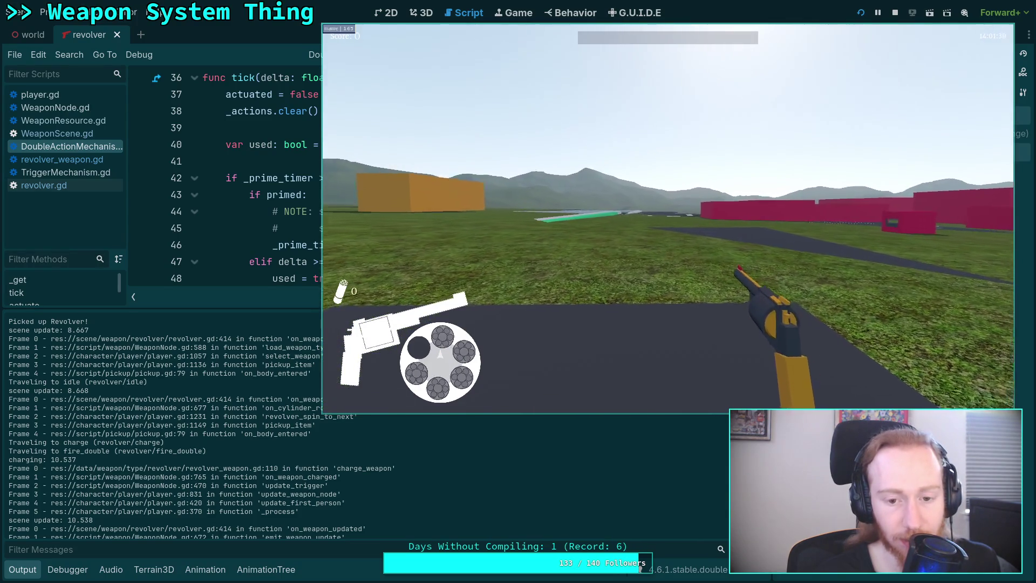
{"action": "left_click", "coordinate": [668, 218]}
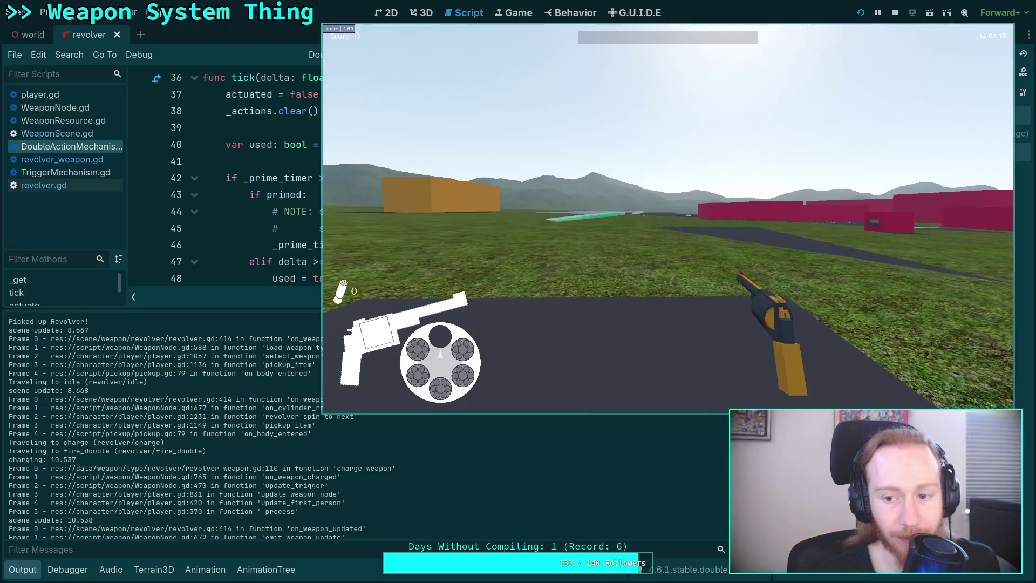
Toggle aim repeatedly to check the cylinder advancing, then exit the game to the editor.
{"action": "right_click", "coordinate": [668, 219]}
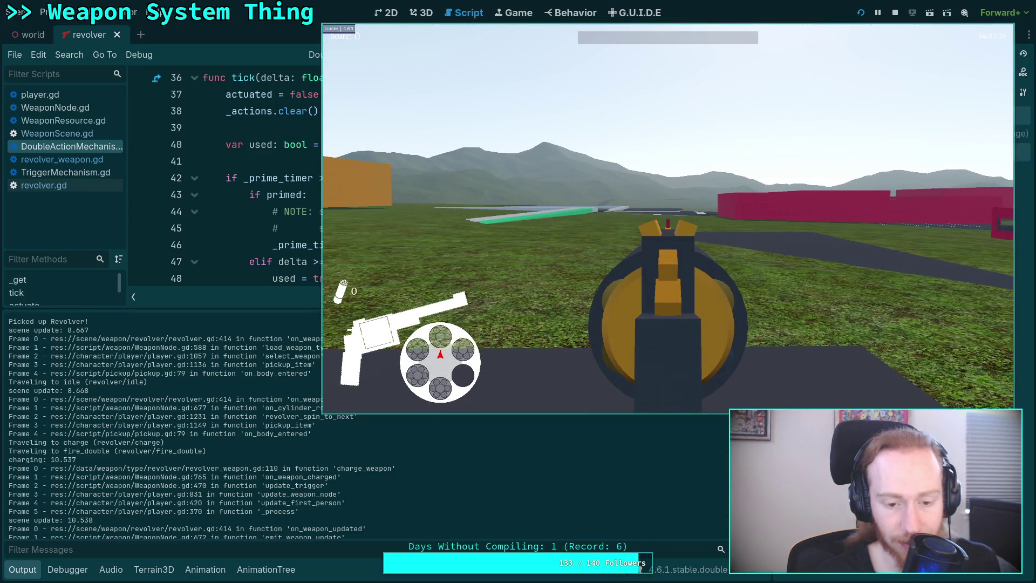
{"action": "right_click", "coordinate": [668, 218]}
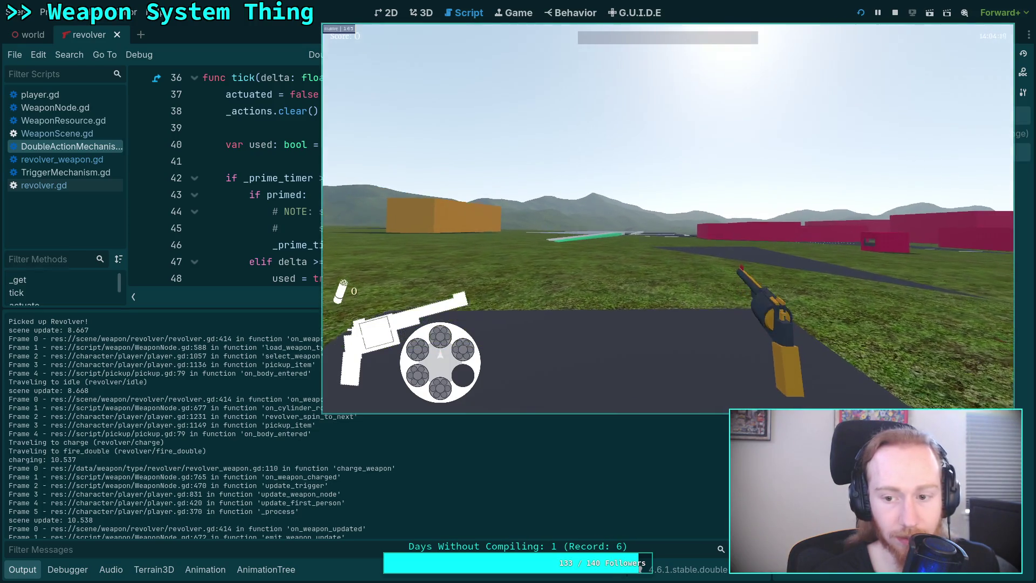
{"action": "right_click", "coordinate": [668, 219]}
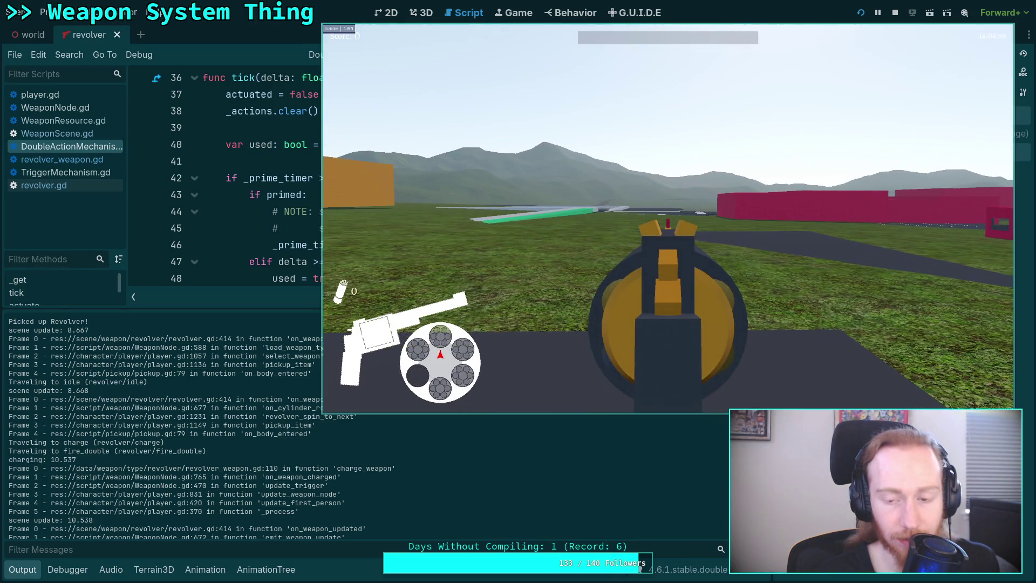
{"action": "right_click", "coordinate": [668, 218]}
{"action": "right_click", "coordinate": [668, 218]}
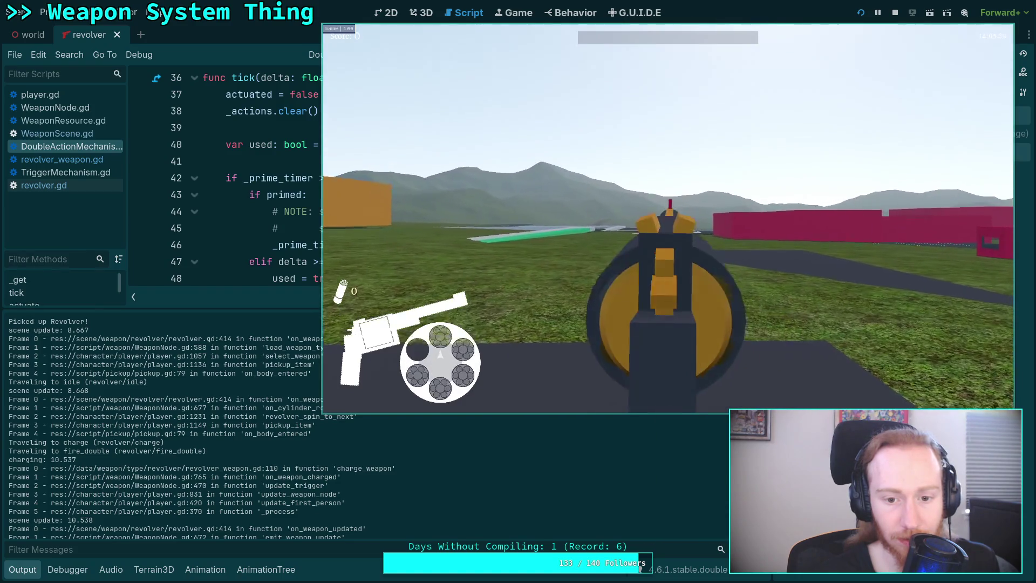
{"action": "right_click", "coordinate": [668, 219]}
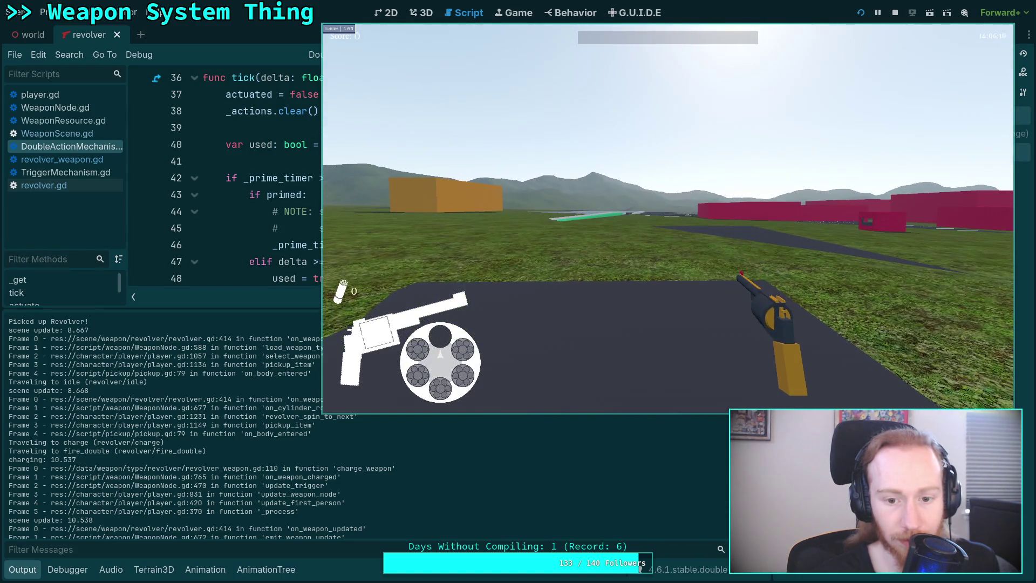
{"action": "right_click", "coordinate": [668, 218]}
{"action": "right_click", "coordinate": [668, 218]}
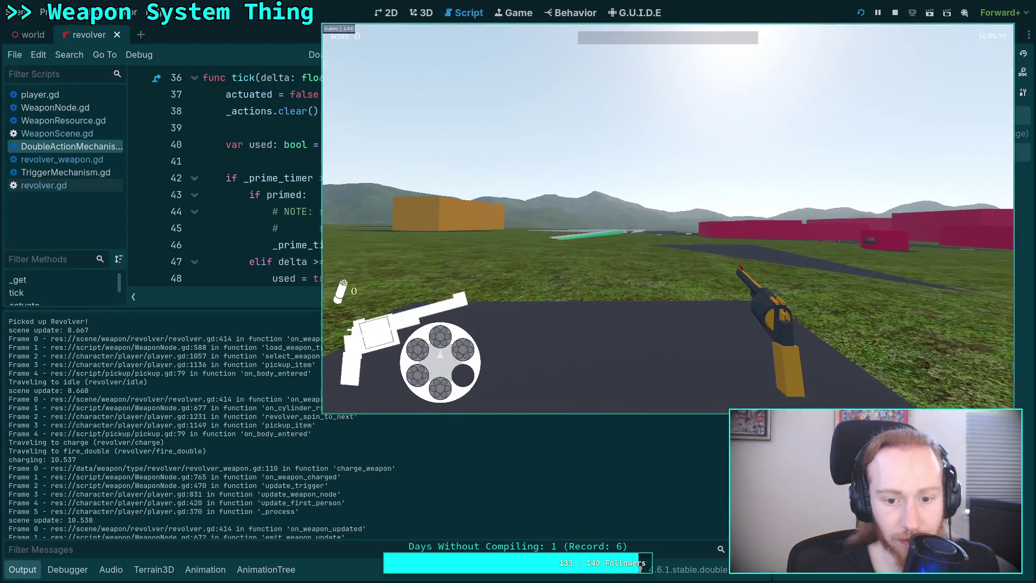
{"action": "right_click", "coordinate": [668, 219]}
{"action": "right_click", "coordinate": [668, 218]}
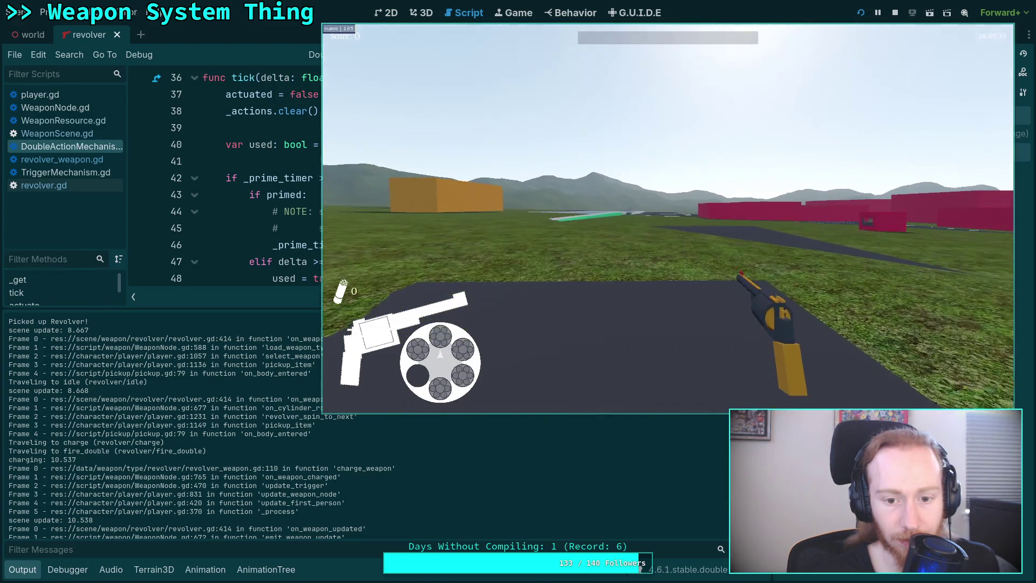
{"action": "right_click", "coordinate": [668, 218]}
{"action": "right_click", "coordinate": [667, 218]}
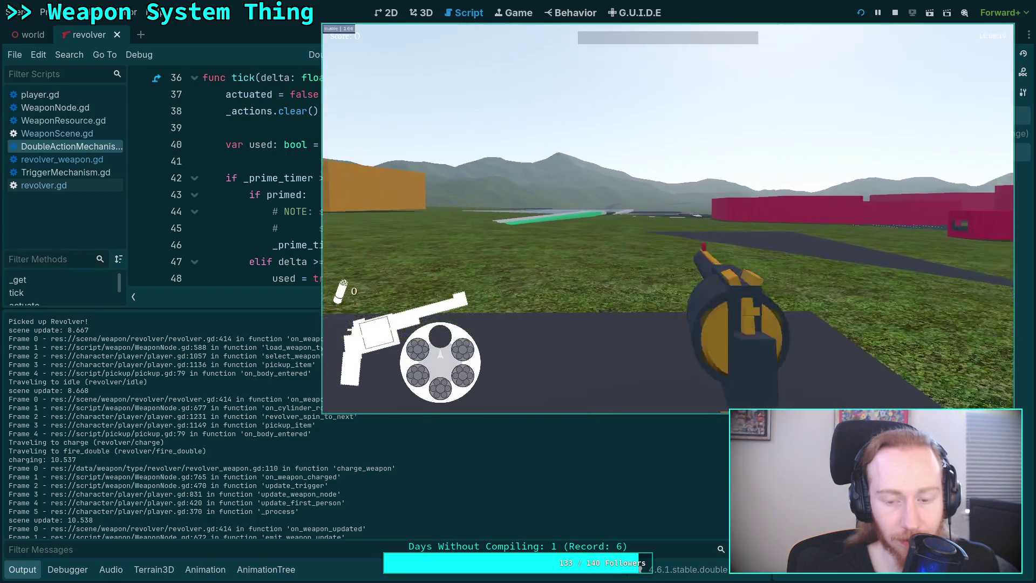
{"action": "key", "text": "Escape"}
{"action": "left_click", "coordinate": [668, 236]}
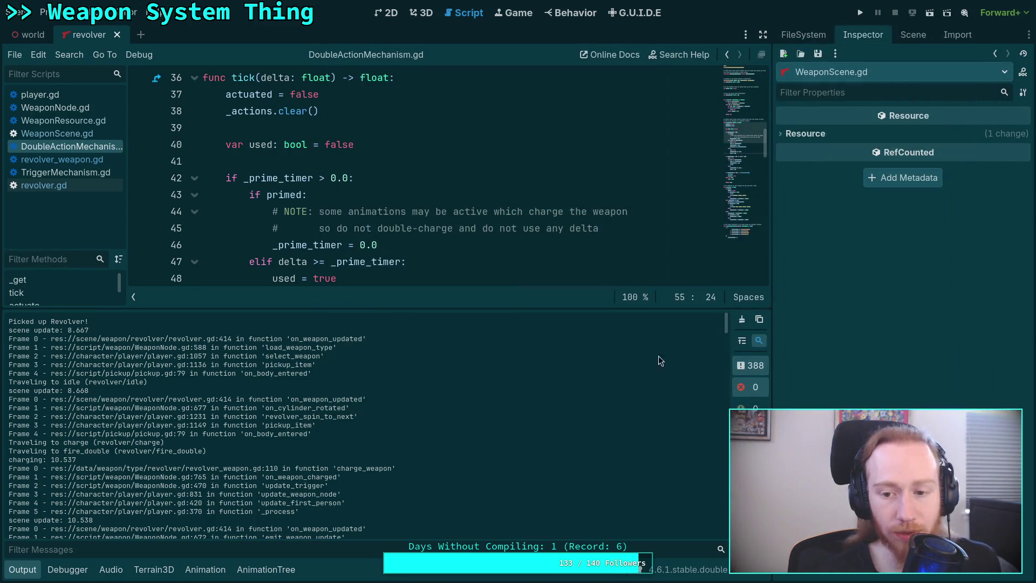
Relaunch the game with F5, walk forward and aim, then pause and resume.
{"action": "key", "text": "F5"}
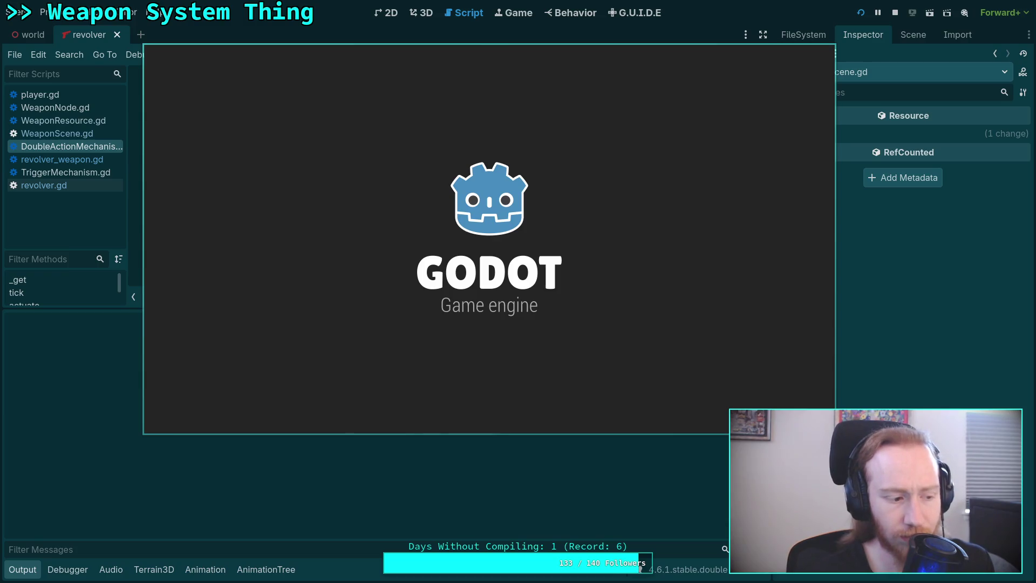
{"action": "key", "text": "w"}
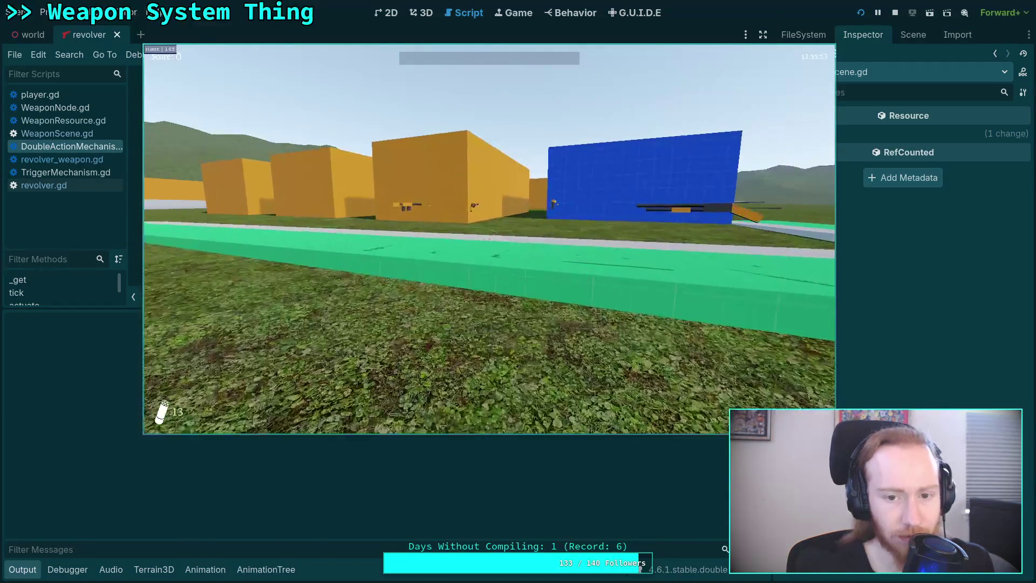
{"action": "key", "text": "w"}
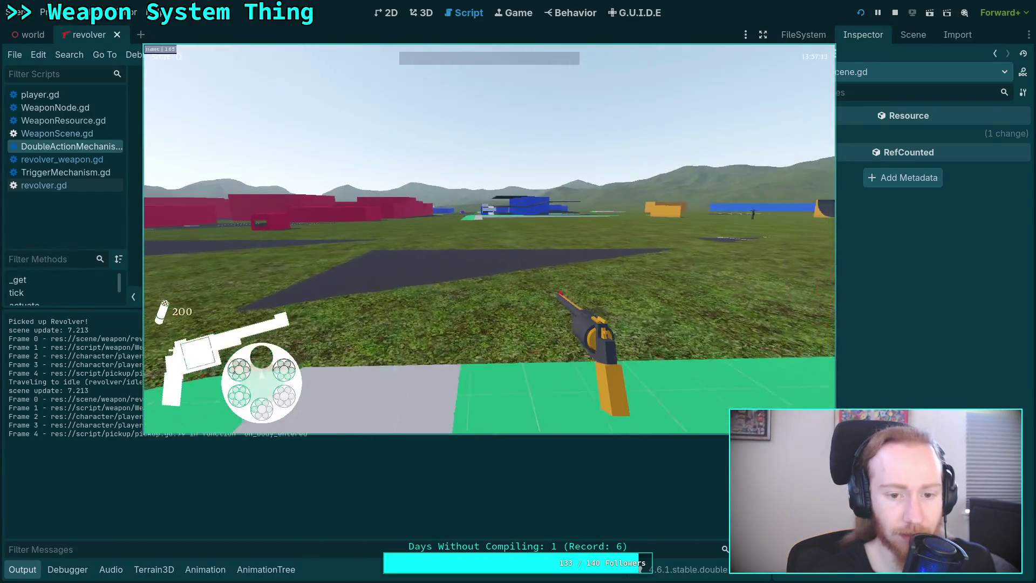
{"action": "right_click", "coordinate": [489, 239]}
{"action": "key", "text": "w"}
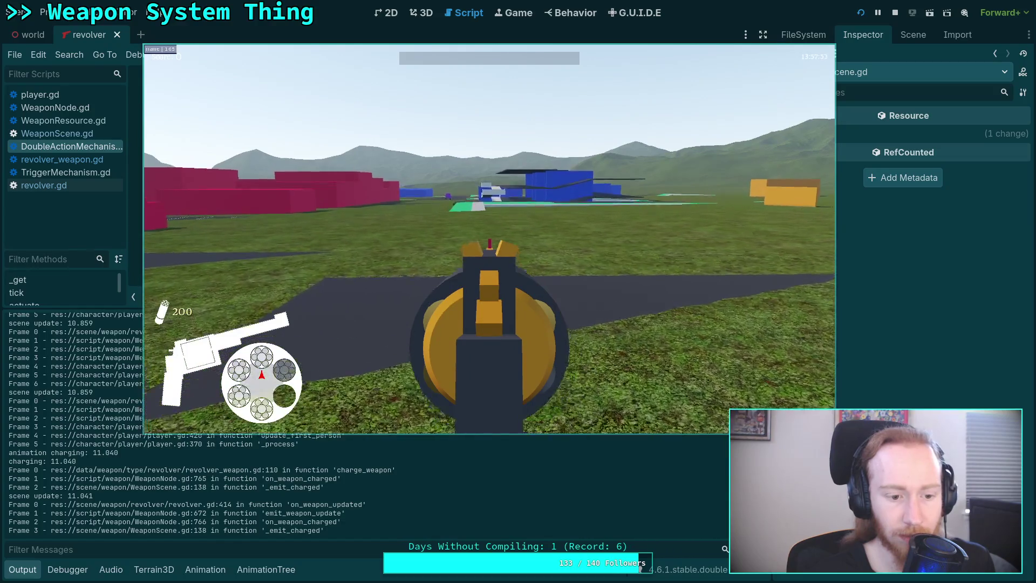
{"action": "key", "text": "w"}
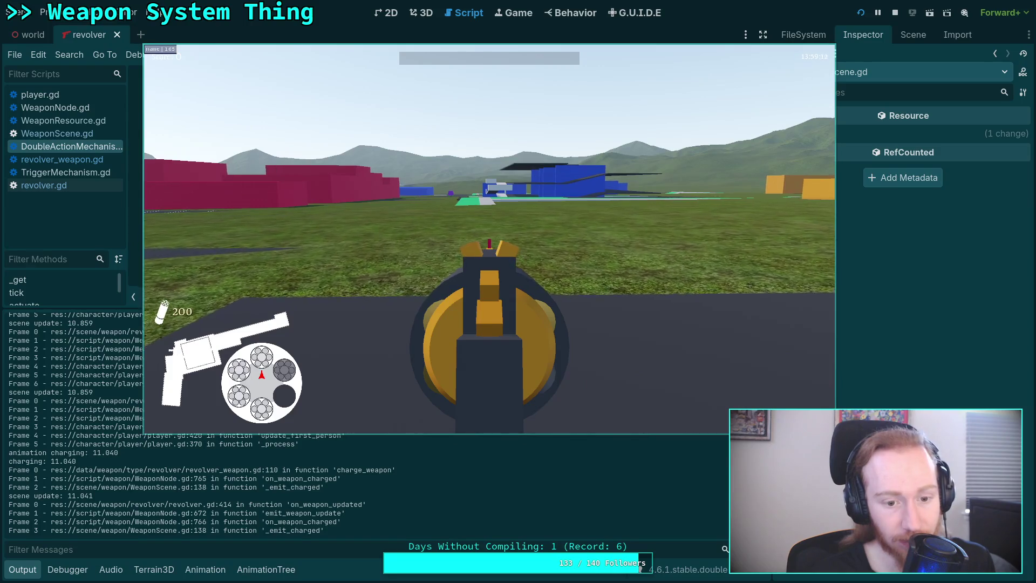
{"action": "key", "text": "Escape"}
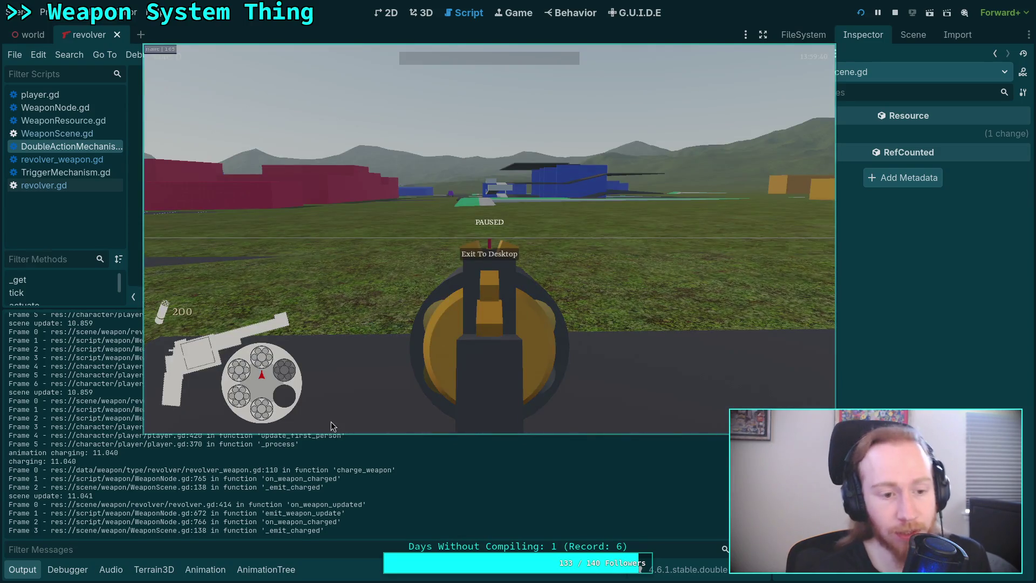
{"action": "scroll", "coordinate": [256, 499], "scroll_direction": "up", "scroll_amount": 5}
{"action": "scroll", "coordinate": [257, 499], "scroll_direction": "up", "scroll_amount": 2}
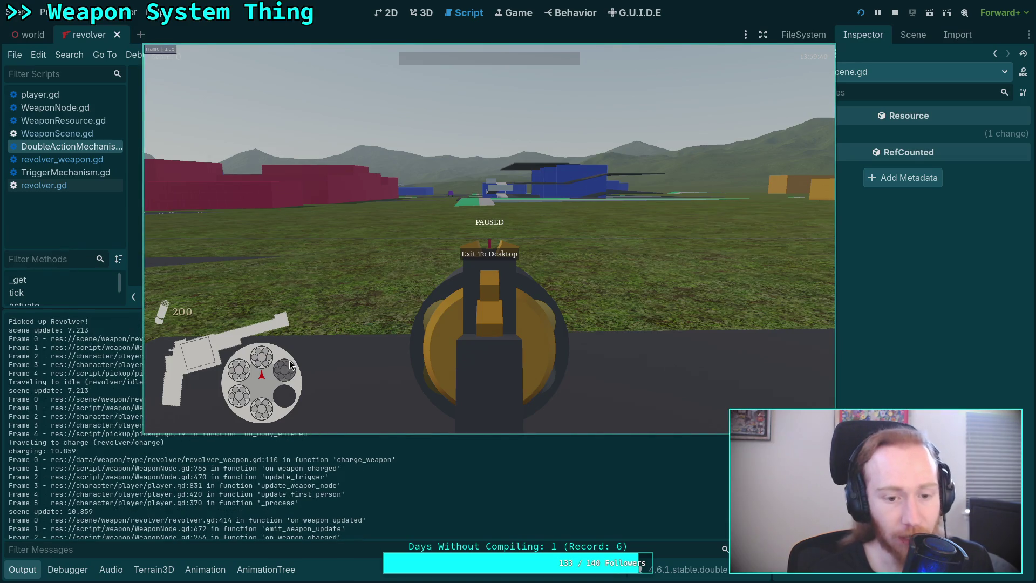
{"action": "left_click", "coordinate": [453, 325]}
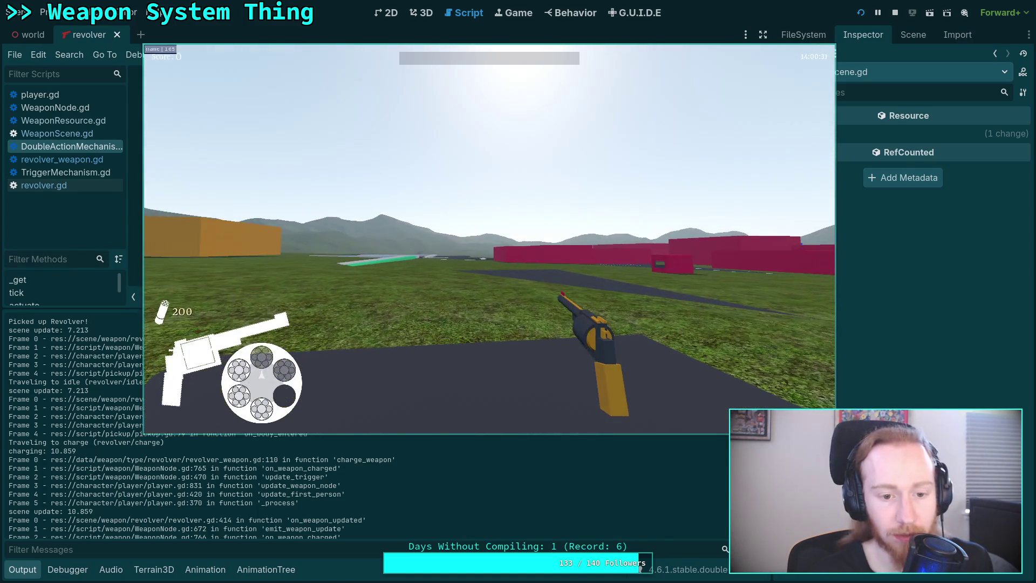
Aim and fire two revolver shots, then reload the cylinder.
{"action": "right_click", "coordinate": [489, 239]}
{"action": "left_click", "coordinate": [489, 239]}
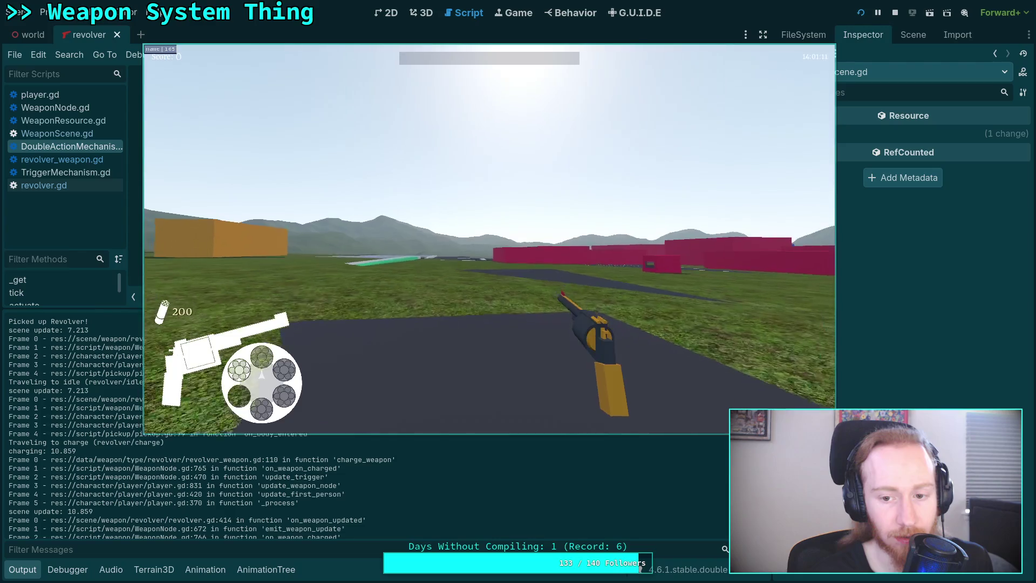
{"action": "left_click", "coordinate": [489, 239]}
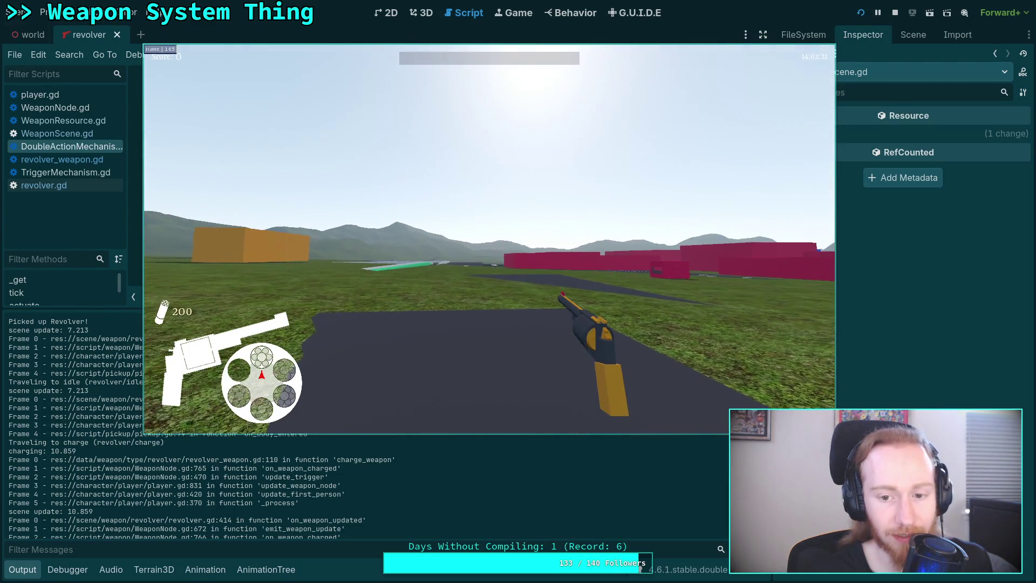
{"action": "right_click", "coordinate": [490, 239]}
{"action": "right_click", "coordinate": [490, 239]}
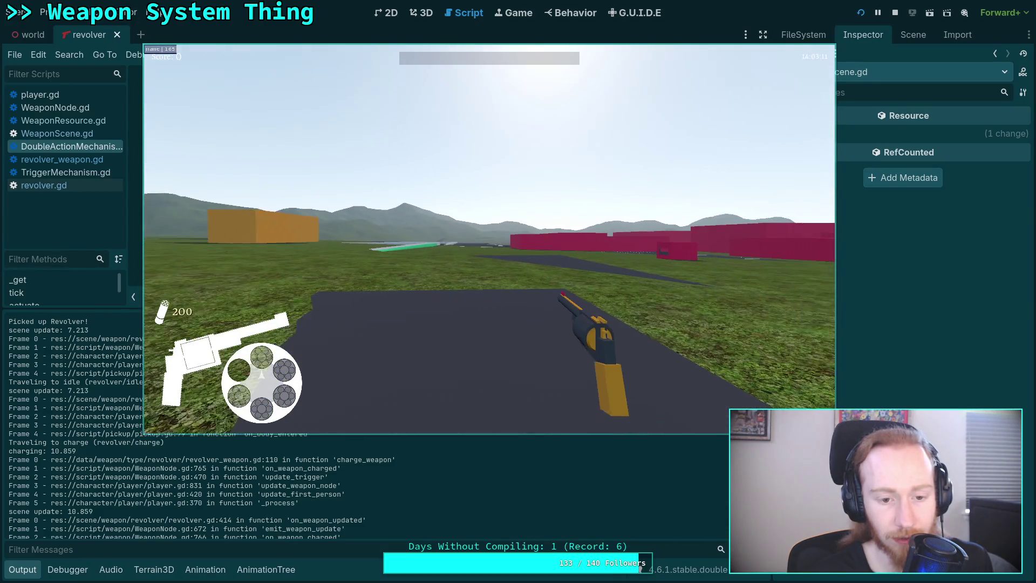
{"action": "key", "text": "r"}
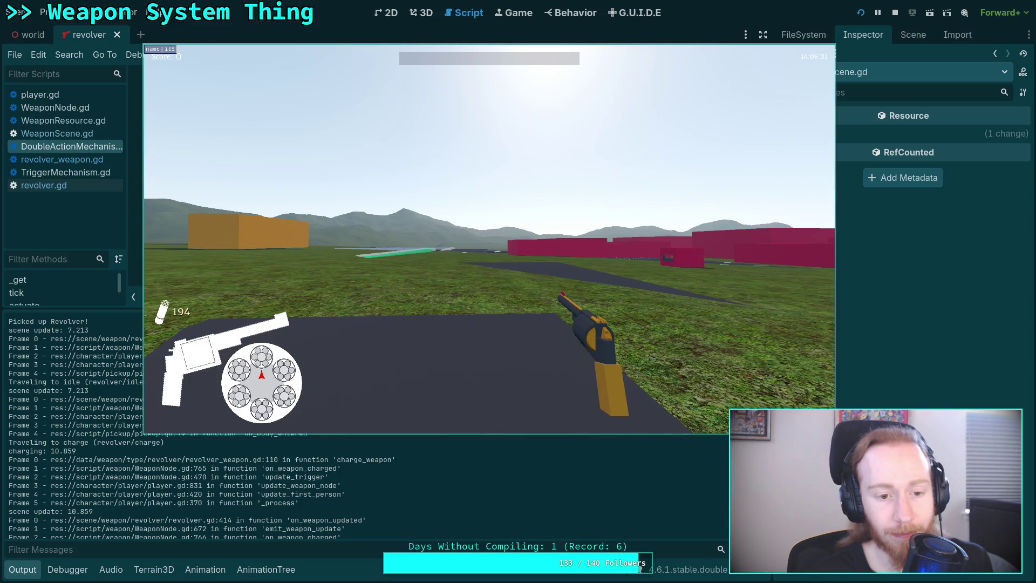
Walk onto the road, toggle aim twice, reload again, then pause and stop the game.
{"action": "key", "text": "w"}
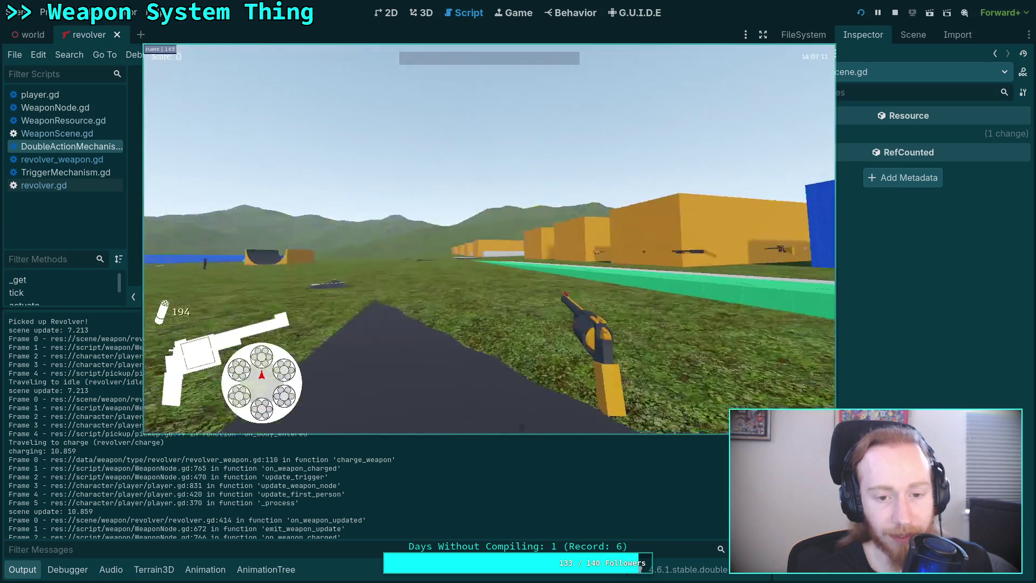
{"action": "key", "text": "w"}
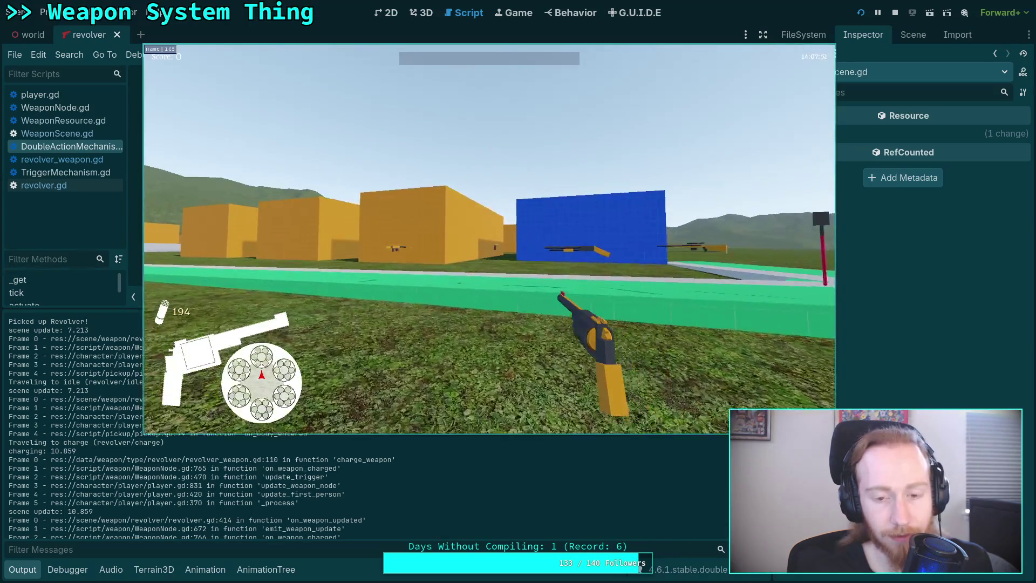
{"action": "key", "text": "w"}
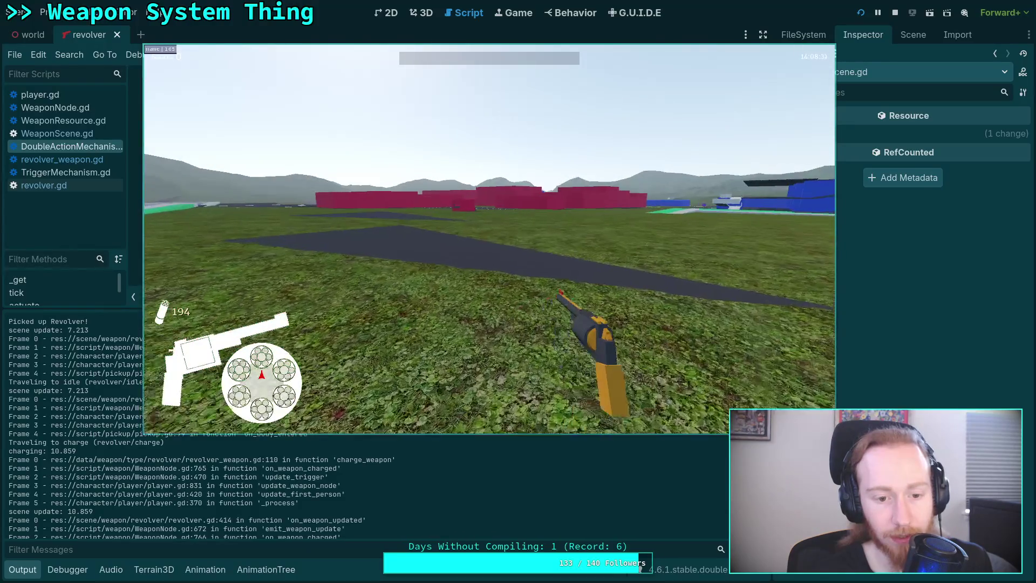
{"action": "key", "text": "s"}
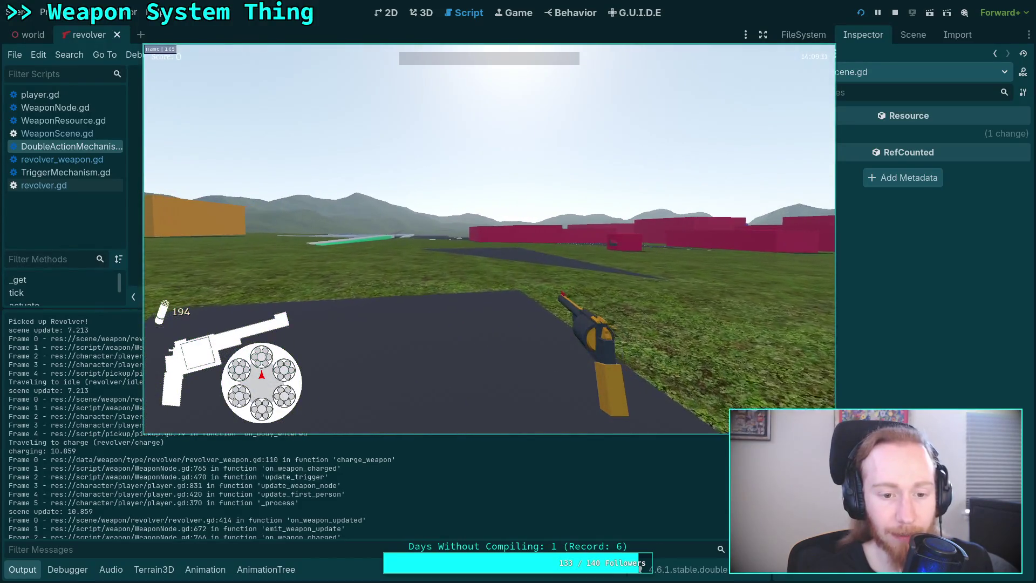
{"action": "right_click", "coordinate": [489, 239]}
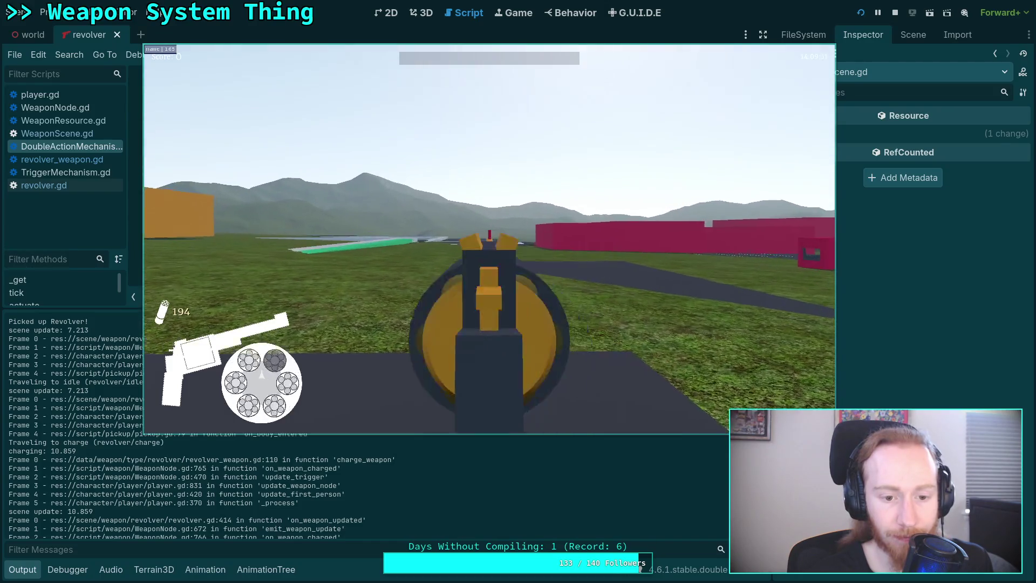
{"action": "right_click", "coordinate": [489, 239]}
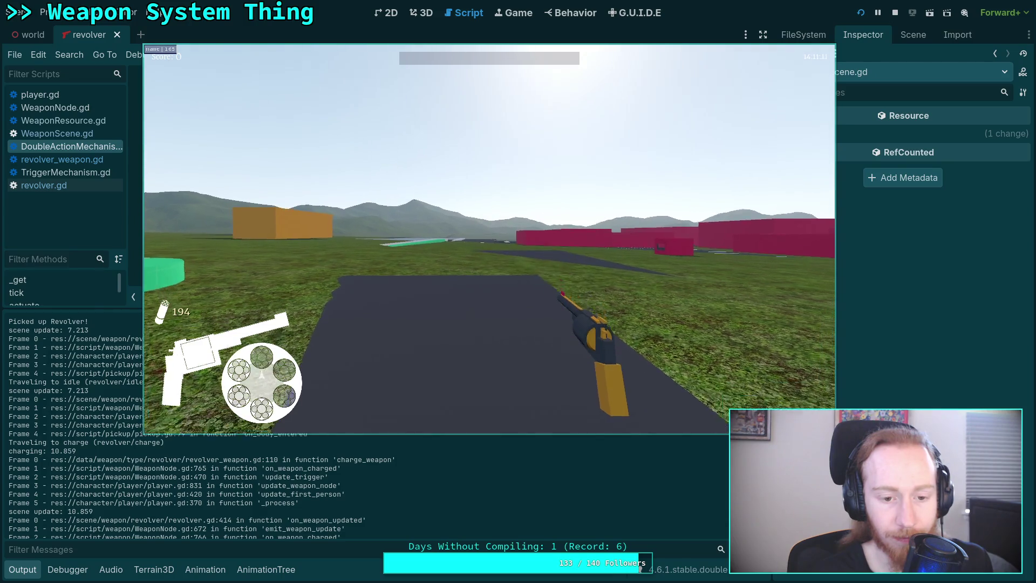
{"action": "right_click", "coordinate": [489, 239]}
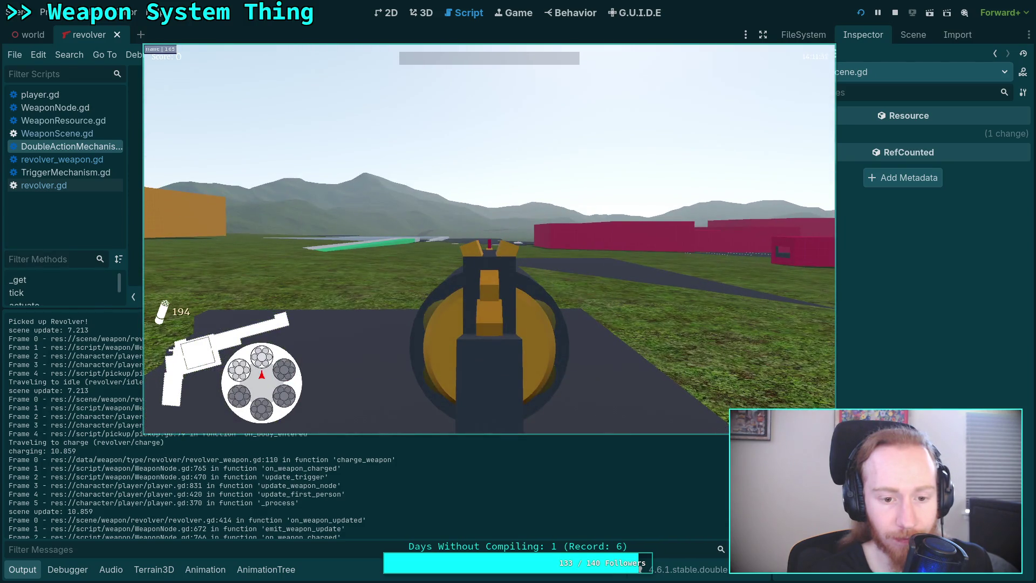
{"action": "right_click", "coordinate": [489, 239]}
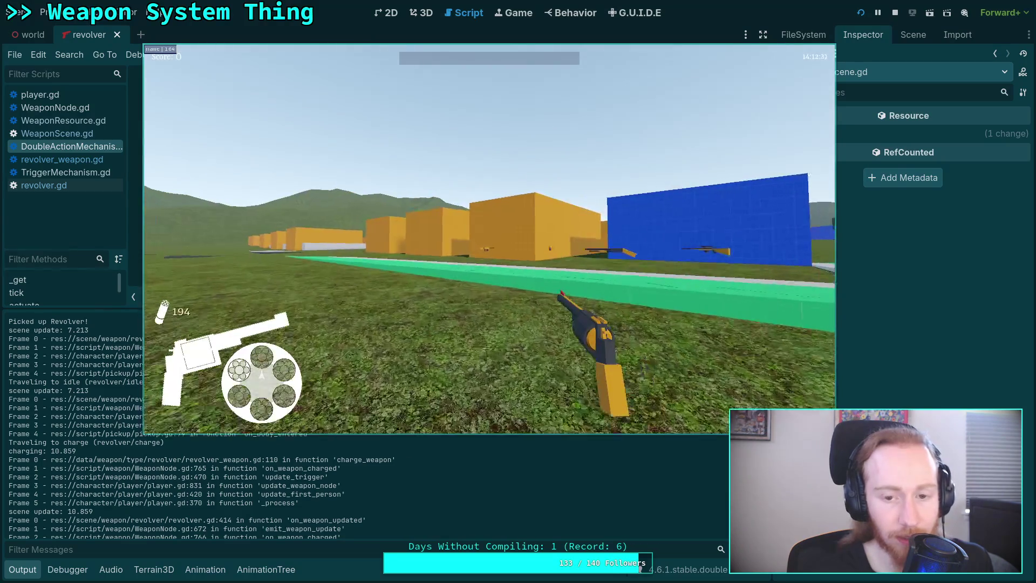
{"action": "key", "text": "r"}
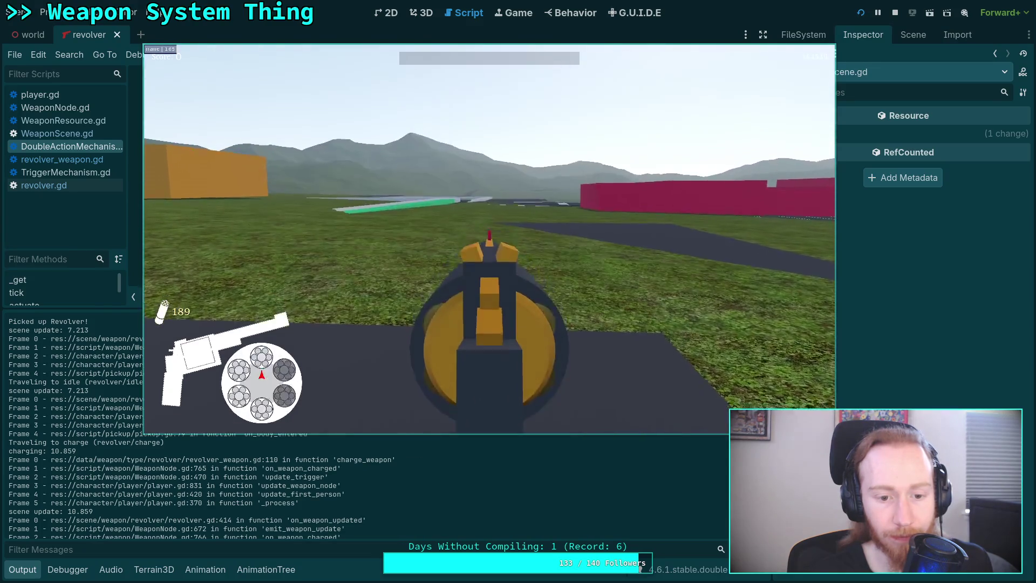
{"action": "key", "text": "Escape"}
{"action": "left_click", "coordinate": [489, 252]}
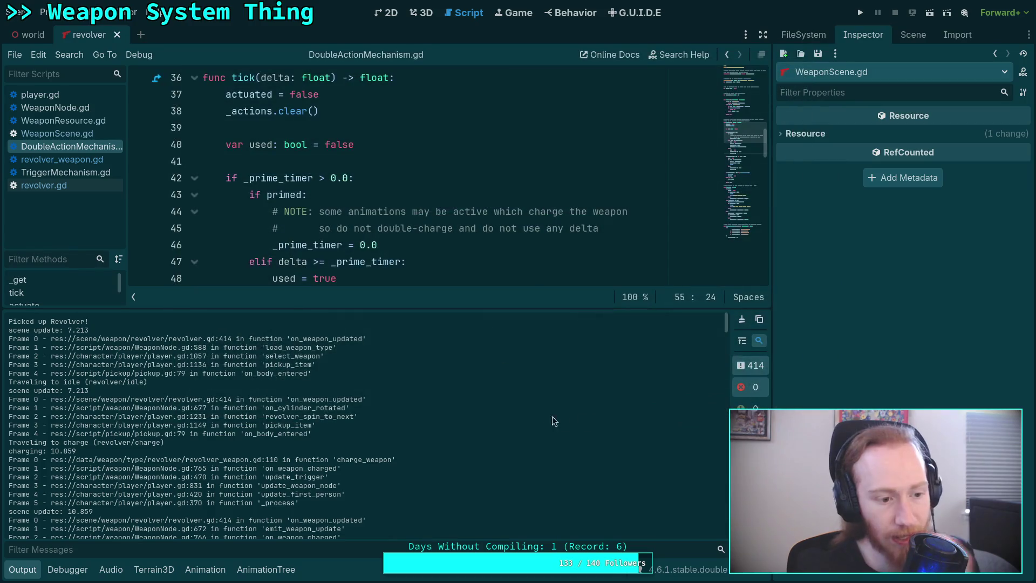
Clear the Output log and collapse the bottom panel.
{"action": "left_click", "coordinate": [742, 319]}
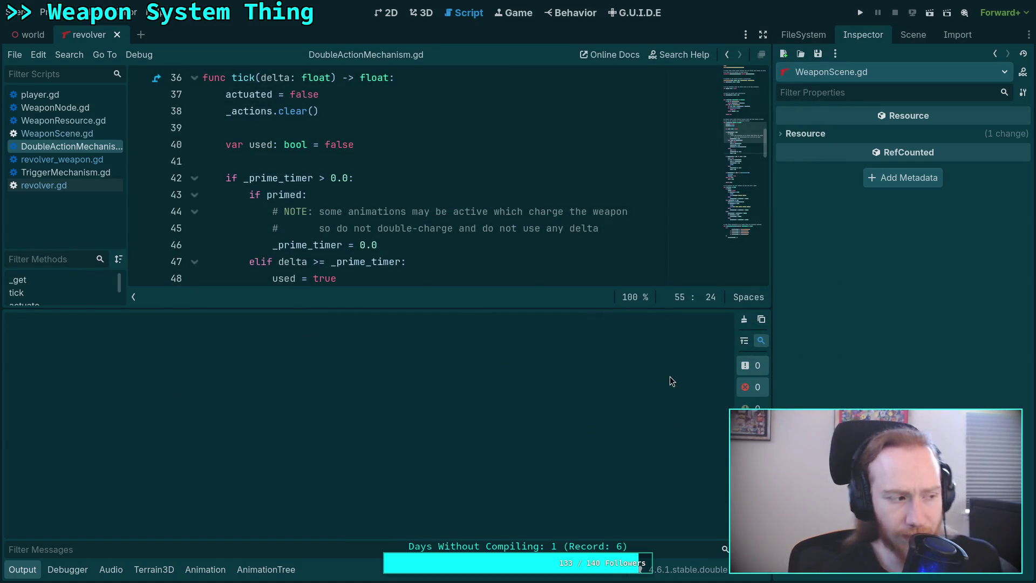
{"action": "left_click", "coordinate": [22, 569]}
{"action": "scroll", "coordinate": [334, 350], "scroll_direction": "up", "scroll_amount": 3}
{"action": "scroll", "coordinate": [378, 335], "scroll_direction": "down", "scroll_amount": 3}
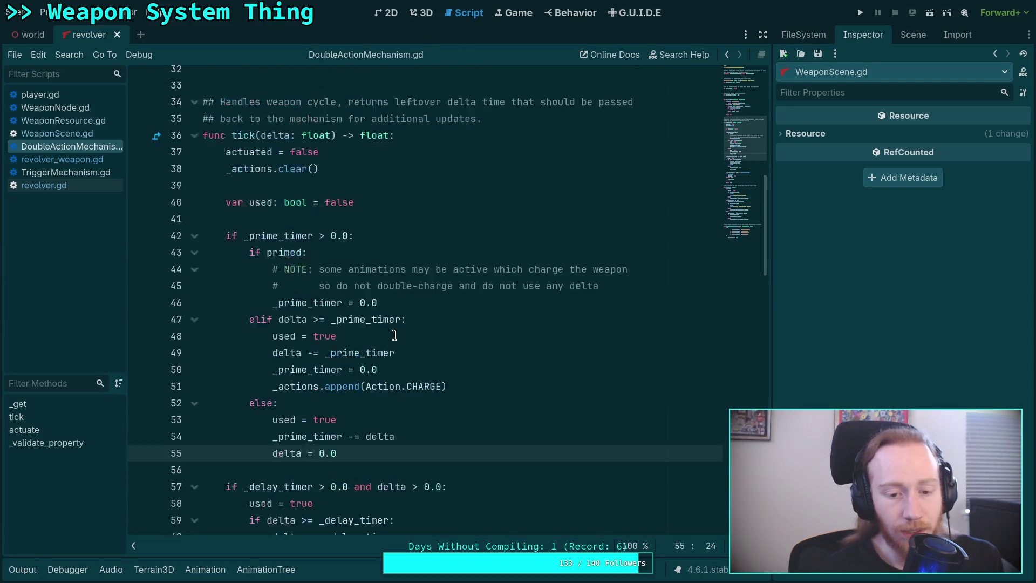
Review the primed tick branch and its note, then open revolver_weapon.gd and revolver.gd.
{"action": "left_click_drag", "start_coordinate": [369, 391], "coordinate": [249, 262]}
{"action": "left_click", "coordinate": [393, 228]}
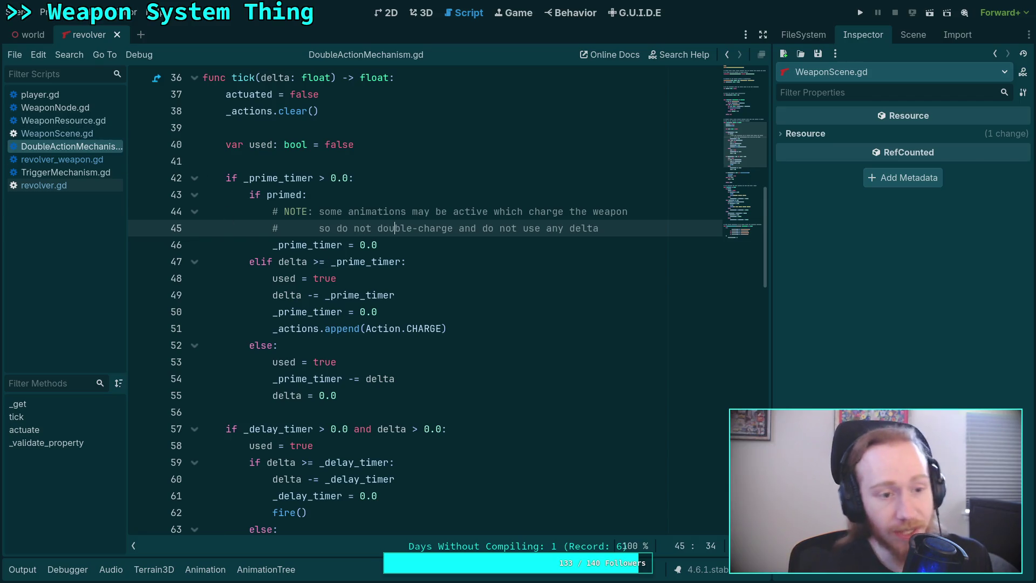
{"action": "left_click", "coordinate": [101, 160]}
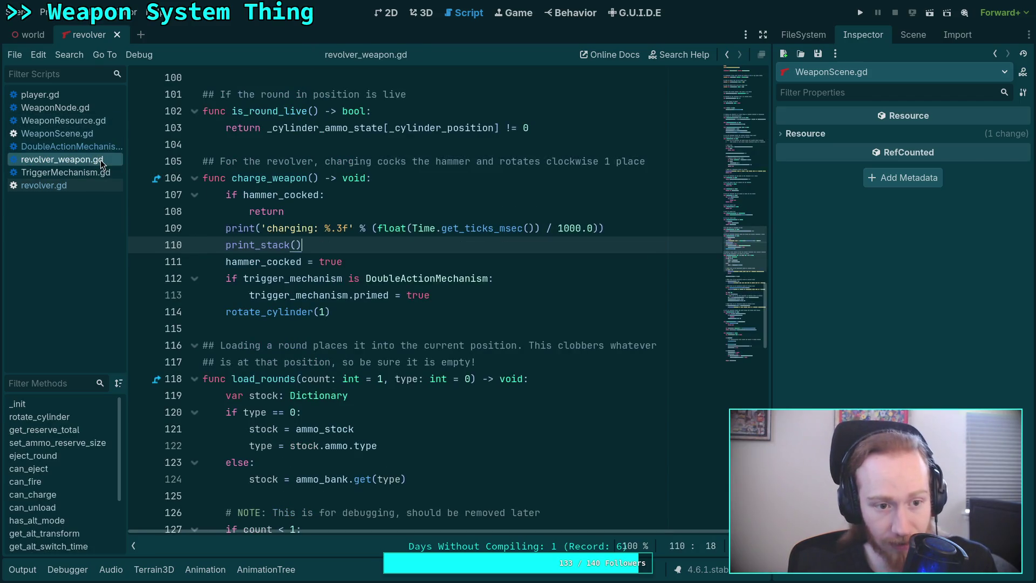
{"action": "left_click", "coordinate": [46, 185]}
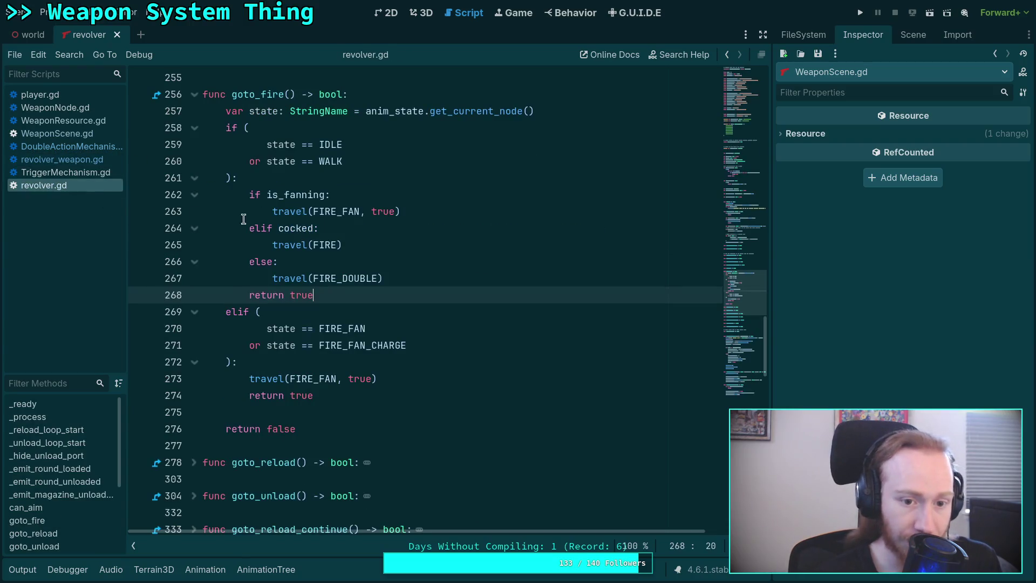
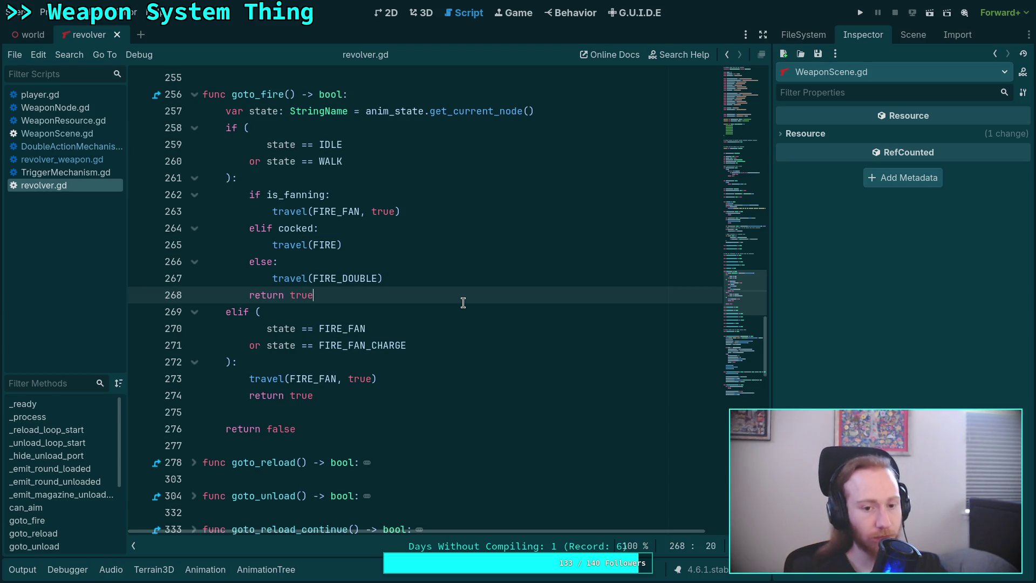
Add an elif branch after the first goto_fire branch that checks state == CHARGE.
{"action": "key", "text": "Return"}
{"action": "type", "text": "else"}
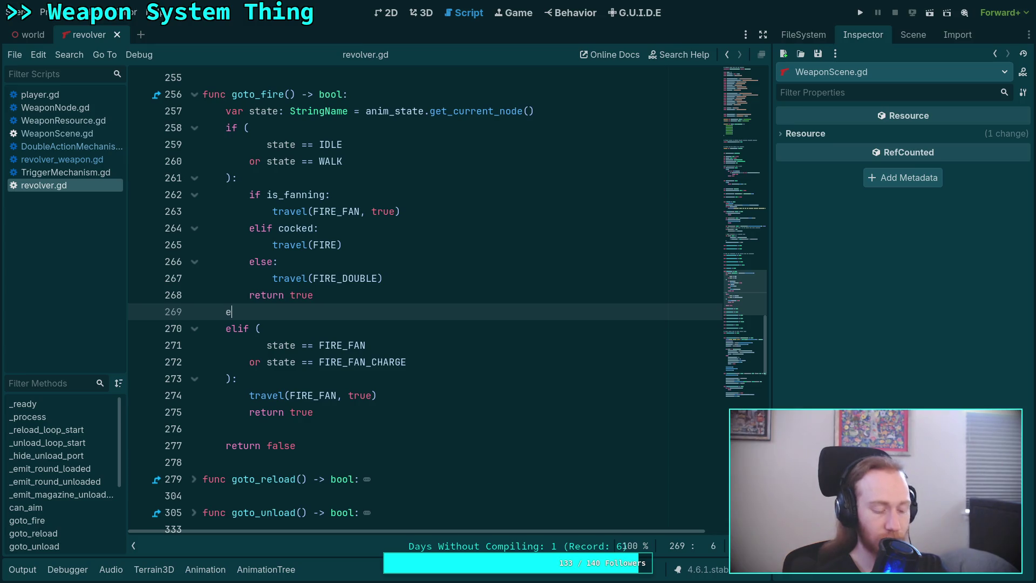
{"action": "key", "text": "BackSpace"}
{"action": "key", "text": "BackSpace"}
{"action": "type", "text": "if ("}
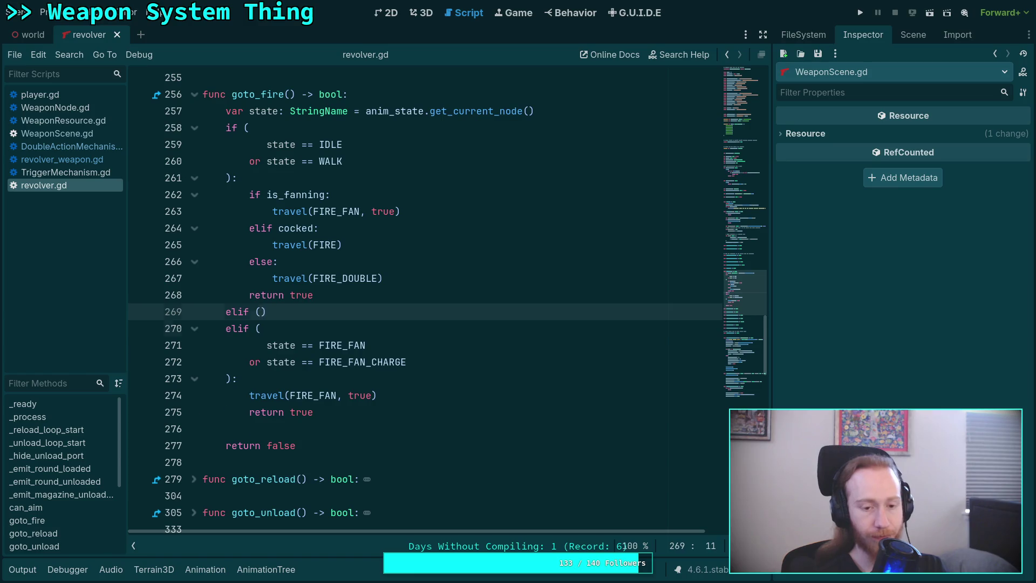
{"action": "key", "text": "Return"}
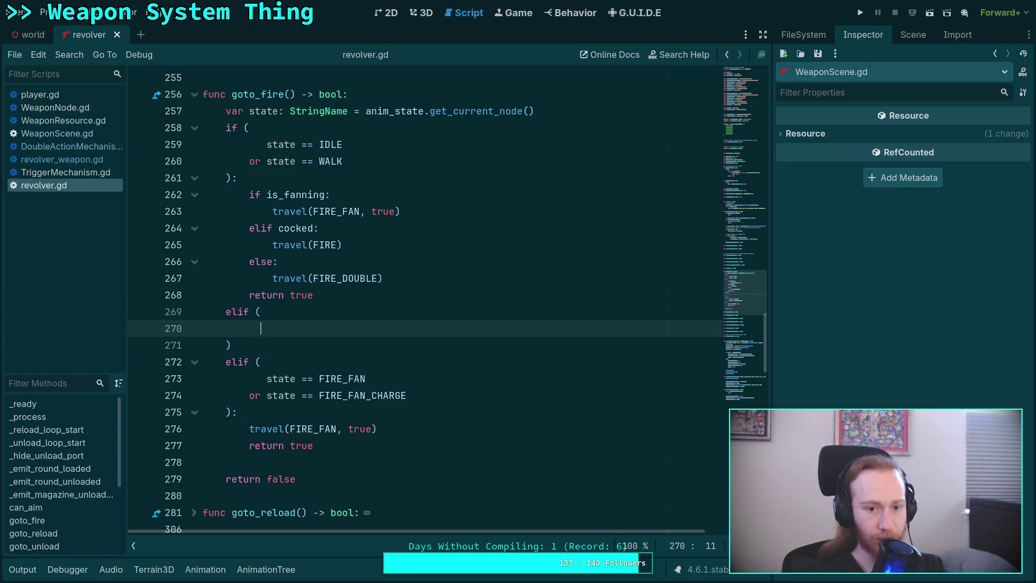
{"action": "type", "text": "state == "}
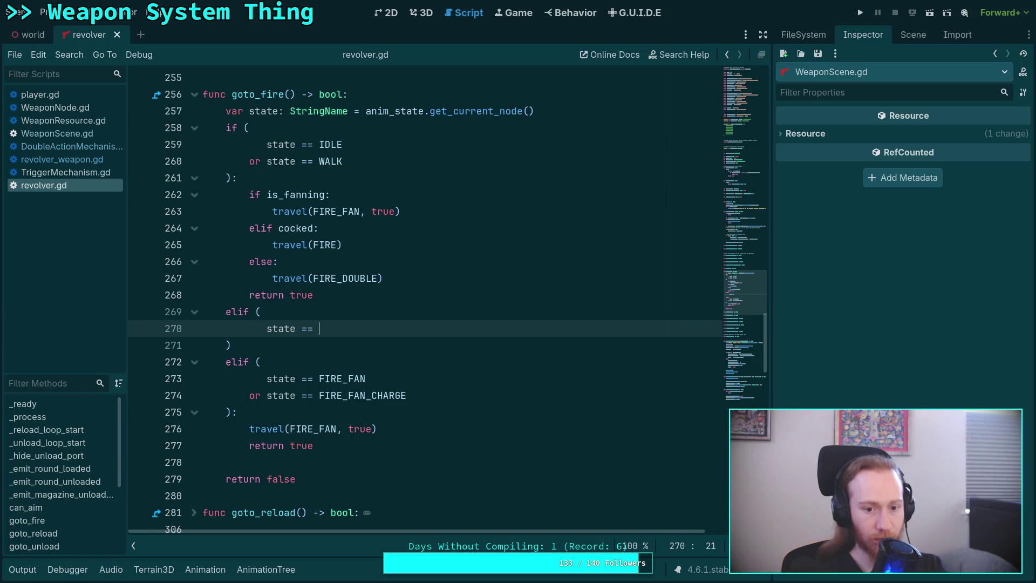
{"action": "type", "text": "CHARGE"}
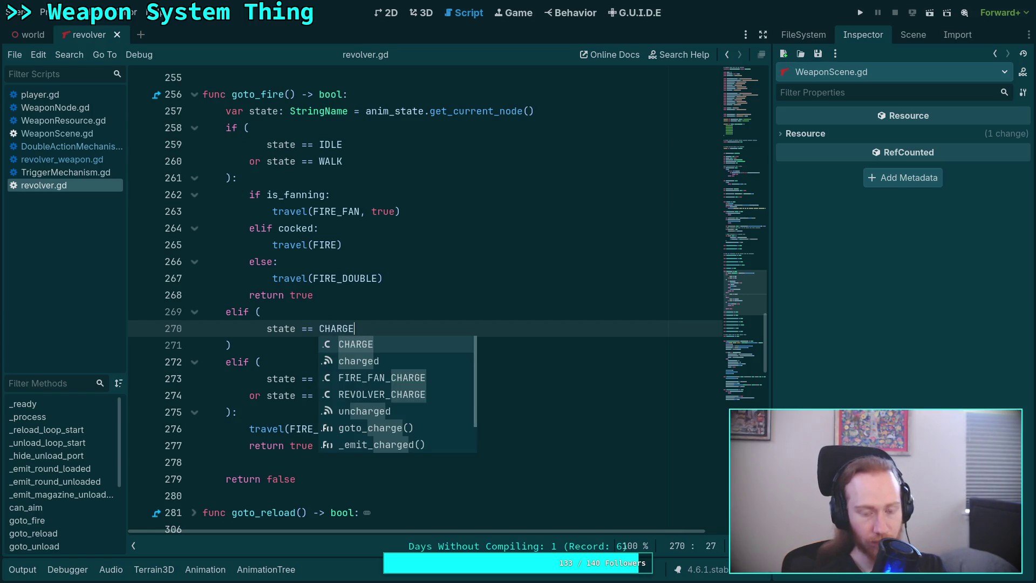
{"action": "left_click", "coordinate": [203, 345]}
{"action": "key", "text": "End"}
{"action": "type", "text": ":"}
Give the CHARGE branch a travel(FIRE) body and save revolver.gd.
{"action": "key", "text": "Return"}
{"action": "type", "text": "travel"}
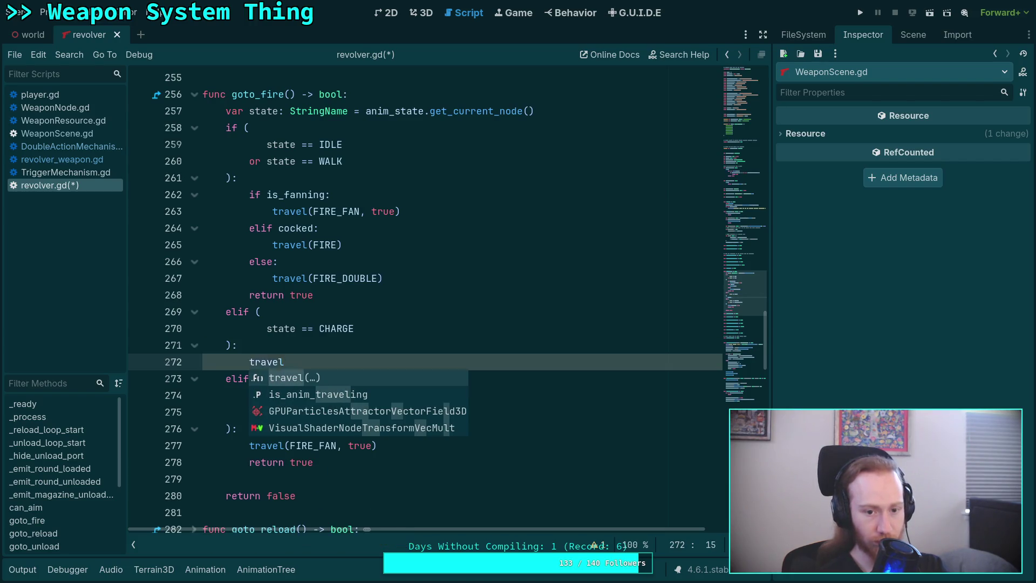
{"action": "key", "text": "Return"}
{"action": "type", "text": "FIRE)"}
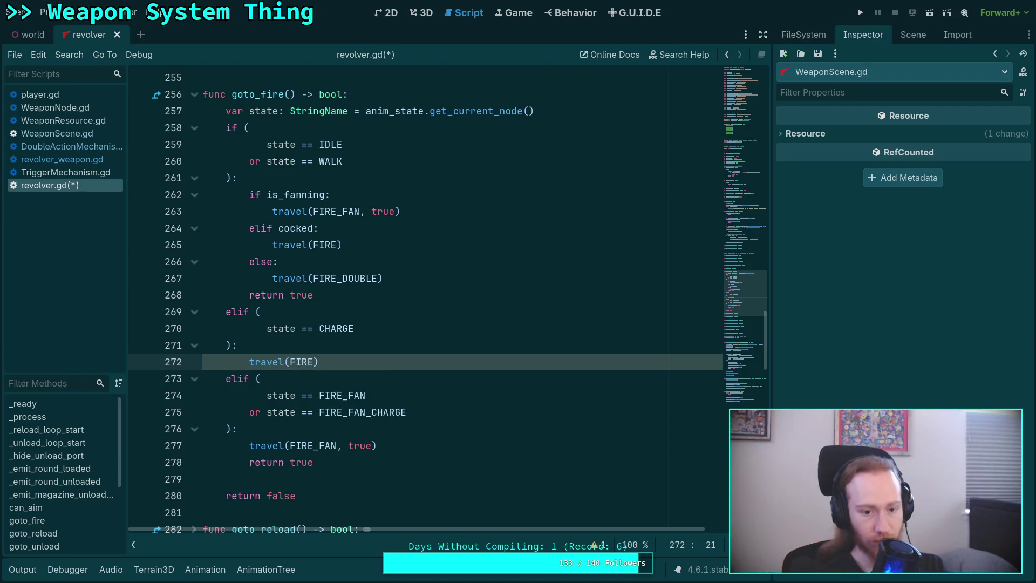
{"action": "key", "text": "Up"}
{"action": "key", "text": "ctrl+s"}
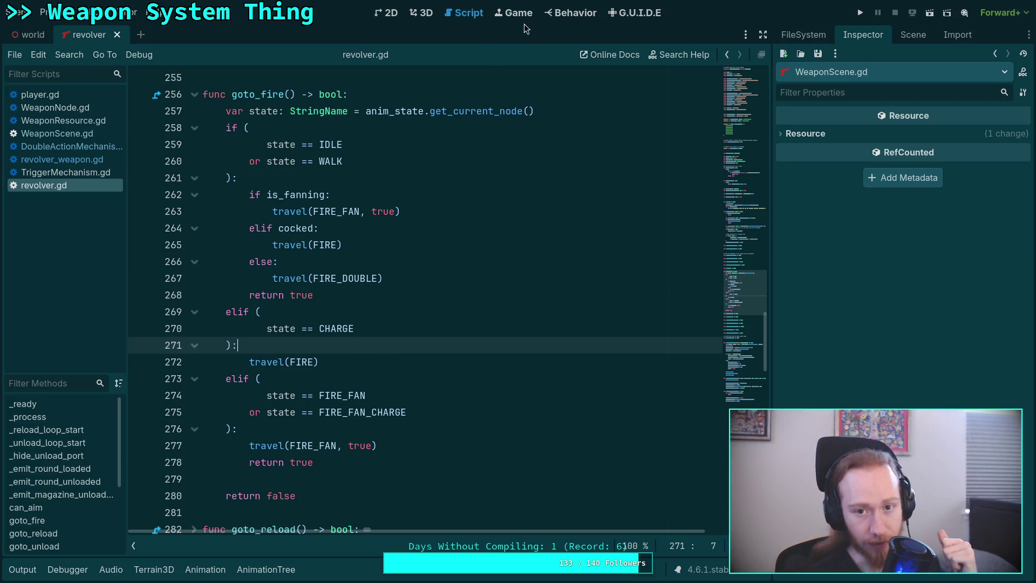
{"action": "left_click", "coordinate": [423, 12]}
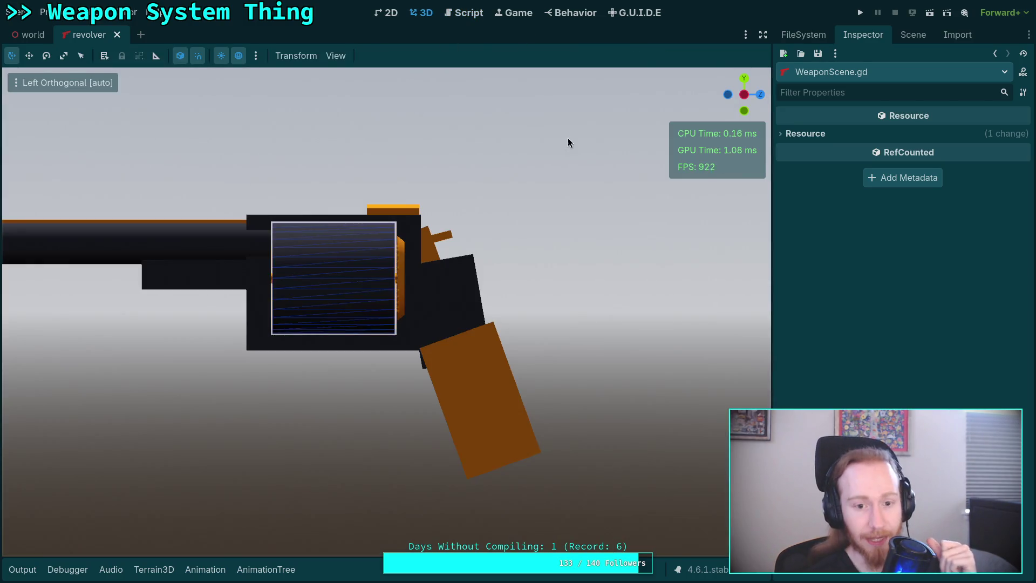
Select the AnimationTree node, scrub revolver/fire_double, and select the revolver weapon resource in FileSystem.
{"action": "left_click", "coordinate": [920, 39]}
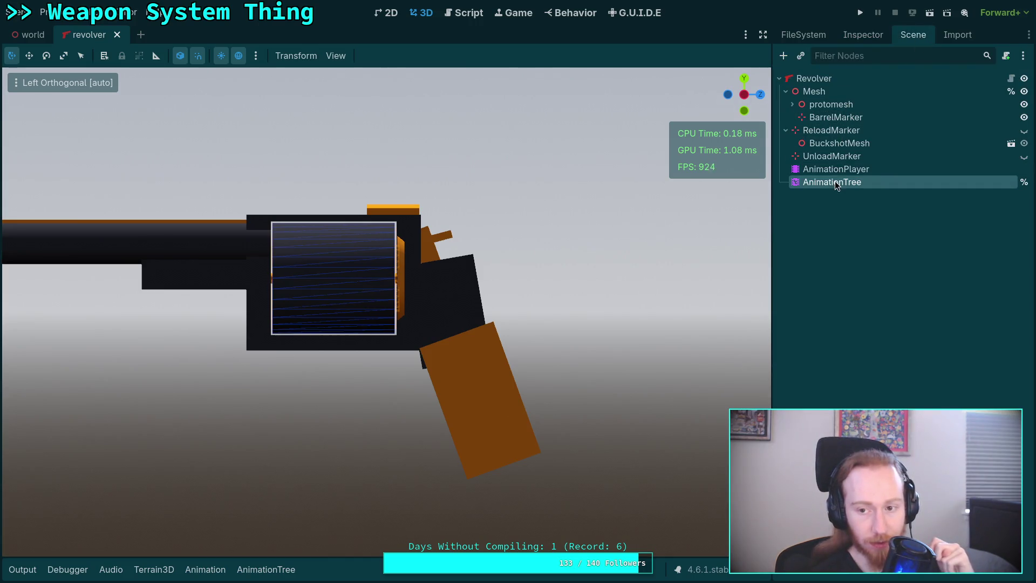
{"action": "left_click", "coordinate": [835, 184]}
{"action": "left_click", "coordinate": [204, 343]}
{"action": "left_click_drag", "start_coordinate": [204, 343], "coordinate": [572, 353]}
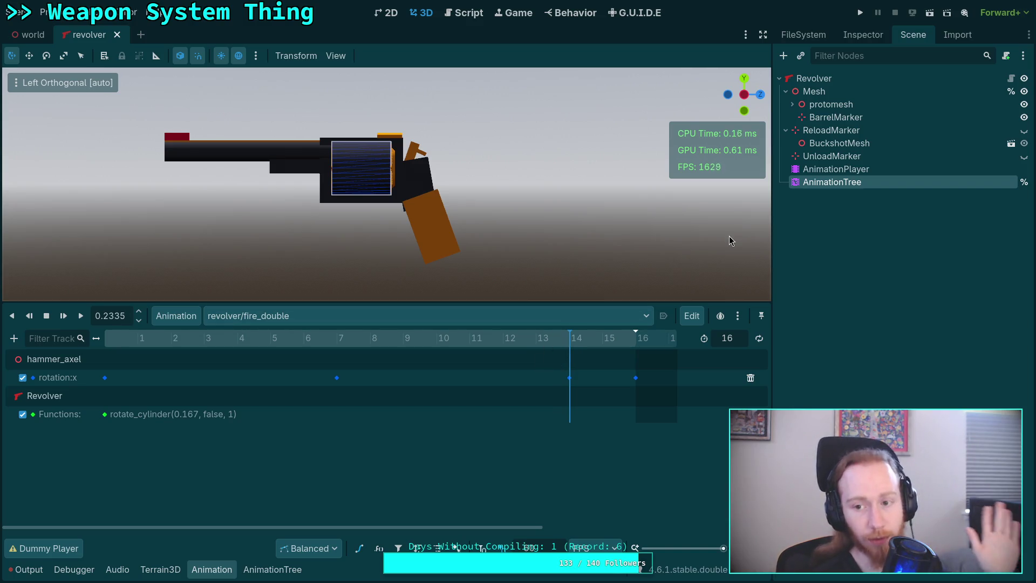
{"action": "left_click", "coordinate": [812, 35]}
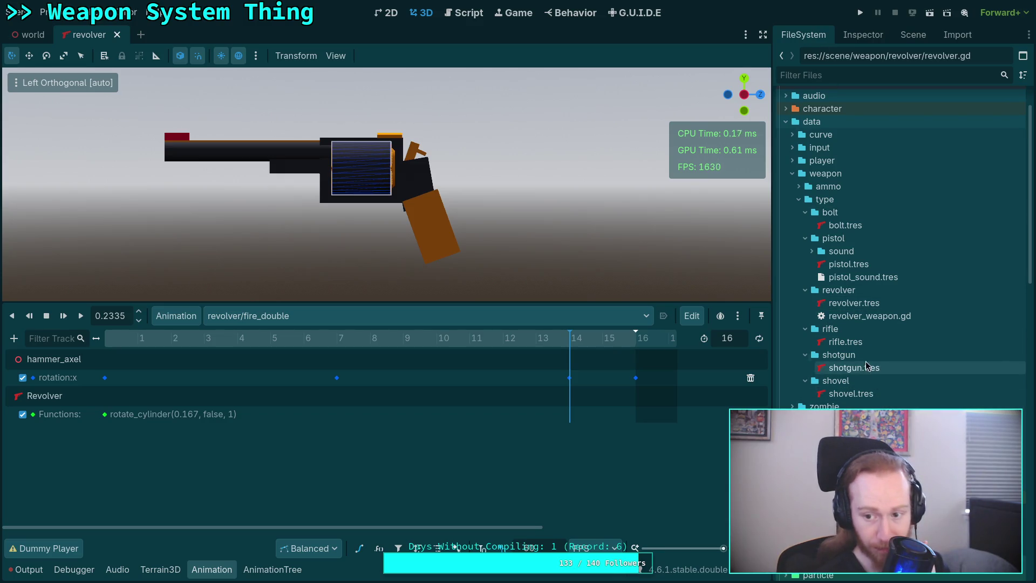
{"action": "left_click", "coordinate": [874, 302]}
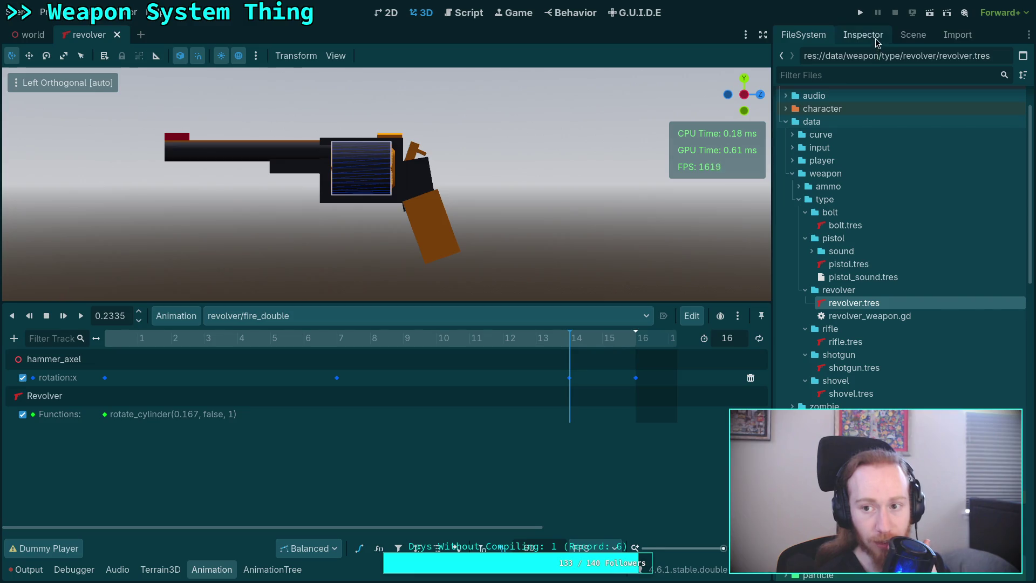
Change revolver.tres Prime Delay to 233.3 ms, then rescrub fire_double to compare timing.
{"action": "left_click", "coordinate": [875, 39]}
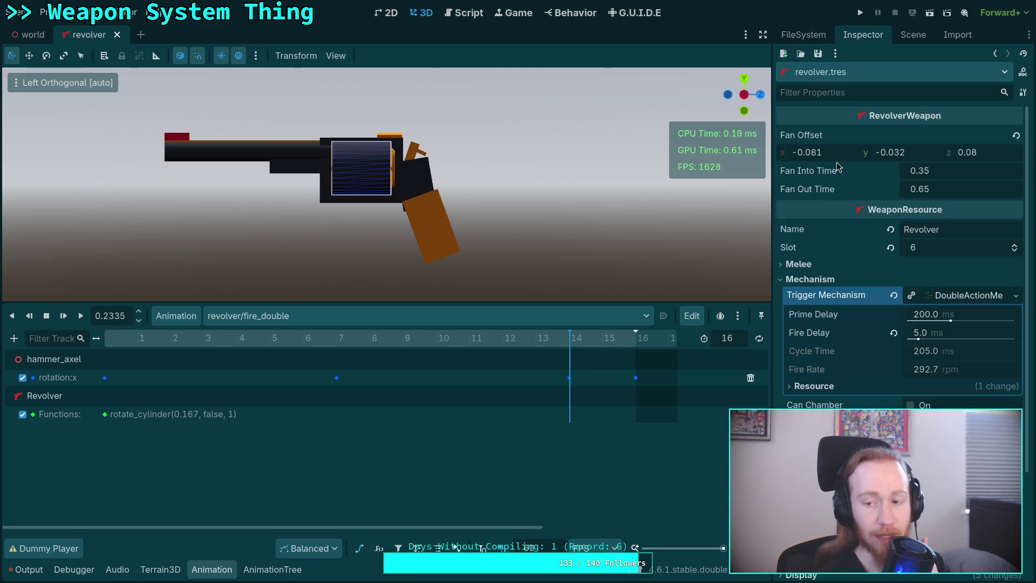
{"action": "left_click", "coordinate": [932, 317]}
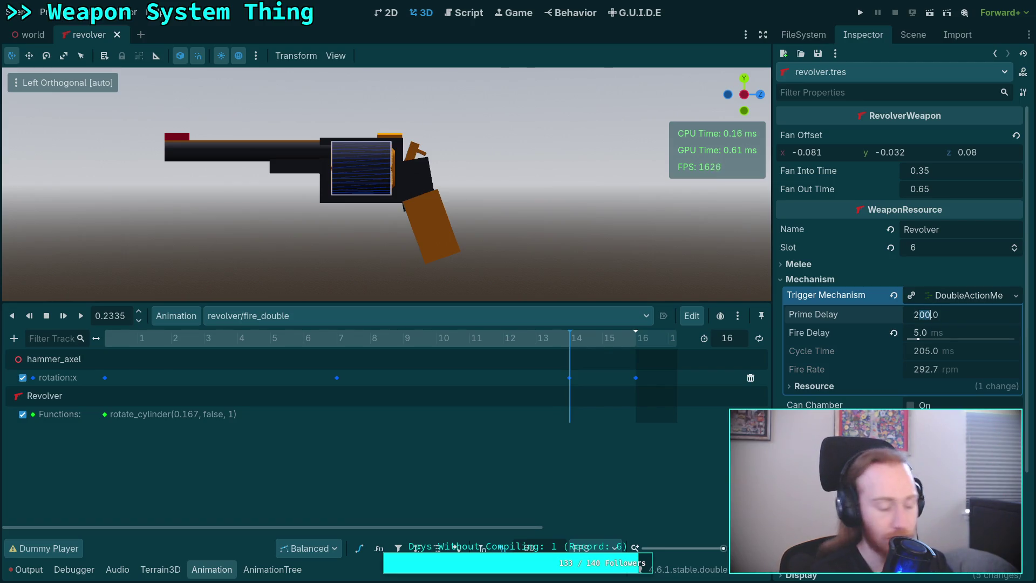
{"action": "key", "text": "BackSpace"}
{"action": "key", "text": "Delete"}
{"action": "type", "text": "33"}
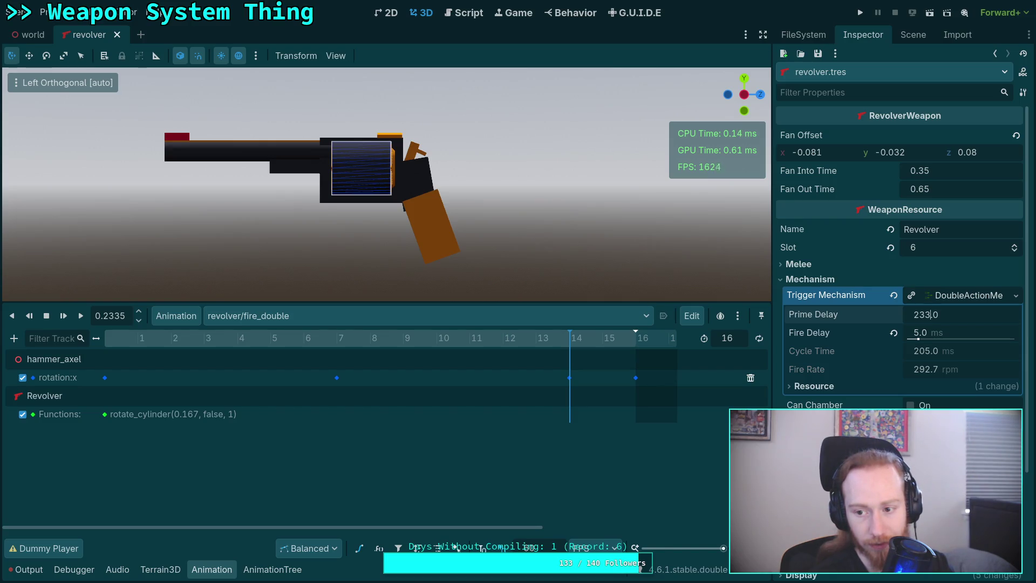
{"action": "key", "text": "End"}
{"action": "key", "text": "BackSpace"}
{"action": "type", "text": "3"}
{"action": "key", "text": "Return"}
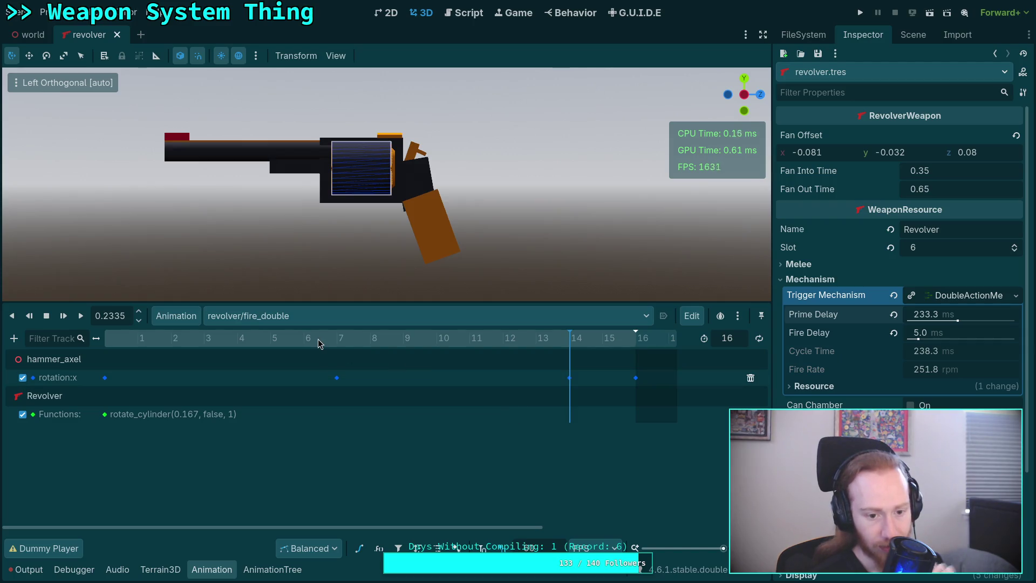
{"action": "mouse_move", "coordinate": [319, 343]}
{"action": "left_mouse_down"}
{"action": "mouse_move", "coordinate": [607, 350]}
{"action": "mouse_move", "coordinate": [439, 345]}
{"action": "left_mouse_up"}
Switch the animation panel to revolver/charge and scrub it to around frame 24.
{"action": "left_click", "coordinate": [526, 317]}
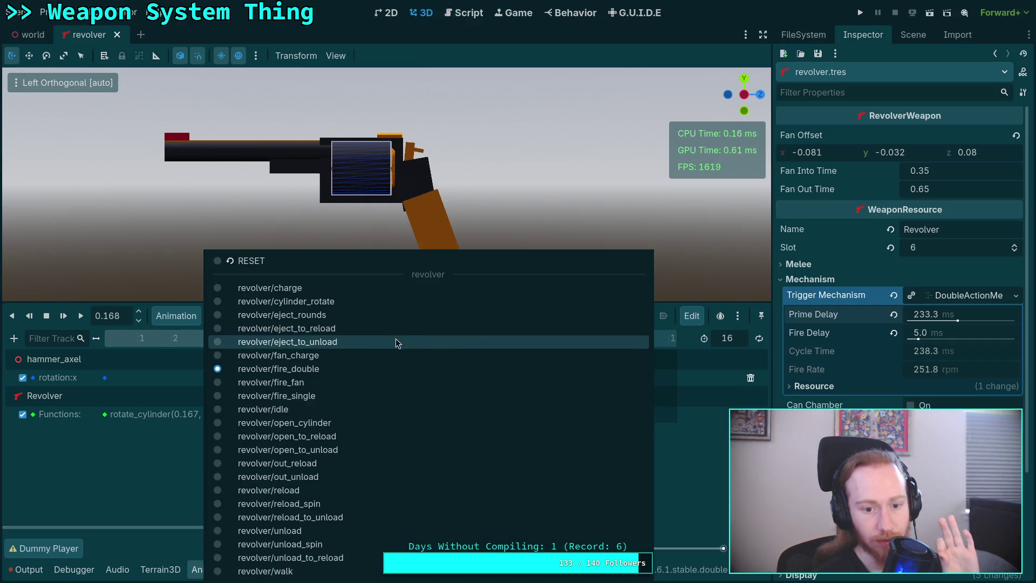
{"action": "left_click", "coordinate": [312, 293]}
{"action": "left_click_drag", "start_coordinate": [116, 341], "coordinate": [576, 345]}
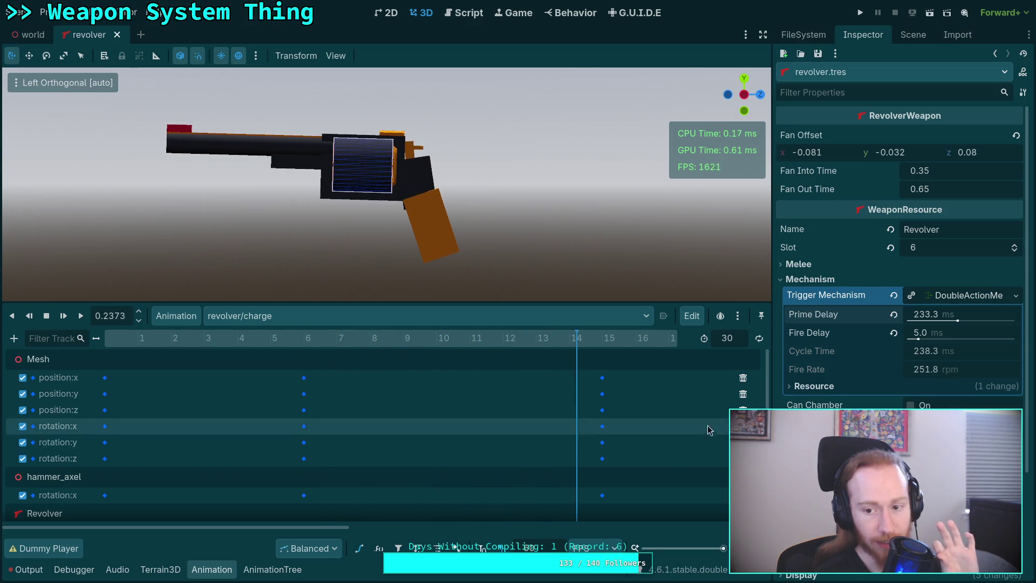
{"action": "scroll", "coordinate": [577, 345], "scroll_direction": "down", "scroll_amount": 3}
{"action": "left_click_drag", "start_coordinate": [282, 343], "coordinate": [549, 338]}
{"action": "scroll", "coordinate": [530, 417], "scroll_direction": "down", "scroll_amount": 1}
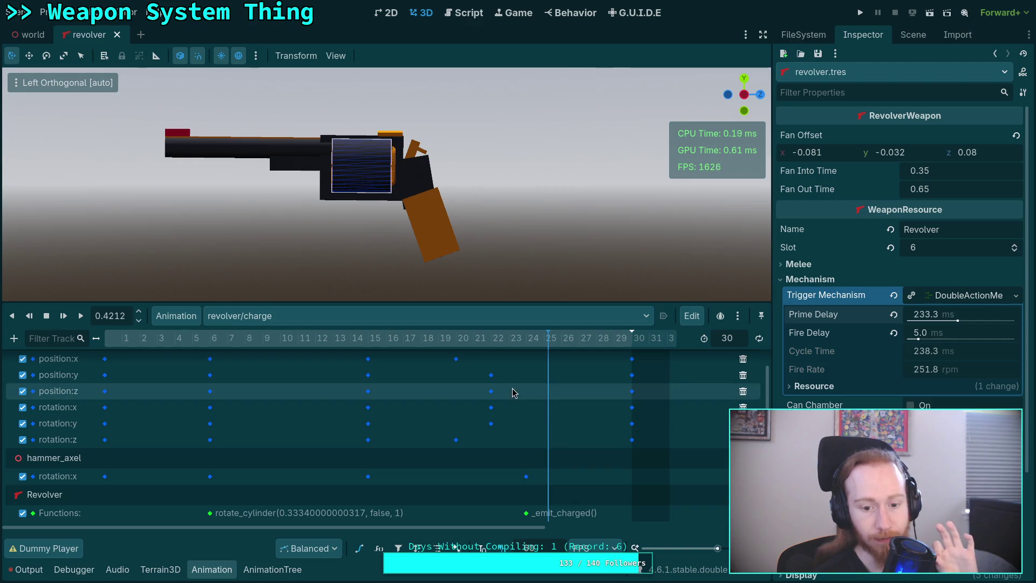
{"action": "left_click", "coordinate": [172, 360]}
{"action": "left_click_drag", "start_coordinate": [171, 360], "coordinate": [542, 353]}
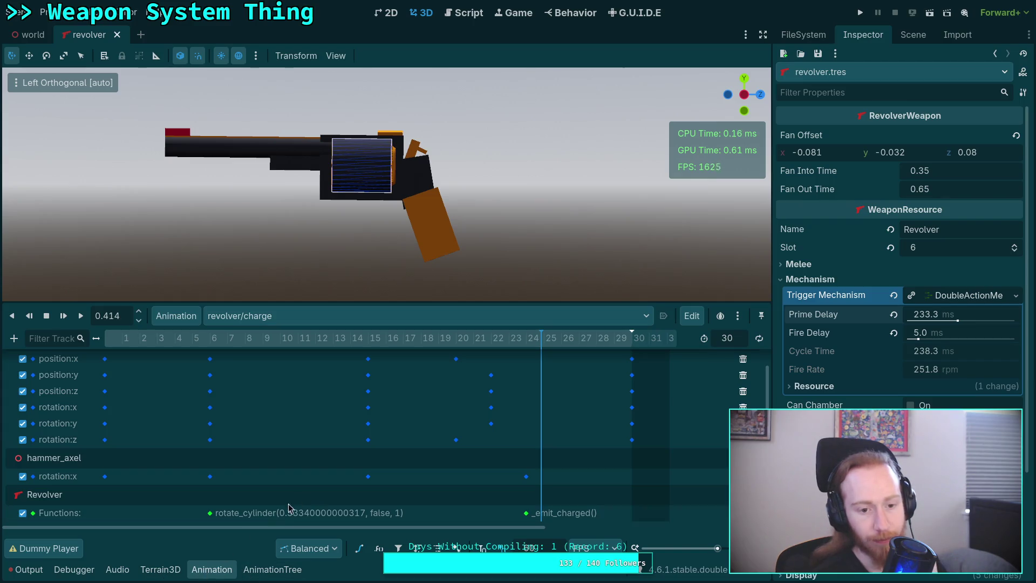
Save revolver.tres from the Inspector and return to the revolver.gd script.
{"action": "left_click", "coordinate": [818, 54]}
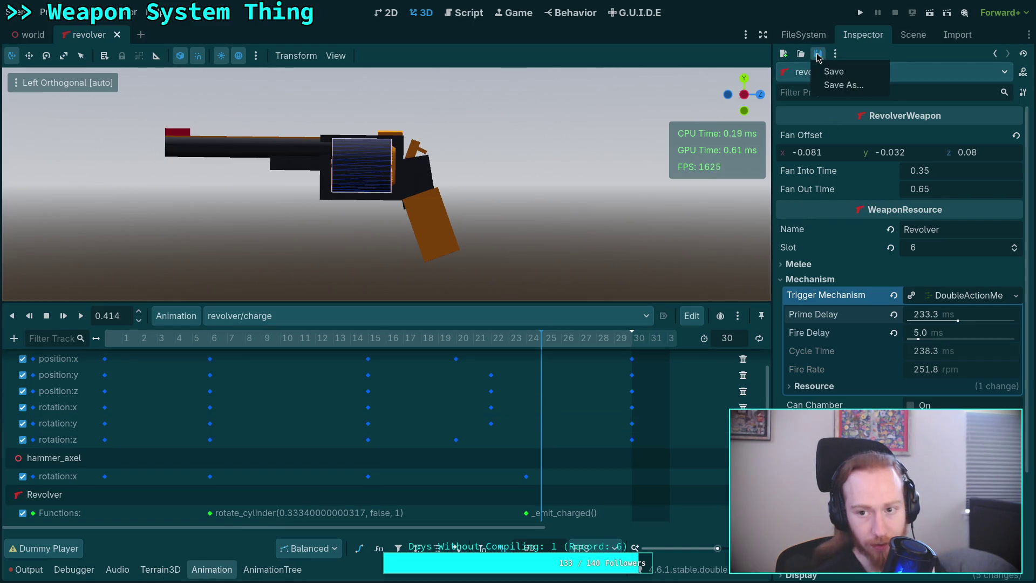
{"action": "left_click", "coordinate": [831, 71]}
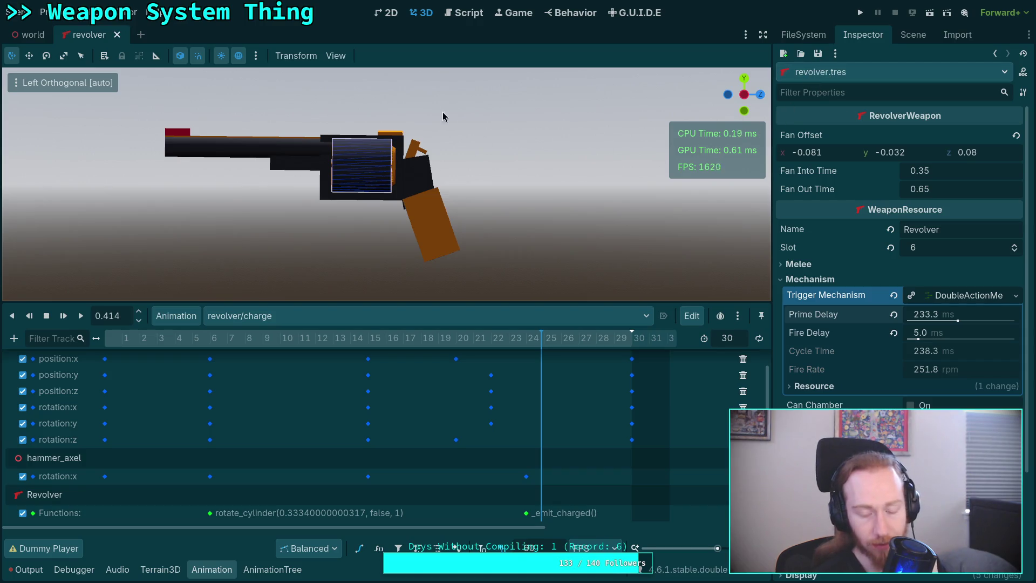
{"action": "left_click", "coordinate": [461, 12]}
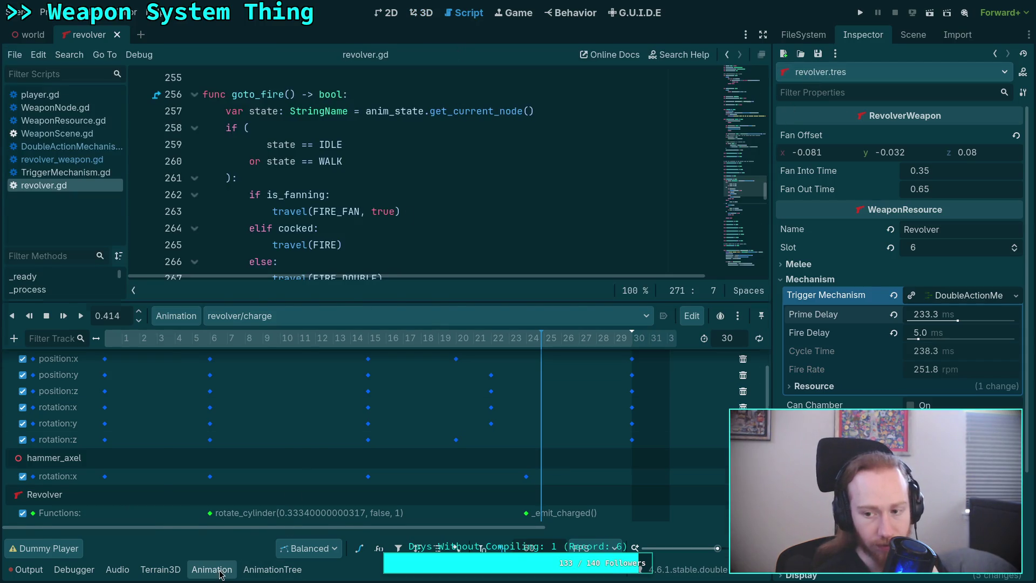
Hide the animation panel, then reopen the revolver's AnimationTree panel below the script.
{"action": "left_click", "coordinate": [220, 572]}
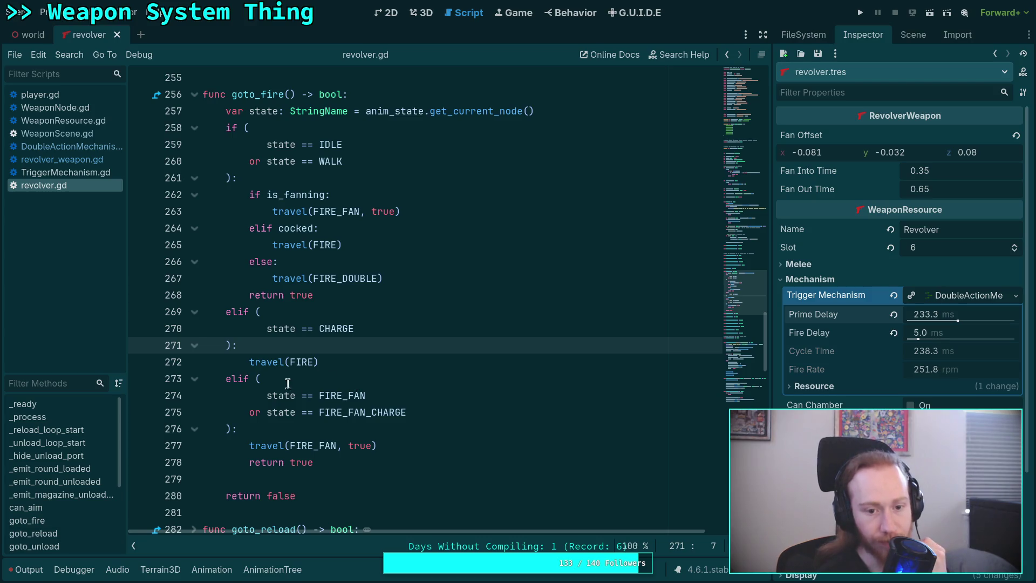
{"action": "left_click", "coordinate": [272, 569]}
In the state machine editor, connect charge to fire with an At End transition.
{"action": "left_click", "coordinate": [65, 383]}
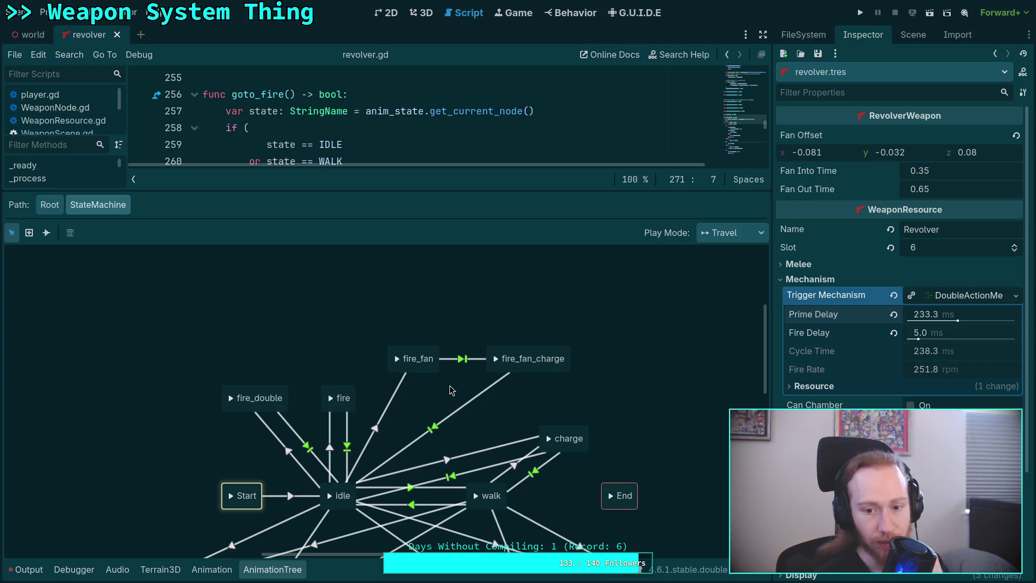
{"action": "left_click", "coordinate": [577, 433]}
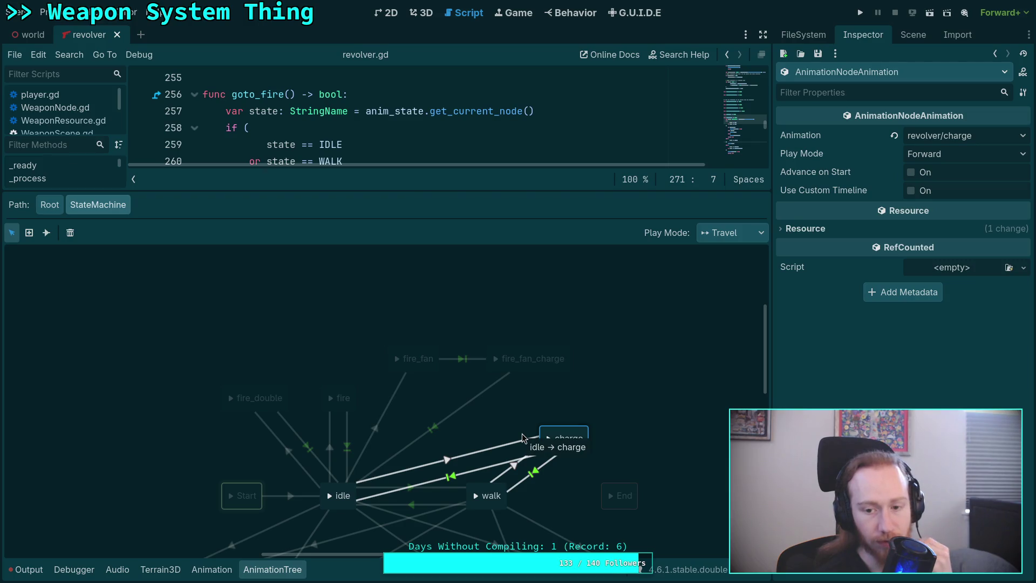
{"action": "mouse_move", "coordinate": [548, 434]}
{"action": "left_mouse_down"}
{"action": "mouse_move", "coordinate": [502, 430]}
{"action": "mouse_move", "coordinate": [548, 433]}
{"action": "left_mouse_up"}
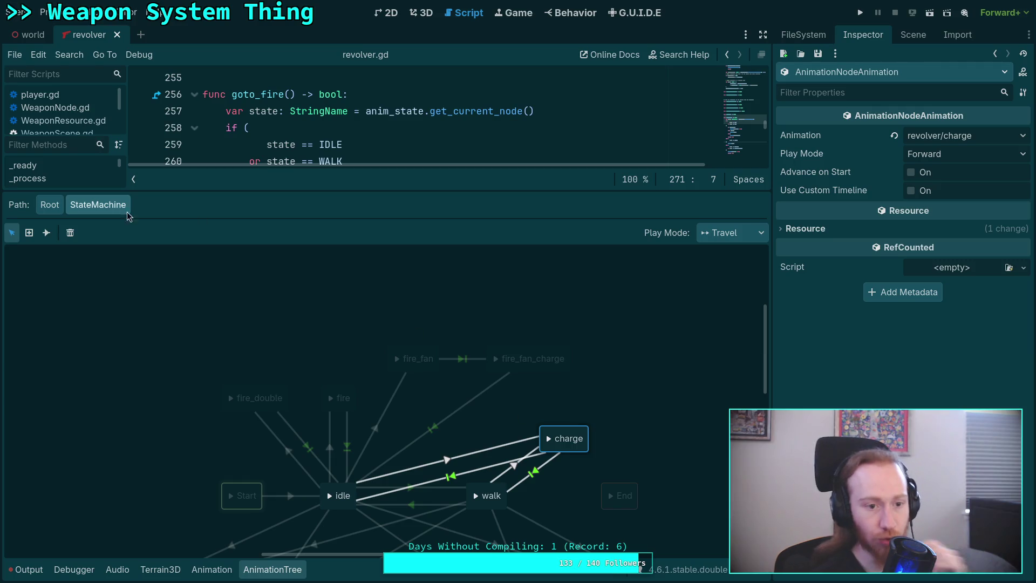
{"action": "left_click", "coordinate": [47, 232]}
{"action": "left_click", "coordinate": [153, 232]}
{"action": "left_click", "coordinate": [162, 280]}
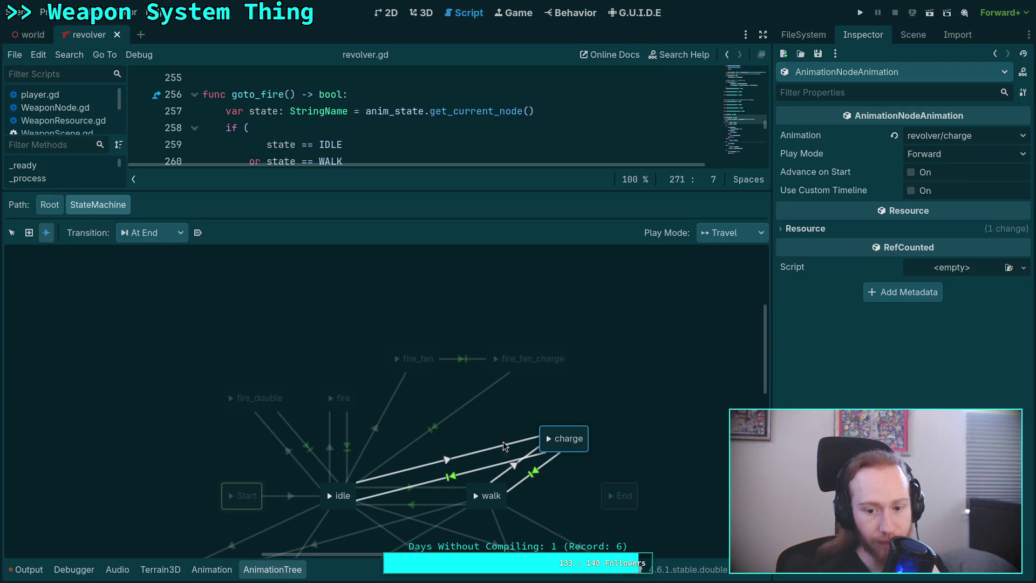
{"action": "left_click_drag", "start_coordinate": [553, 440], "coordinate": [341, 399]}
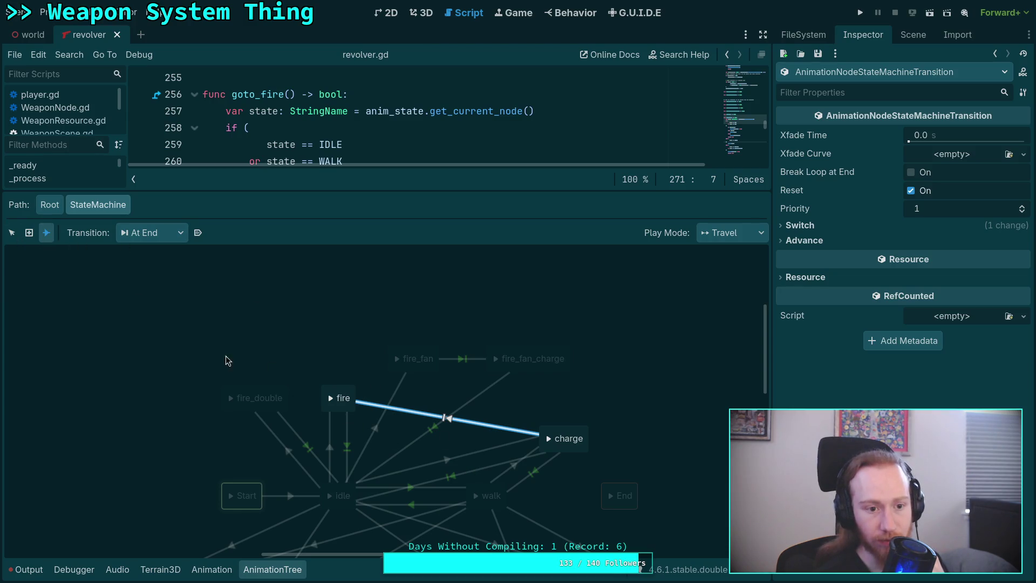
Review existing charge transitions, setting the idle-to-charge crossfade time to 0.0.
{"action": "left_click", "coordinate": [12, 233]}
{"action": "left_click", "coordinate": [536, 477]}
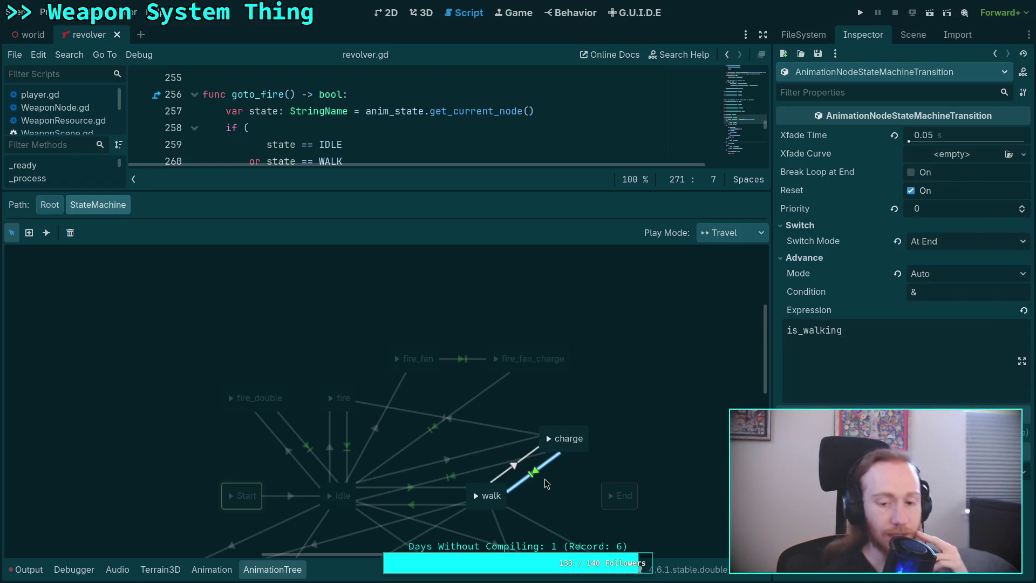
{"action": "left_click", "coordinate": [545, 478]}
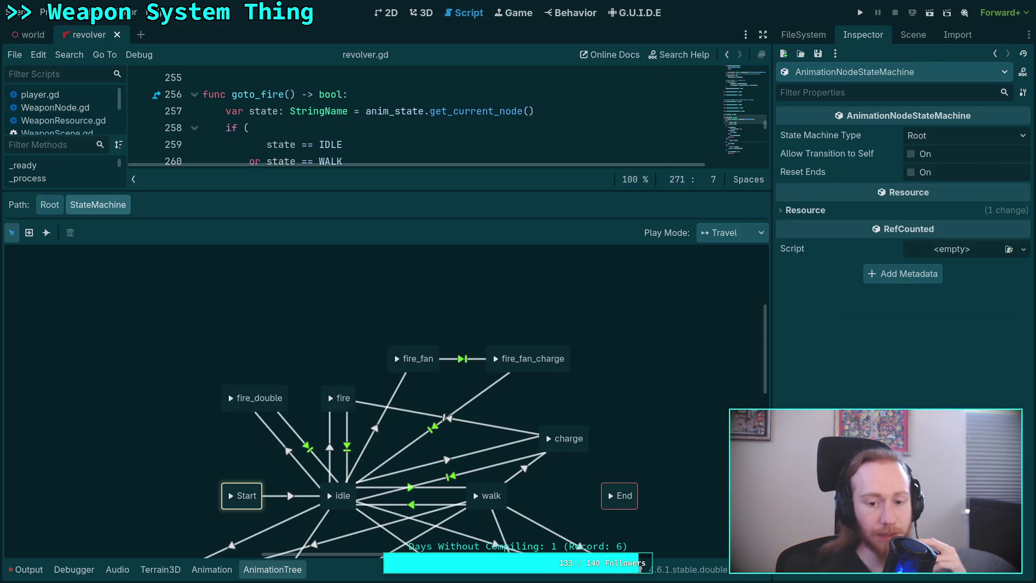
{"action": "left_click", "coordinate": [533, 472]}
{"action": "left_click", "coordinate": [533, 475]}
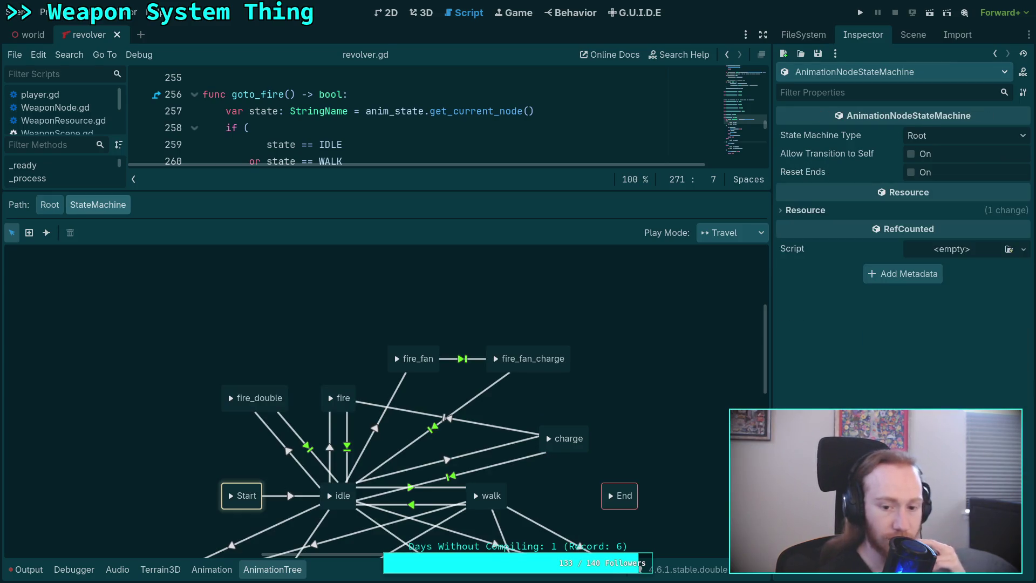
{"action": "left_click", "coordinate": [499, 469]}
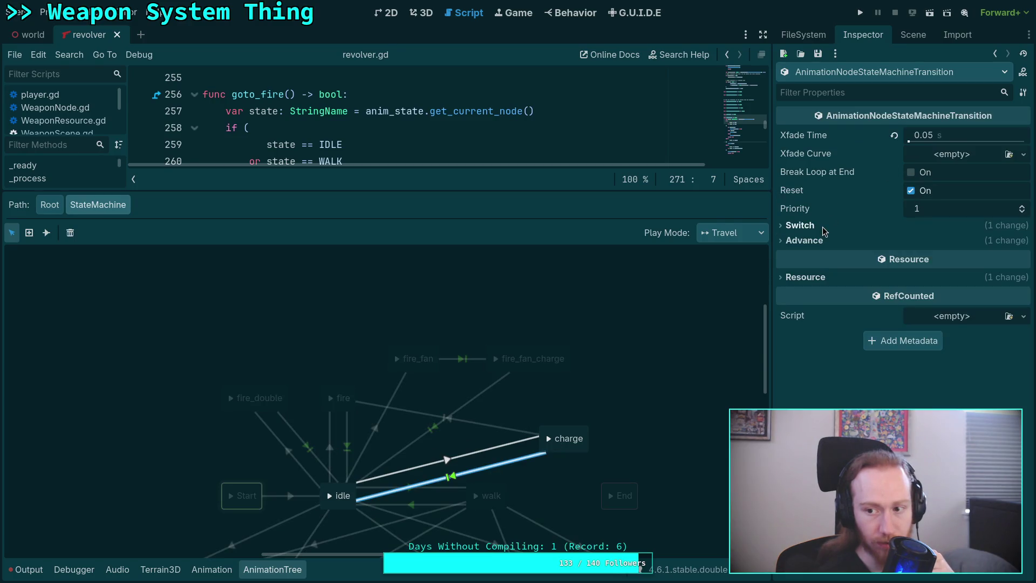
{"action": "left_click", "coordinate": [822, 227]}
{"action": "left_click", "coordinate": [818, 258]}
{"action": "left_click", "coordinate": [825, 257]}
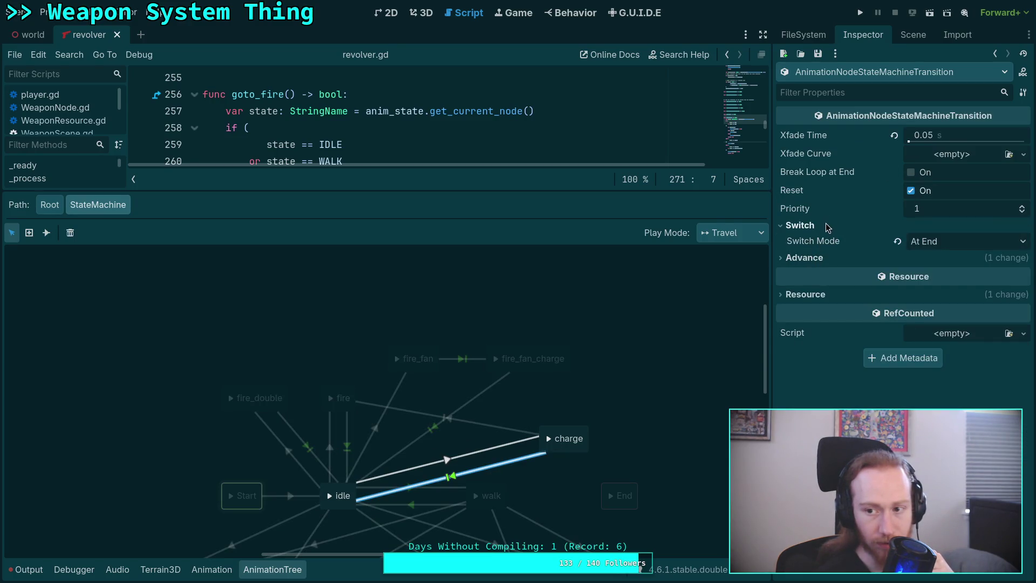
{"action": "left_click", "coordinate": [827, 227]}
{"action": "left_click", "coordinate": [894, 136]}
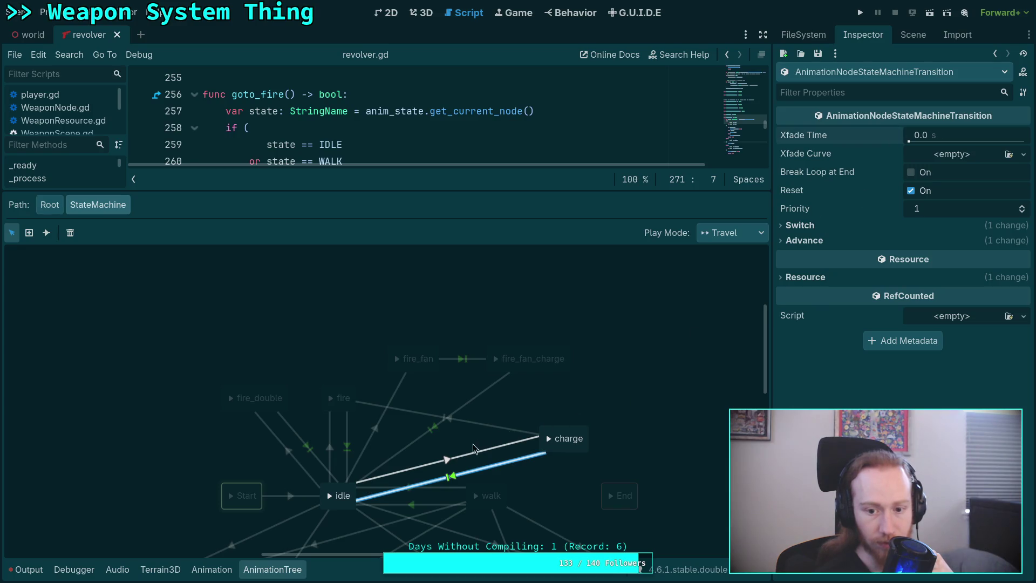
{"action": "left_click", "coordinate": [440, 426]}
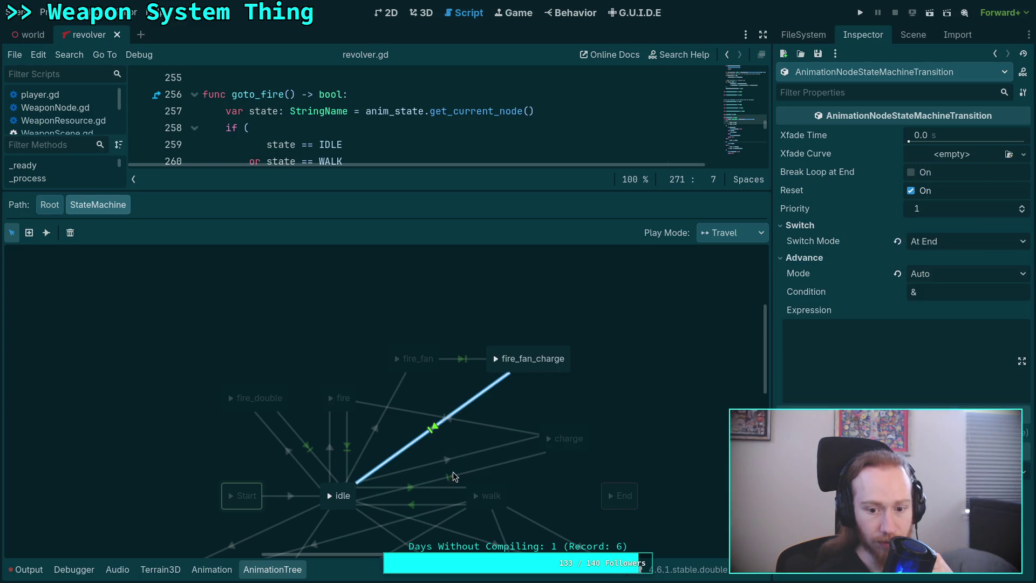
{"action": "left_click", "coordinate": [485, 426]}
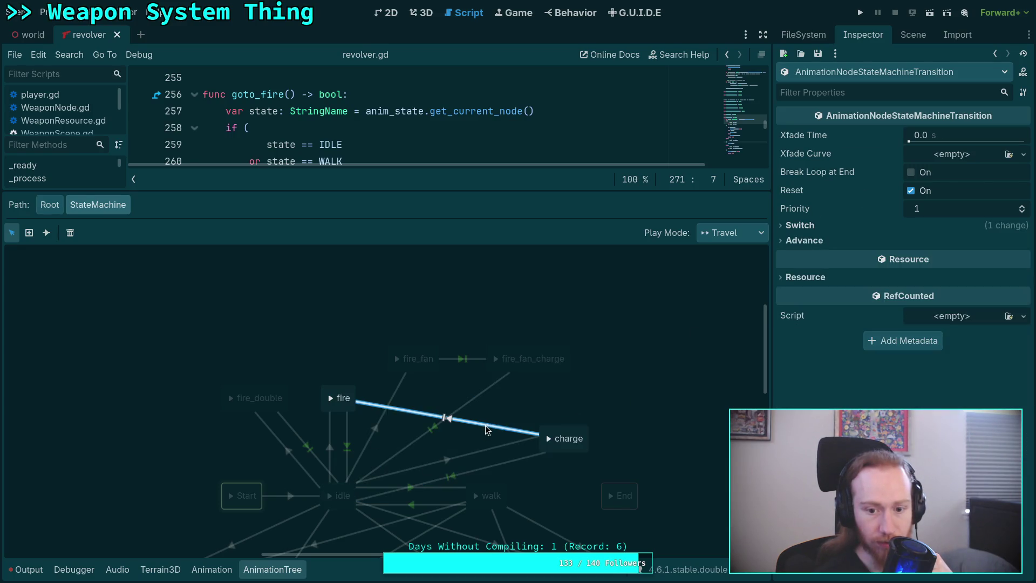
{"action": "left_click", "coordinate": [583, 481]}
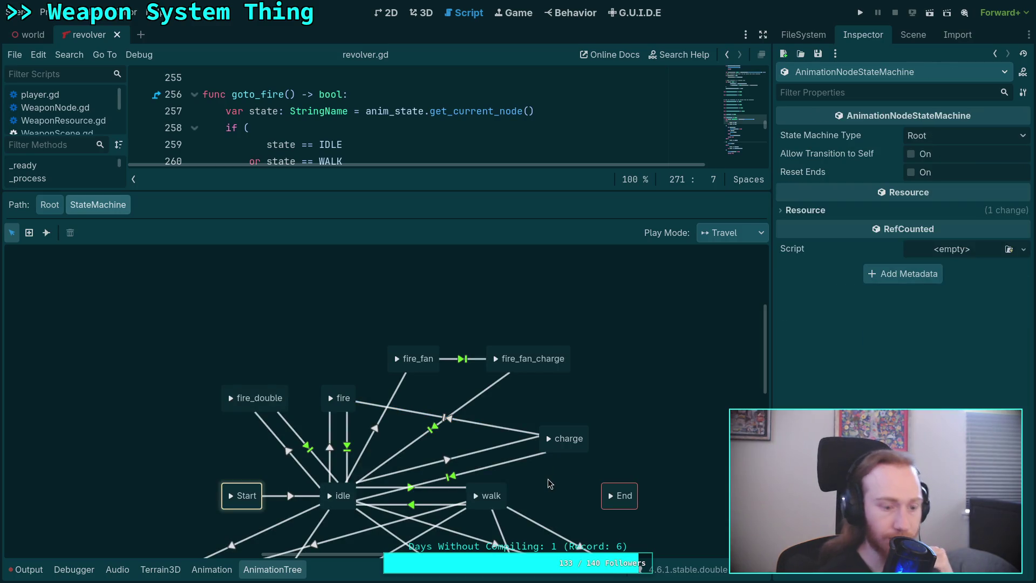
Save the scene, recheck the charge-related transitions, and close the AnimationTree panel.
{"action": "key", "text": "ctrl+s"}
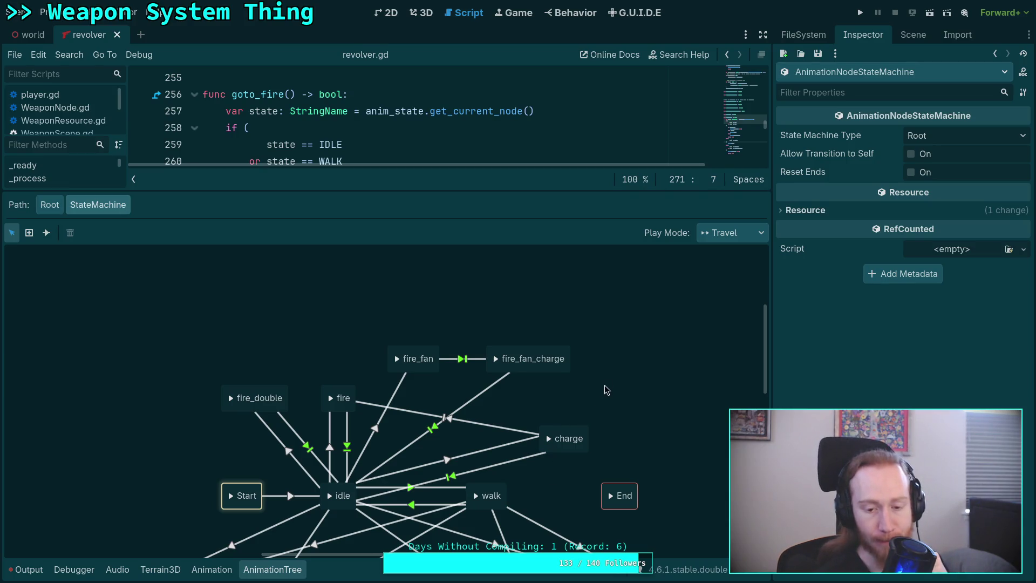
{"action": "left_click", "coordinate": [439, 462]}
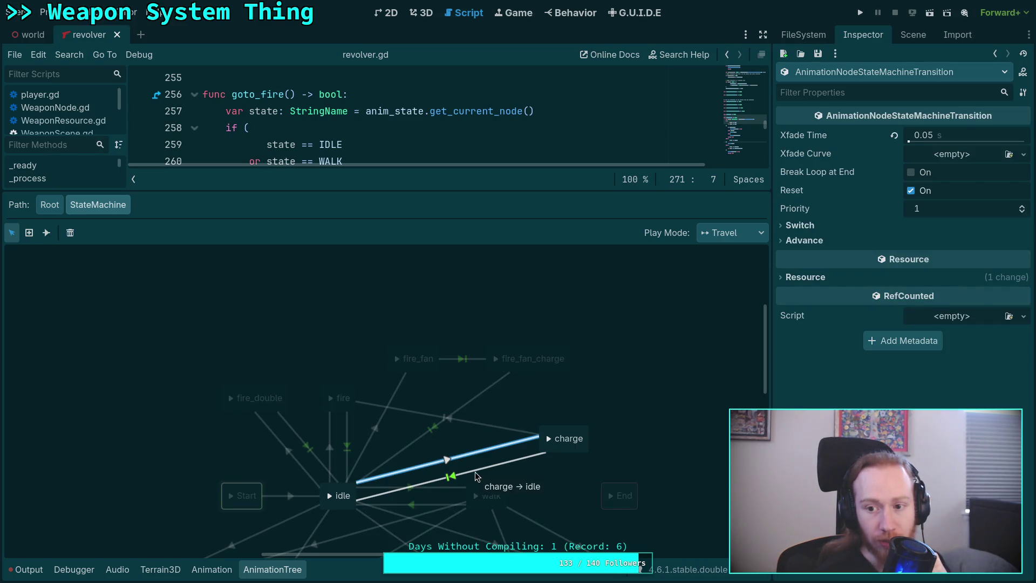
{"action": "left_click", "coordinate": [476, 475]}
{"action": "left_click", "coordinate": [803, 241]}
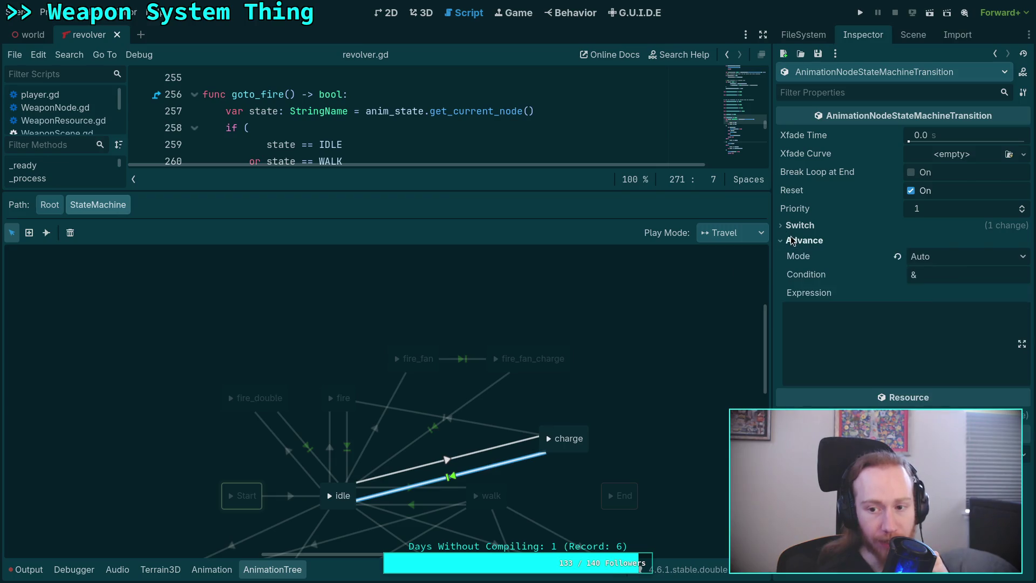
{"action": "left_click", "coordinate": [804, 241]}
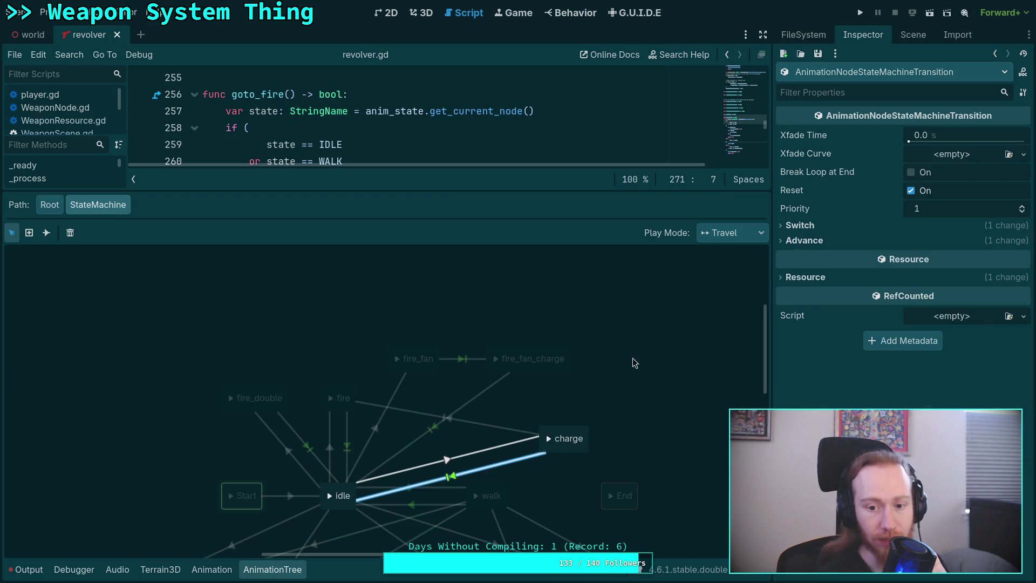
{"action": "left_click", "coordinate": [474, 424]}
{"action": "left_click", "coordinate": [575, 417]}
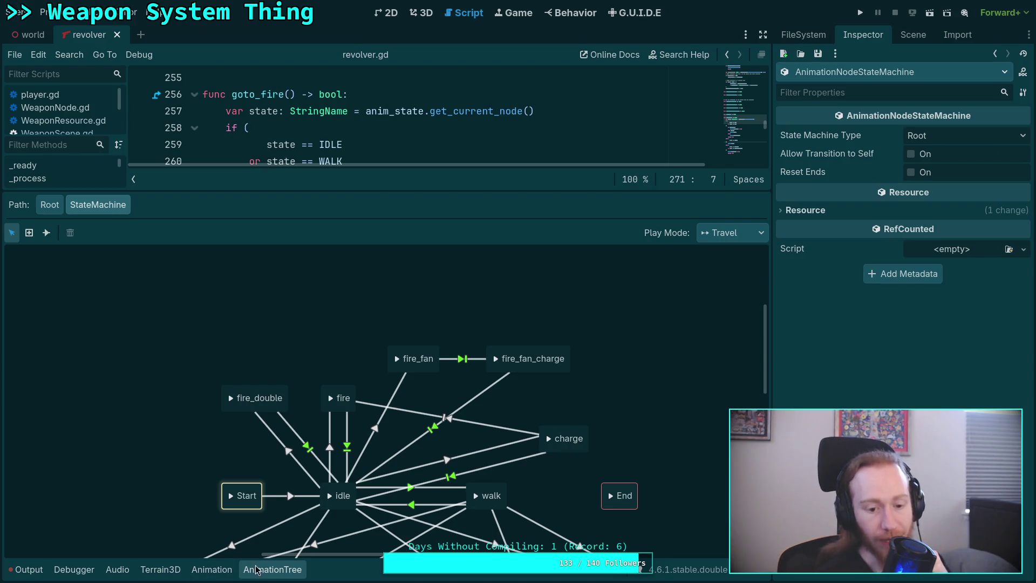
{"action": "left_click", "coordinate": [268, 569]}
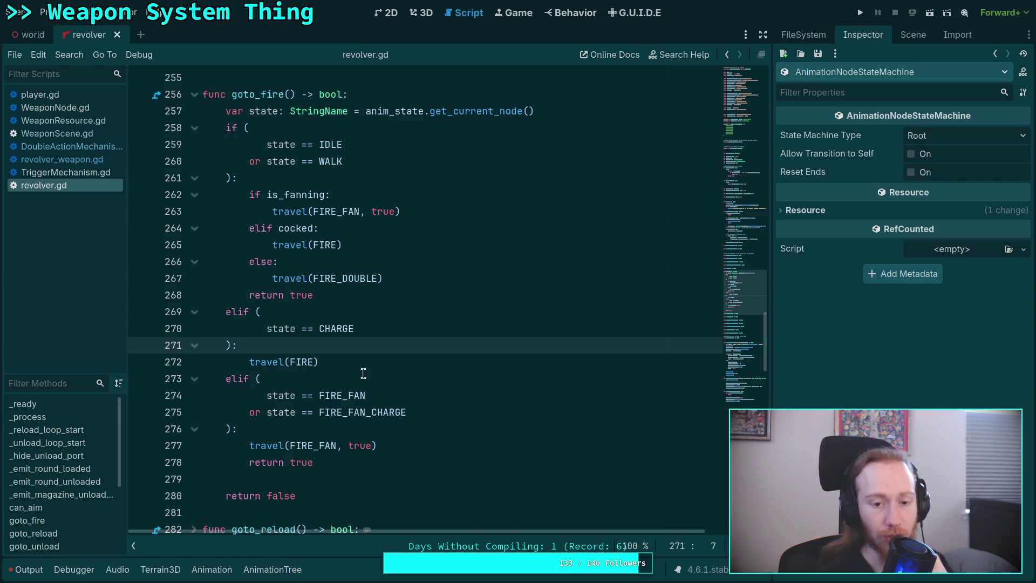
Select travel(FIRE) on line 272 and open revolver_weapon.gd at charge_weapon.
{"action": "left_click_drag", "start_coordinate": [351, 362], "coordinate": [247, 362]}
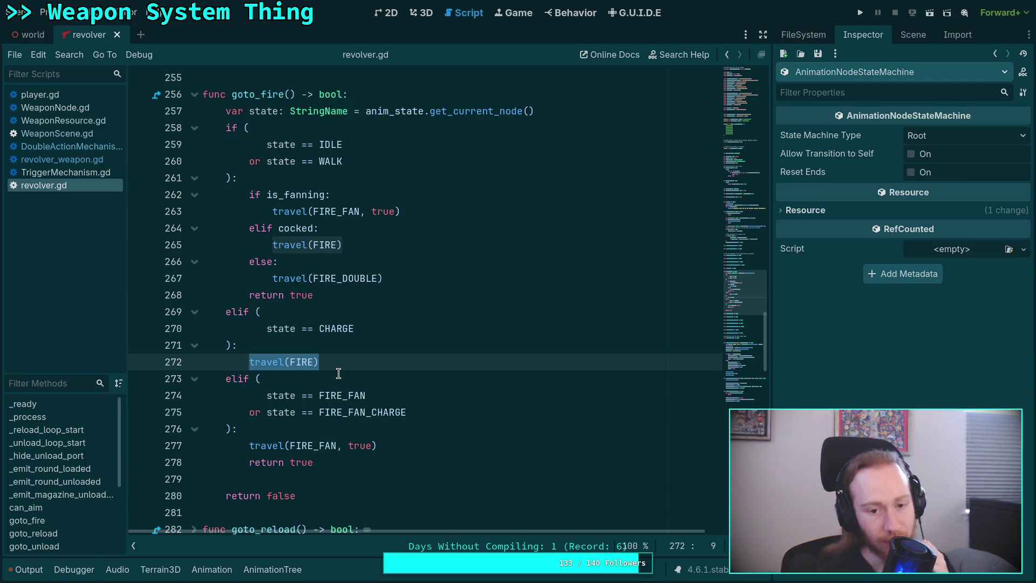
{"action": "left_click", "coordinate": [71, 162]}
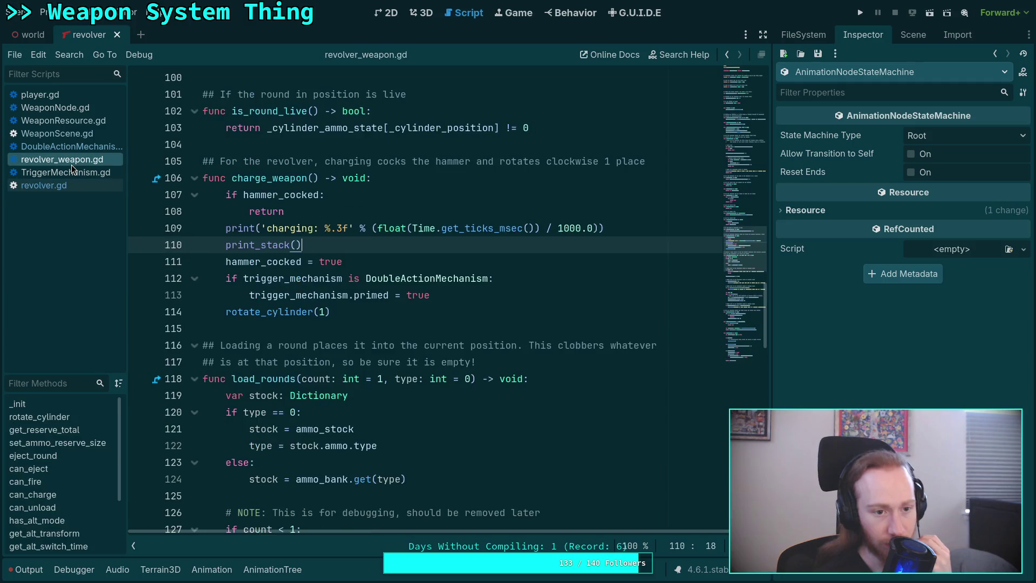
{"action": "left_click", "coordinate": [70, 147]}
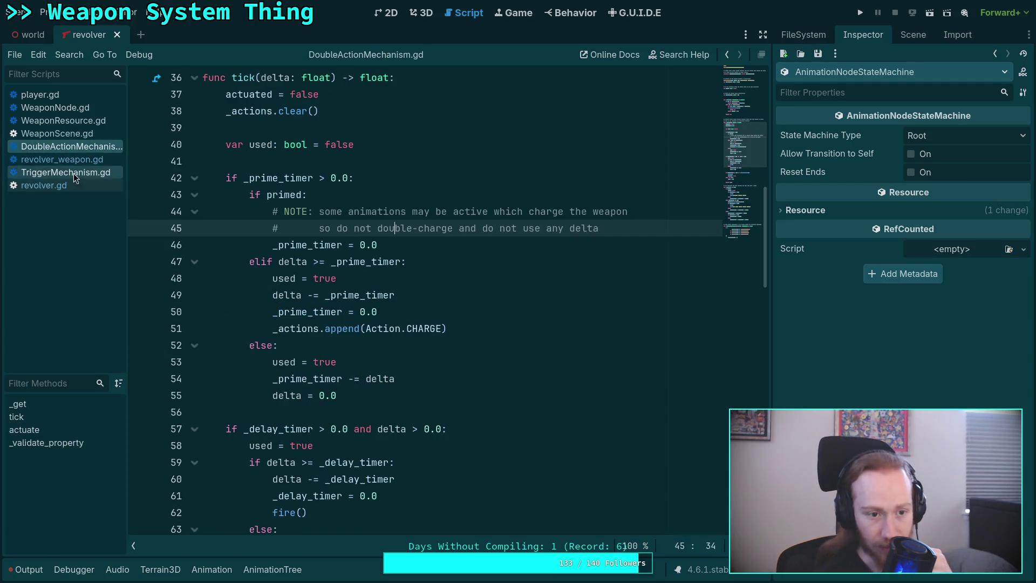
{"action": "mouse_move", "coordinate": [393, 298]}
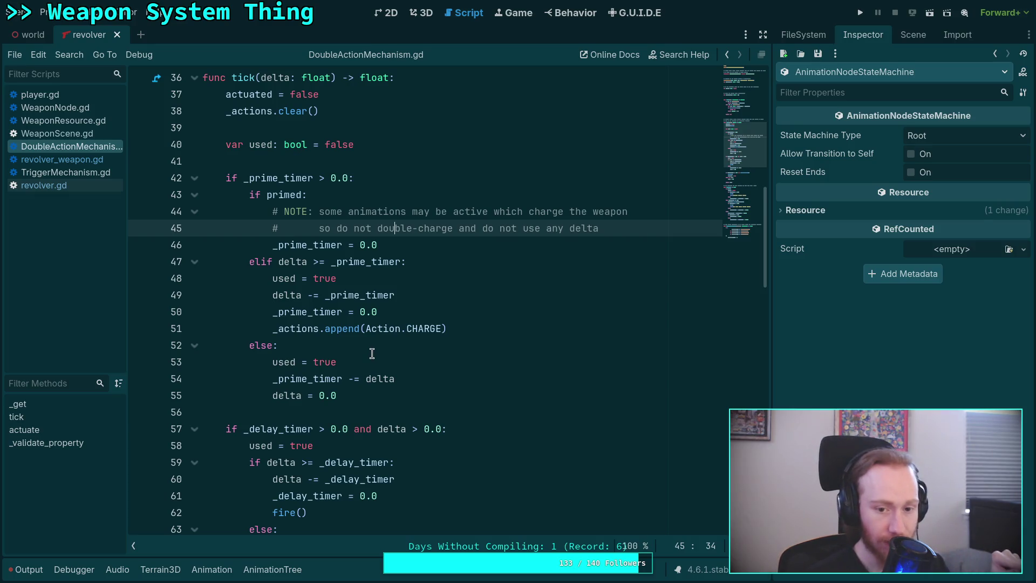
{"action": "scroll", "coordinate": [371, 354], "scroll_direction": "down", "scroll_amount": 2}
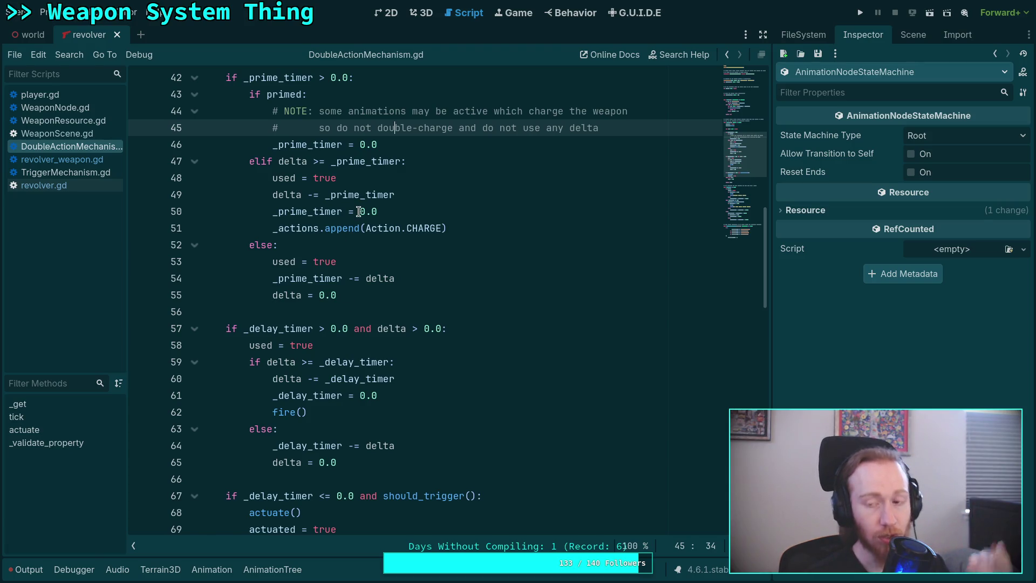
{"action": "left_click", "coordinate": [307, 226]}
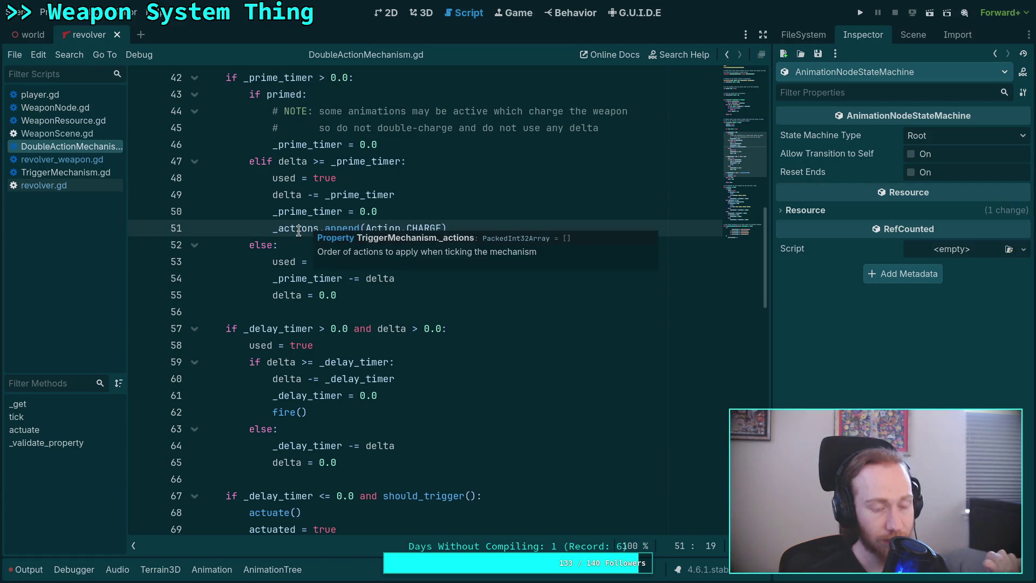
{"action": "scroll", "coordinate": [264, 265], "scroll_direction": "up", "scroll_amount": 2}
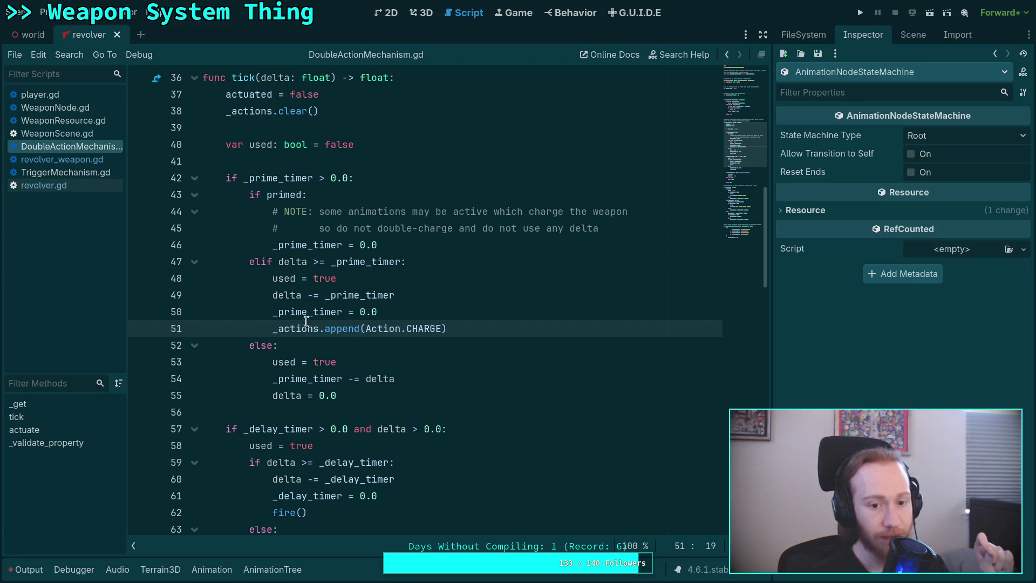
{"action": "mouse_move", "coordinate": [274, 330]}
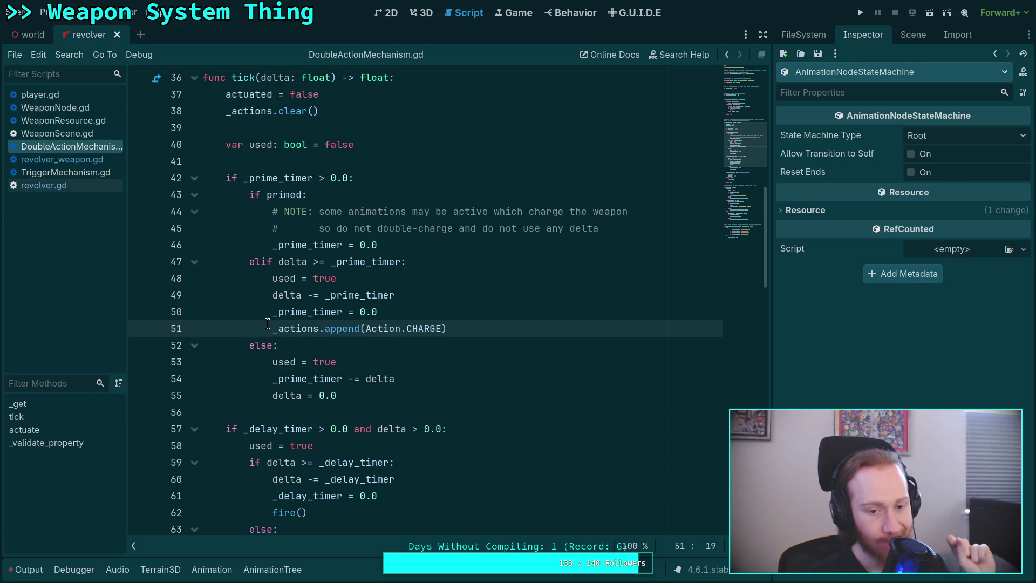
{"action": "mouse_move", "coordinate": [279, 201]}
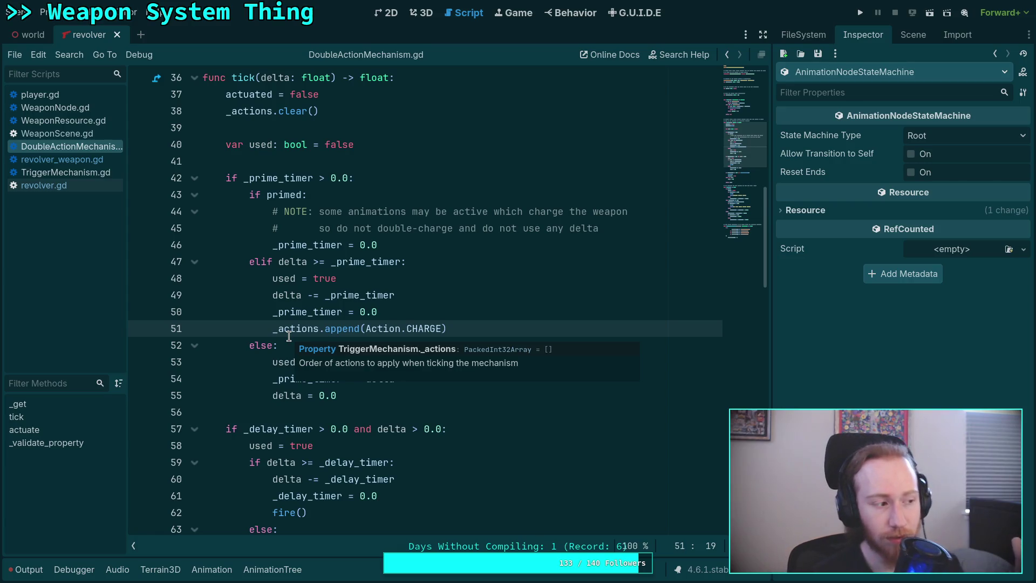
{"action": "left_click", "coordinate": [262, 161]}
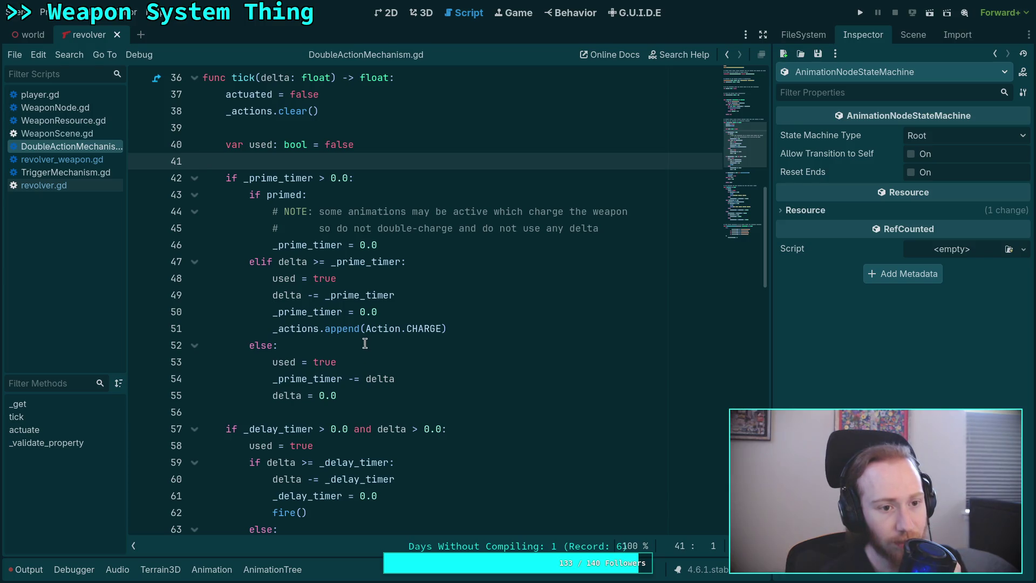
{"action": "scroll", "coordinate": [369, 335], "scroll_direction": "up", "scroll_amount": 2}
{"action": "scroll", "coordinate": [370, 333], "scroll_direction": "up", "scroll_amount": 1}
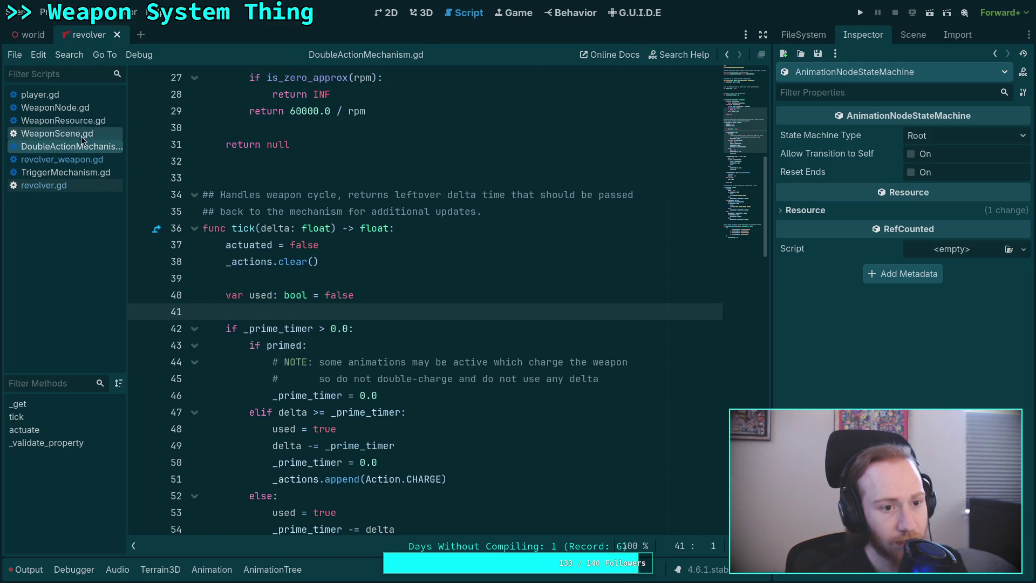
Open player.gd and scroll to the fan hammer input handling near line 877.
{"action": "left_click", "coordinate": [71, 95]}
{"action": "scroll", "coordinate": [310, 362], "scroll_direction": "up", "scroll_amount": 10}
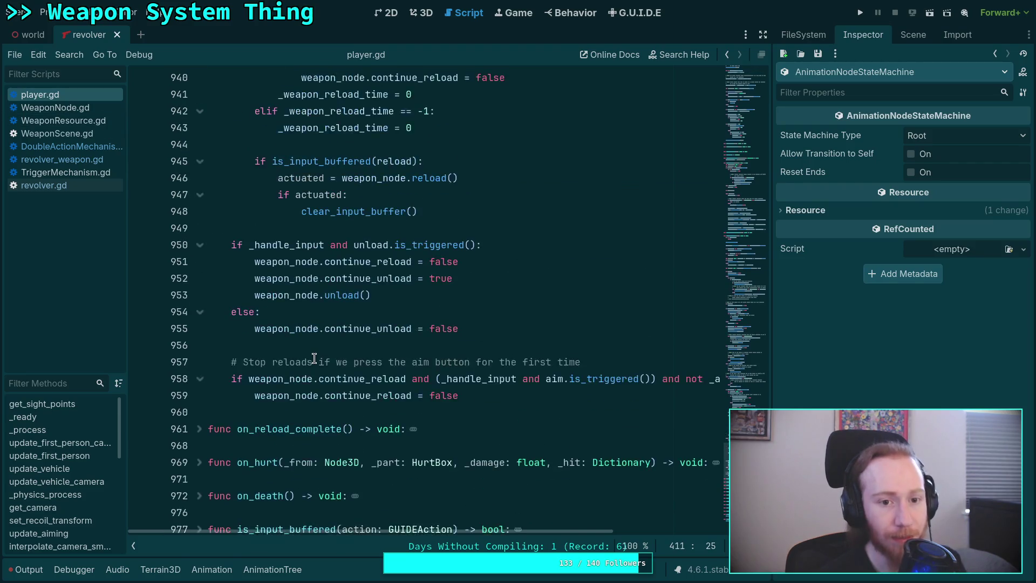
{"action": "scroll", "coordinate": [314, 358], "scroll_direction": "up", "scroll_amount": 12}
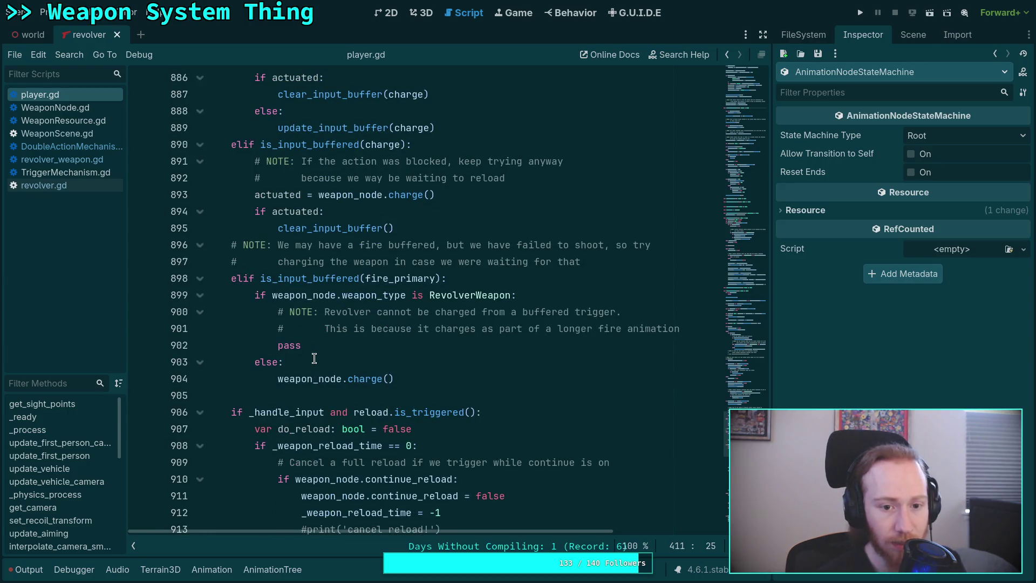
{"action": "scroll", "coordinate": [314, 358], "scroll_direction": "up", "scroll_amount": 6}
{"action": "scroll", "coordinate": [314, 358], "scroll_direction": "down", "scroll_amount": 2}
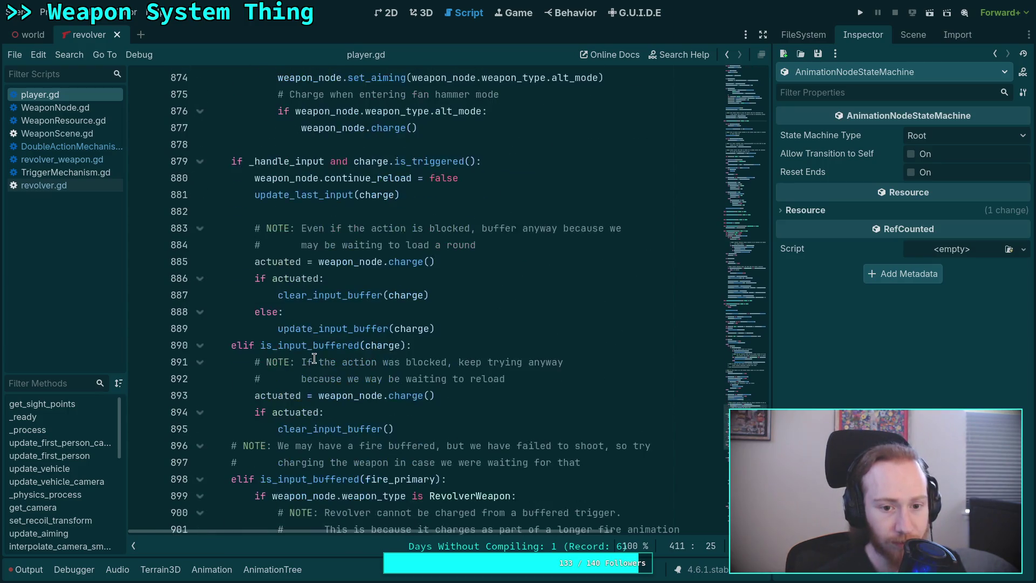
{"action": "scroll", "coordinate": [370, 339], "scroll_direction": "up", "scroll_amount": 5}
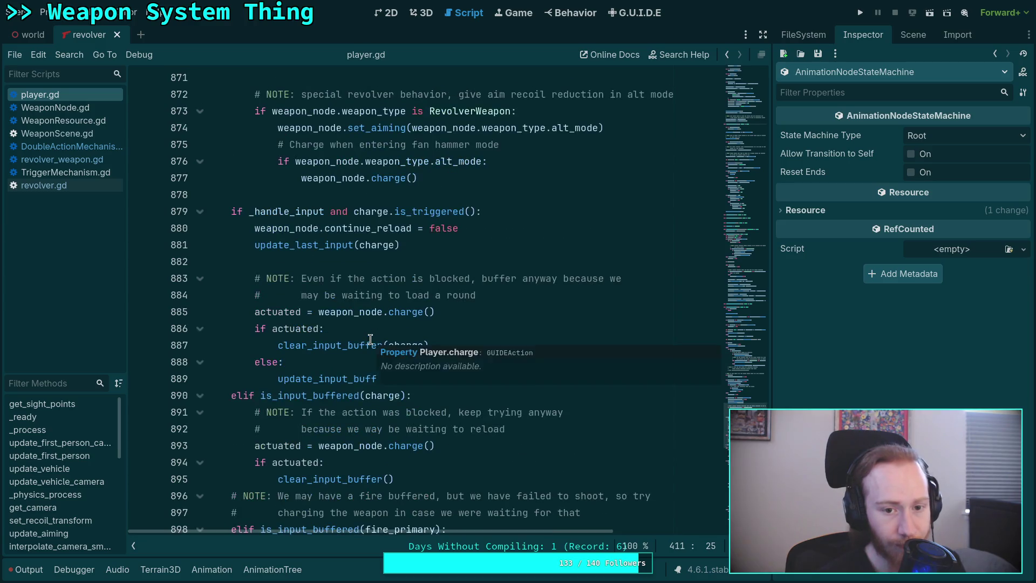
{"action": "scroll", "coordinate": [370, 339], "scroll_direction": "down", "scroll_amount": 11}
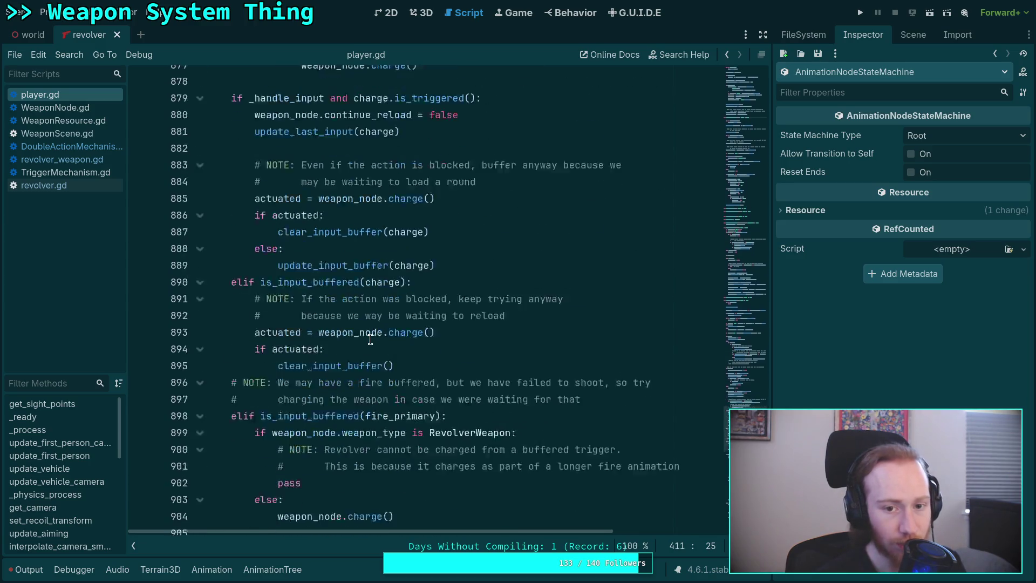
{"action": "scroll", "coordinate": [371, 339], "scroll_direction": "up", "scroll_amount": 6}
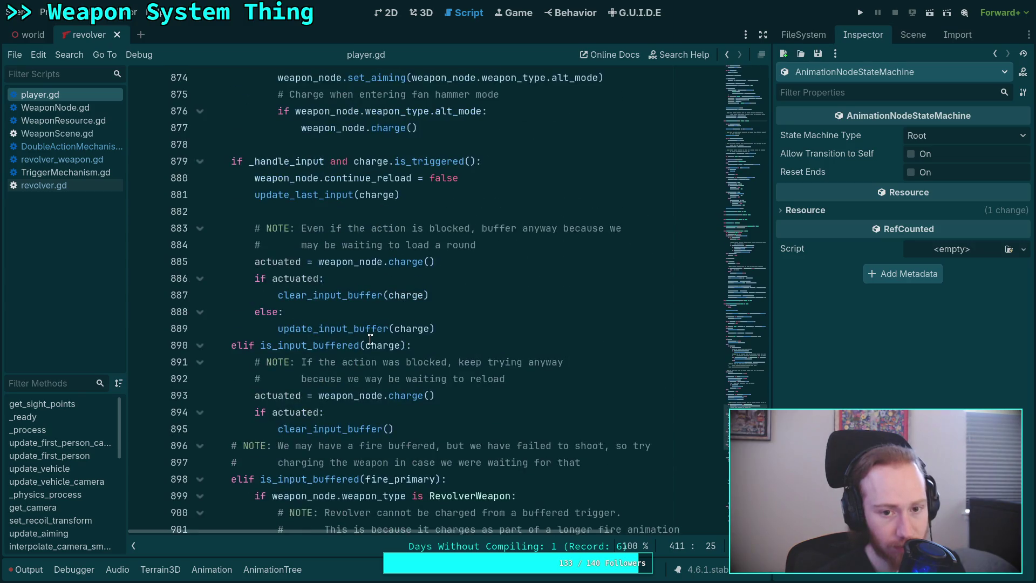
{"action": "scroll", "coordinate": [370, 339], "scroll_direction": "down", "scroll_amount": 7}
{"action": "scroll", "coordinate": [370, 338], "scroll_direction": "up", "scroll_amount": 17}
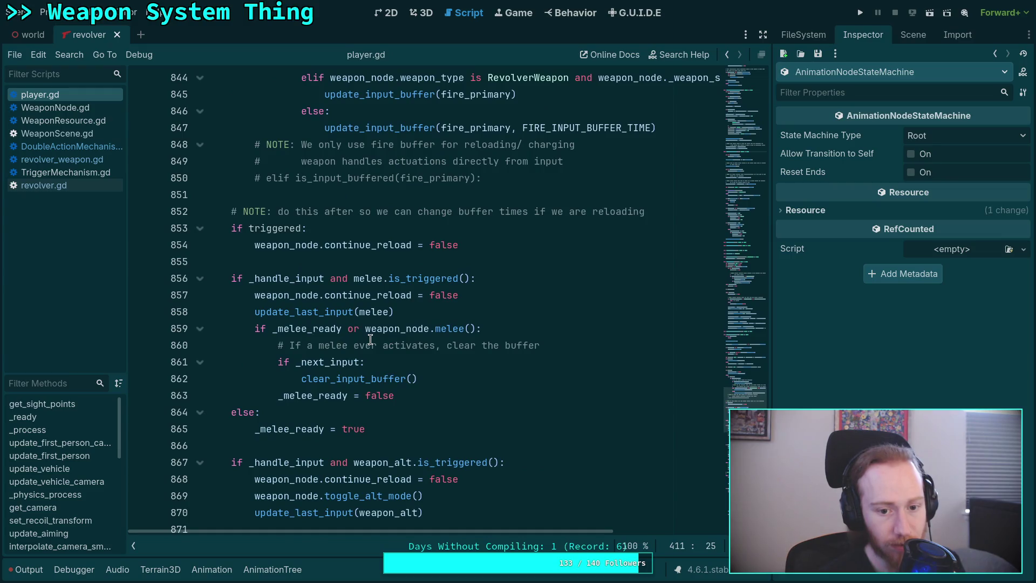
{"action": "scroll", "coordinate": [370, 339], "scroll_direction": "up", "scroll_amount": 4}
{"action": "scroll", "coordinate": [370, 339], "scroll_direction": "down", "scroll_amount": 6}
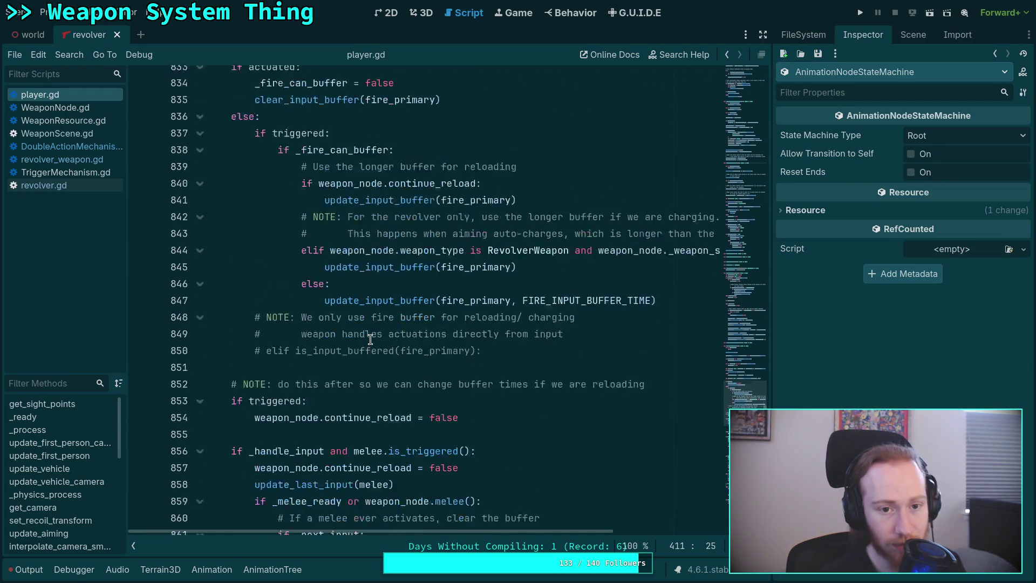
{"action": "scroll", "coordinate": [370, 339], "scroll_direction": "down", "scroll_amount": 1}
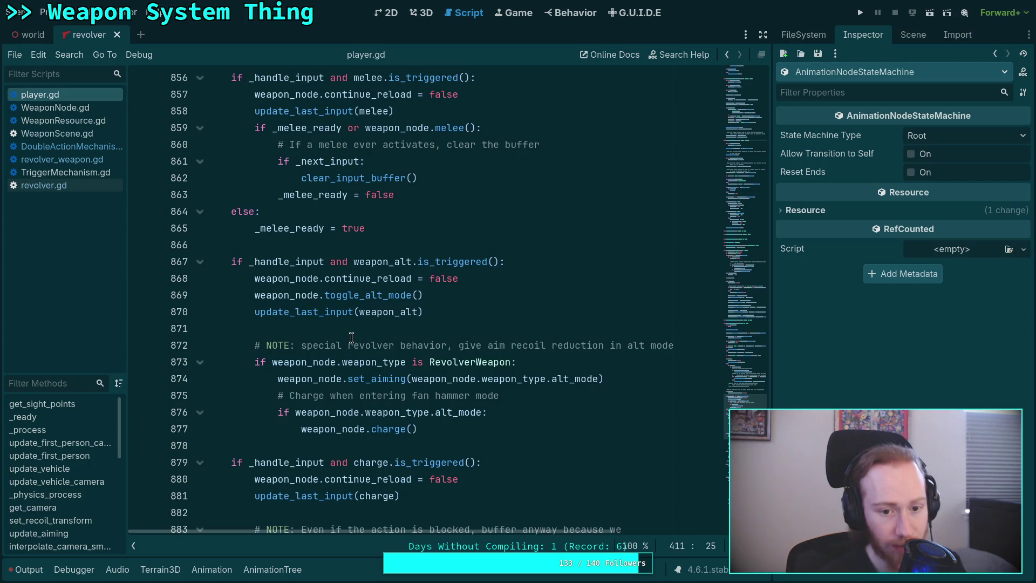
{"action": "scroll", "coordinate": [353, 341], "scroll_direction": "down", "scroll_amount": 2}
Look up the definition of the weapon_node.charge() call.
{"action": "left_click", "coordinate": [384, 380]}
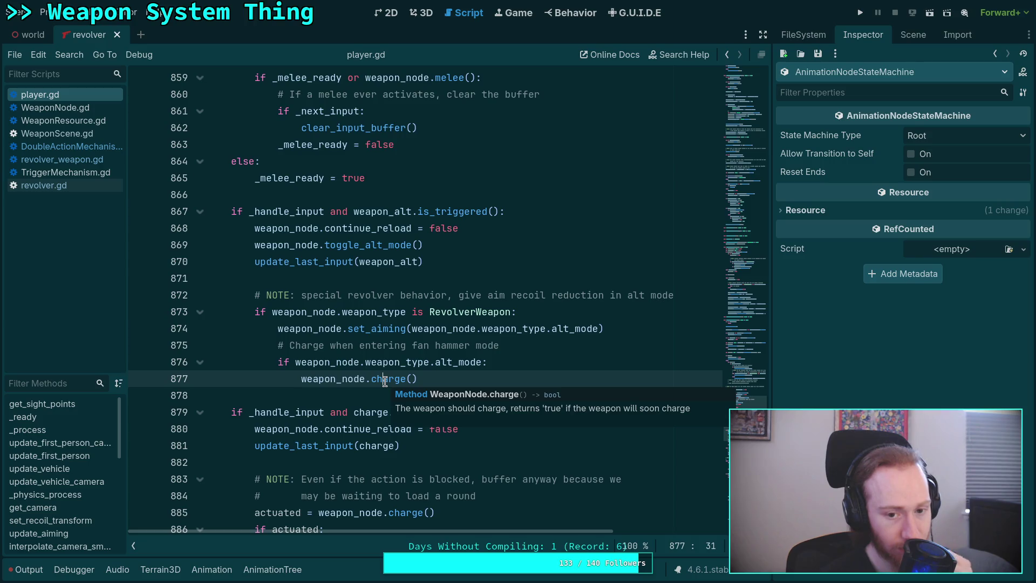
{"action": "right_click", "coordinate": [385, 381]}
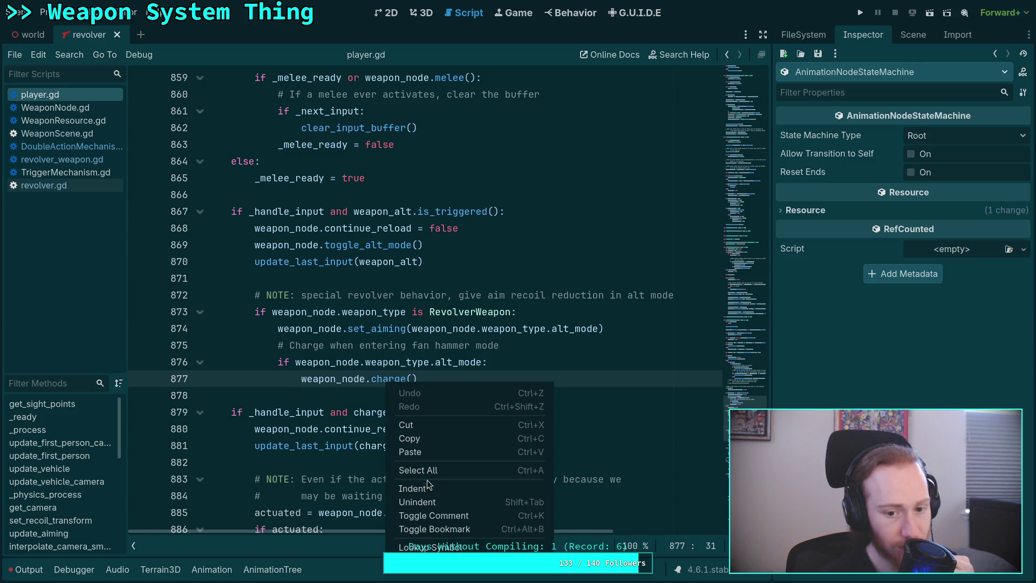
{"action": "left_click", "coordinate": [423, 545]}
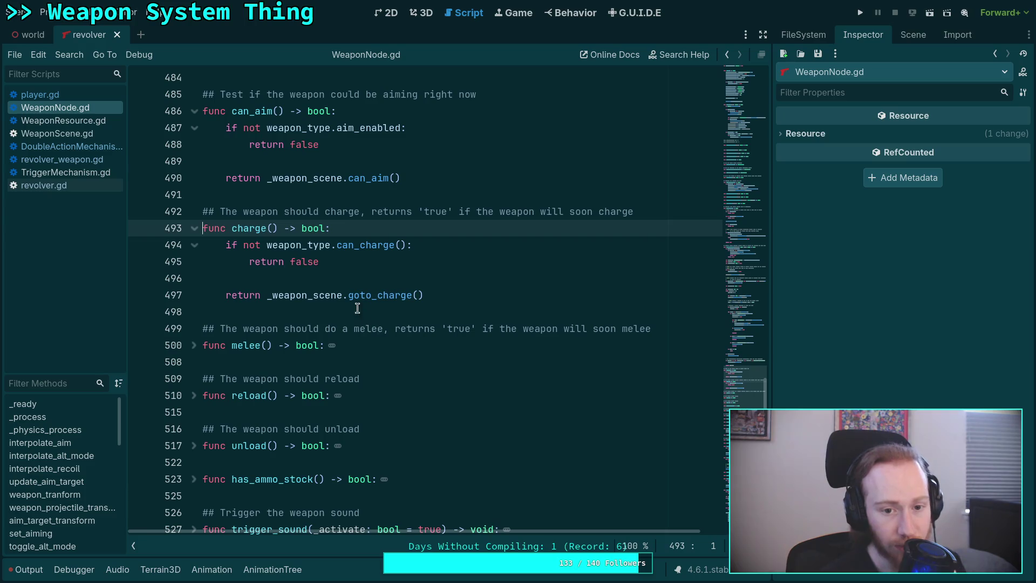
Review how goto_fire in revolver.gd handles the CHARGE state.
{"action": "mouse_move", "coordinate": [376, 292]}
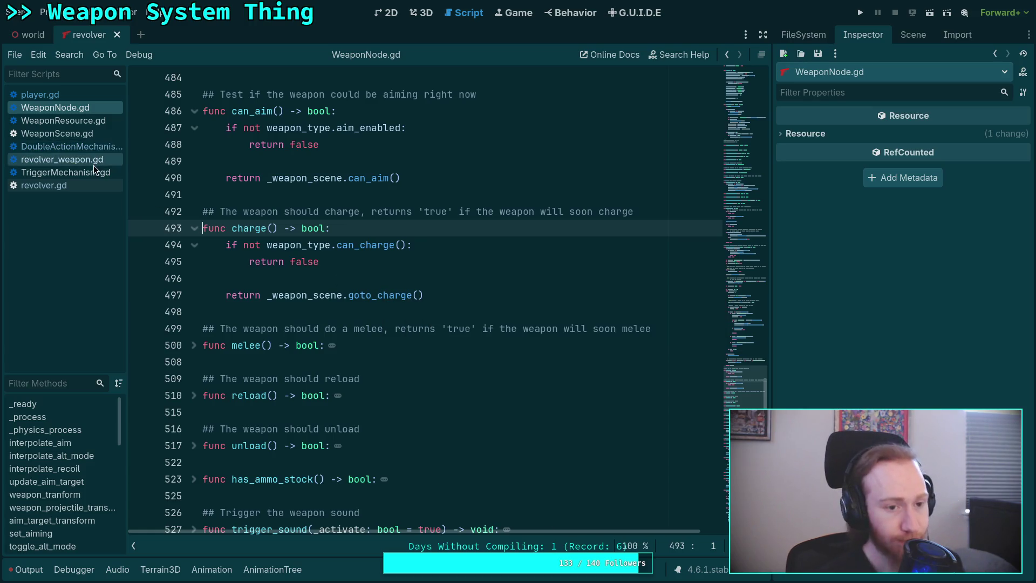
{"action": "left_click", "coordinate": [72, 188]}
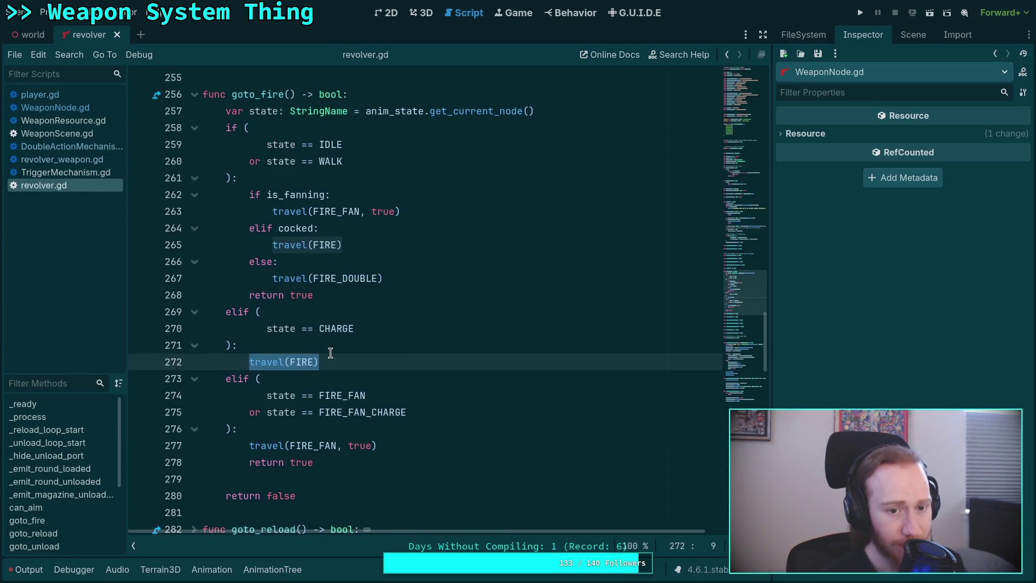
{"action": "scroll", "coordinate": [330, 350], "scroll_direction": "down", "scroll_amount": 5}
{"action": "scroll", "coordinate": [221, 329], "scroll_direction": "up", "scroll_amount": 10}
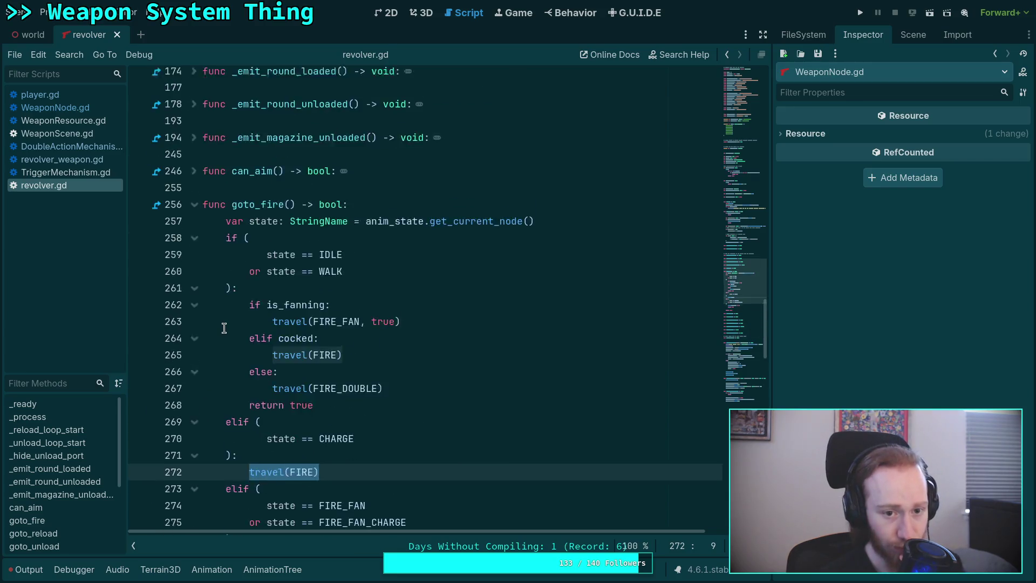
{"action": "scroll", "coordinate": [224, 328], "scroll_direction": "down", "scroll_amount": 10}
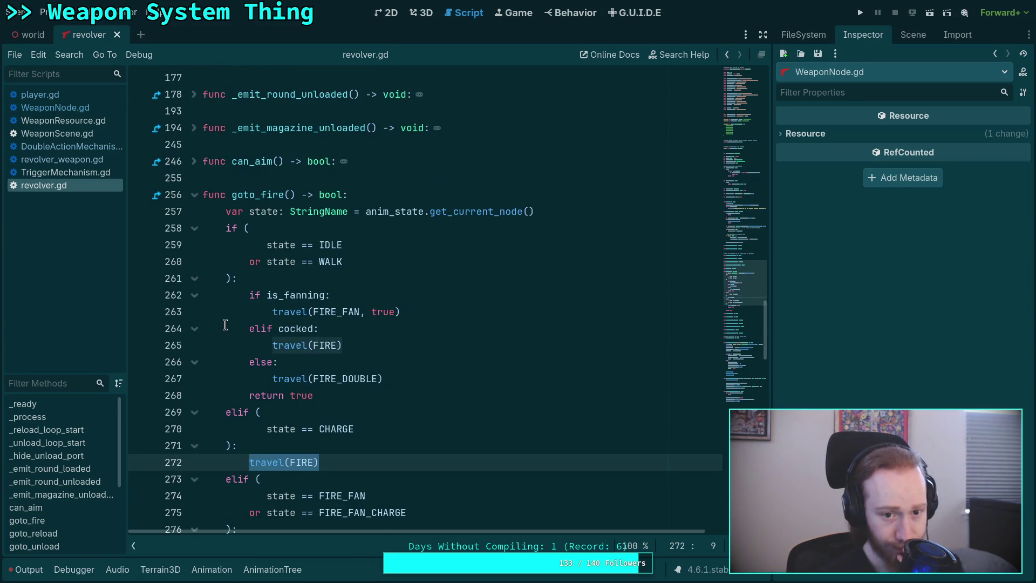
{"action": "scroll", "coordinate": [225, 324], "scroll_direction": "down", "scroll_amount": 2}
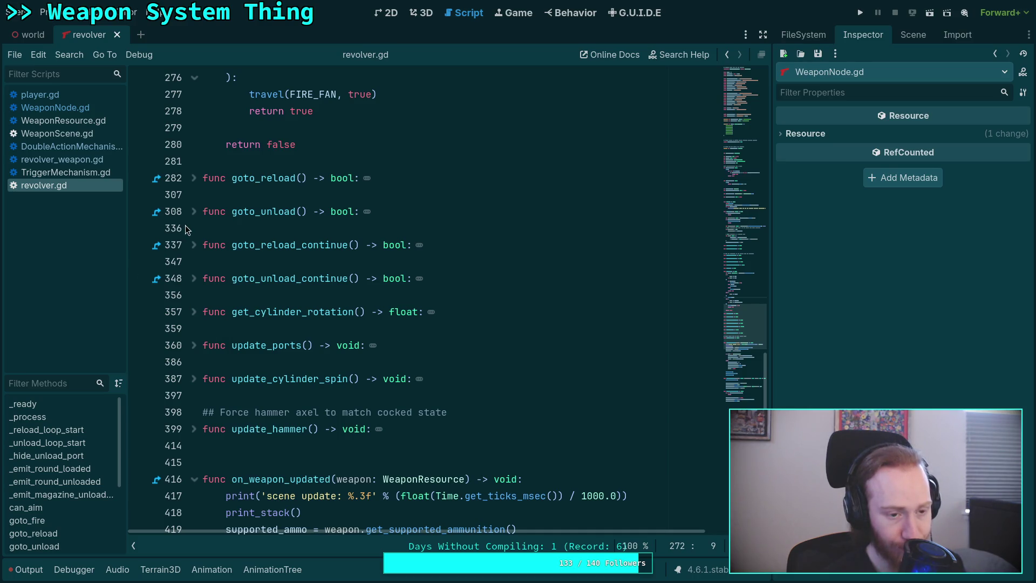
{"action": "left_click", "coordinate": [56, 133]}
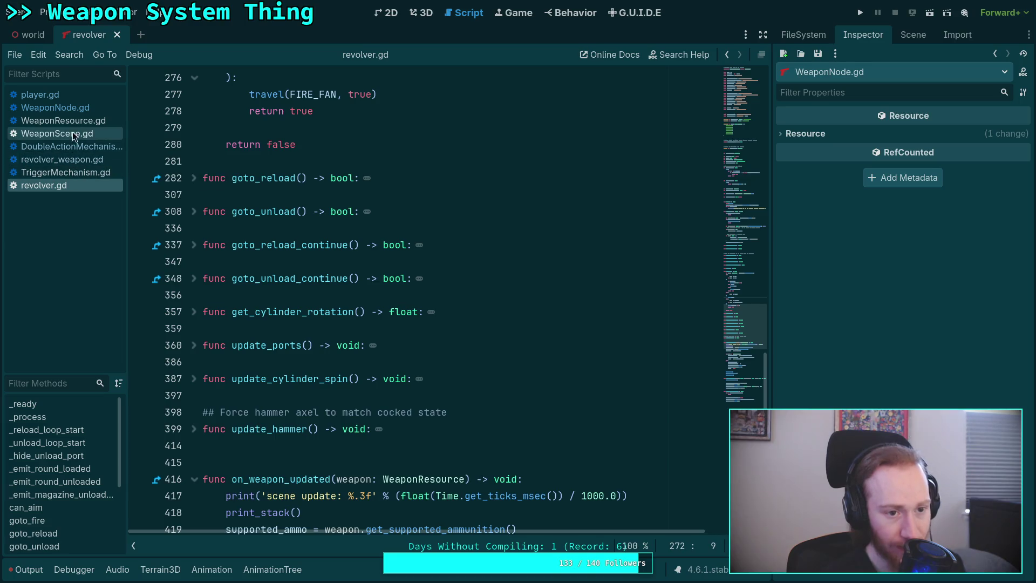
Unfold goto_charge and peek at is_idle in WeaponScene.gd, comparing against revolver_weapon.gd and revolver.gd.
{"action": "scroll", "coordinate": [291, 360], "scroll_direction": "down", "scroll_amount": 7}
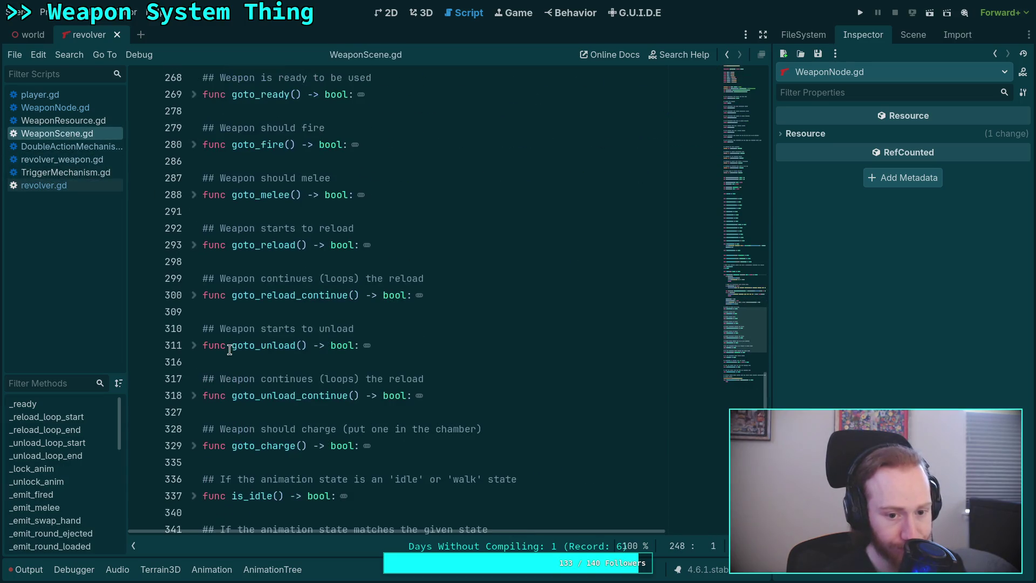
{"action": "left_click", "coordinate": [196, 348]}
{"action": "scroll", "coordinate": [300, 365], "scroll_direction": "down", "scroll_amount": 1}
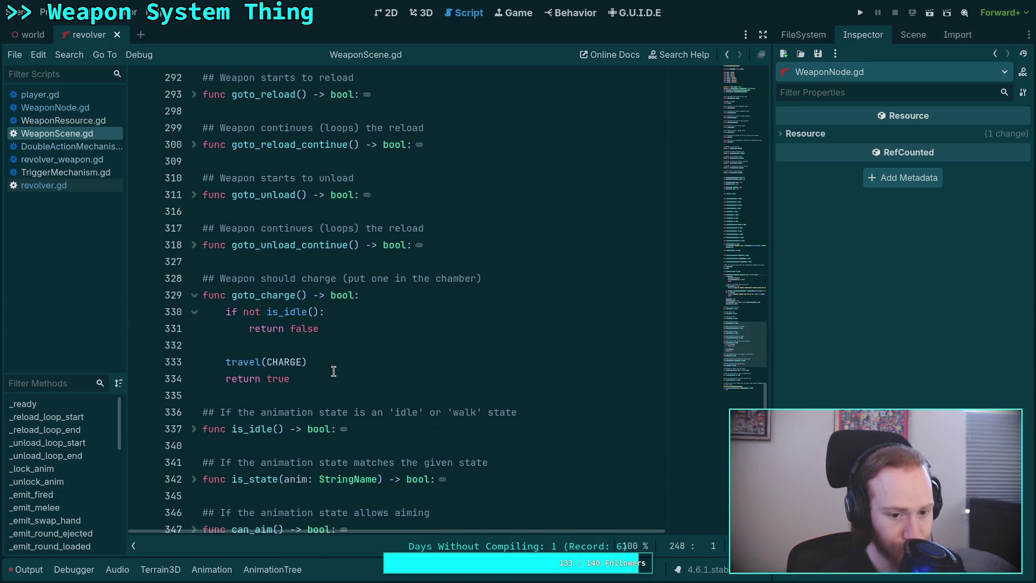
{"action": "left_click", "coordinate": [194, 428]}
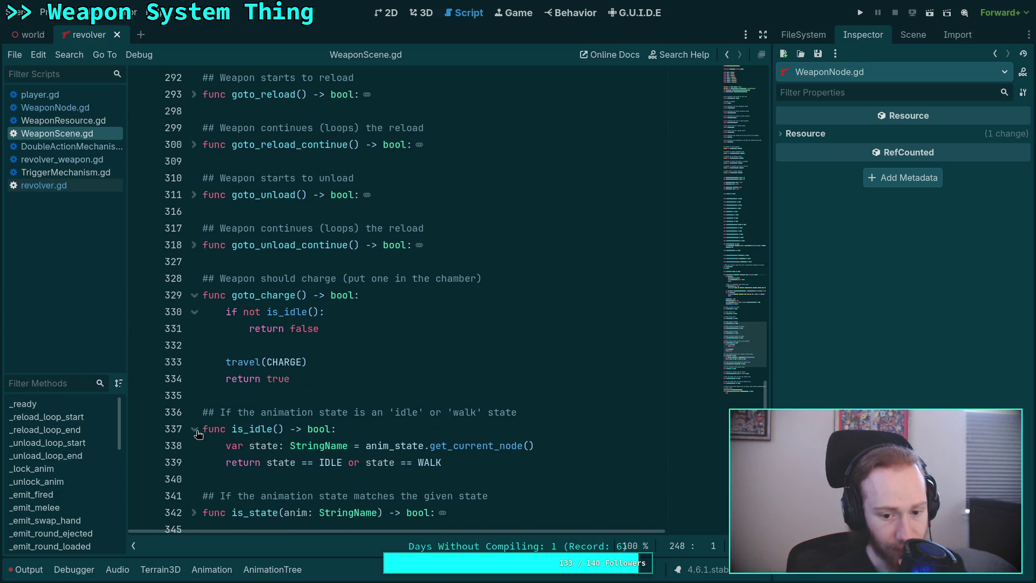
{"action": "left_click", "coordinate": [194, 429]}
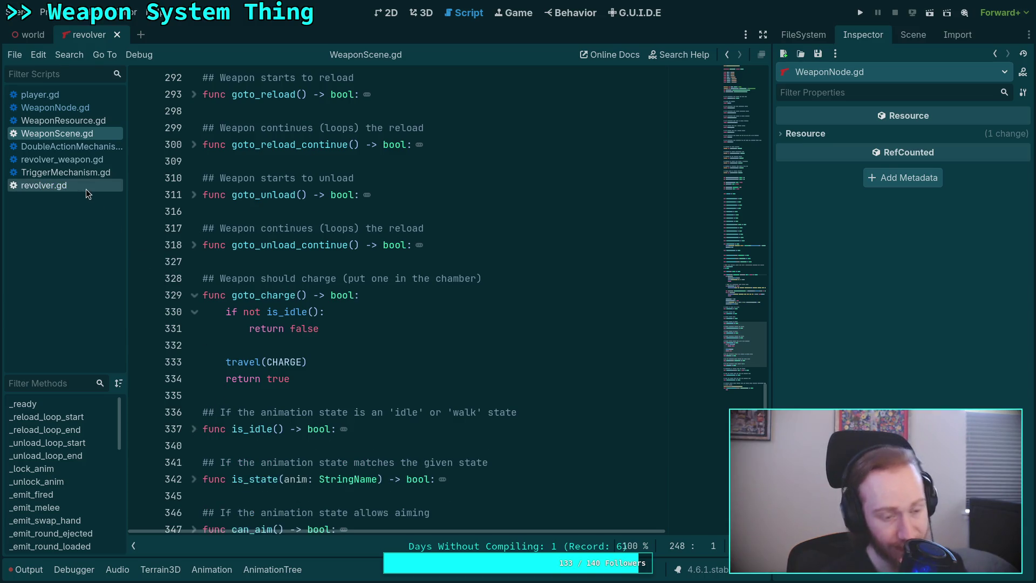
{"action": "left_click", "coordinate": [82, 160]}
{"action": "left_click", "coordinate": [45, 187]}
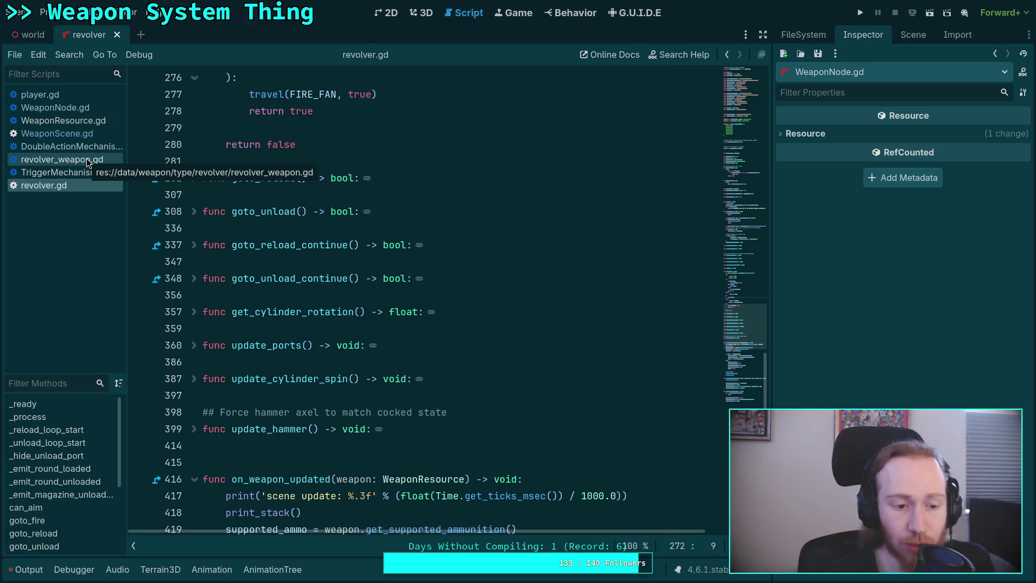
{"action": "left_click", "coordinate": [75, 133]}
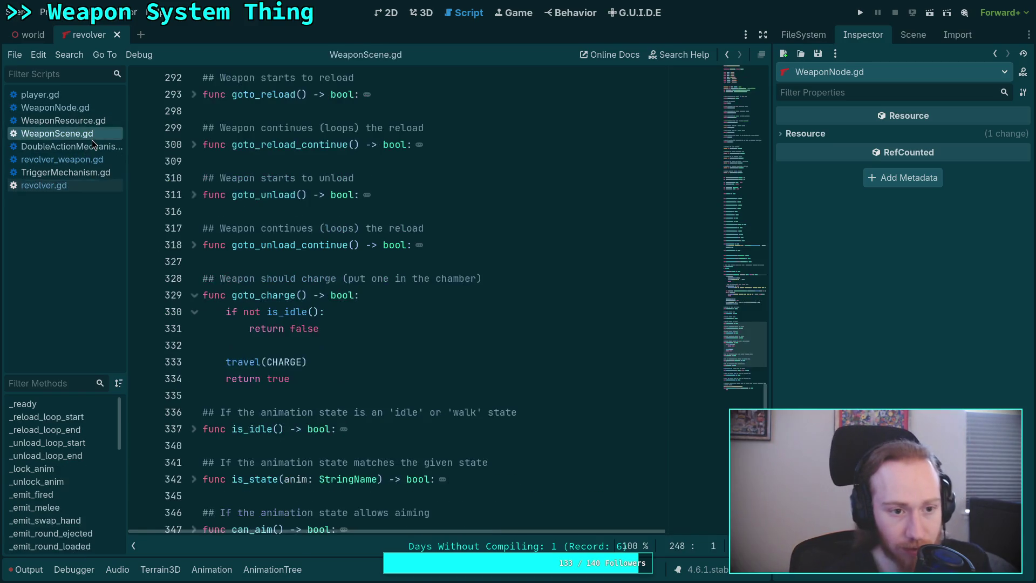
{"action": "scroll", "coordinate": [341, 372], "scroll_direction": "down", "scroll_amount": 1}
{"action": "left_click", "coordinate": [298, 345]}
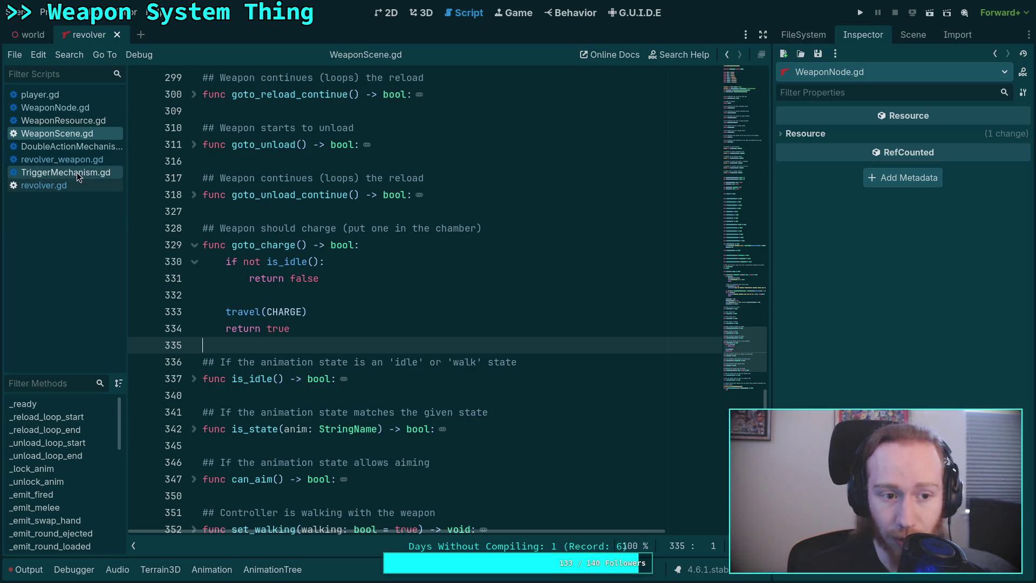
In revolver.gd line 272, change travel(FIRE) to travel(FIRE_DOUBLE, true), then run the project.
{"action": "left_click", "coordinate": [54, 185]}
{"action": "scroll", "coordinate": [342, 340], "scroll_direction": "up", "scroll_amount": 4}
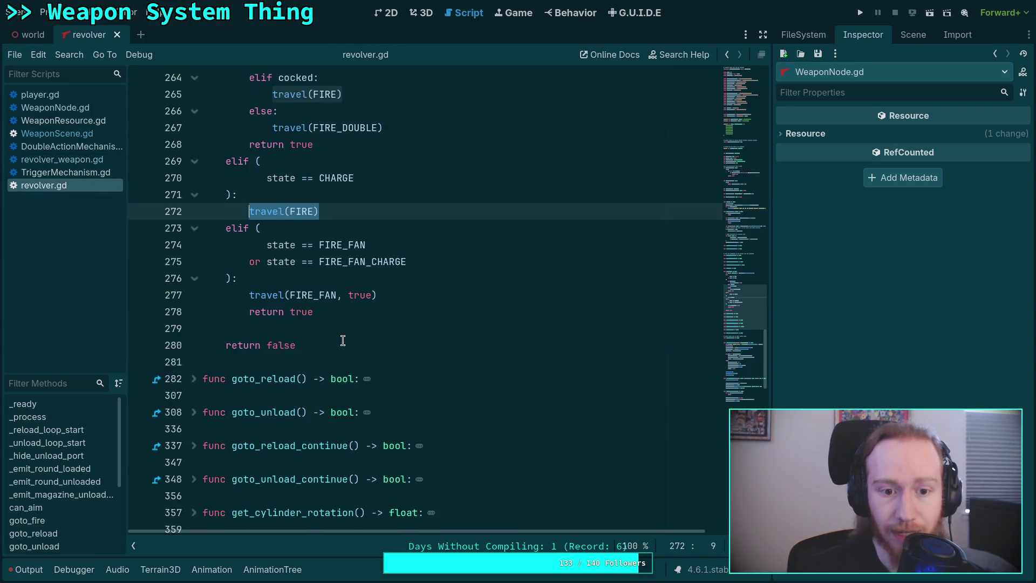
{"action": "left_click", "coordinate": [312, 311]}
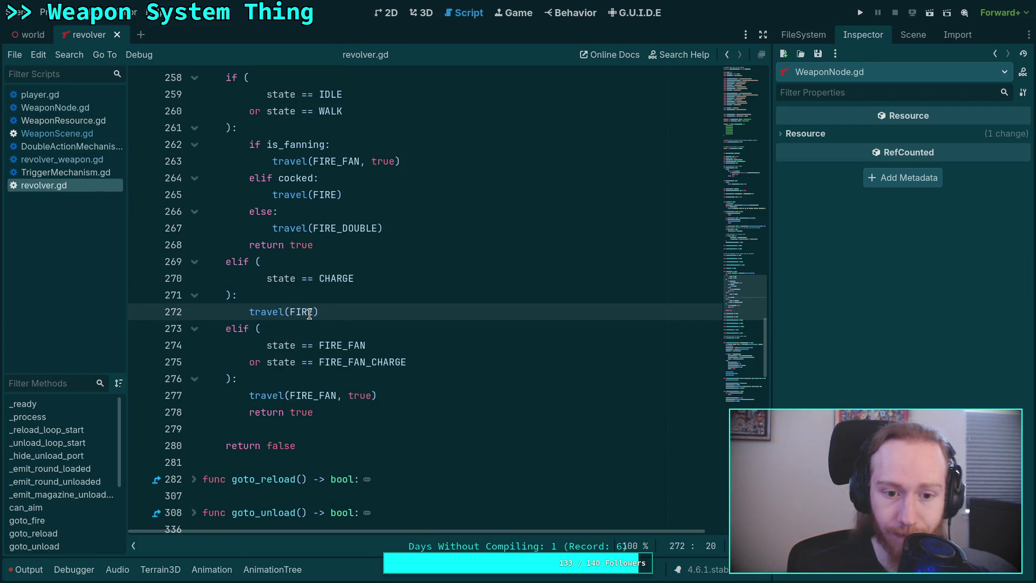
{"action": "type", "text": "_D"}
{"action": "key", "text": "Return"}
{"action": "type", "text": ", true"}
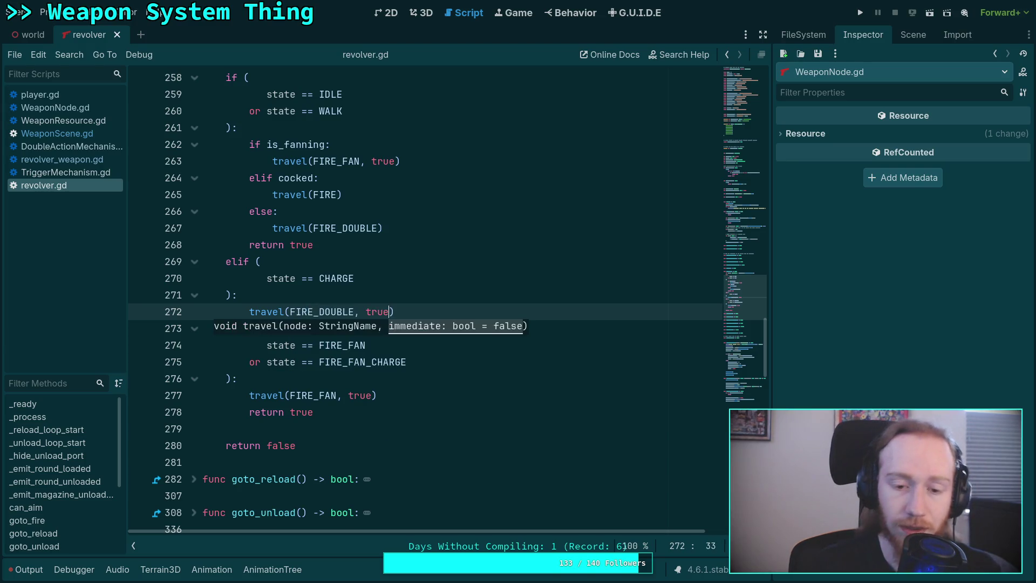
{"action": "key", "text": "Up"}
{"action": "key", "text": "Up"}
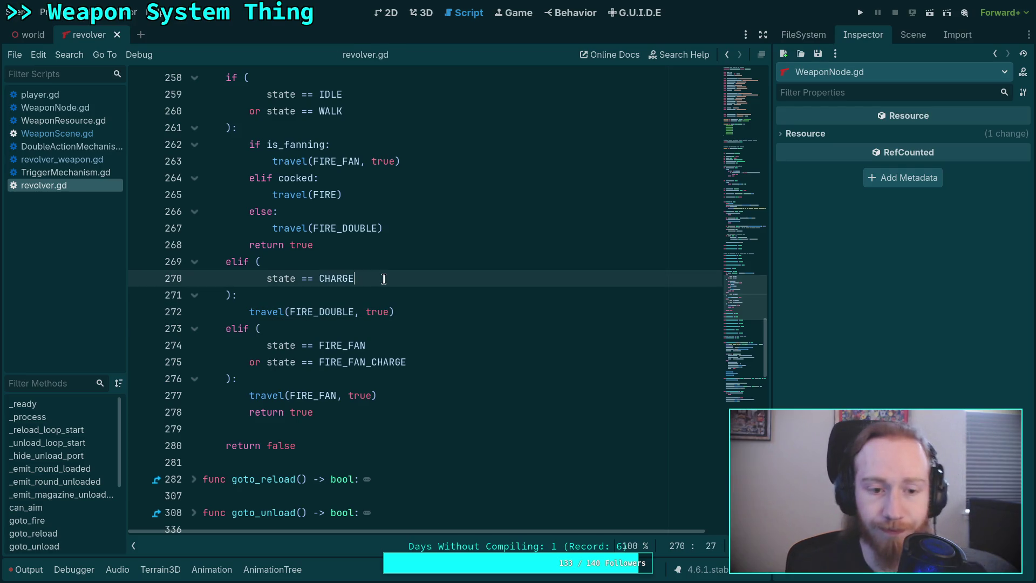
{"action": "left_click", "coordinate": [861, 13]}
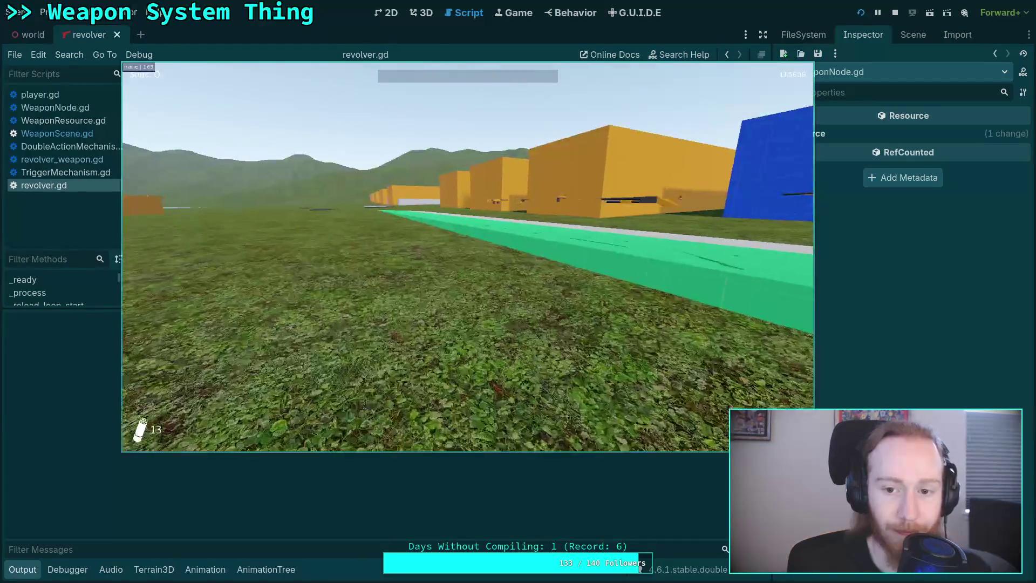
Pick up the revolver, fire once from charge, then grab a pistol and walk onto the asphalt.
{"action": "key", "text": "w"}
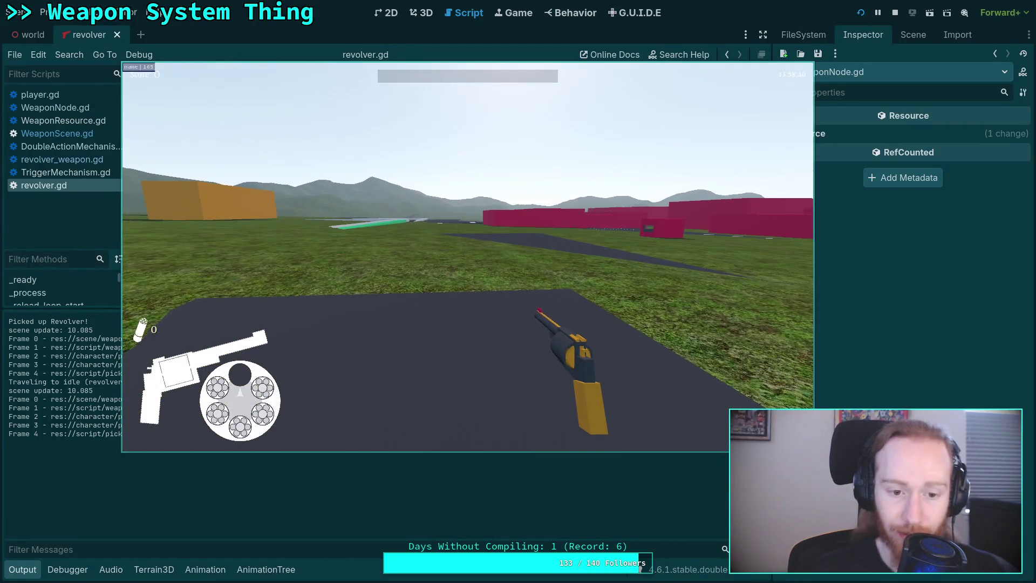
{"action": "left_click", "coordinate": [467, 257]}
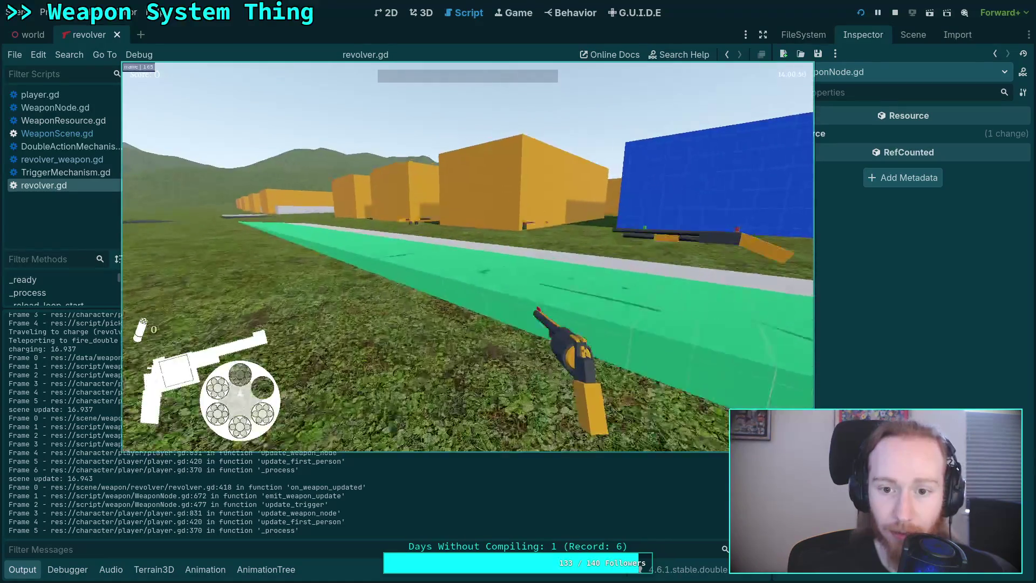
{"action": "key", "text": "w"}
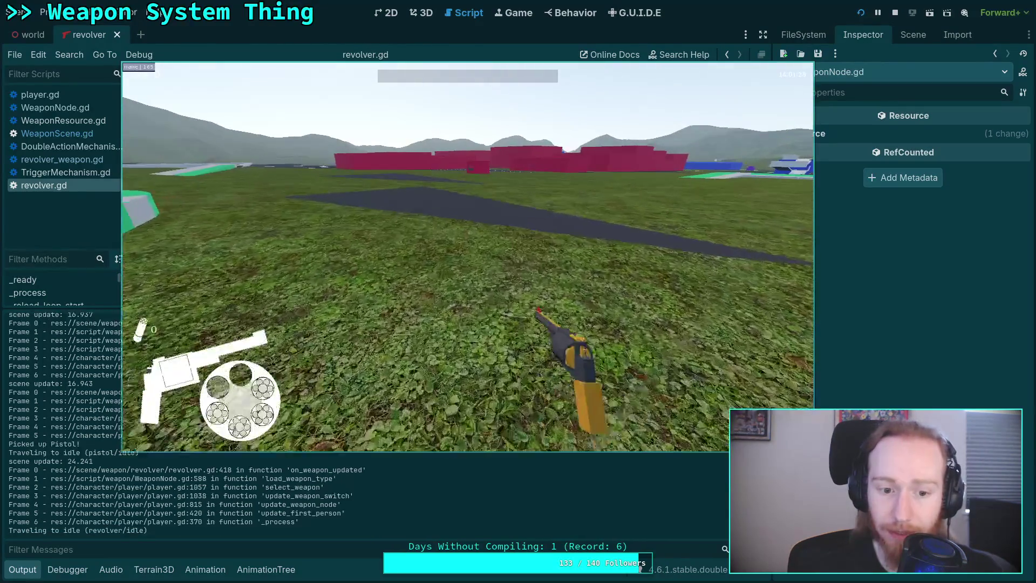
{"action": "key", "text": "w"}
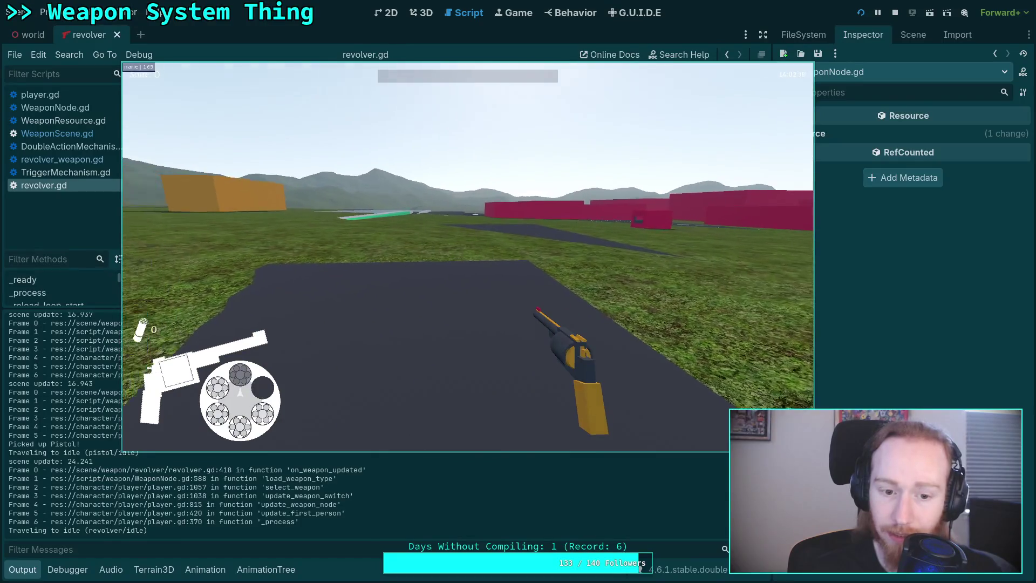
Fire five revolver shots, checking each goes double-action straight from charge.
{"action": "left_click", "coordinate": [467, 259]}
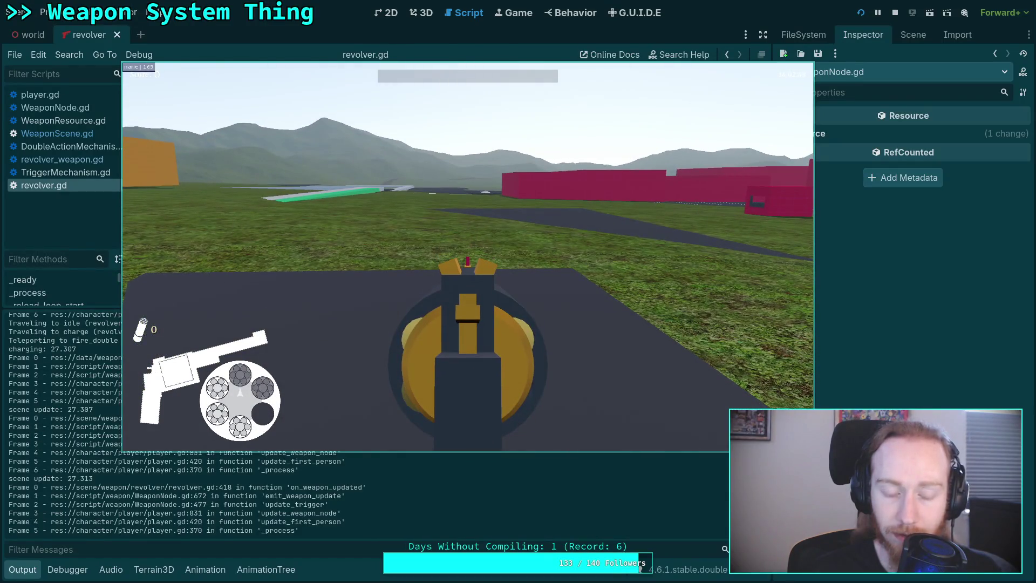
{"action": "left_click", "coordinate": [467, 259]}
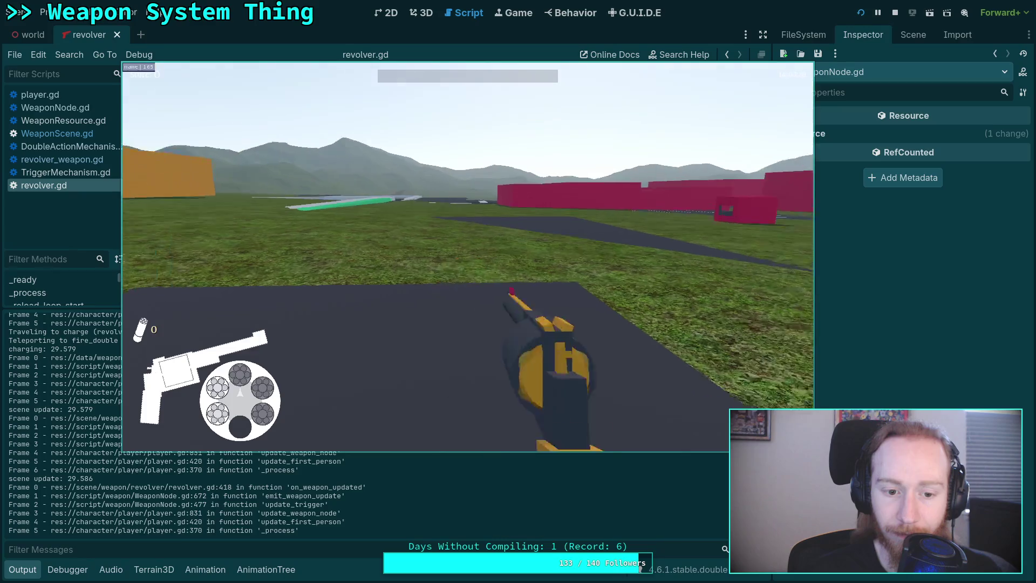
{"action": "left_click", "coordinate": [467, 259]}
{"action": "left_click", "coordinate": [468, 258]}
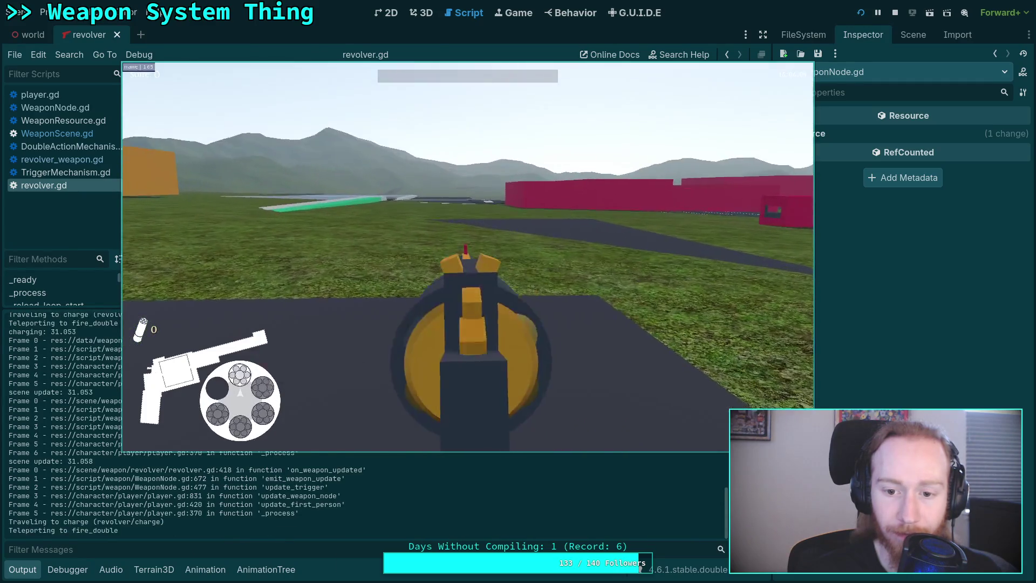
{"action": "left_click", "coordinate": [468, 259]}
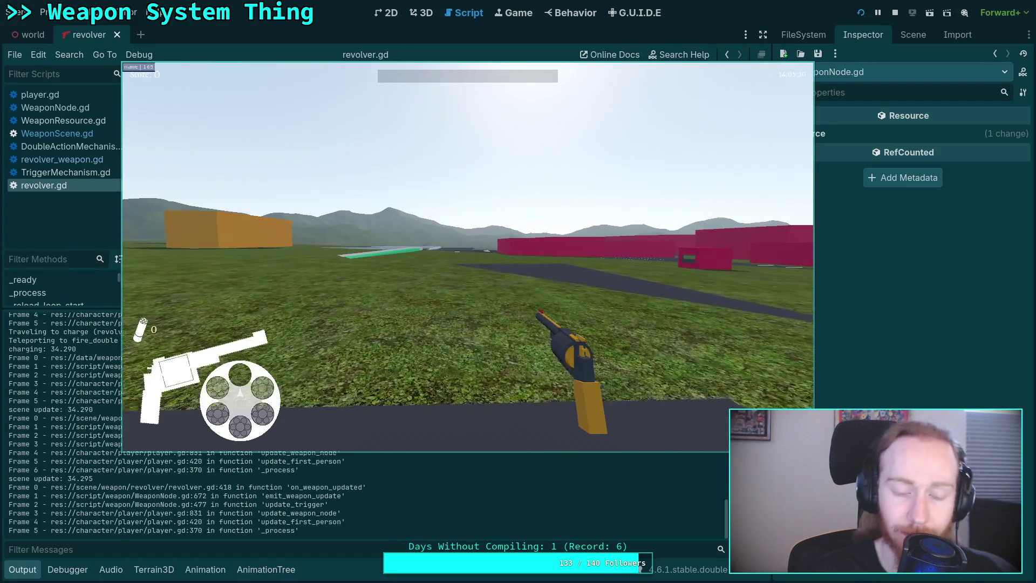
Cycle through the weapons and start reloading the revolver's cylinder.
{"action": "scroll", "coordinate": [467, 259], "scroll_direction": "down", "scroll_amount": 1}
{"action": "scroll", "coordinate": [467, 259], "scroll_direction": "up", "scroll_amount": 1}
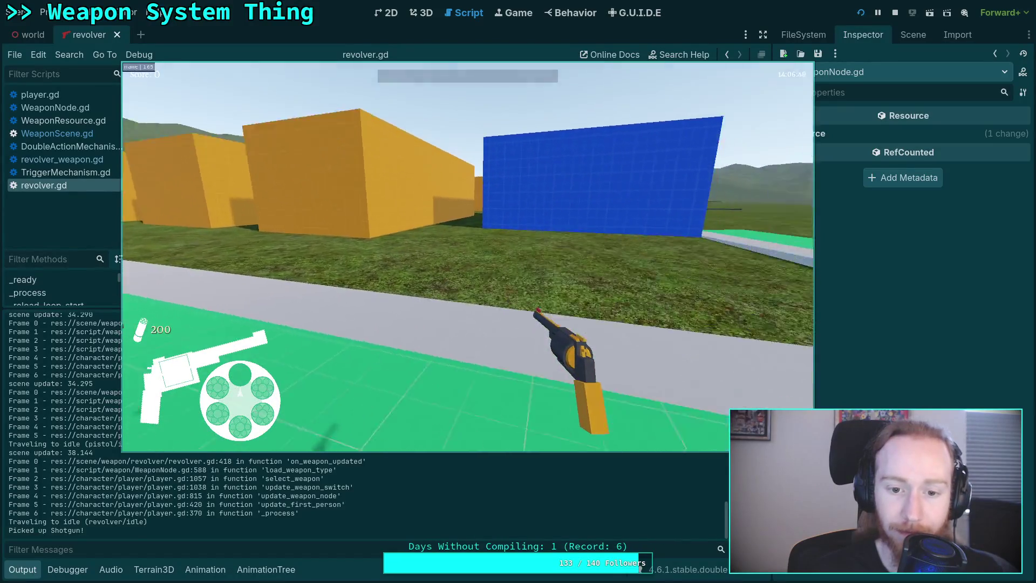
{"action": "scroll", "coordinate": [468, 259], "scroll_direction": "down", "scroll_amount": 1}
{"action": "scroll", "coordinate": [467, 259], "scroll_direction": "down", "scroll_amount": 1}
{"action": "scroll", "coordinate": [468, 259], "scroll_direction": "down", "scroll_amount": 1}
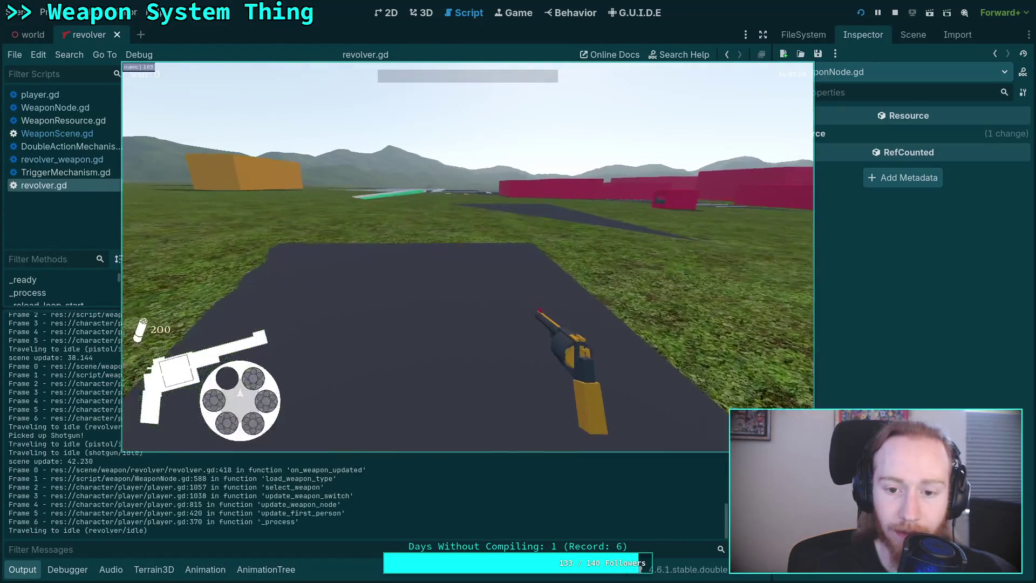
{"action": "key", "text": "r"}
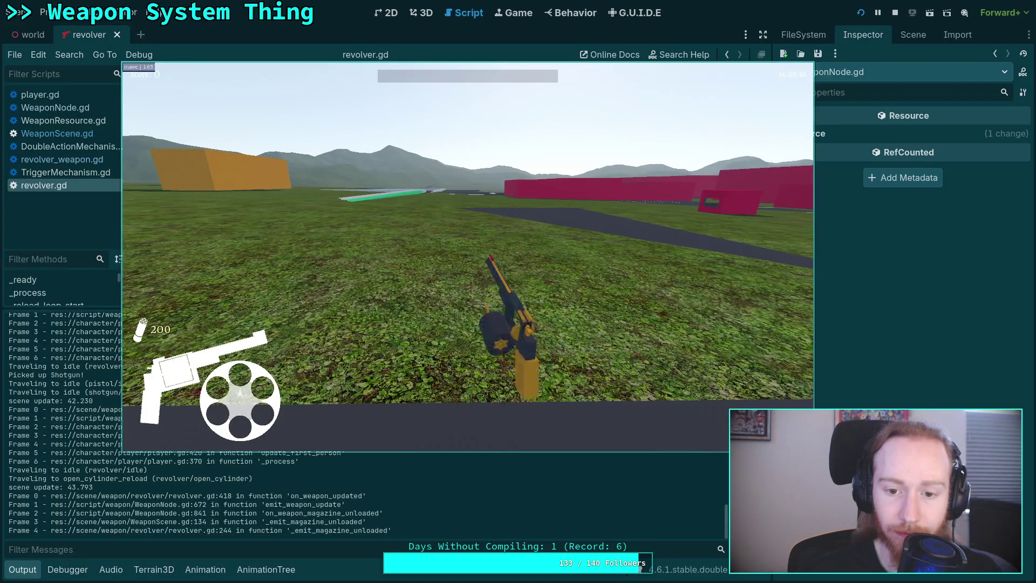